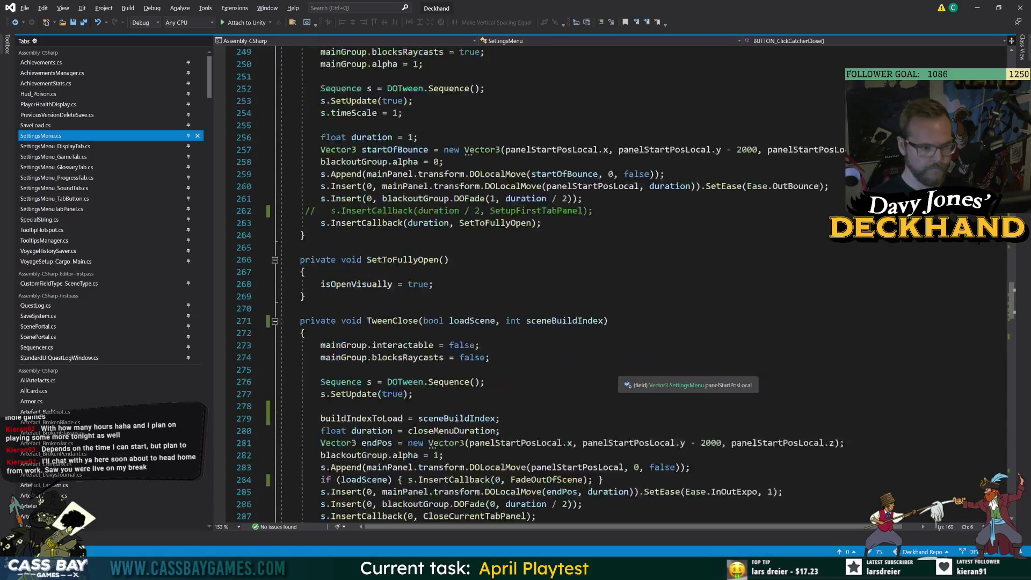
- Begin a 'public static void Close' overload below BUTTON_ClickCatcherClose, then undo it
scroll(612, 285, "down", 20)
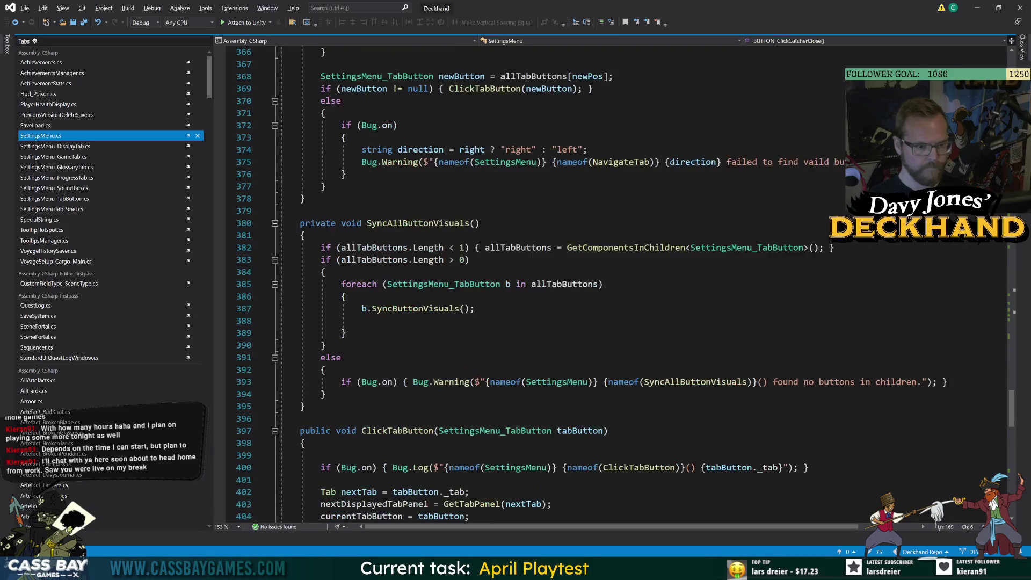
mouse_move(1021, 472)
left_mouse_down()
mouse_move(1001, 365)
mouse_move(1009, 64)
mouse_move(1010, 118)
left_mouse_up()
scroll(612, 284, "down", 11)
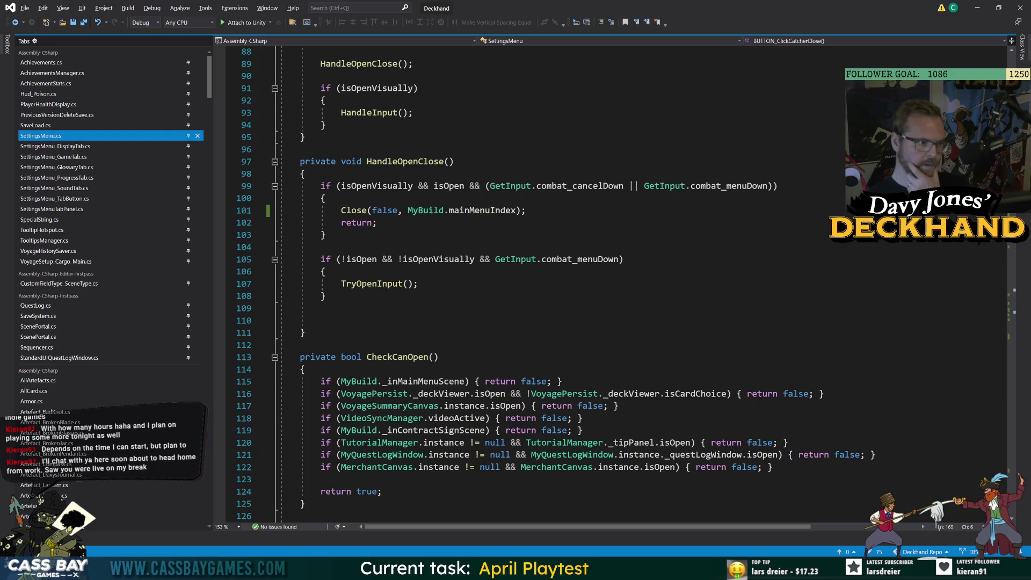
scroll(613, 284, "up", 5)
scroll(612, 285, "down", 20)
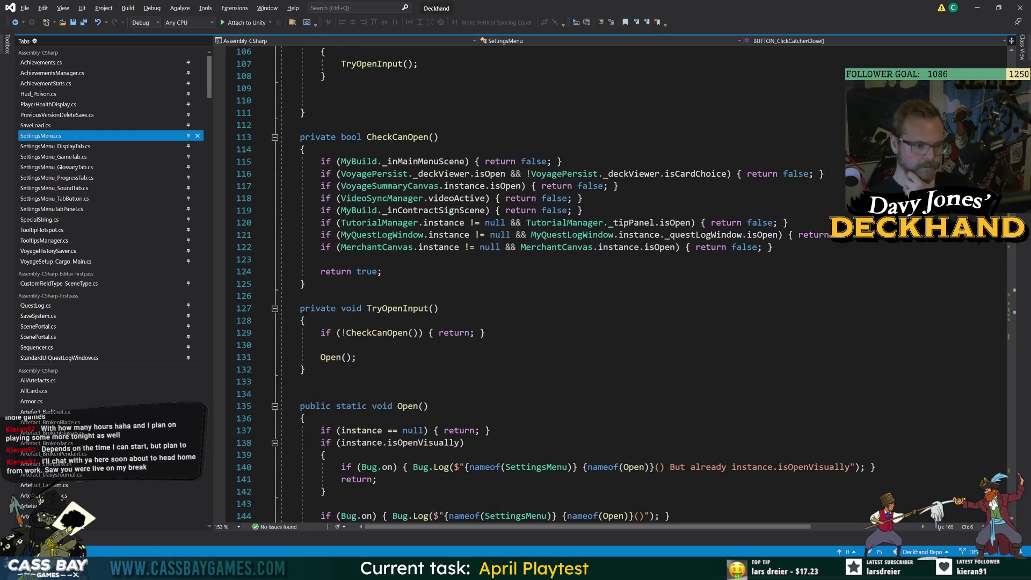
left_click(430, 441)
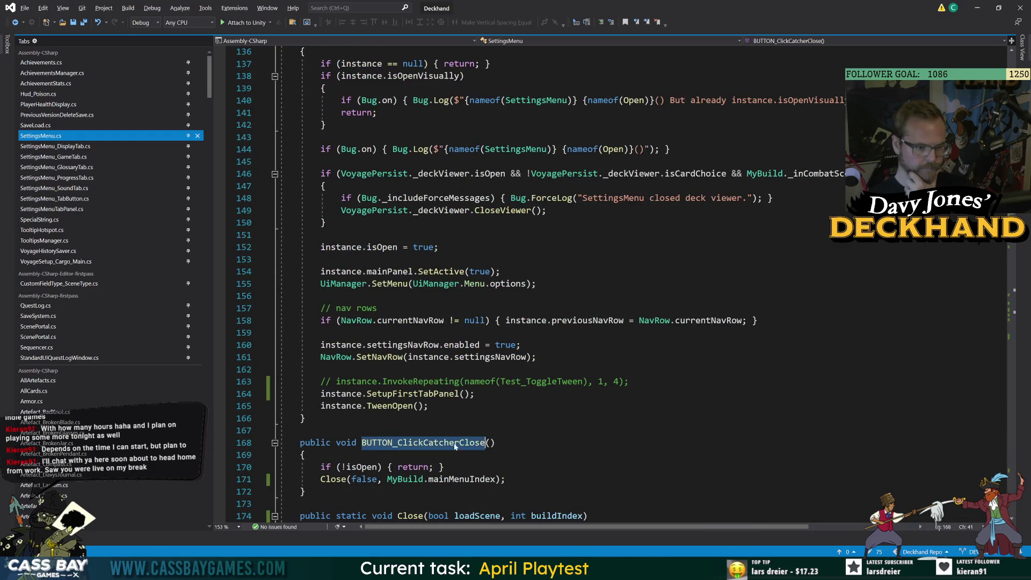
scroll(483, 269, "down", 7)
left_click(304, 234)
key("Return")
key("Return")
type("public static void Close")
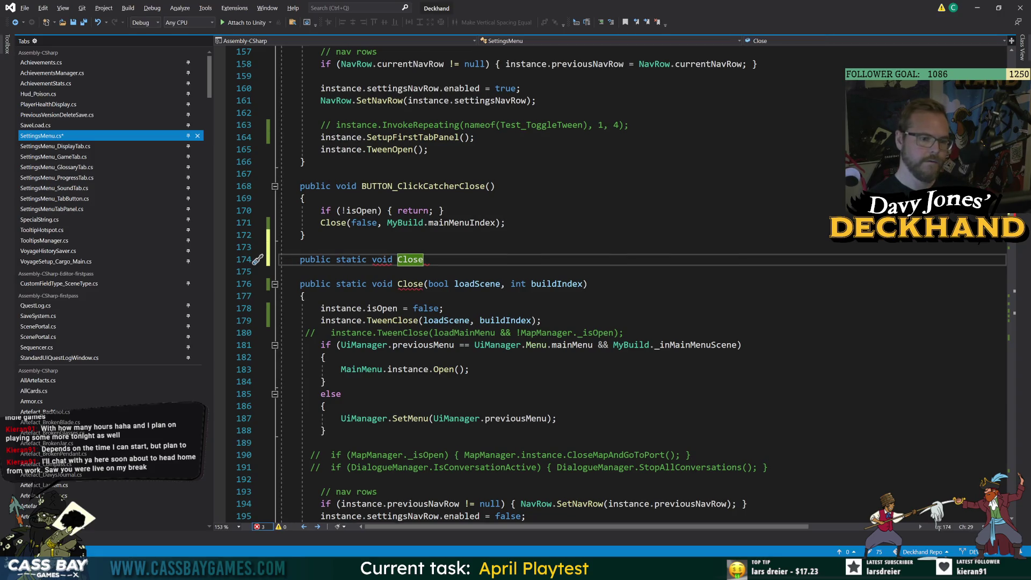
key("ctrl+z")
key("ctrl+z")
key("ctrl+z")
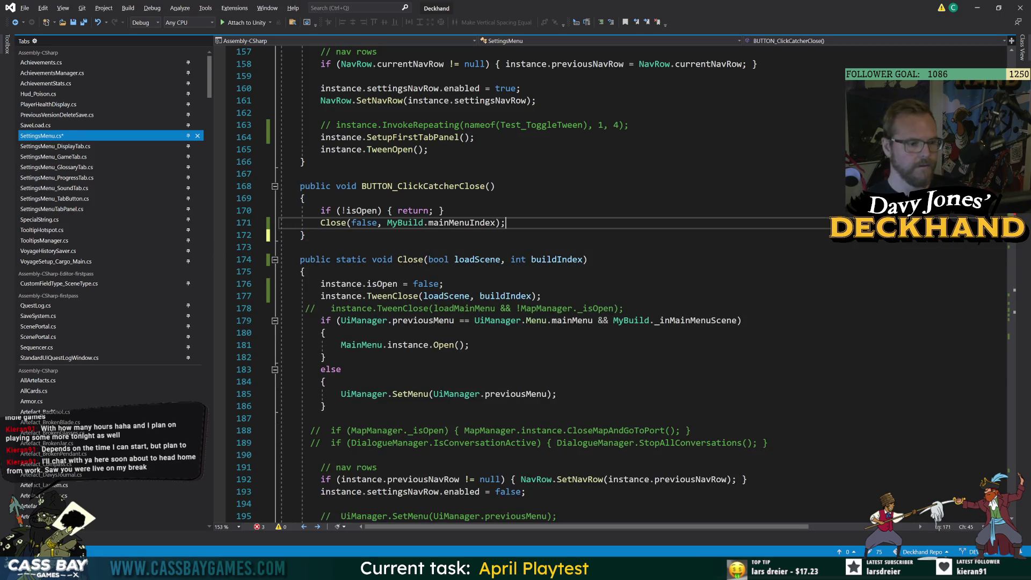
- In SettingsMenu_GameTab, append MyBuild.mainMenuIndex to BUTTON_Abandon's Close call and save
left_click(89, 145)
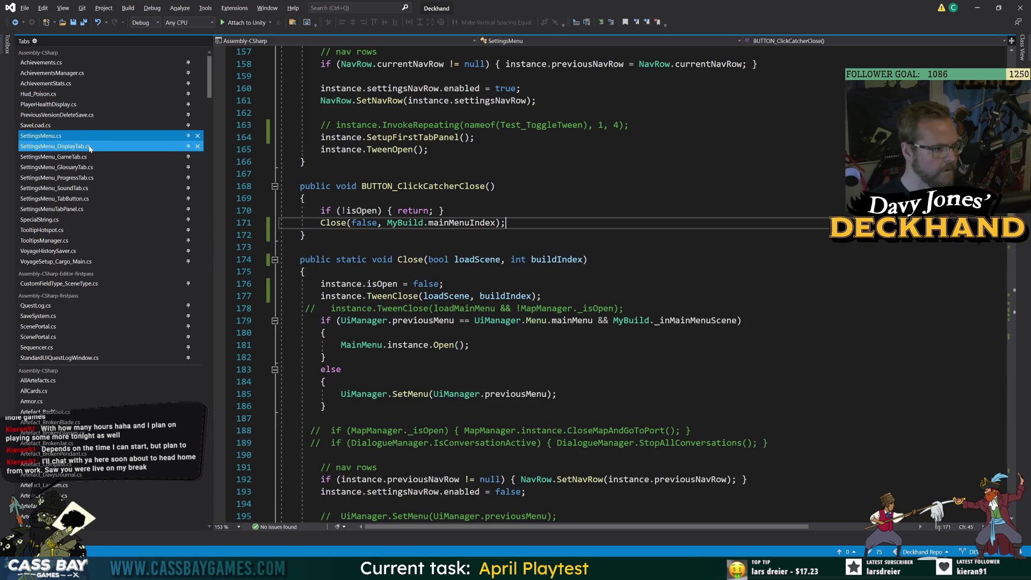
left_click(86, 157)
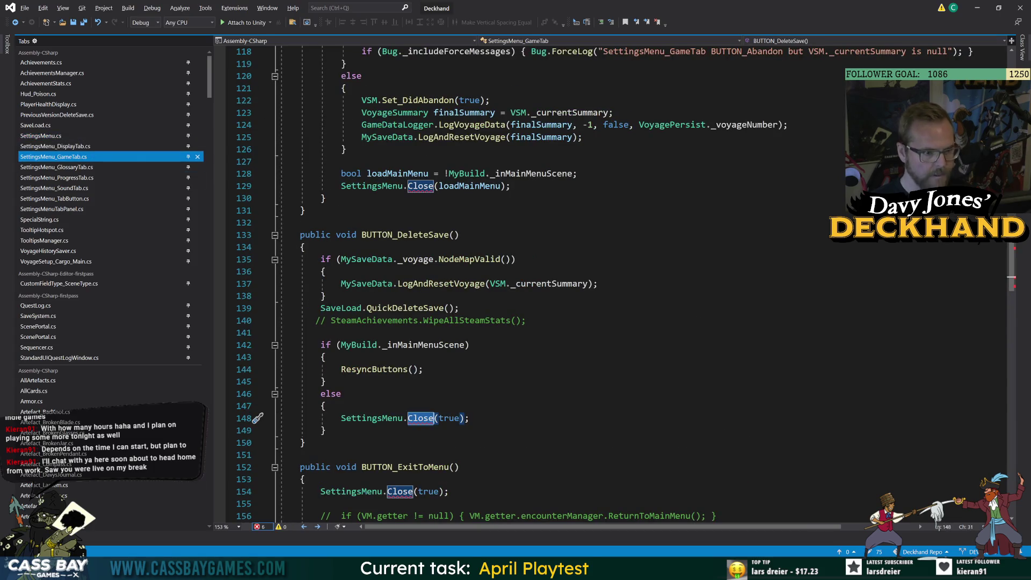
left_click(304, 210)
scroll(258, 394, "up", 5)
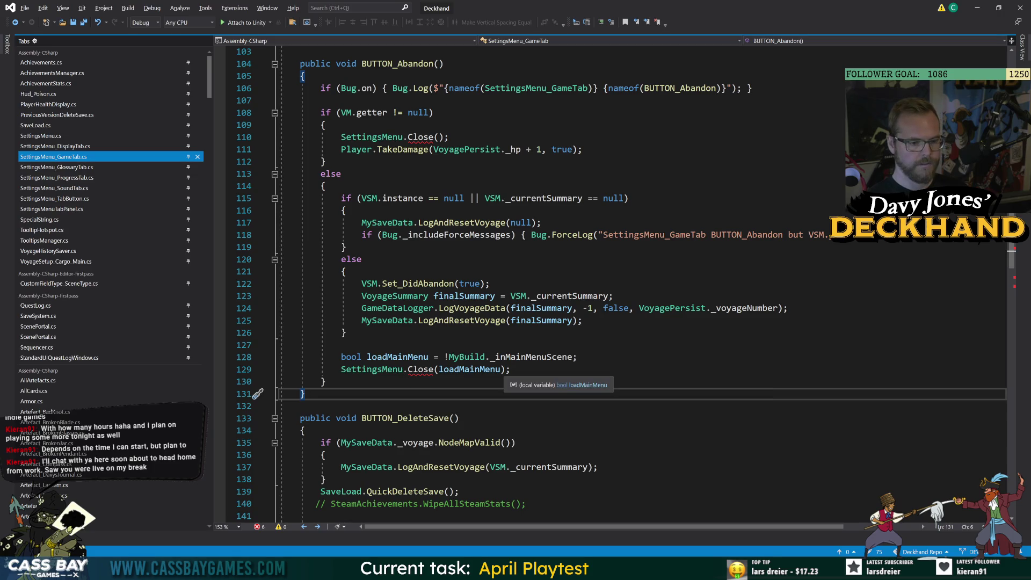
double_click(486, 370)
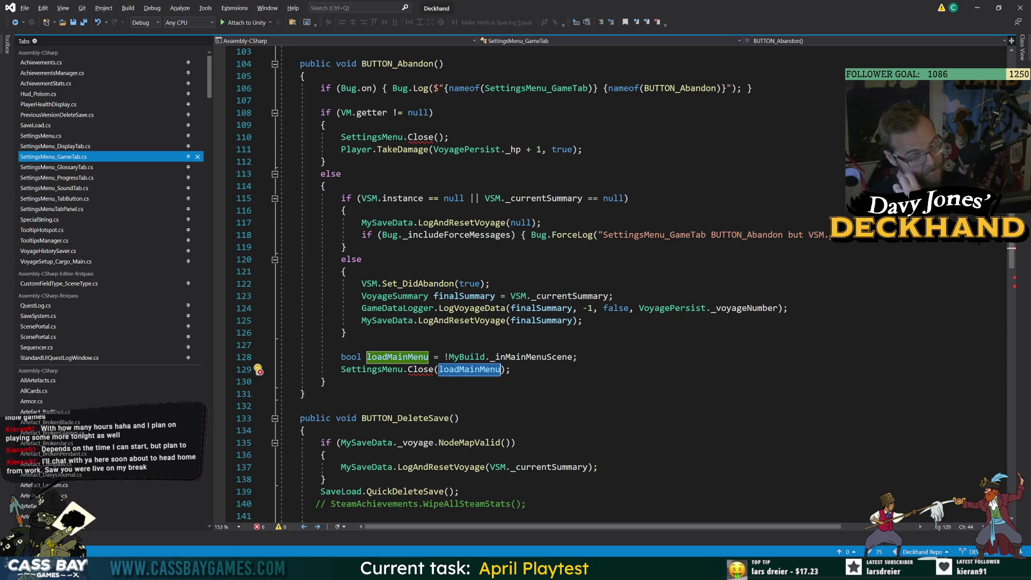
left_click(510, 369)
type(", MyBuild.main")
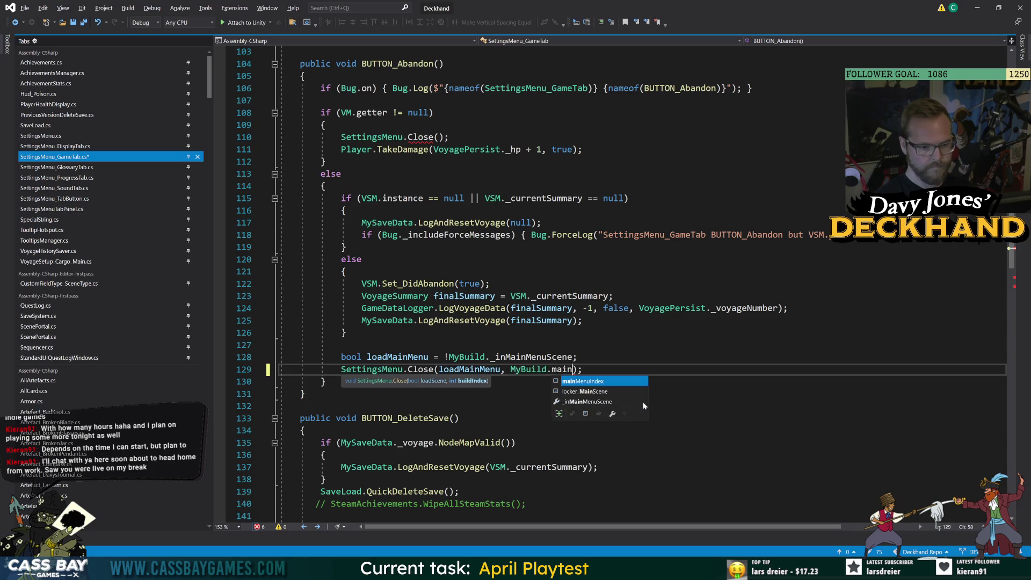
key("Tab")
key("ctrl+s")
key("Down")
key("Down")
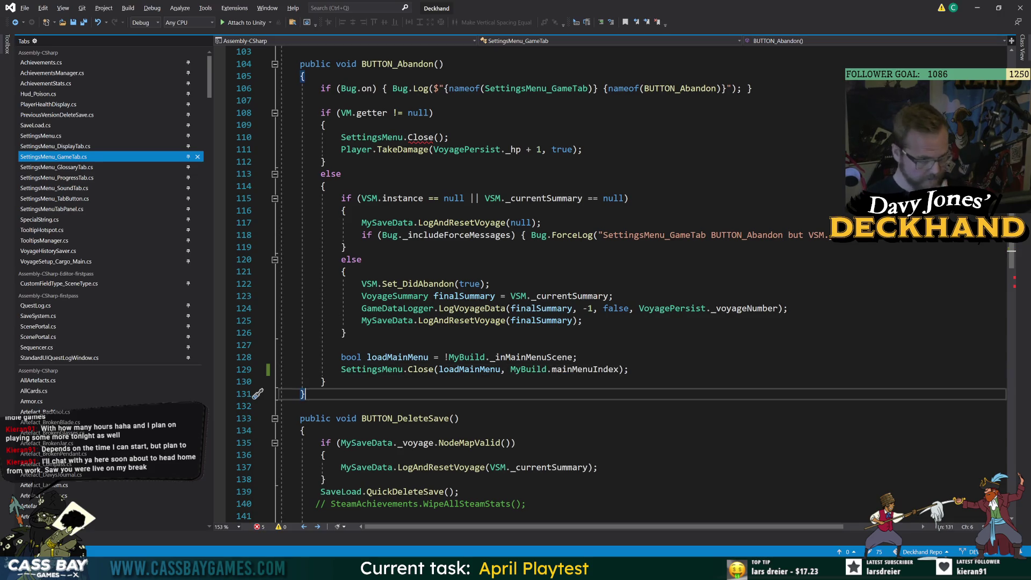
- Fill the first Close call with 'false,' plus the pasted MyBuild.mainMenuIndex argument
key("Up")
key("Up")
key("Down")
key("Down")
key("Down")
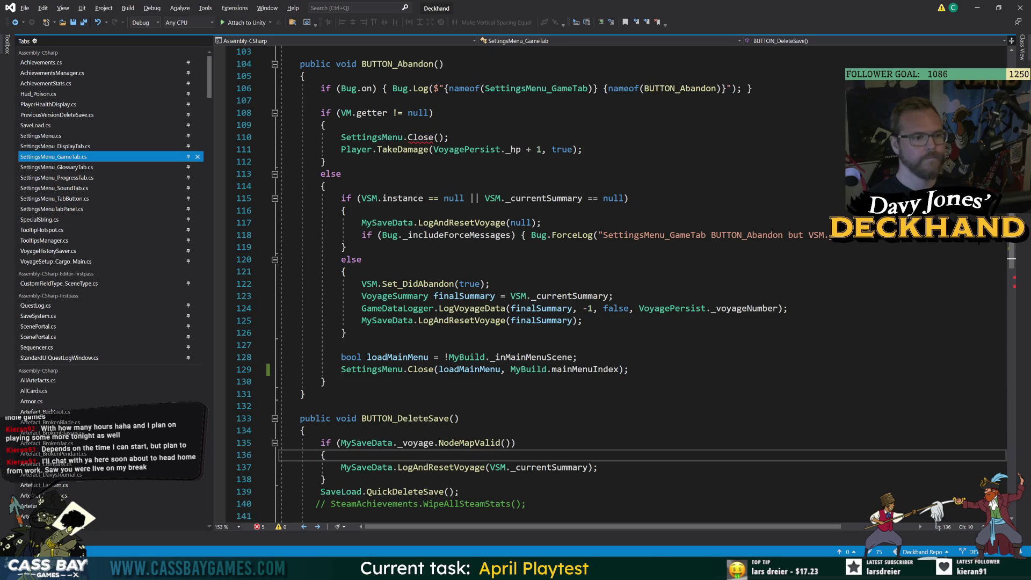
left_click(440, 137)
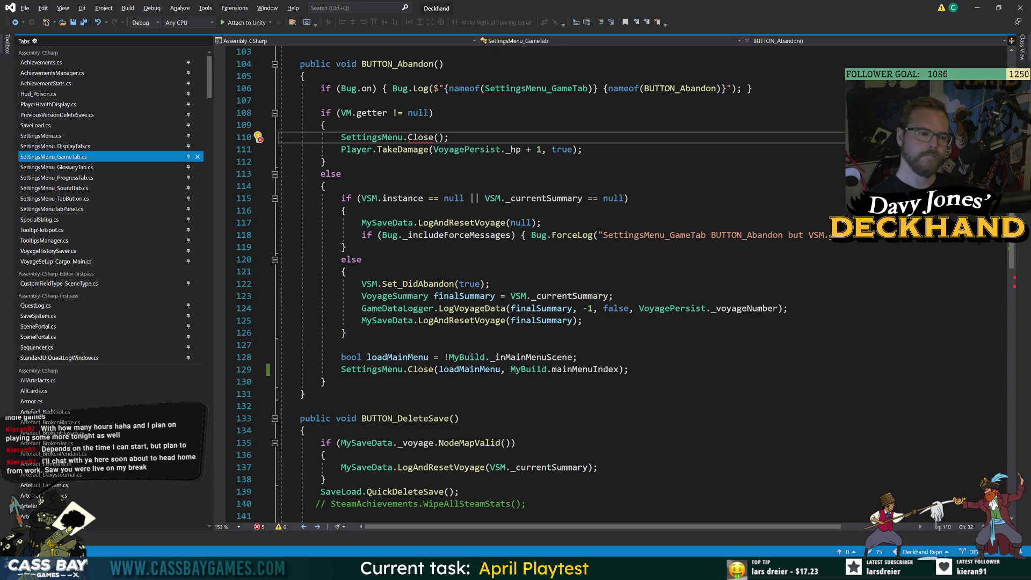
type("false,")
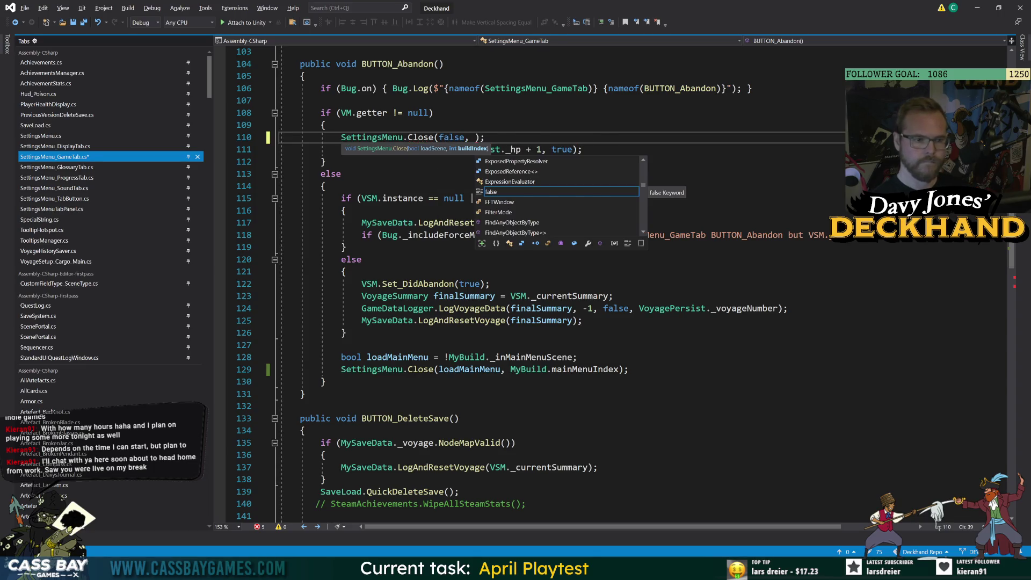
type("MyBuild.mainMenuIndex")
left_click(324, 162)
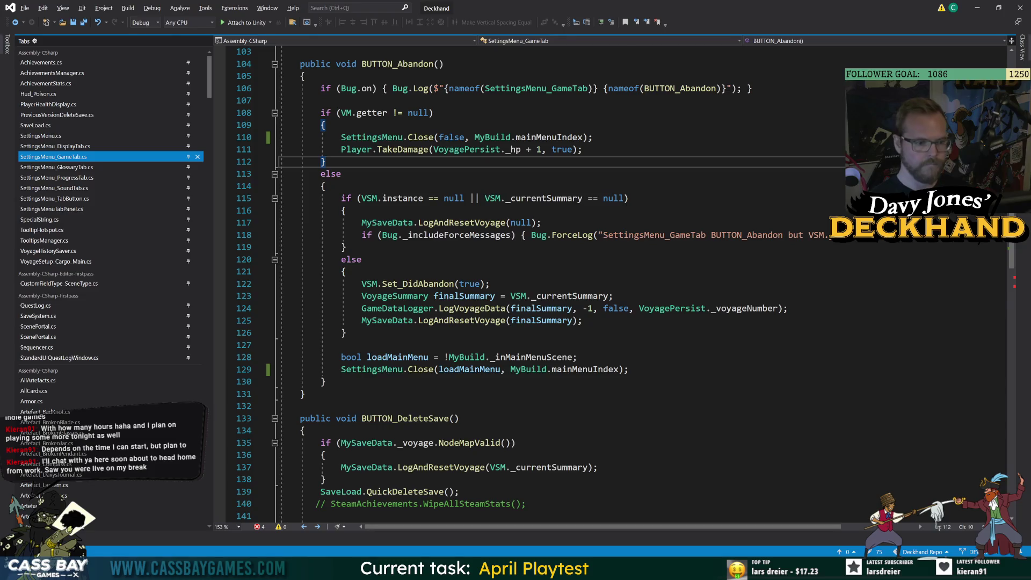
- Add the MyBuild.mainMenuIndex argument to the DeleteSave and ExitToMenu Close(true) calls
scroll(537, 284, "down", 7)
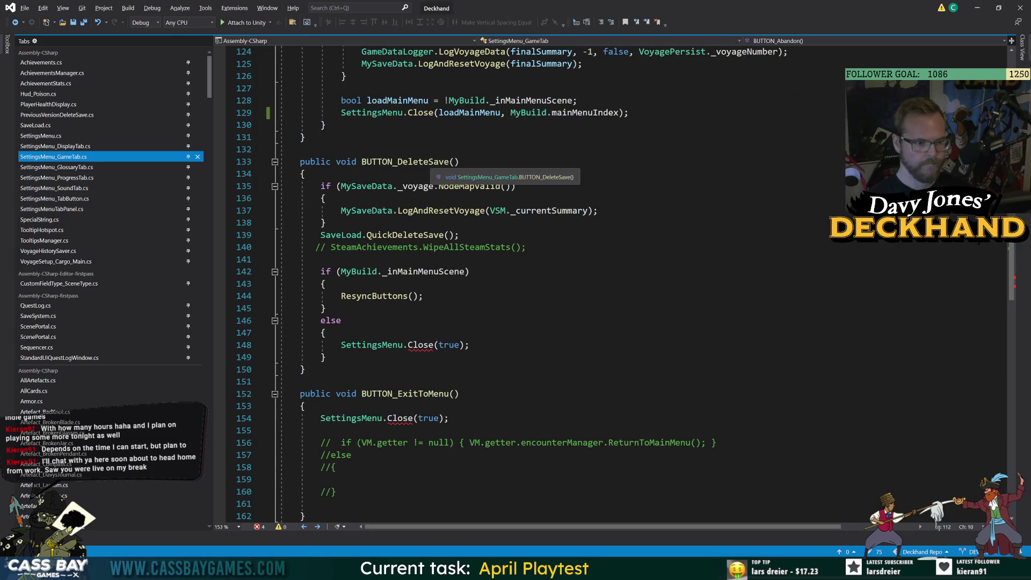
left_click(460, 344)
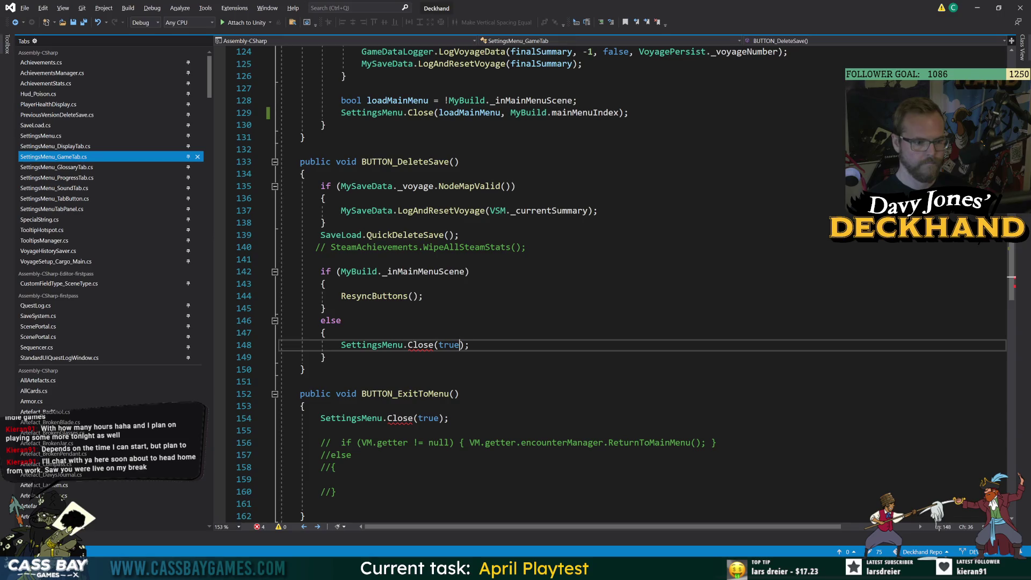
type(",")
type("MyBuild.mainMenuIndex")
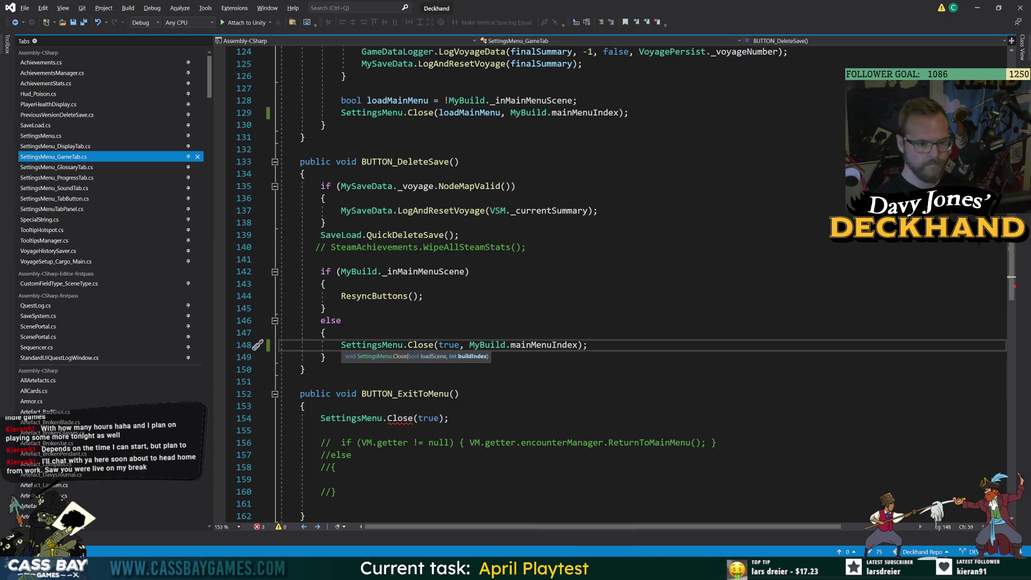
left_click(438, 418)
type(",")
type("MyBuild.mainMenuIndex")
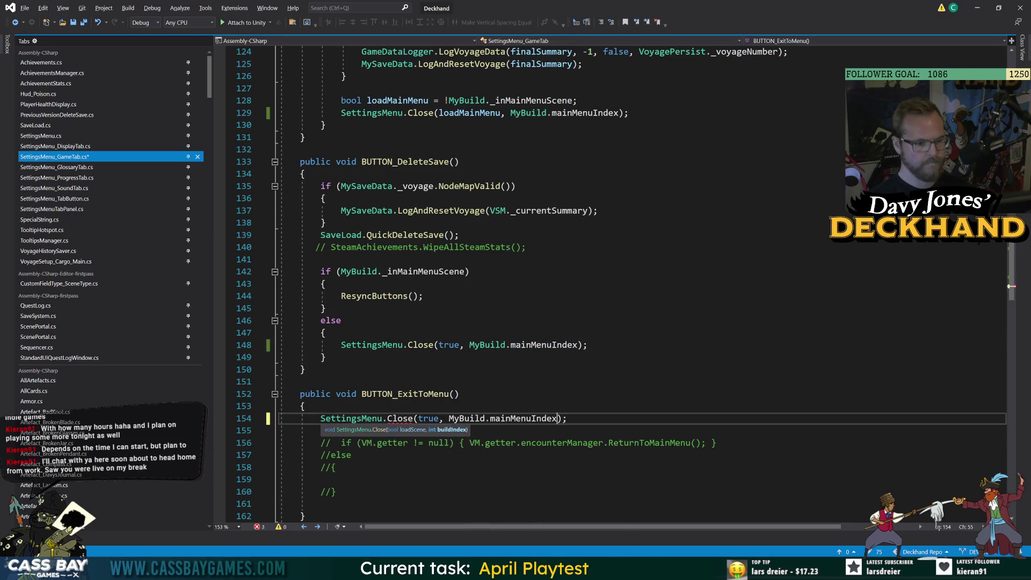
left_click(591, 345)
- Change BUTTON_SkipTutorial's call to SettingsMenu.Close(true, MyBuild.signContractScene)
scroll(591, 344, "down", 8)
scroll(591, 284, "down", 9)
scroll(590, 284, "up", 15)
double_click(405, 321)
scroll(591, 284, "down", 12)
scroll(590, 285, "up", 14)
scroll(430, 215, "up", 14)
left_click(462, 211)
left_click(418, 260)
type("true, MyM);")
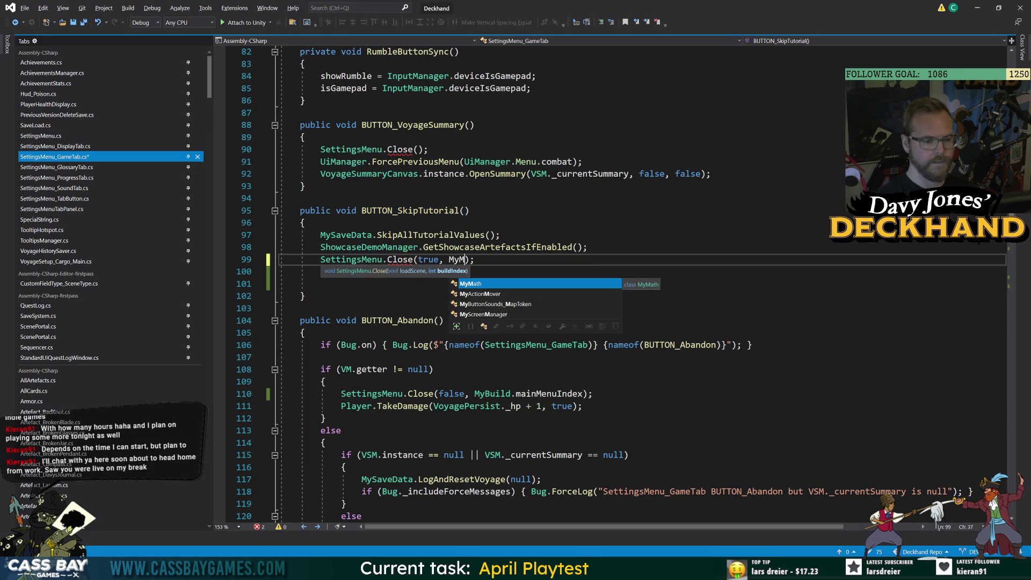
key("BackSpace")
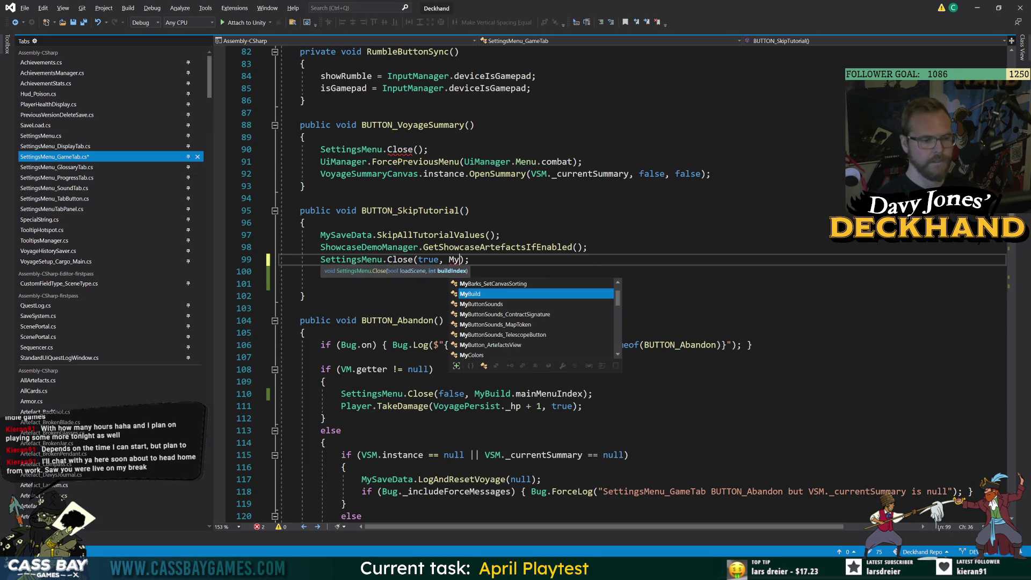
type("Build.")
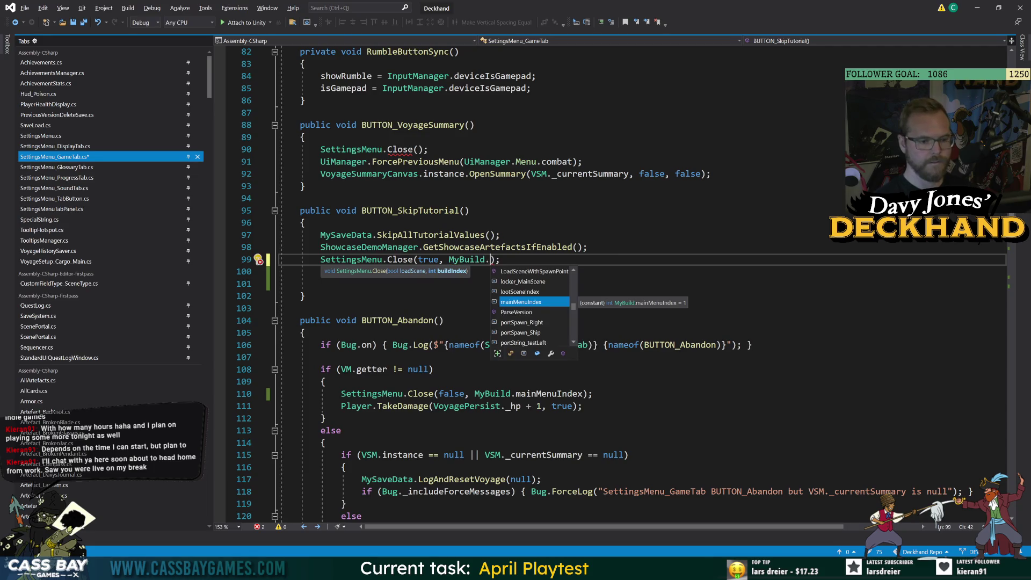
type("dead")
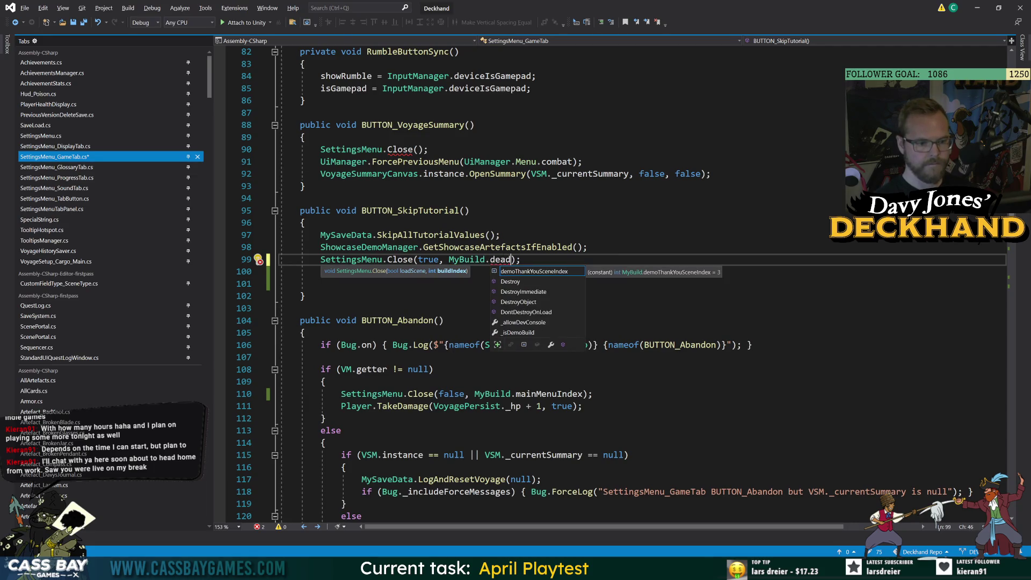
key("BackSpace")
key("BackSpace")
key("BackSpace")
type("sign")
key("Tab")
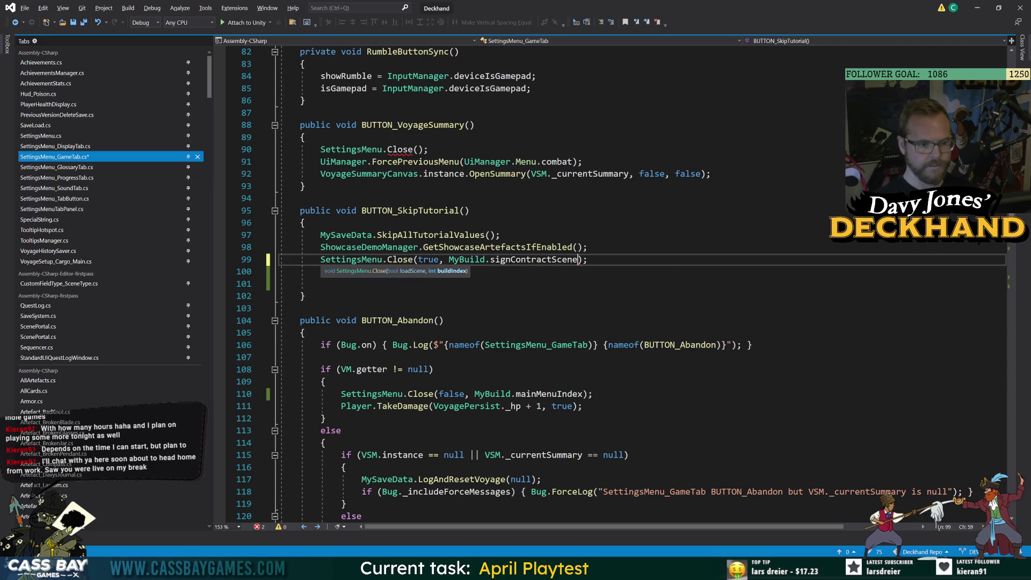
- Delete the blank lines after the SkipTutorial Close call and save the script
left_click(300, 307)
left_click(321, 272)
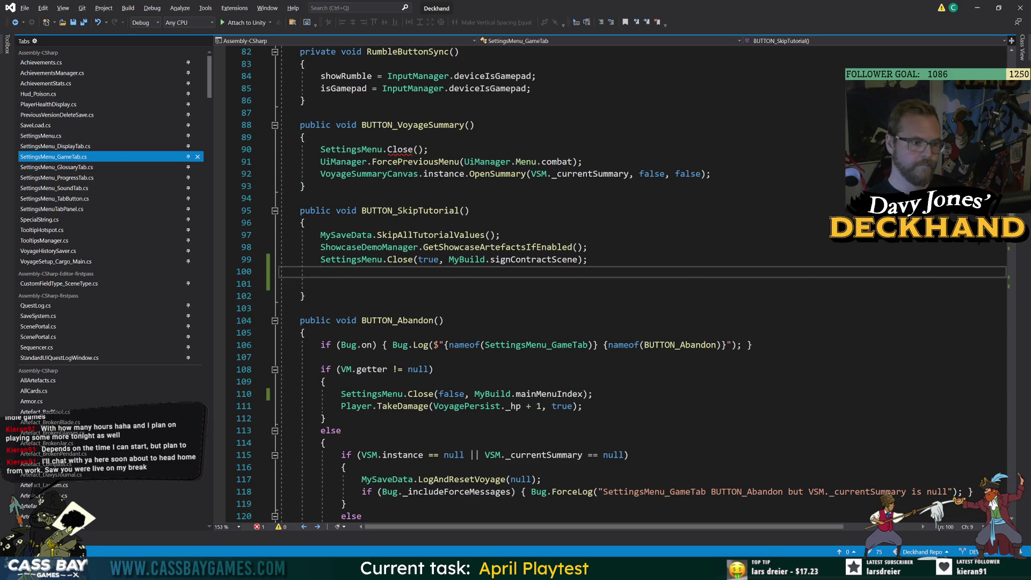
key("BackSpace")
key("BackSpace")
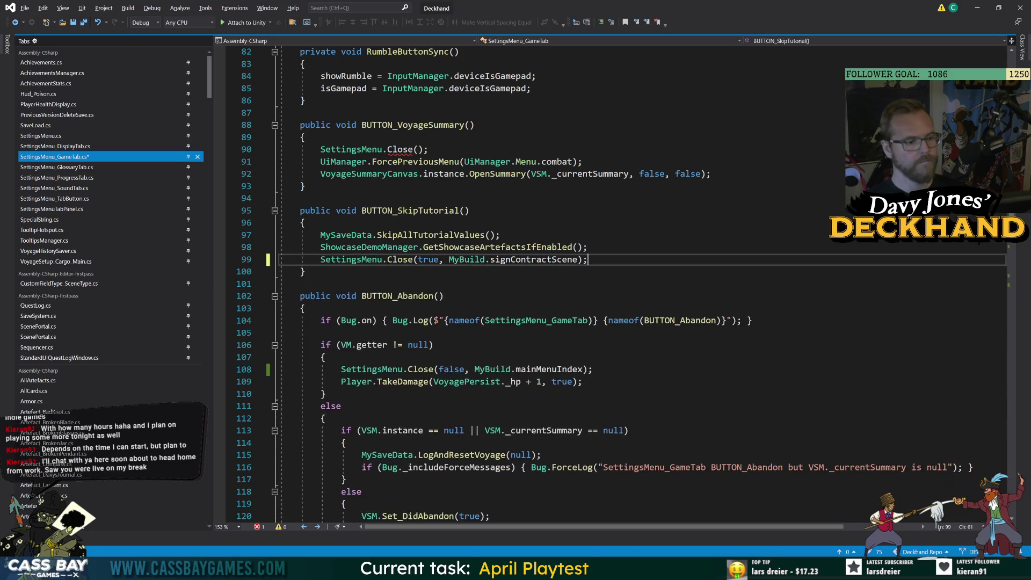
key("ctrl+s")
key("alt+Tab")
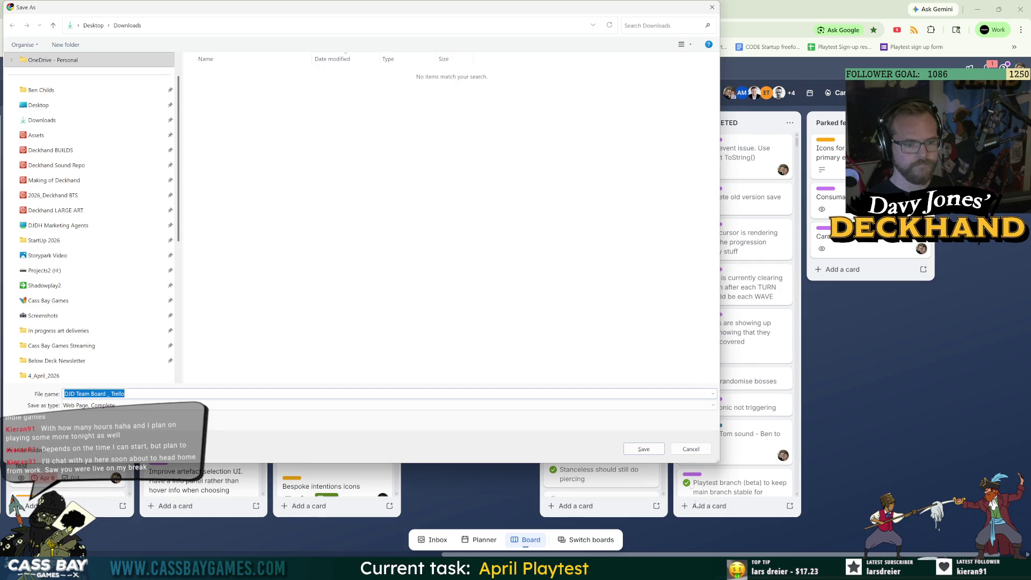
left_click(691, 449)
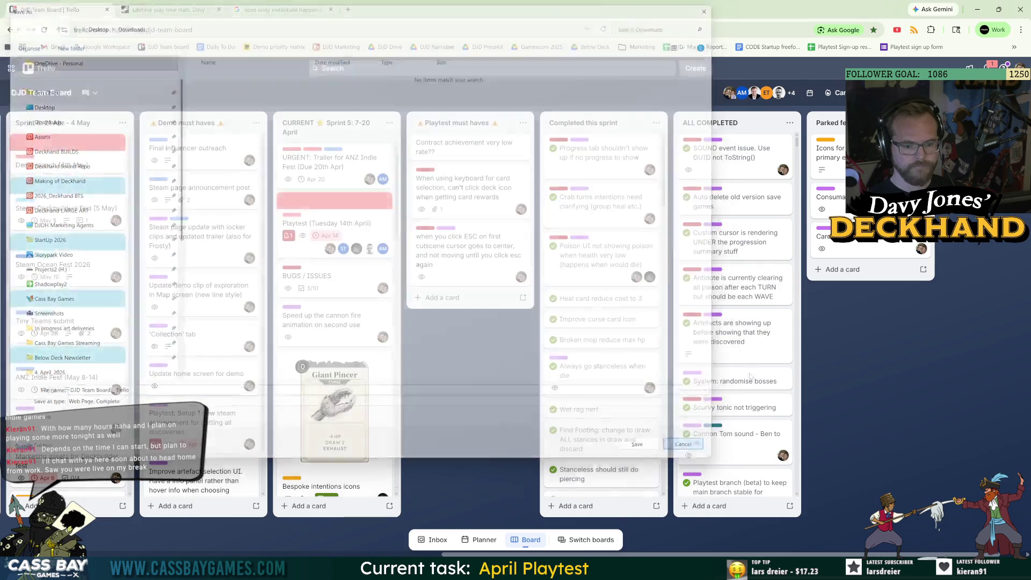
- Add card 'Jump straight to death scene if skip tutorial' to Playtest must haves
type("Jump")
type("ight to ")
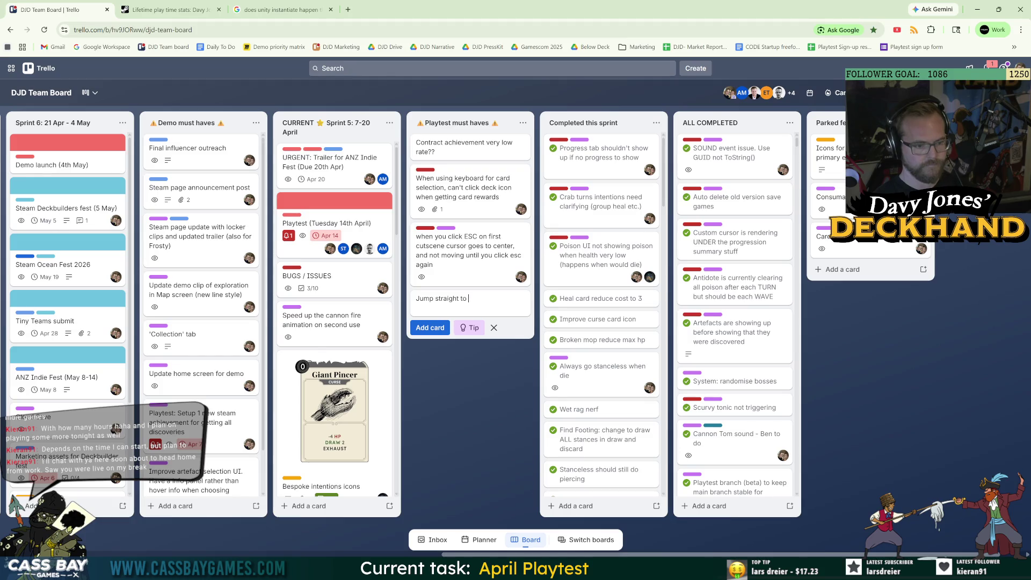
type("ene if sk")
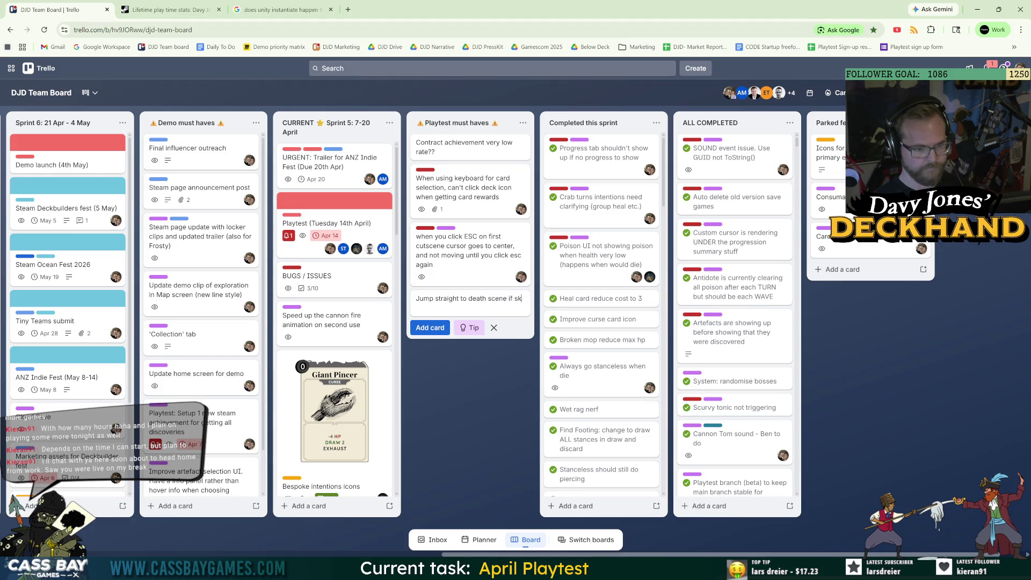
type("ip t")
type("l")
key("Return")
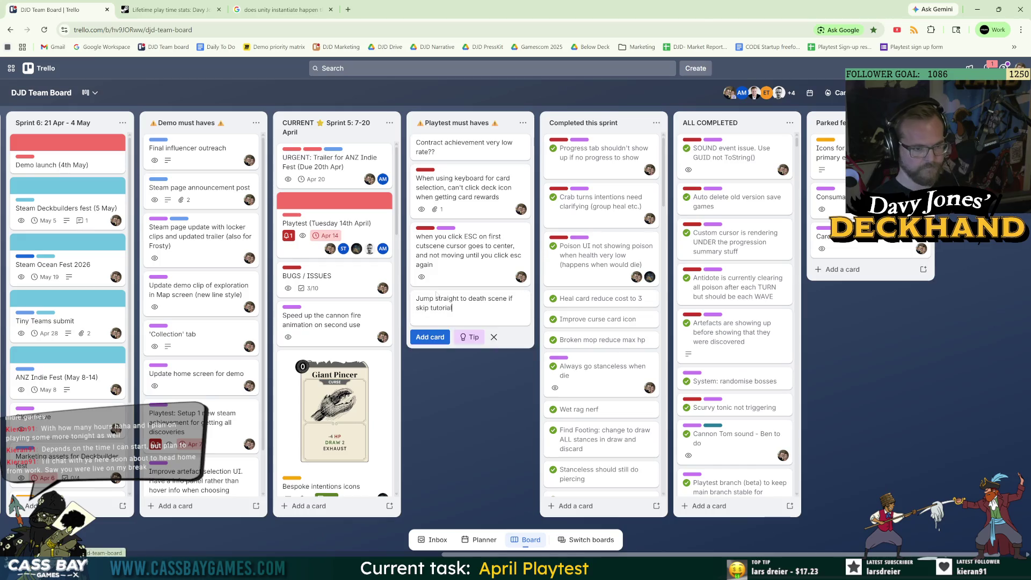
key("ctrl+s")
left_click(685, 446)
key("alt+Tab")
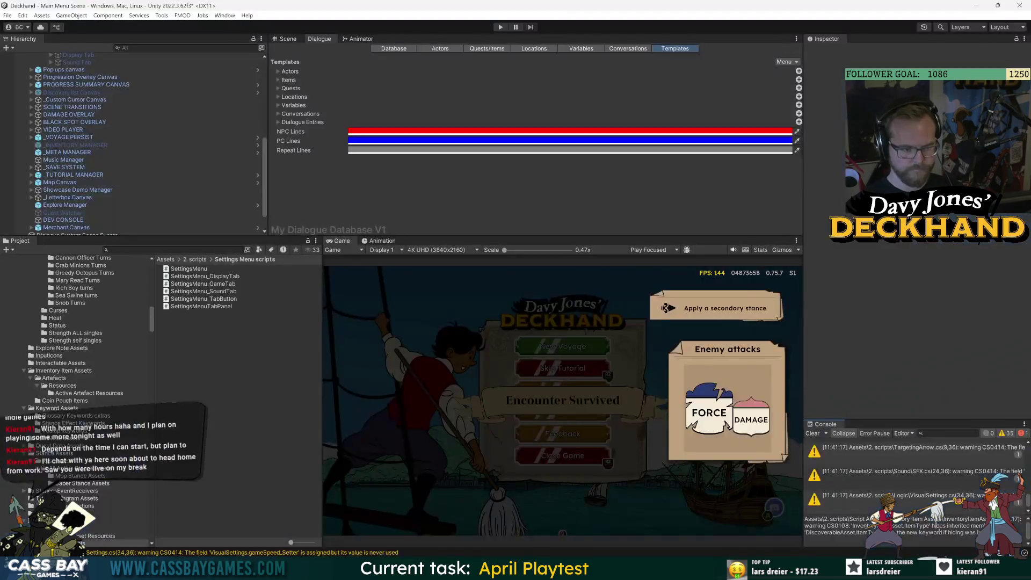
- Surface the CS7036 compile error blocking Play and jump to line 90 of SettingsMenu_GameTab.cs
left_click(500, 27)
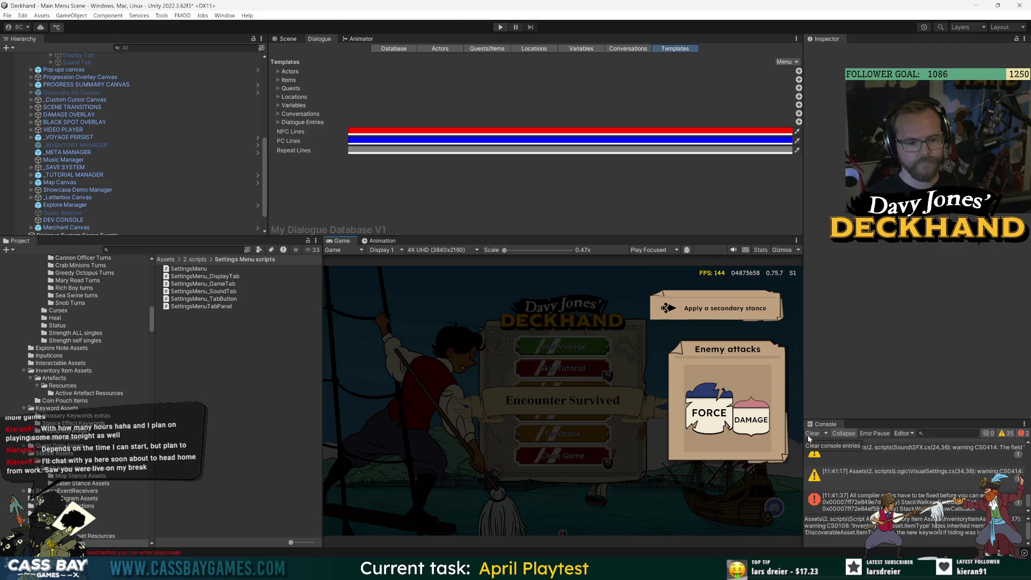
left_click(913, 502)
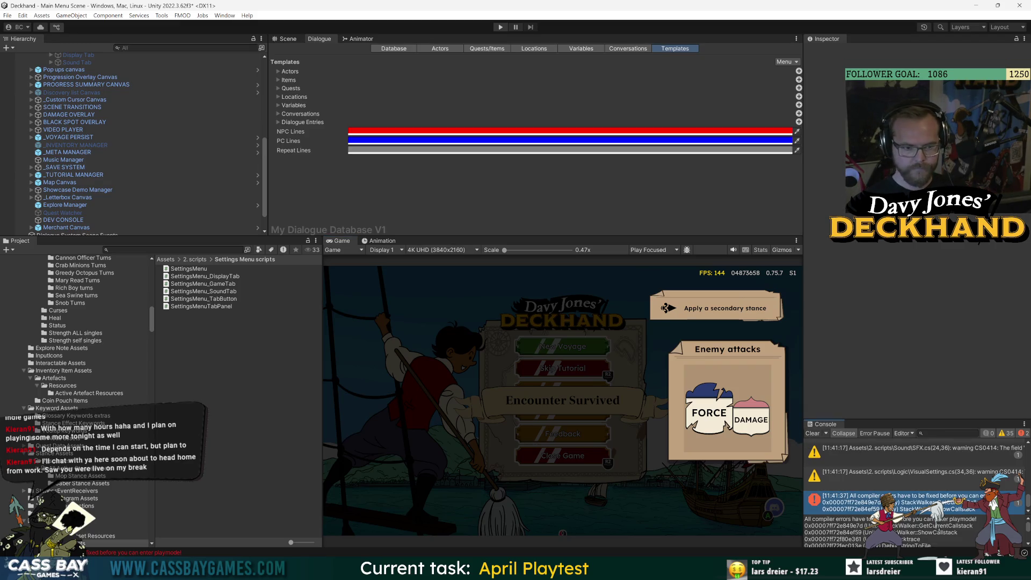
left_click(824, 431)
double_click(886, 448)
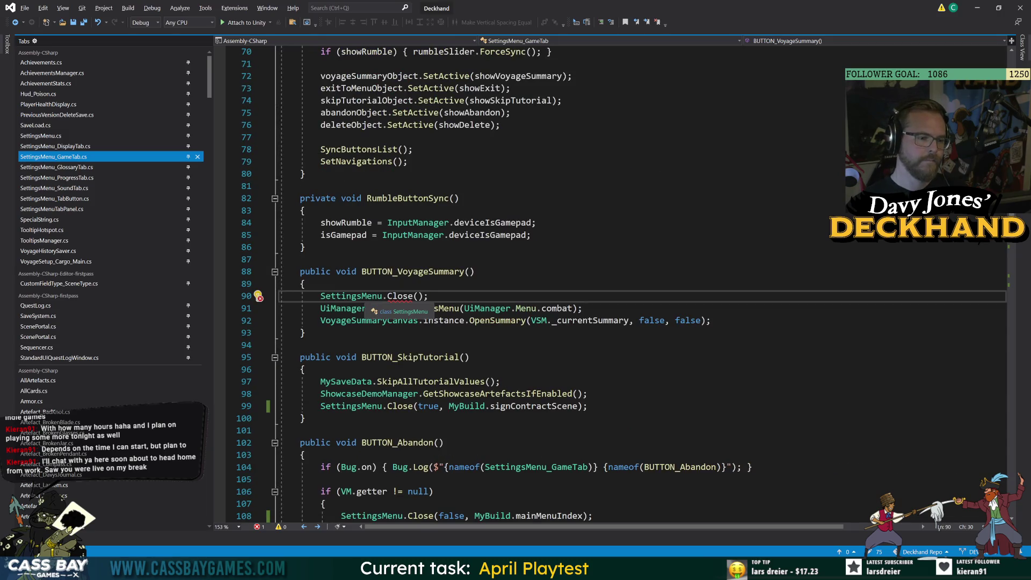
- Make BUTTON_VoyageSummary call SettingsMenu.Close(false, MyBuild.mainMenuIndex), save, and let Unity recompile
left_click(531, 235)
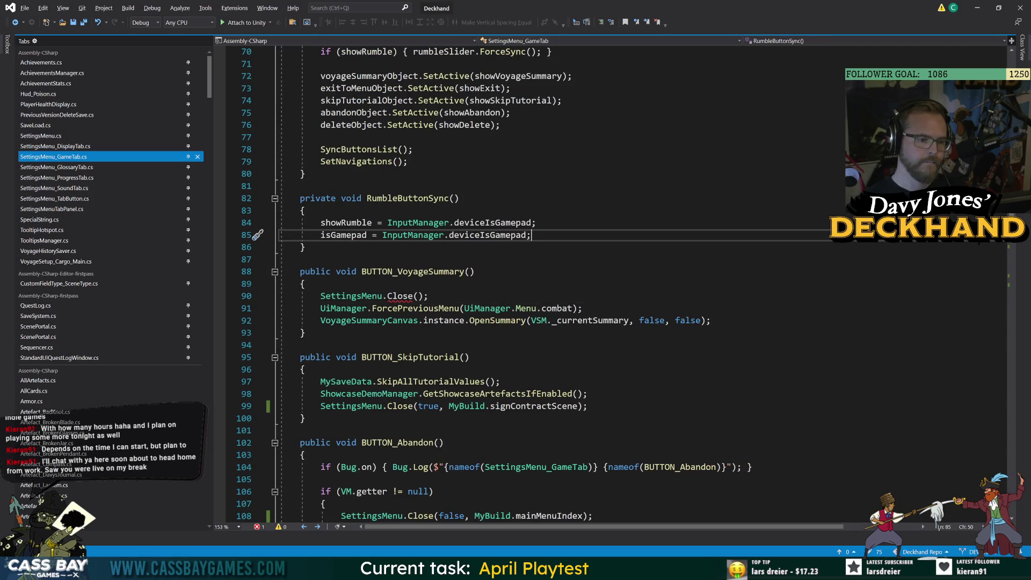
left_click(419, 296)
type("false, MyBuild.mainMenuIndex")
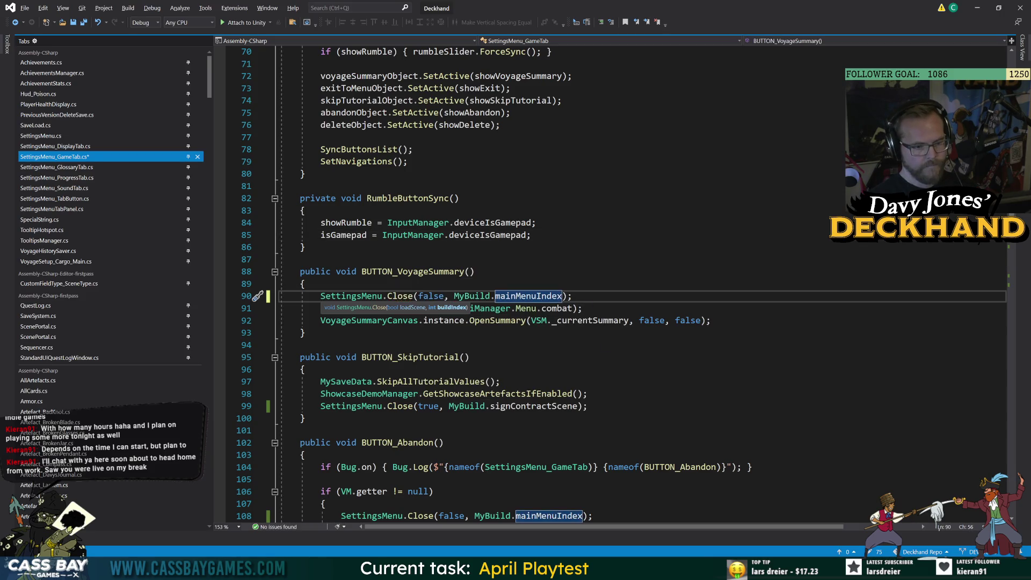
key("ctrl+s")
key("alt+Tab")
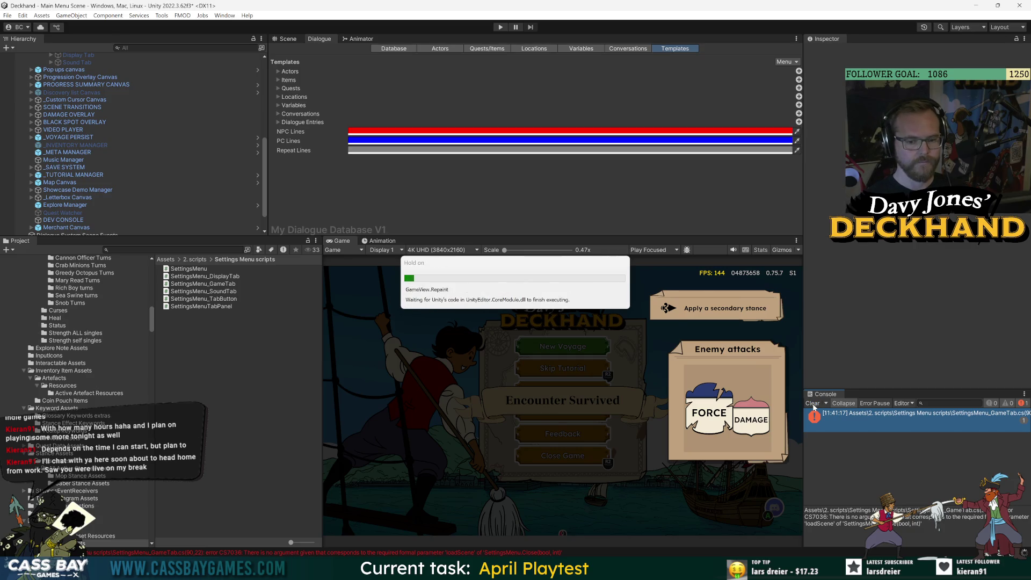
- Run the game and delete the save file from the Settings panel's Game tab
left_click(500, 27)
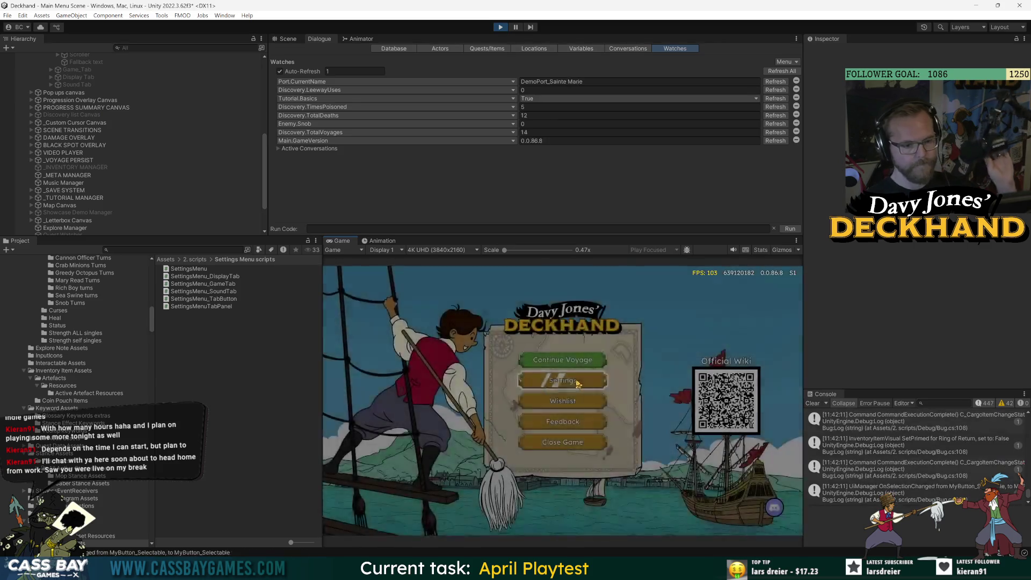
left_click(577, 383)
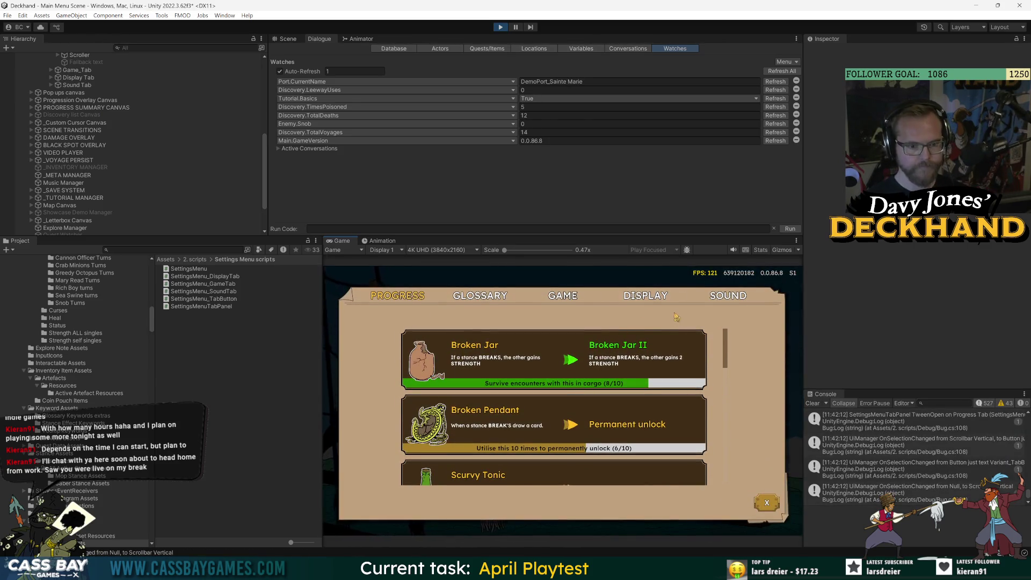
left_click(581, 301)
left_click(591, 442)
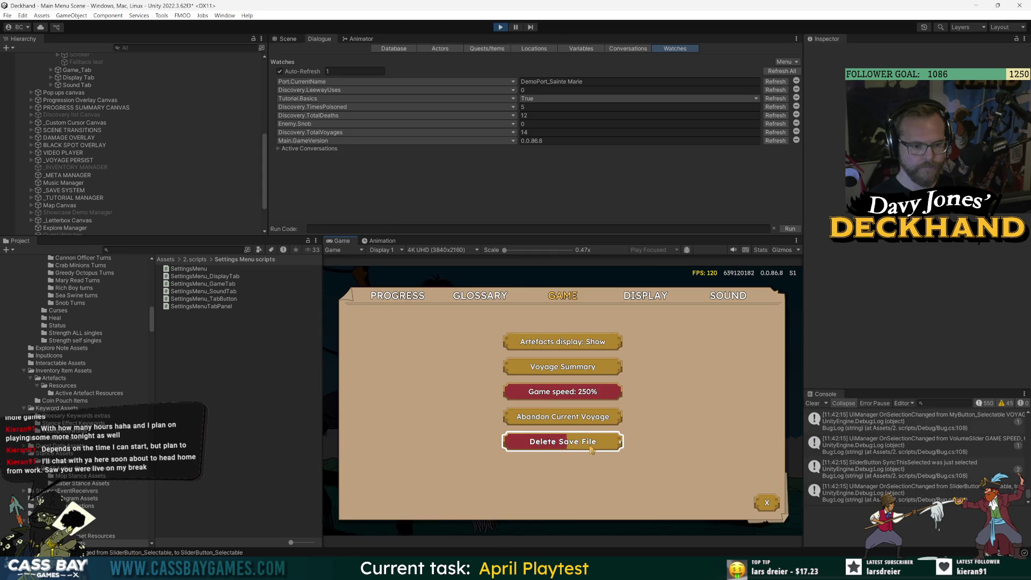
left_click(771, 497)
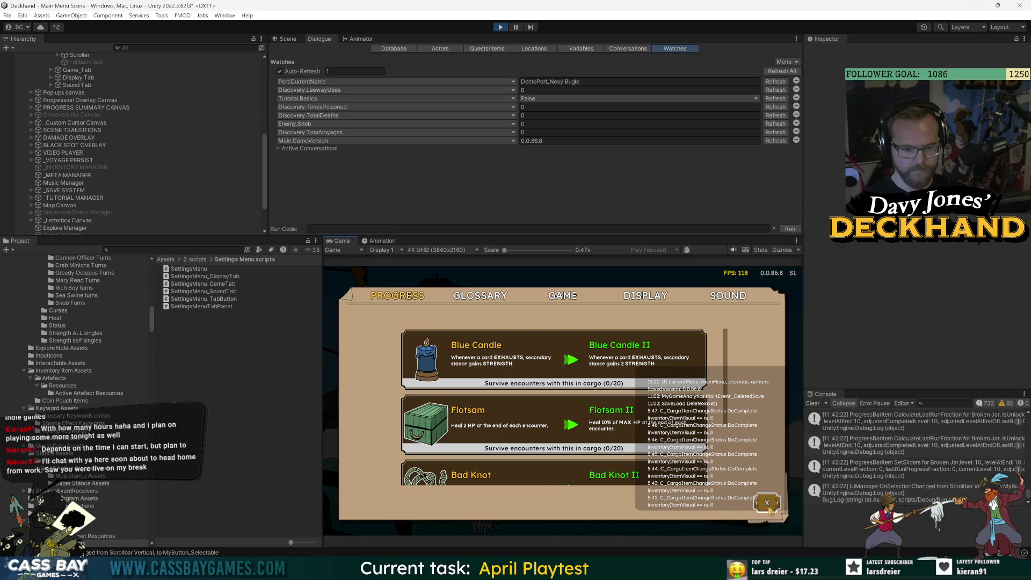
- Clear the Console and select the SETTINGS CANVAS object in the Hierarchy
left_click(814, 404)
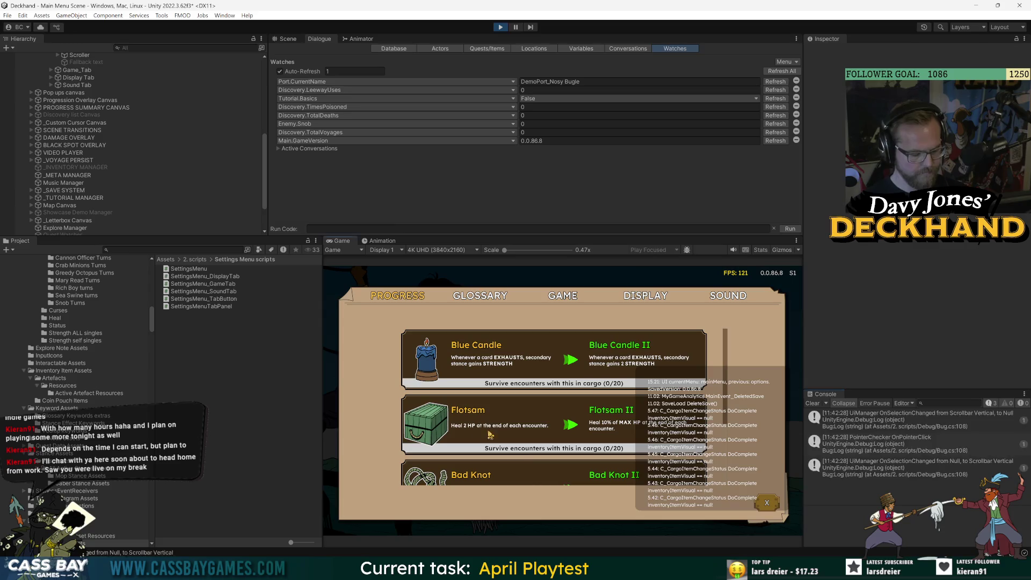
left_click(773, 505)
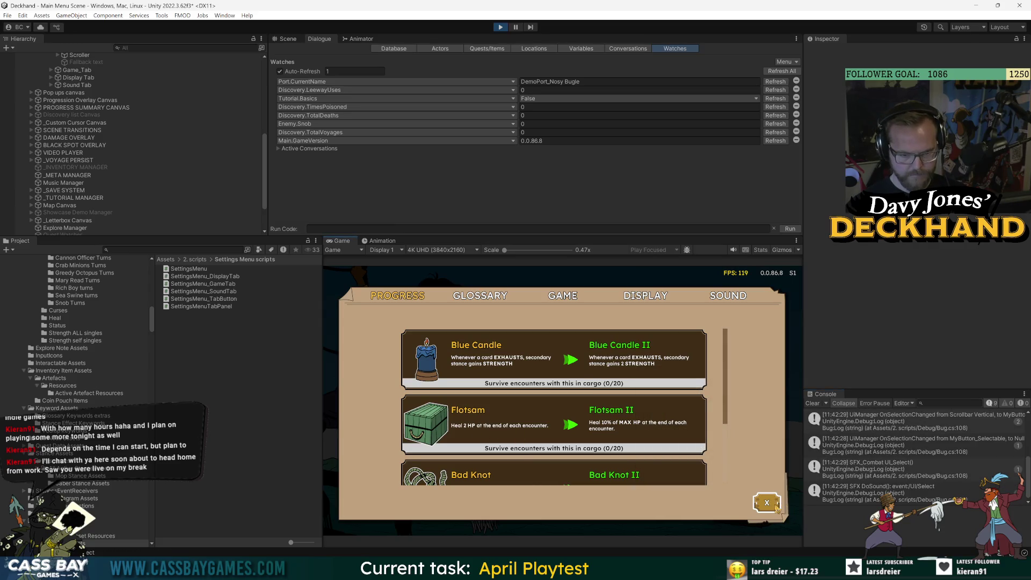
left_click(41, 116)
scroll(42, 118, "up", 6)
left_click(41, 113)
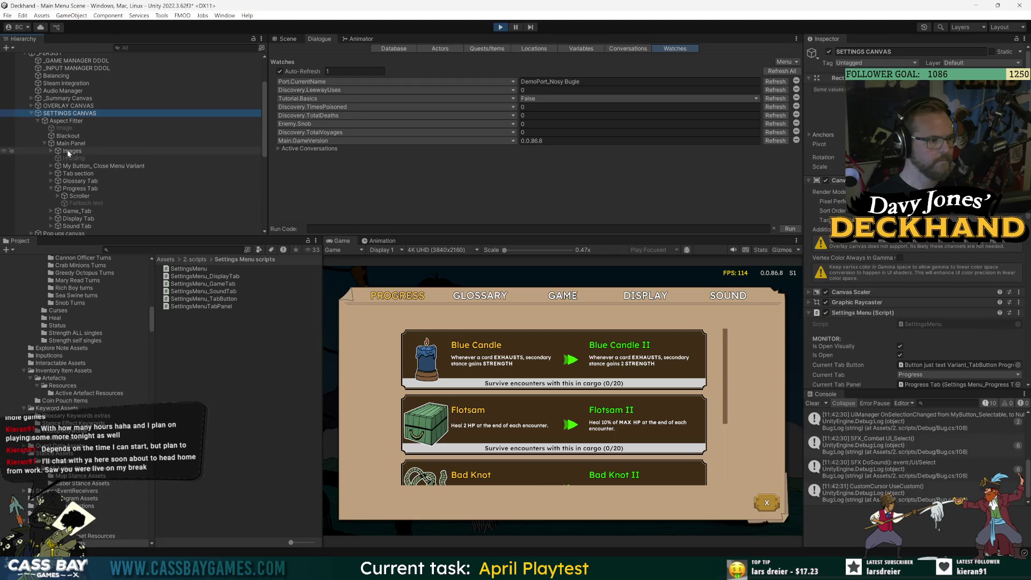
- Check the close button's MyButton_Selectable On Click, which targets a missing SettingsMenu.Close, then stop the game
left_click(64, 166)
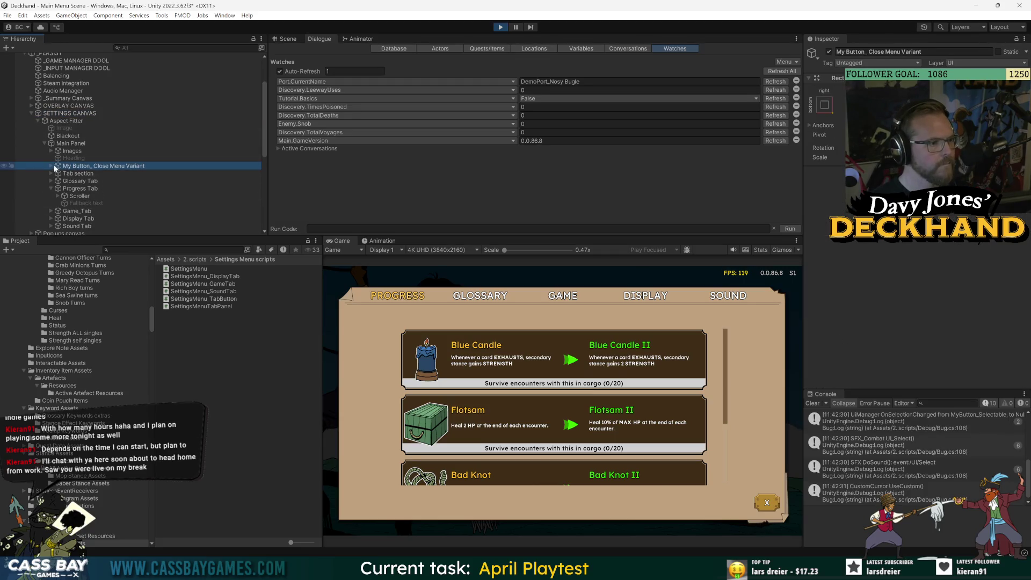
left_click(52, 166)
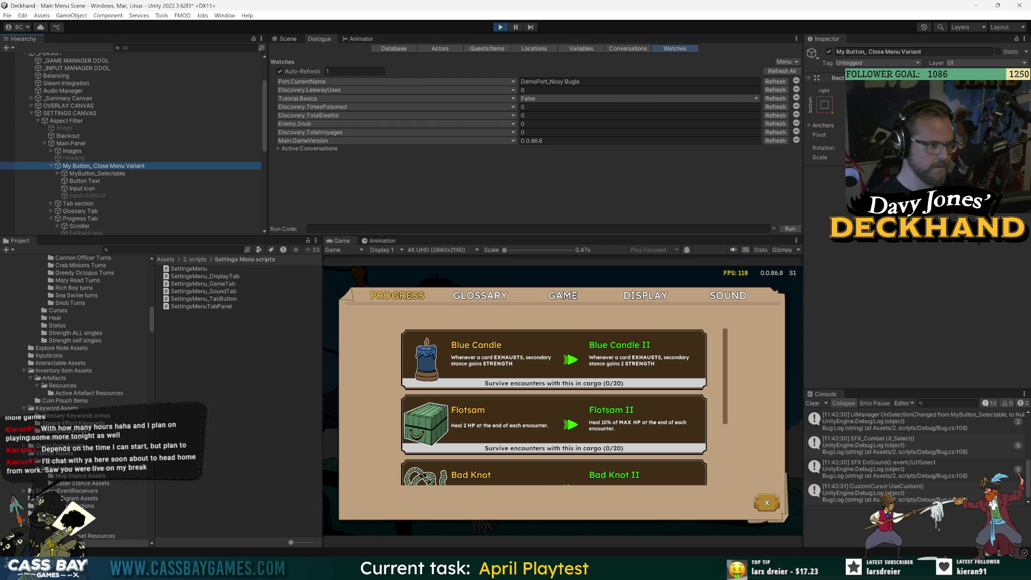
left_click(92, 173)
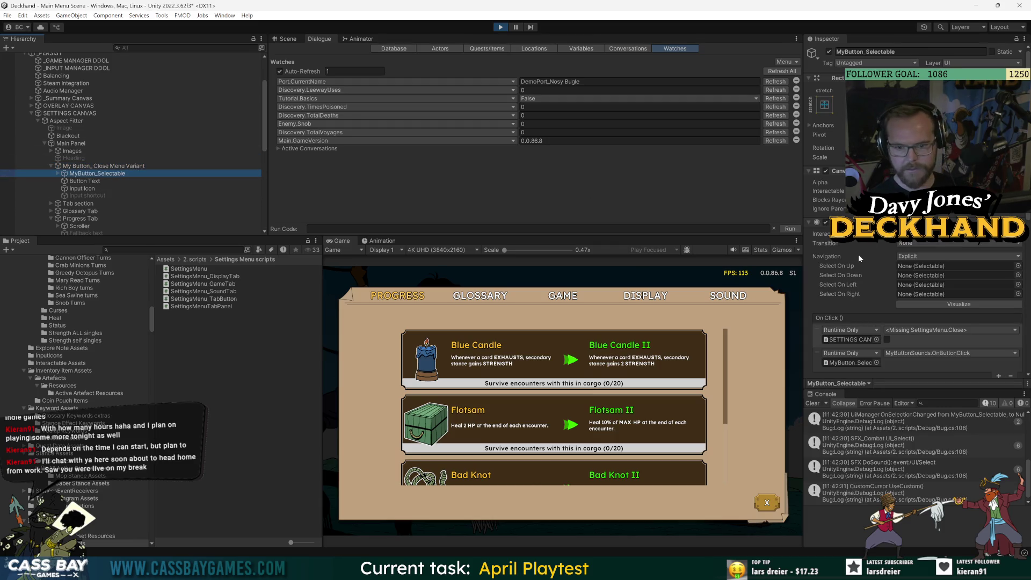
scroll(858, 257, "down", 3)
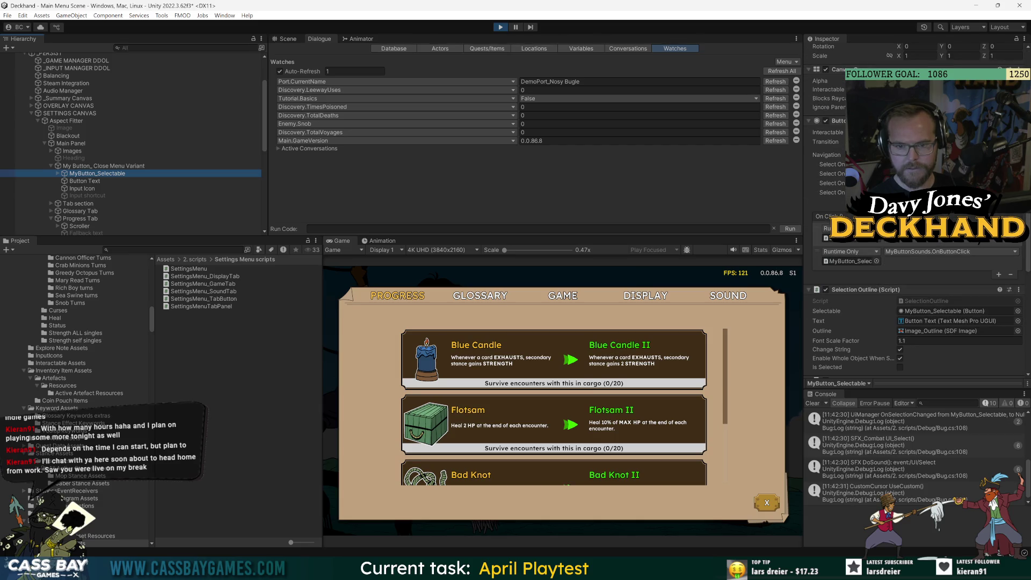
left_click(504, 30)
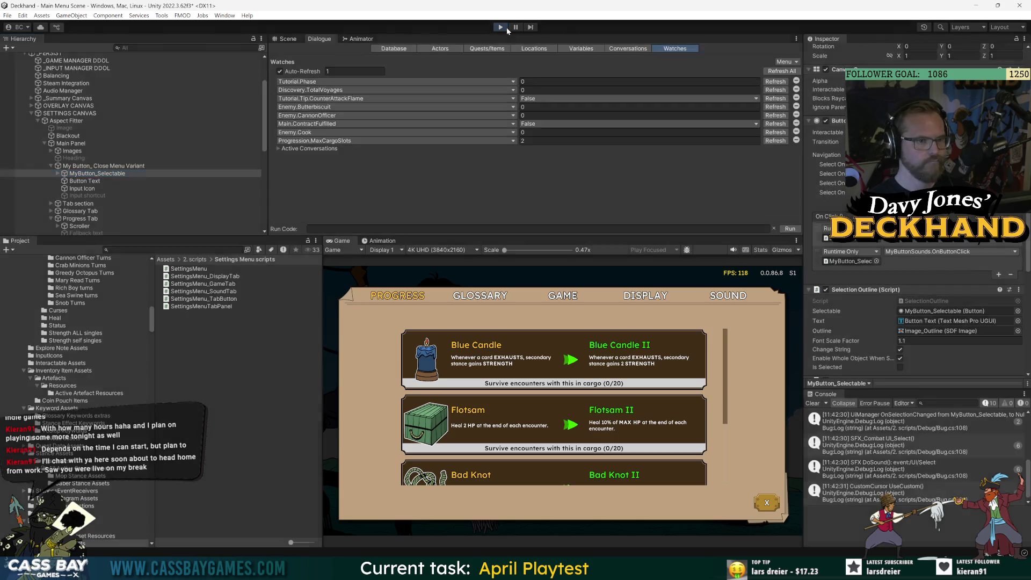
- Open the SETTINGS MENU CANVAS prefab and select the close button's MyButton_Selectable
type("ttings")
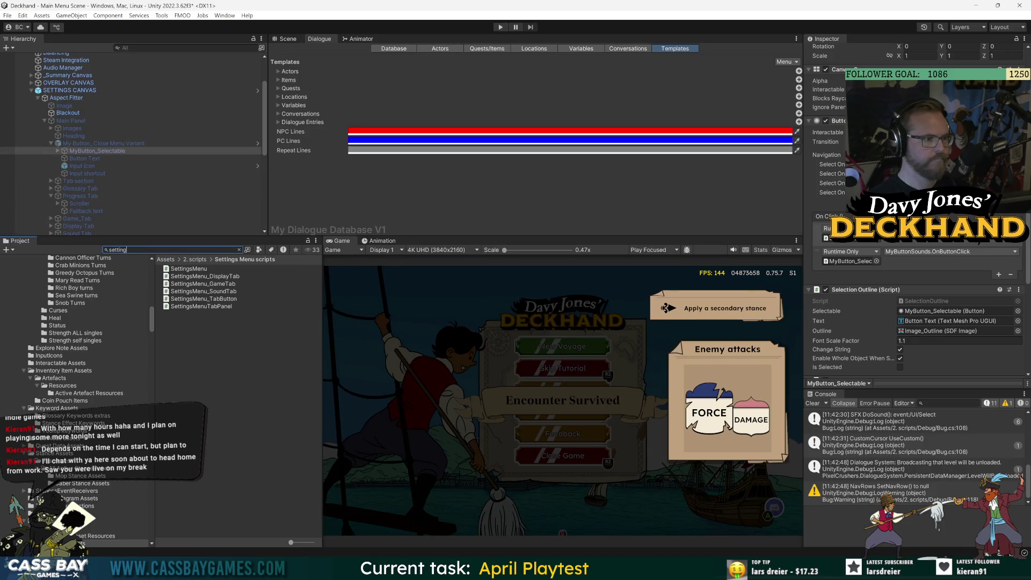
type(" men")
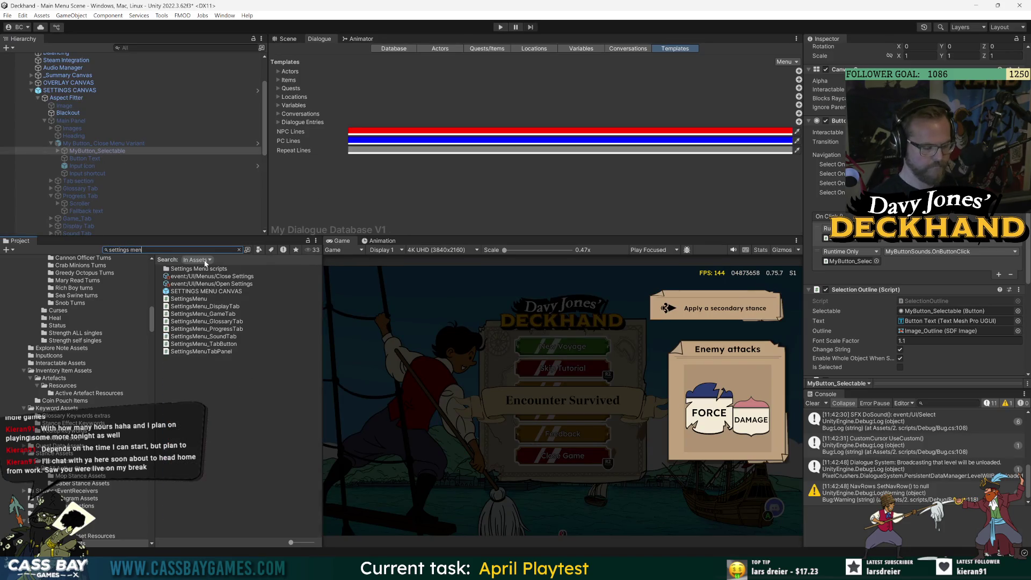
double_click(210, 292)
left_click(67, 137)
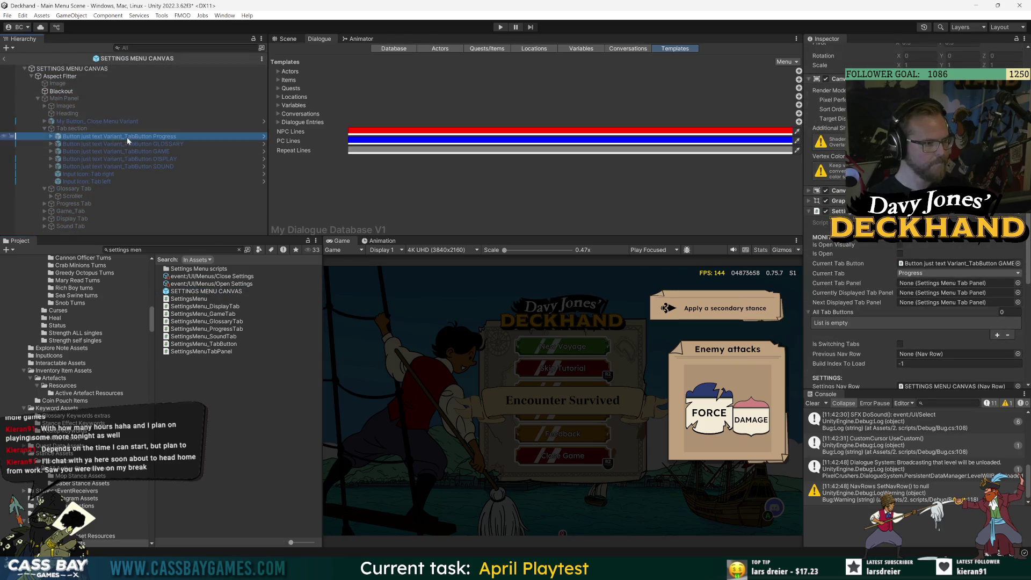
key("Right")
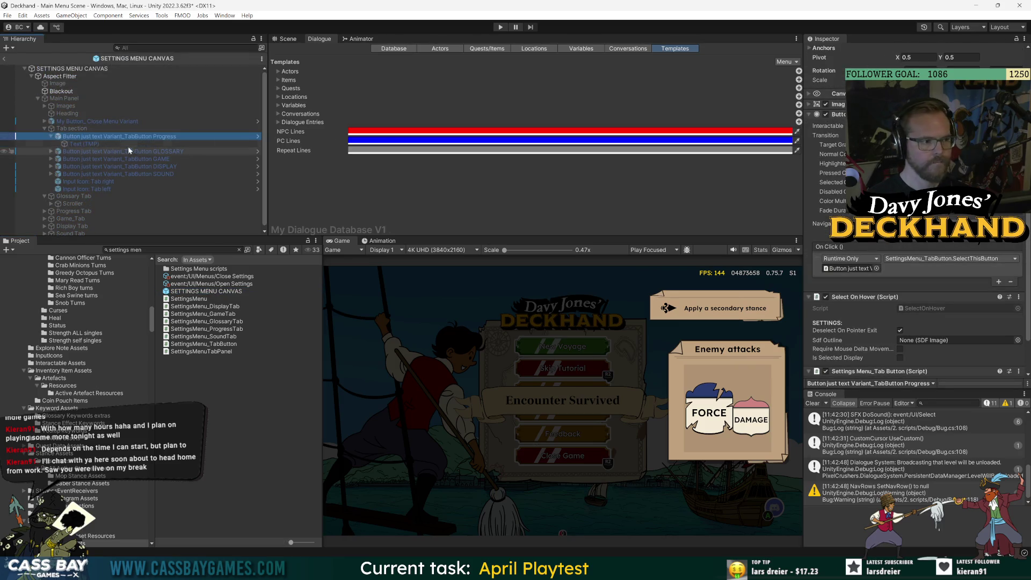
left_click(47, 122)
key("Right")
key("Right")
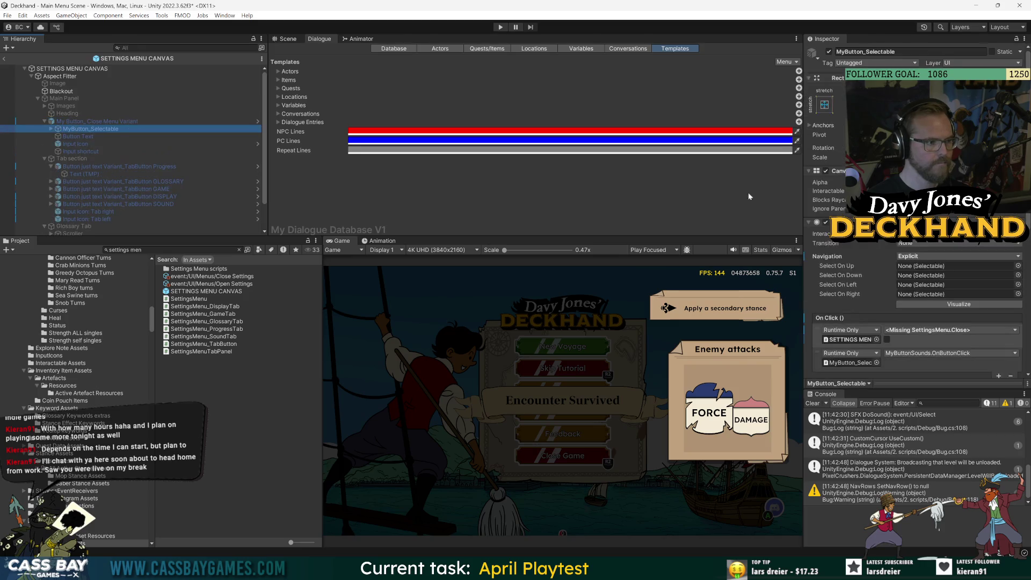
scroll(885, 289, "down", 5)
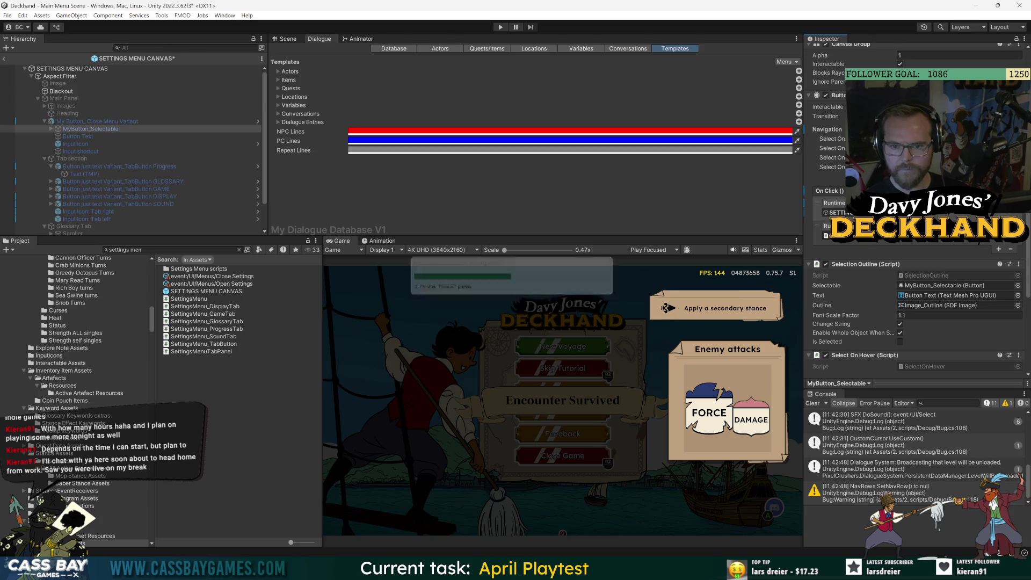
- Review the On Click function options, then go back to SettingsMenu_GameTab.cs in Visual Studio
left_click(924, 235)
mouse_move(922, 283)
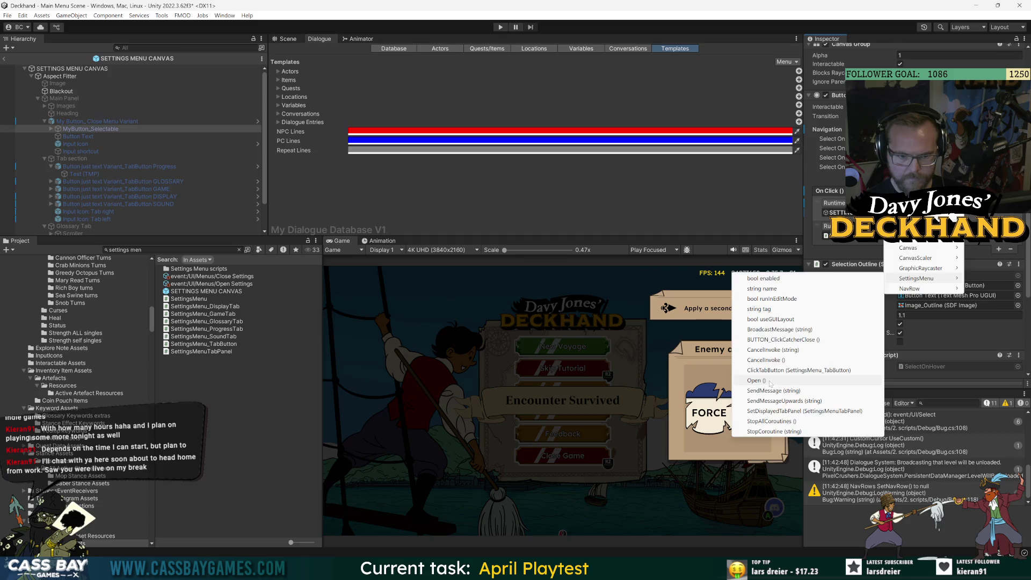
left_click(859, 490)
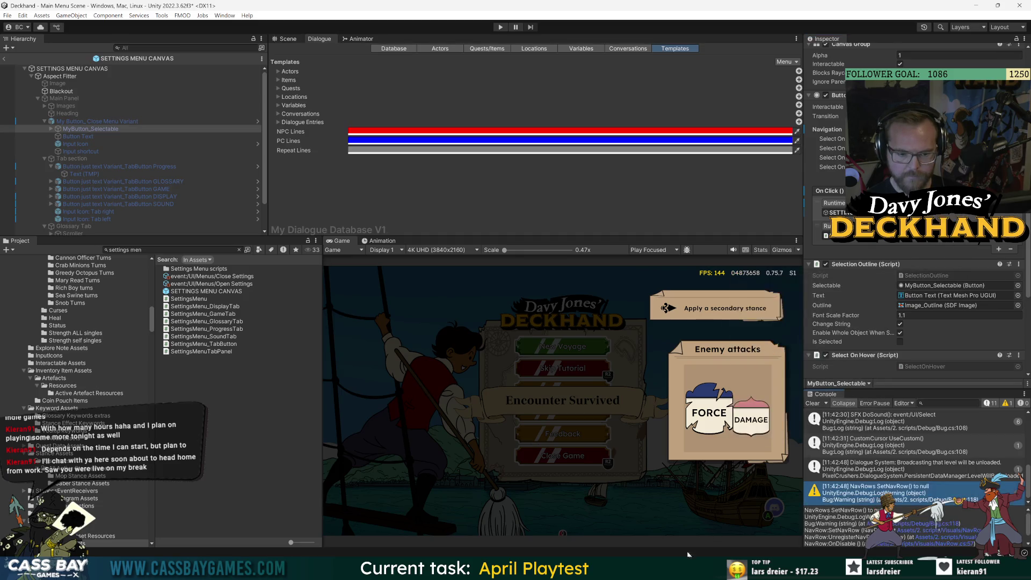
key("alt+Tab")
left_click(499, 381)
scroll(537, 284, "up", 7)
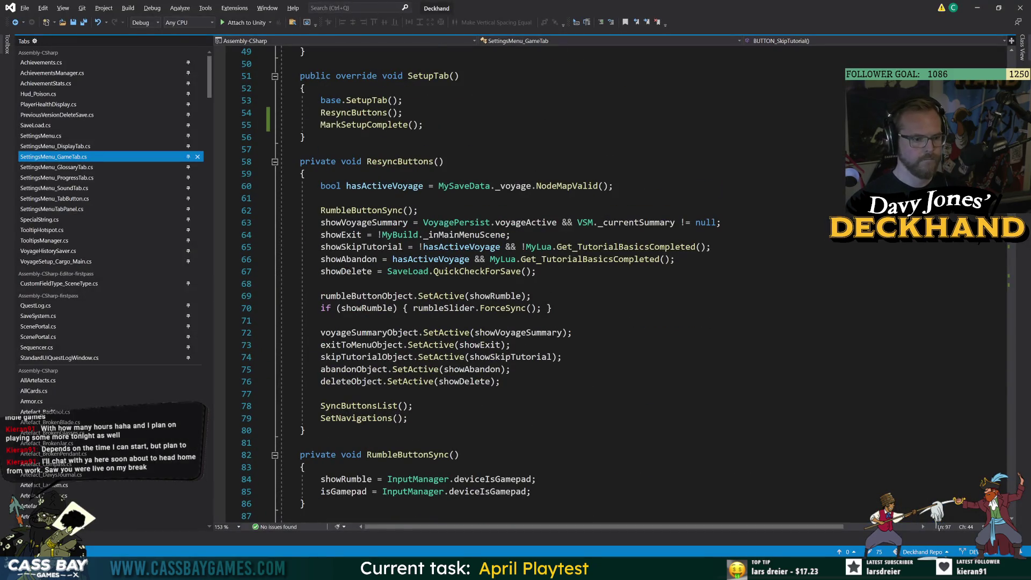
- Select the close button's second On Click event entry in Unity
scroll(537, 285, "up", 12)
scroll(537, 284, "down", 20)
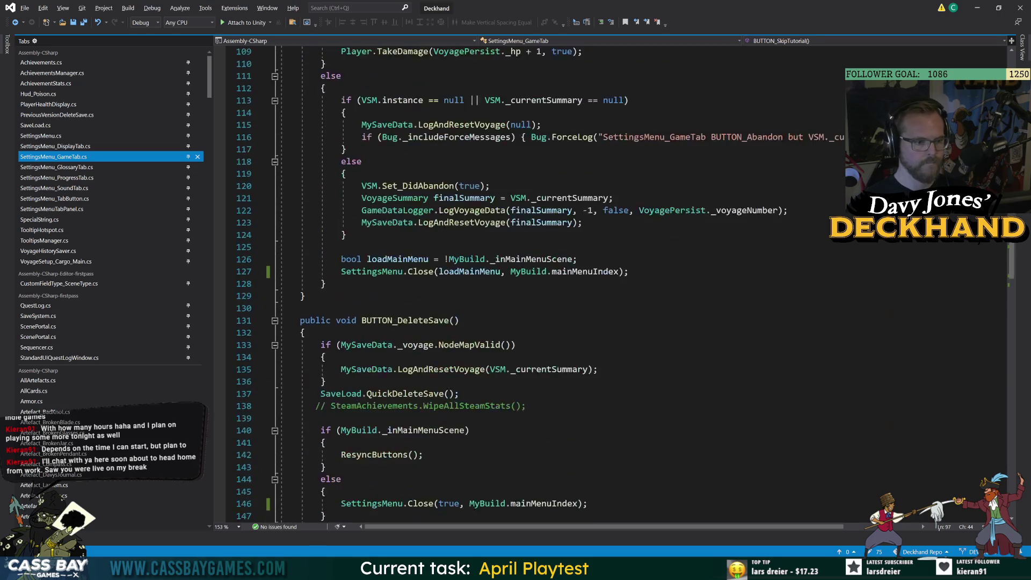
scroll(537, 285, "up", 6)
scroll(537, 284, "up", 6)
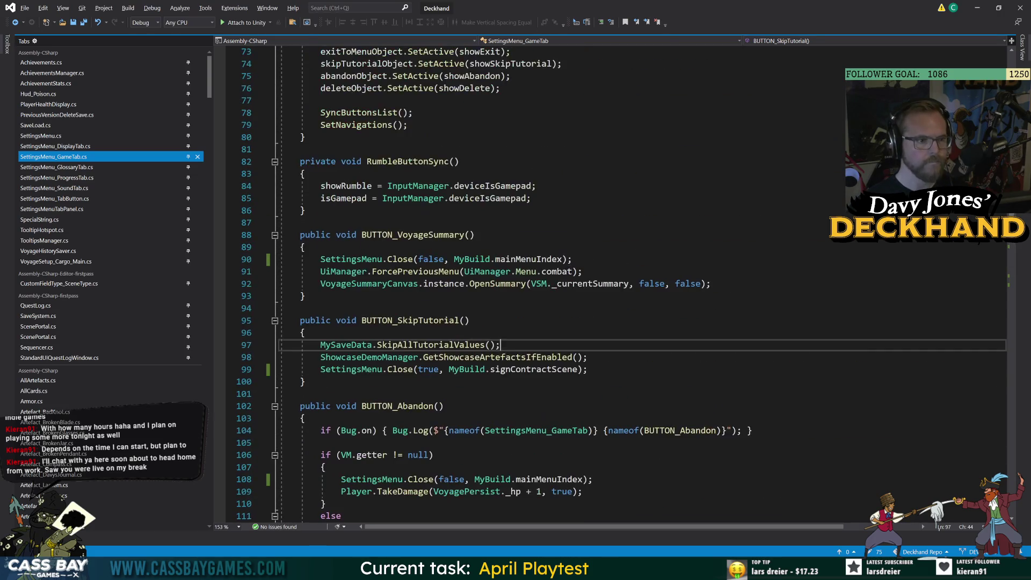
key("alt+Tab")
left_click(955, 242)
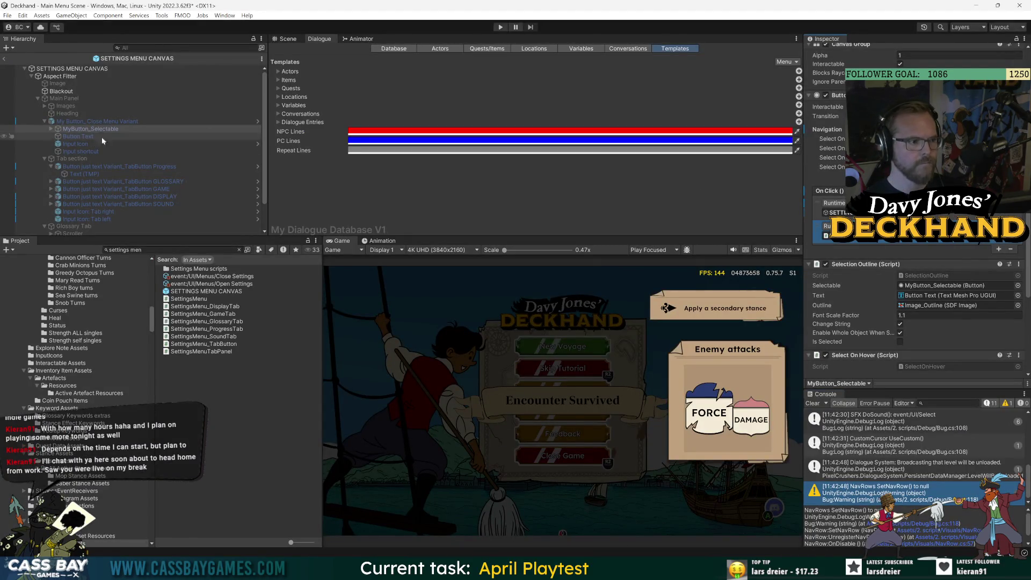
key("alt+Tab")
- Draft a 'public void BUTTON_Close()' method after BUTTON_Abandon in SettingsMenu_GameTab.cs
left_click_drag(480, 235, 278, 234)
left_click(306, 296)
scroll(644, 301, "up", 8)
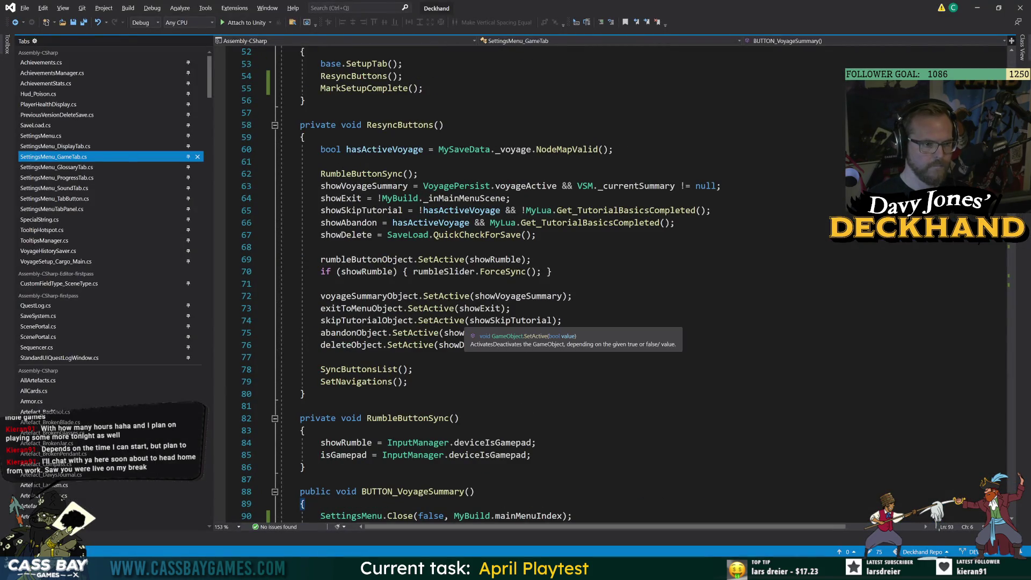
scroll(644, 301, "up", 6)
scroll(645, 301, "down", 20)
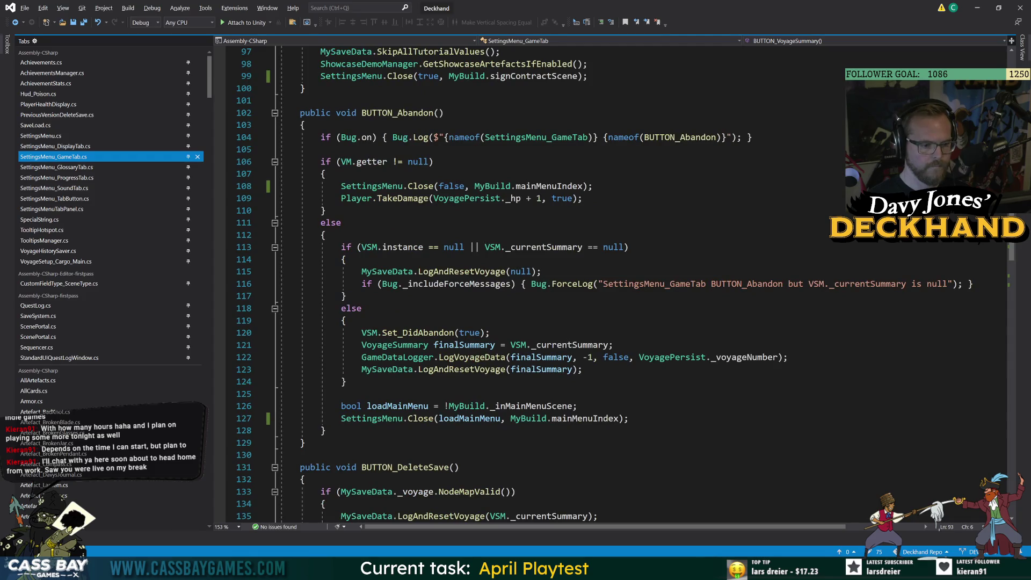
scroll(644, 300, "down", 12)
scroll(644, 301, "up", 8)
left_click(306, 296)
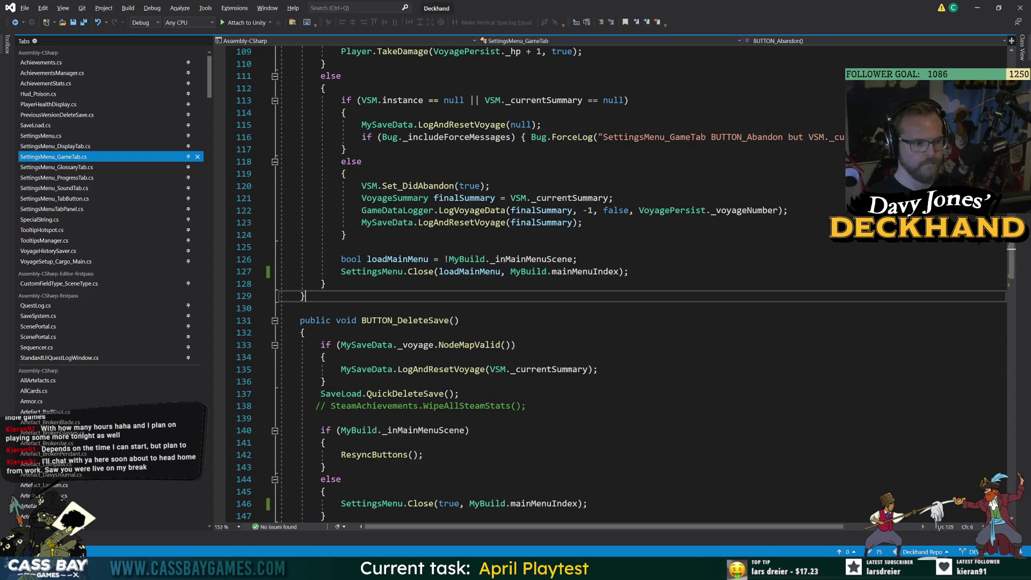
key("Return")
key("Return")
type("public void BUTTON_")
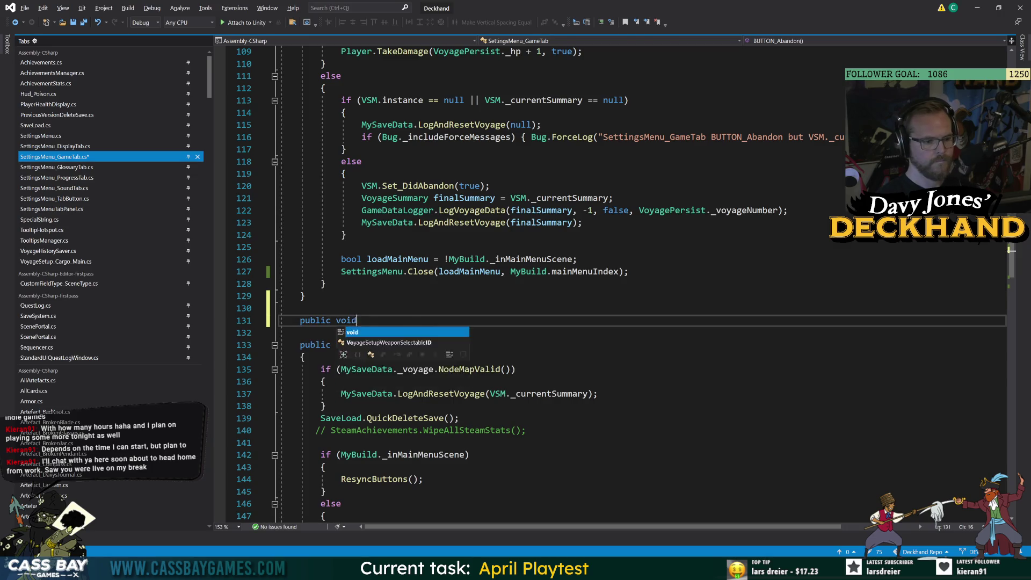
type("Close()")
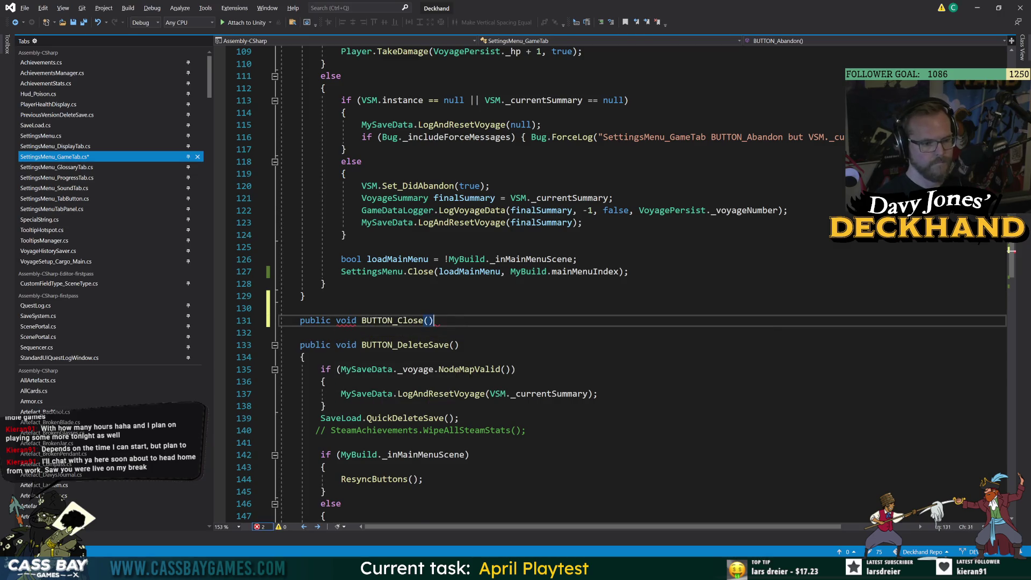
key("Return")
type("{")
key("Return")
- Rename the stub to BUTTON_CloseMenu, start a Close call, then delete the whole stub
left_click(423, 320)
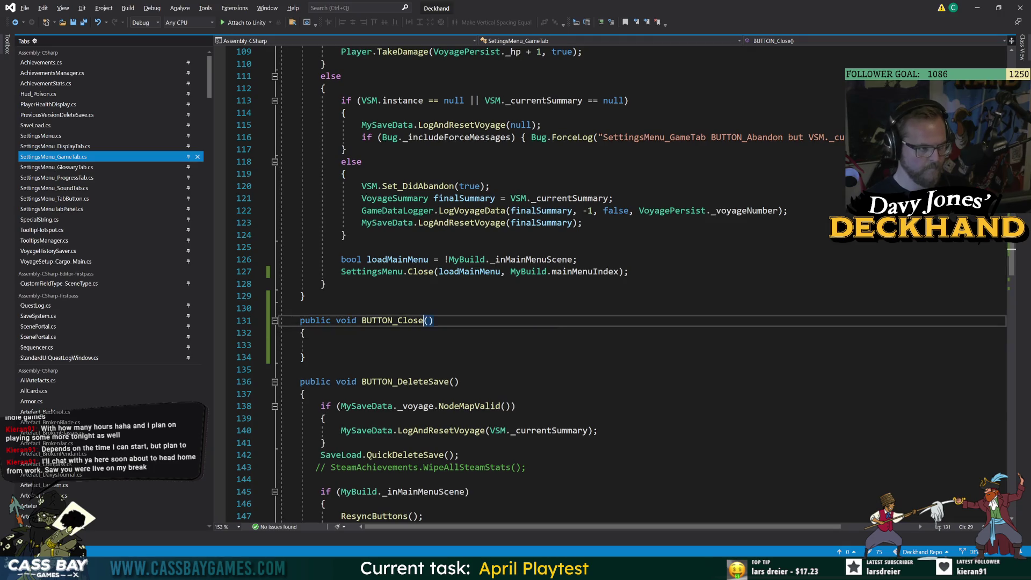
type("Menu")
left_click(320, 344)
type("Close")
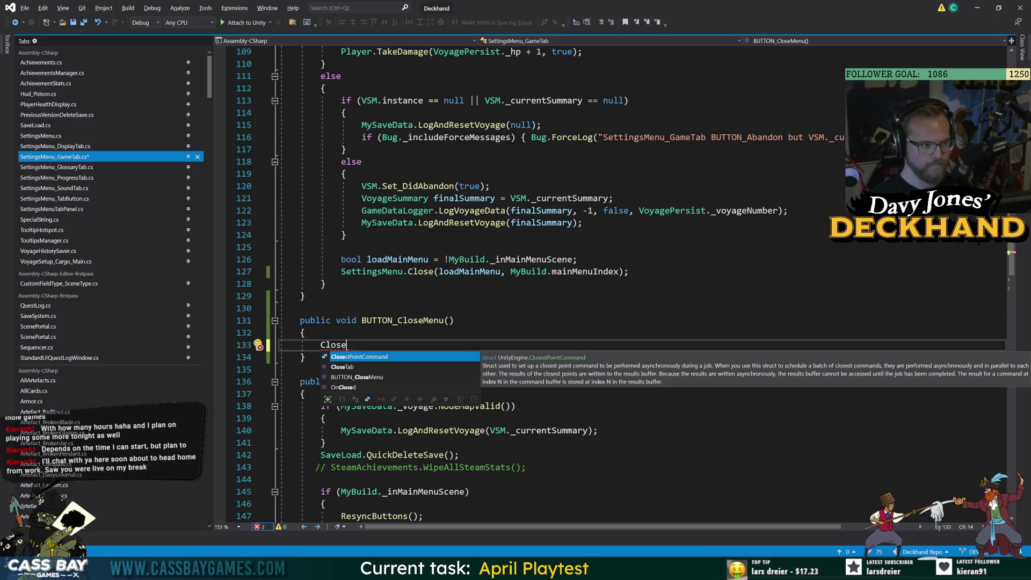
key("Escape")
key("shift+Up")
key("shift+Up")
key("shift+Up")
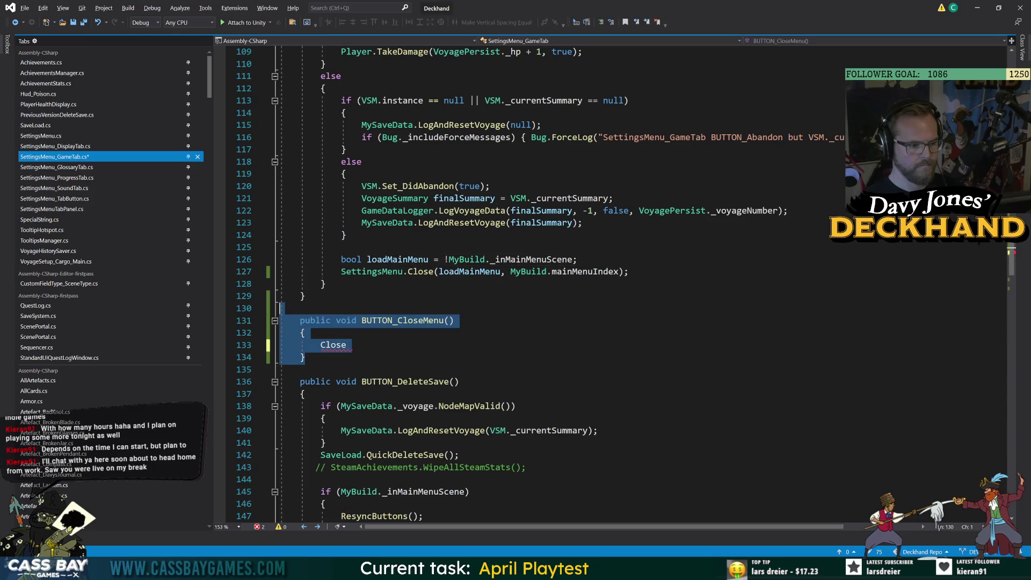
key("Delete")
key("BackSpace")
- Open SettingsMenu.cs and inspect its existing BUTTON_ClickCatcherClose method
left_click(53, 137)
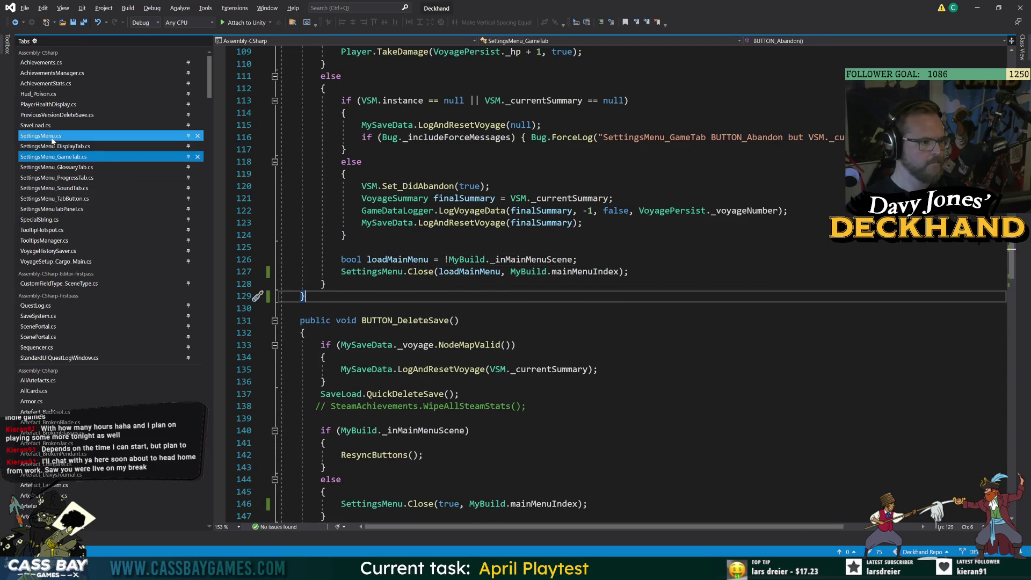
key("Down")
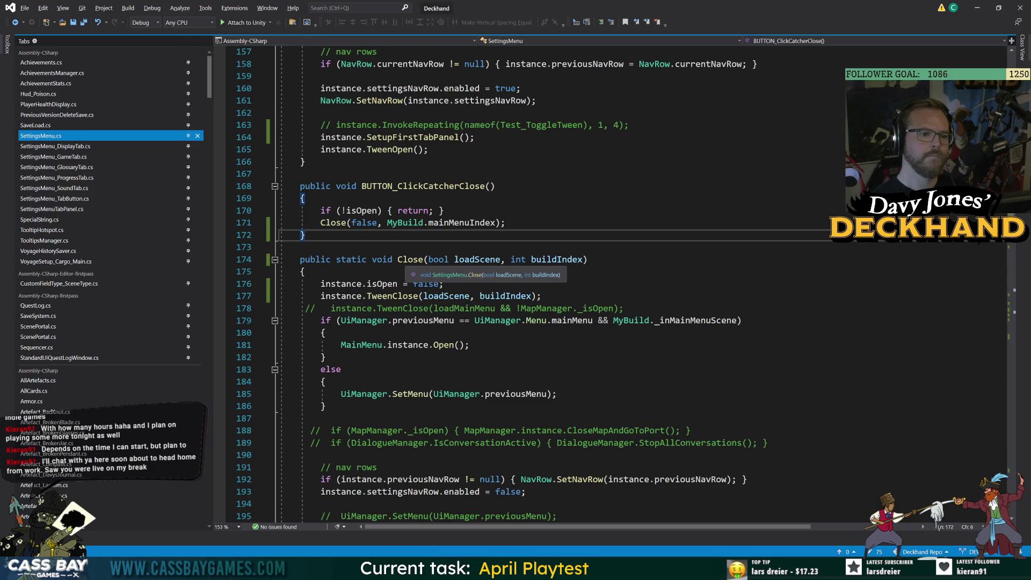
scroll(623, 285, "up", 4)
double_click(423, 323)
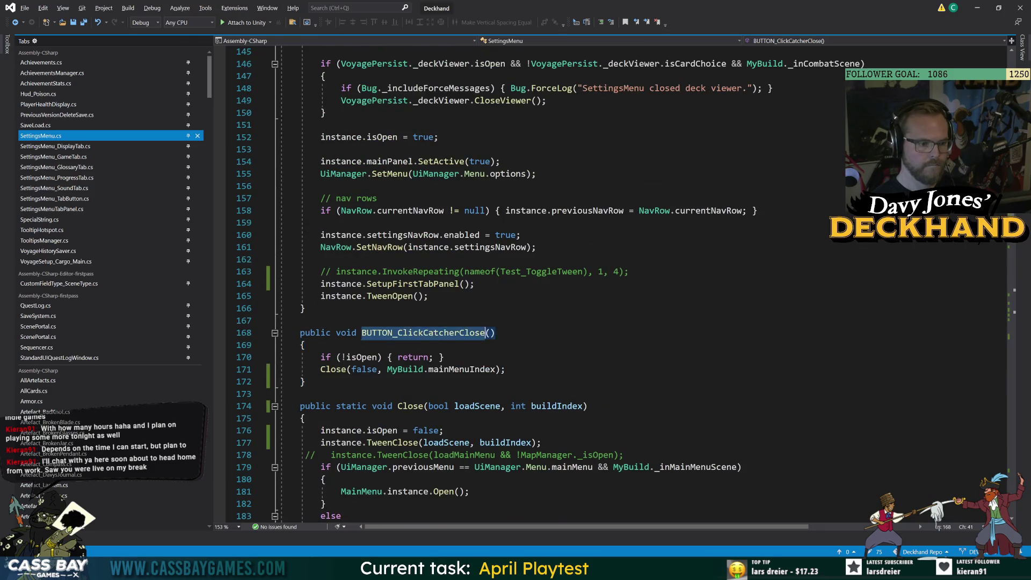
scroll(618, 284, "up", 6)
scroll(617, 284, "up", 6)
scroll(617, 285, "down", 10)
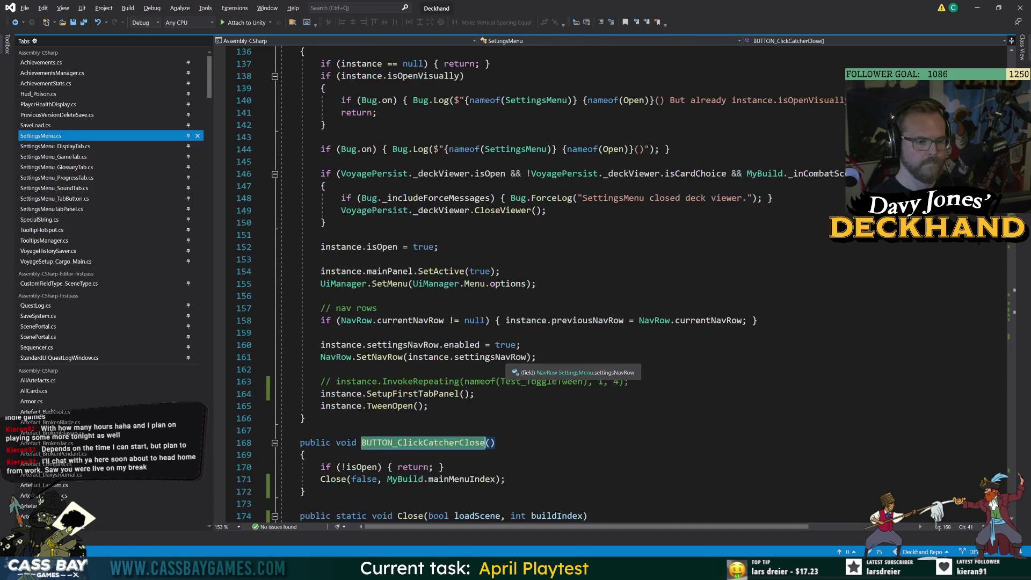
left_click(305, 454)
key("alt+Tab")
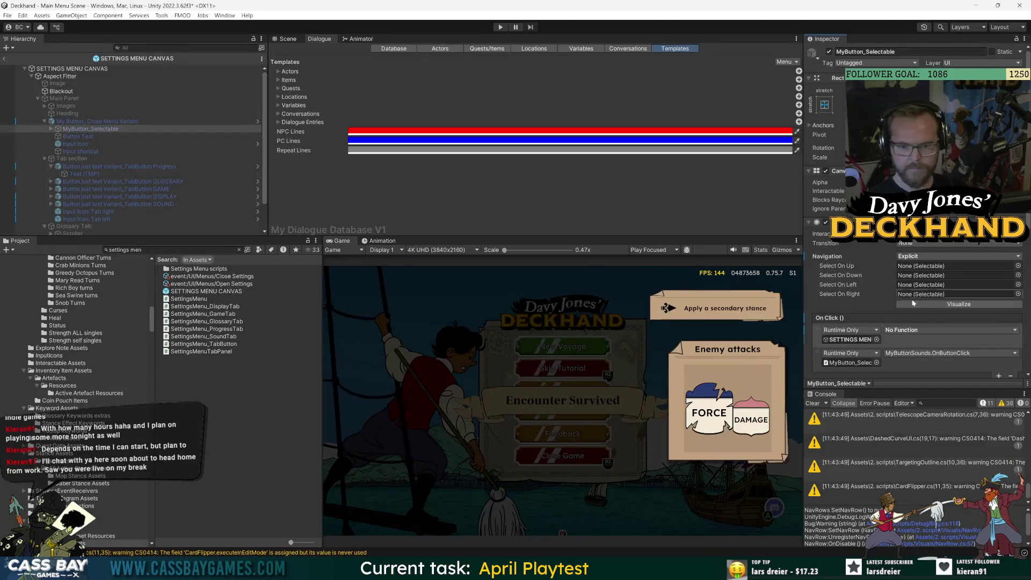
- Set the close button's On Click to SettingsMenu.BUTTON_ClickCatcherClose and start Play mode
left_click(916, 331)
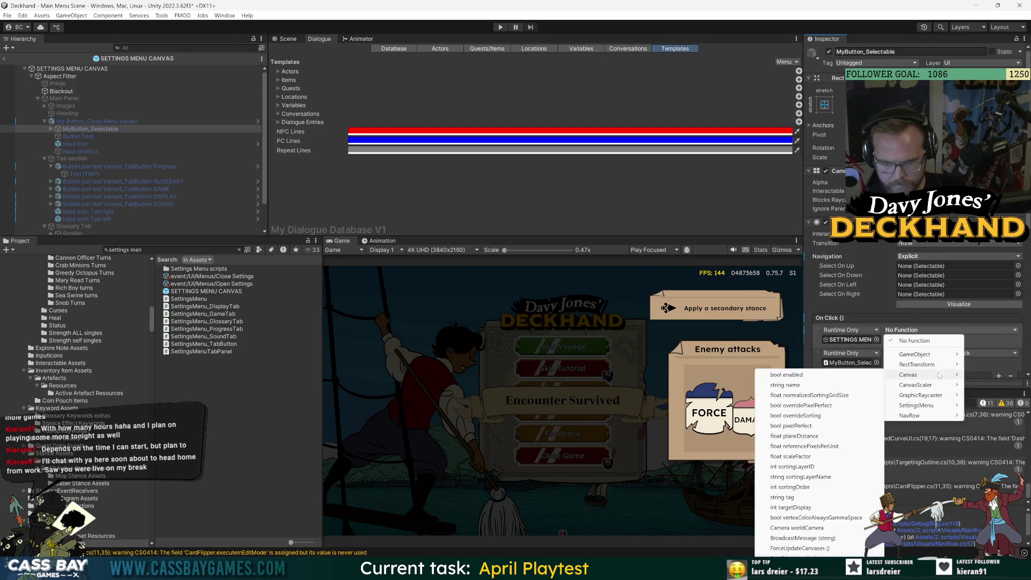
mouse_move(916, 406)
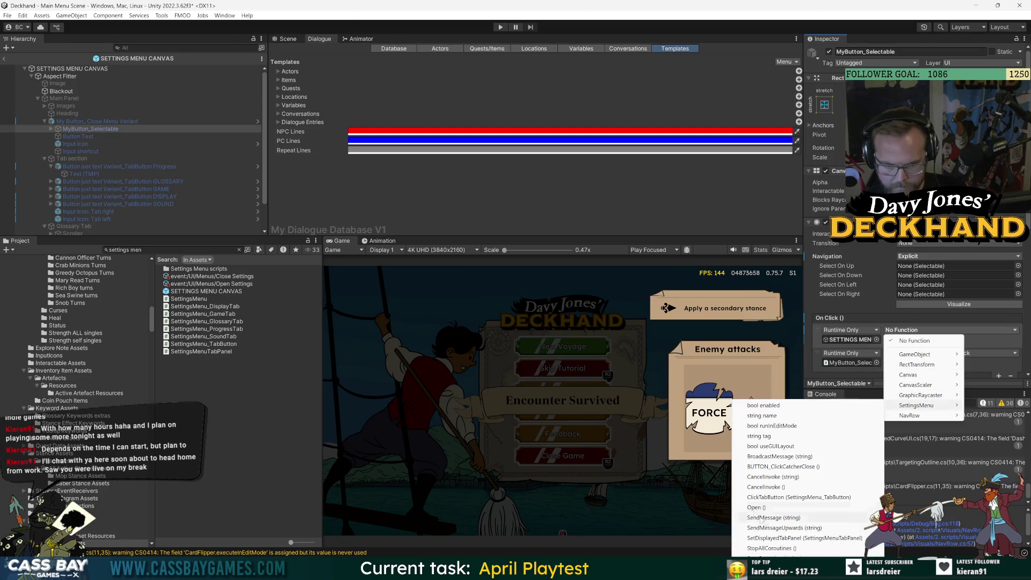
left_click(783, 466)
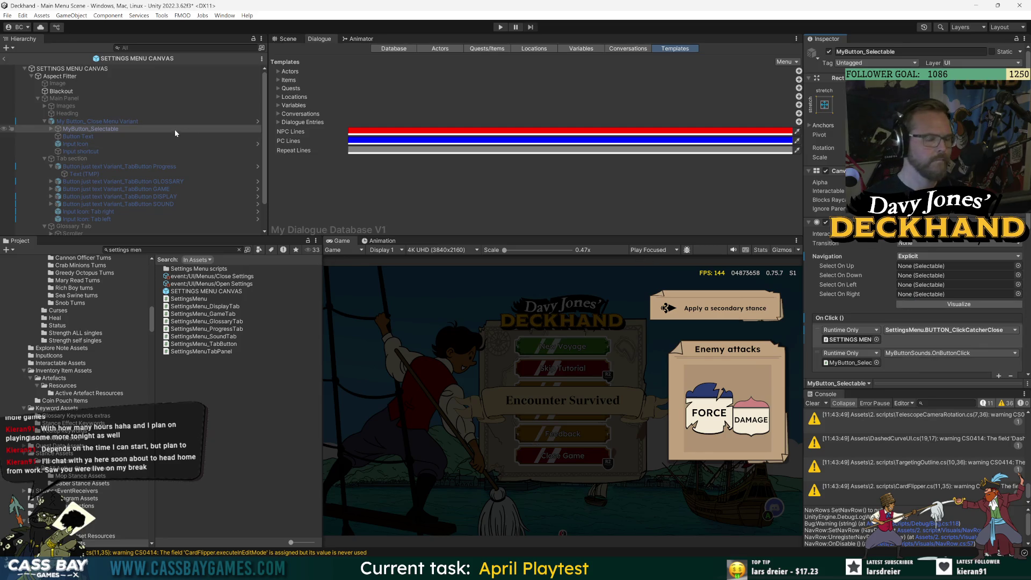
left_click(499, 27)
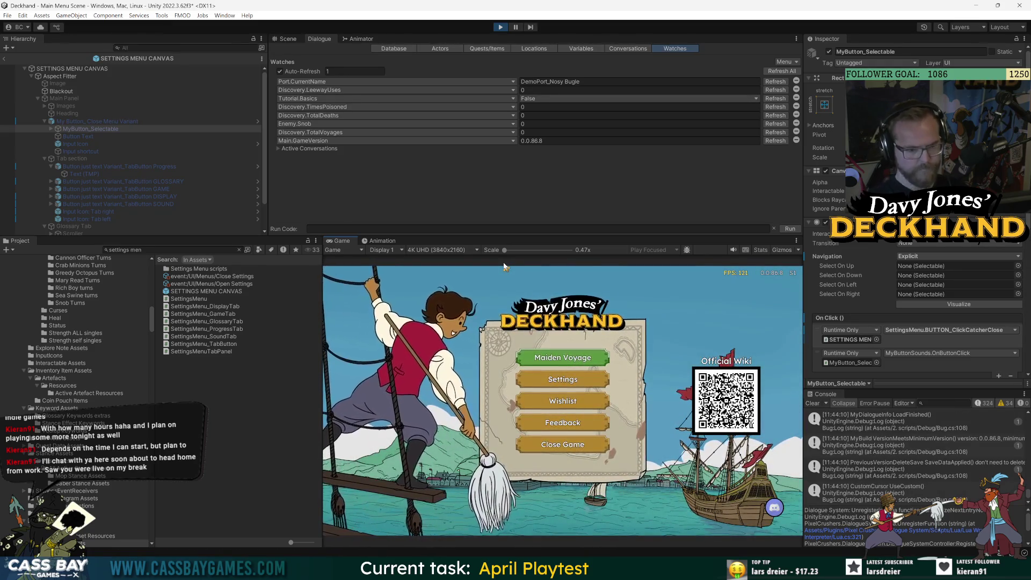
- Open and close the in-game Settings panel three times, scrolling its list once
left_click(546, 382)
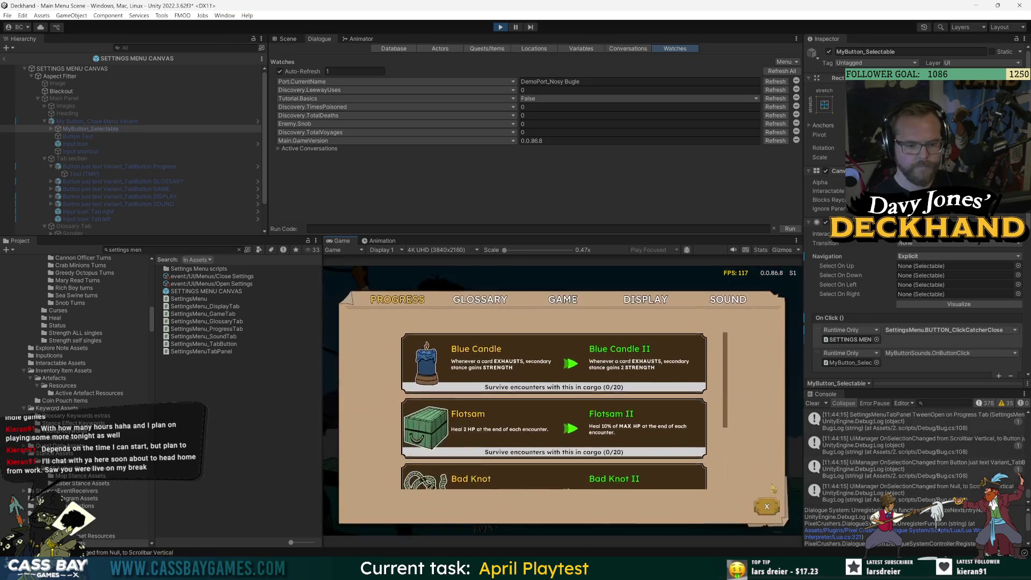
left_click(650, 428)
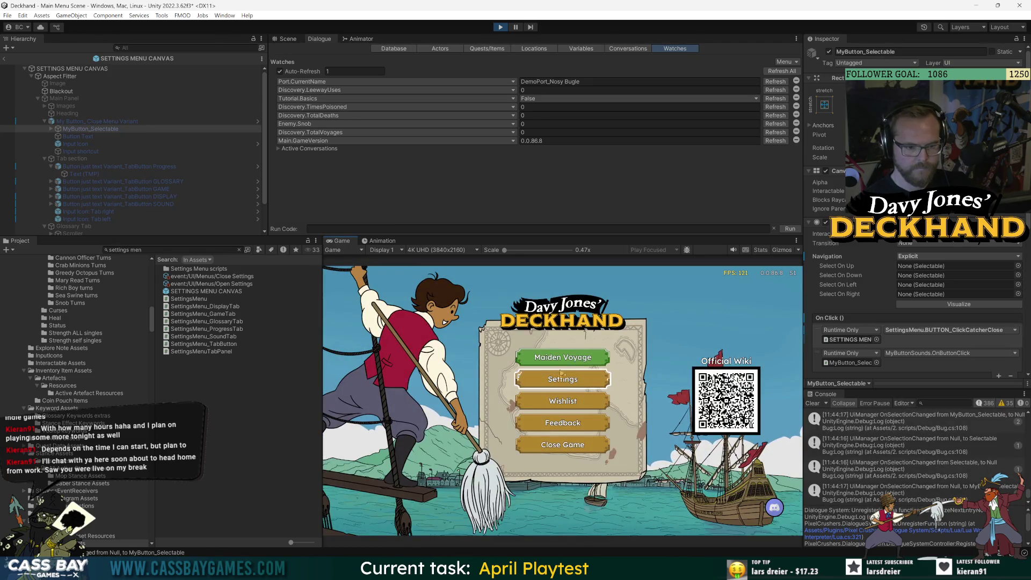
left_click(569, 380)
left_click(657, 451)
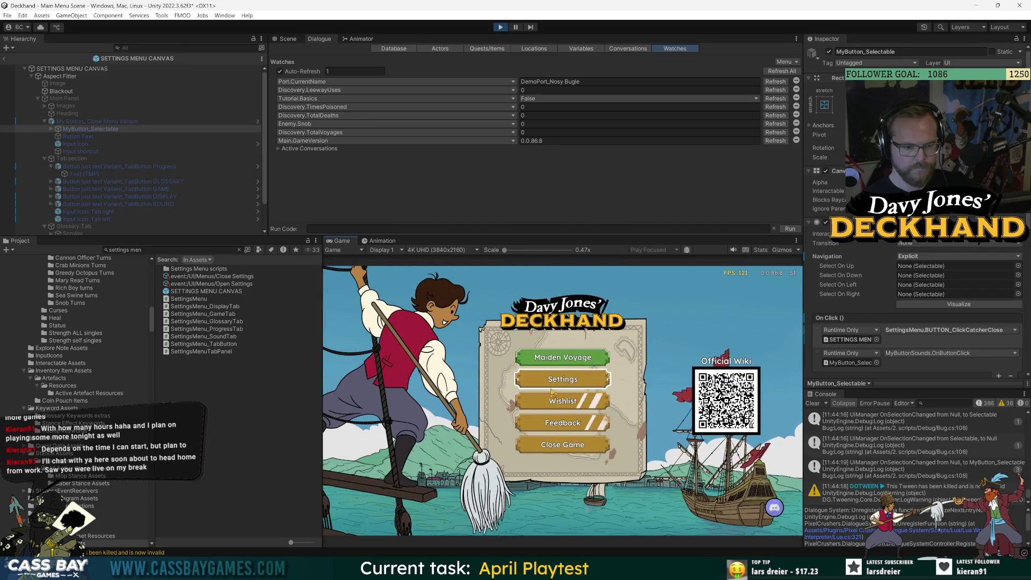
left_click(569, 384)
scroll(564, 408, "down", 1)
left_click(658, 451)
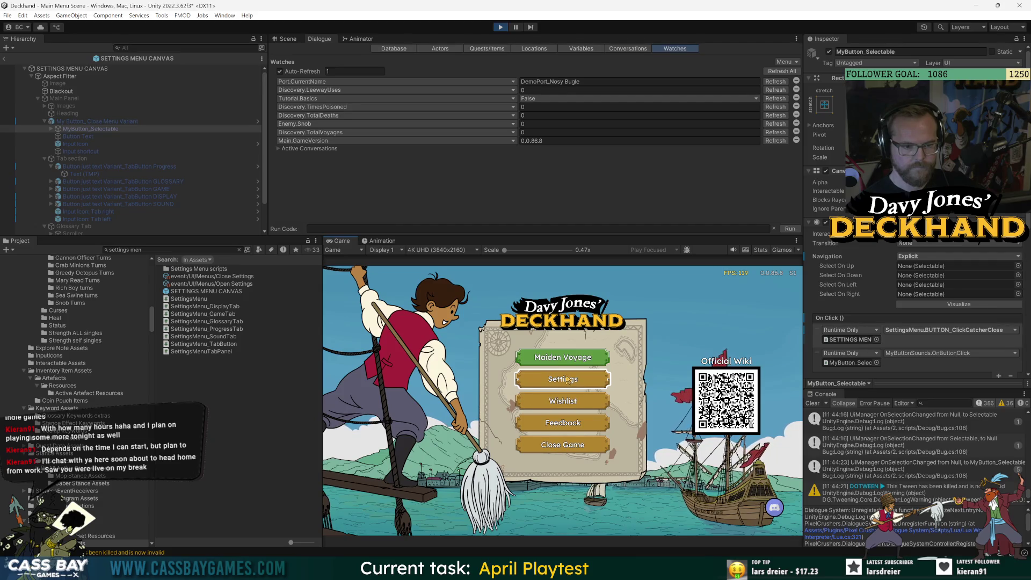
- Open and close Settings once more, then follow the game's Discord invite link
left_click(566, 382)
scroll(590, 387, "down", 1)
left_click(697, 390)
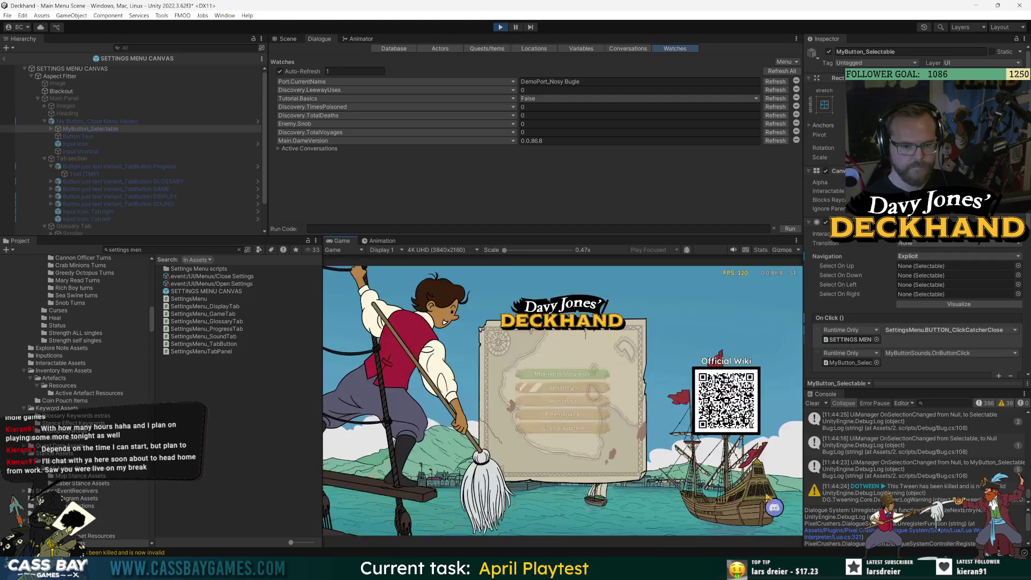
left_click(773, 507)
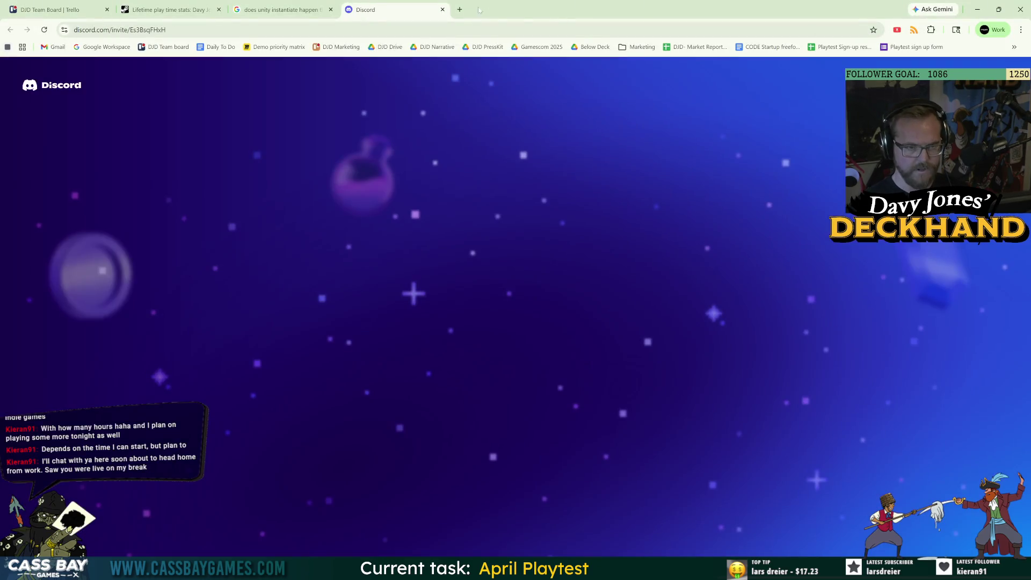
- Close the Discord page and trace Close to the TweenClose definition in Visual Studio
left_click(442, 10)
key("alt+Tab")
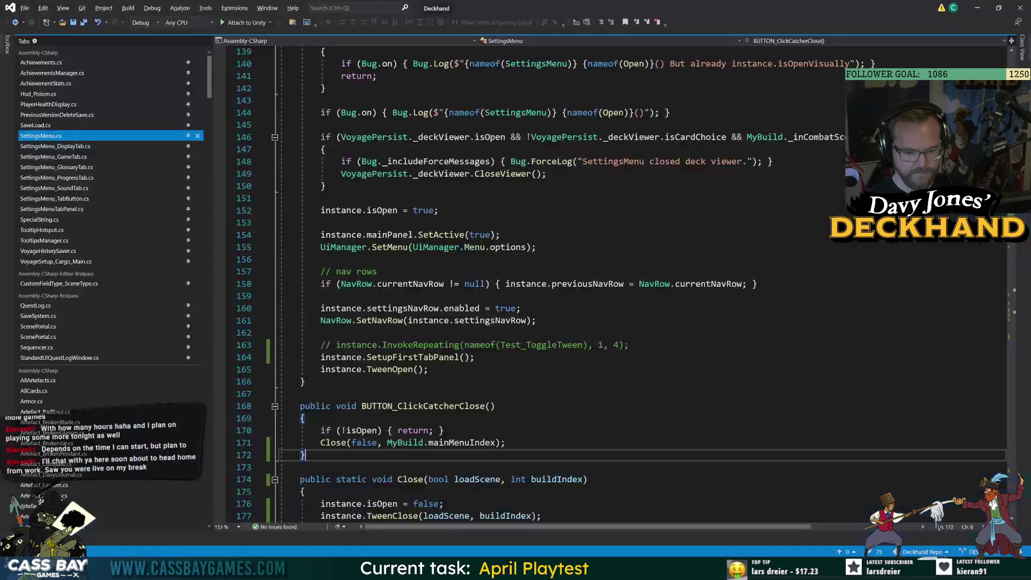
double_click(436, 406)
left_click(333, 442)
key("F12")
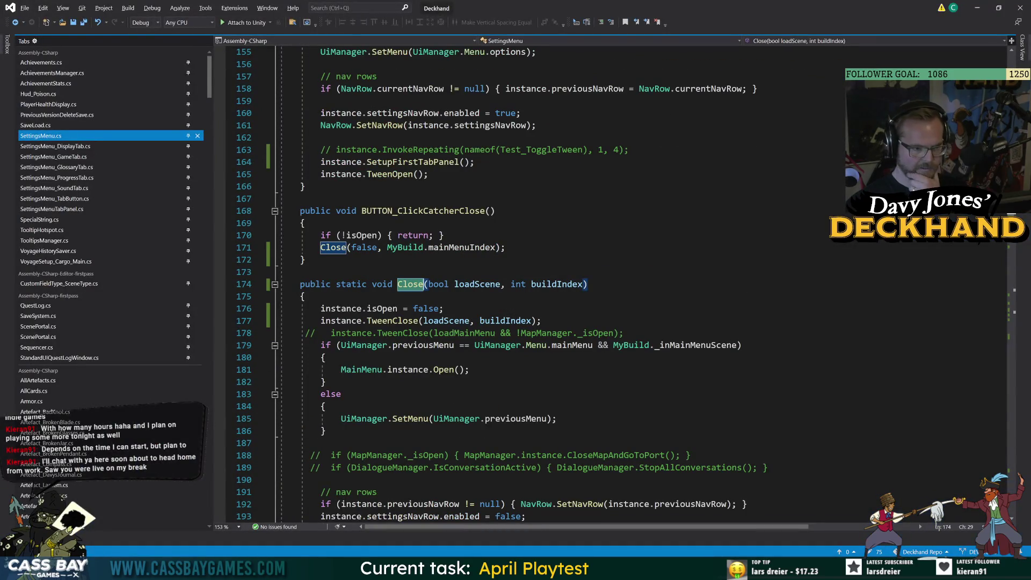
double_click(392, 321)
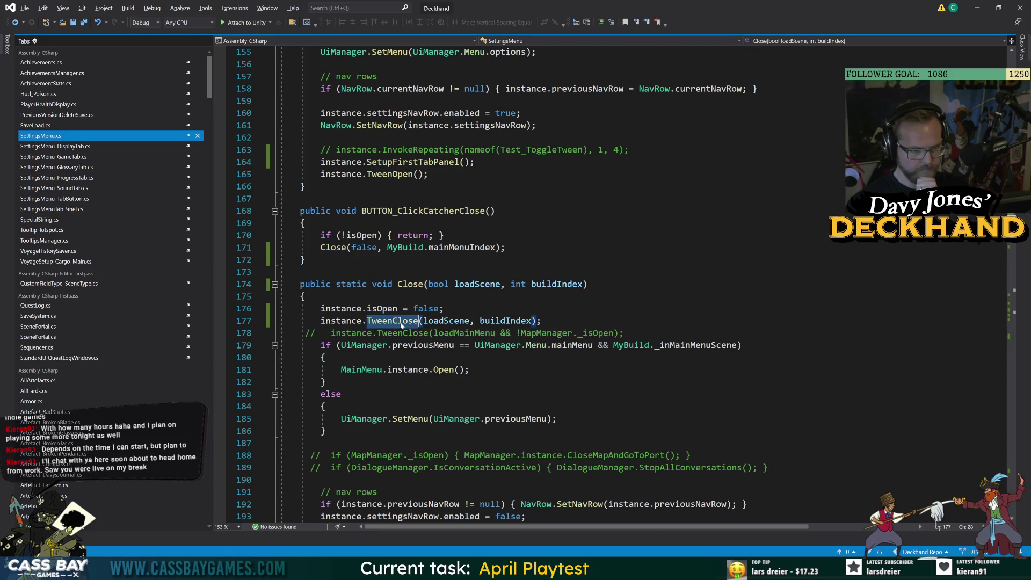
scroll(392, 321, "down", 4)
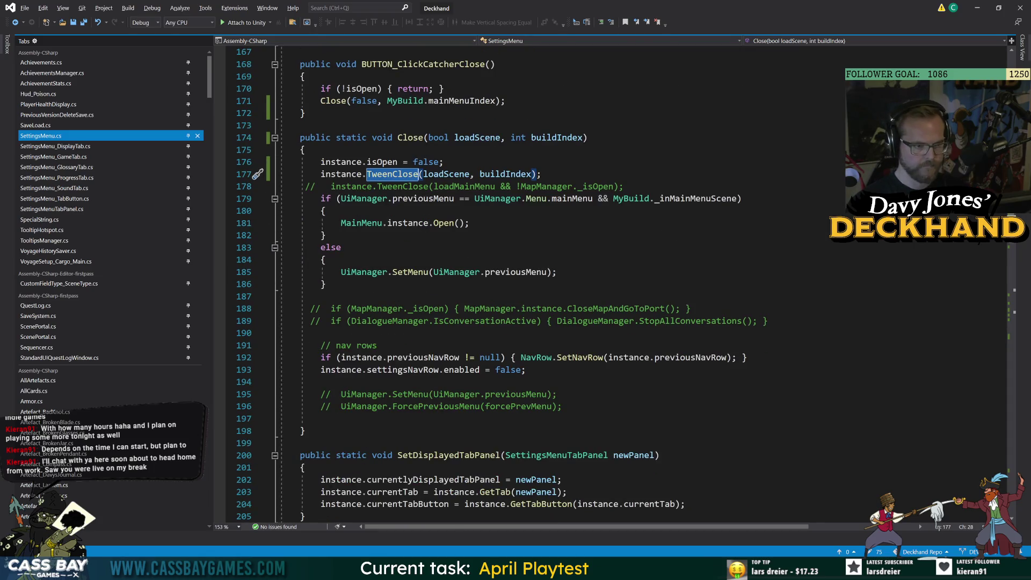
key("F12")
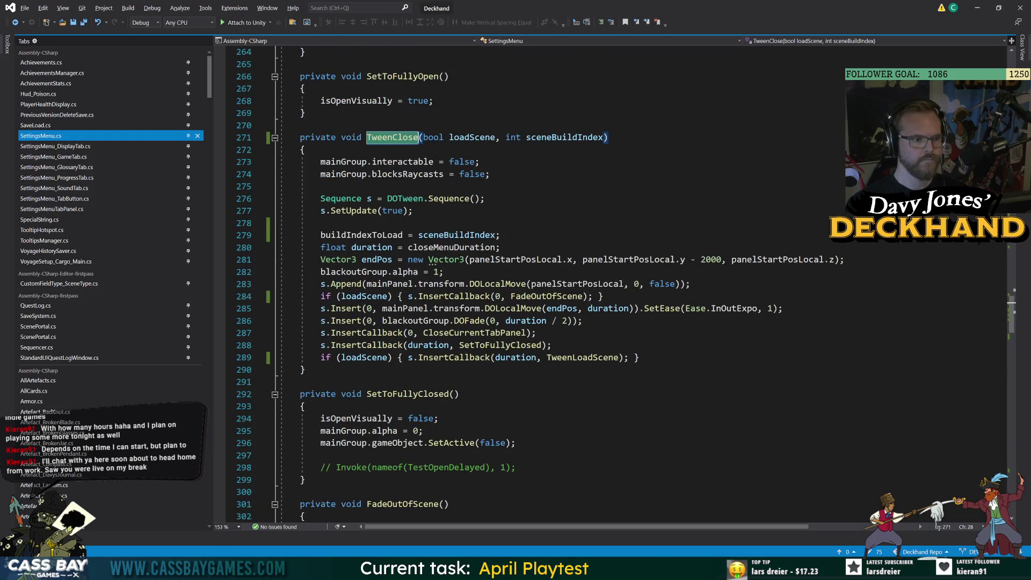
- Change TweenClose's SetToFullyClosed callback time from duration to duration/2
double_click(453, 248)
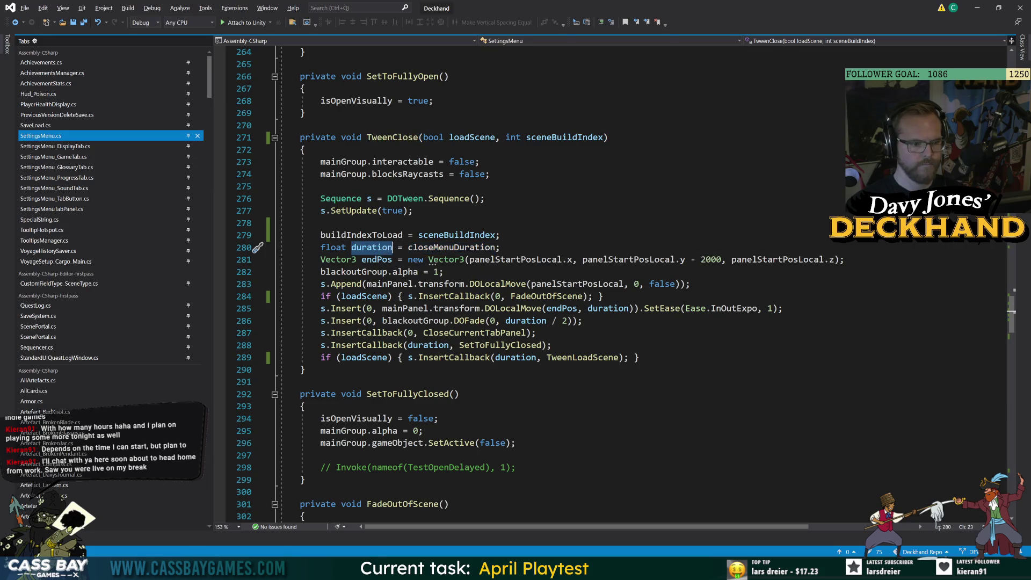
double_click(371, 248)
left_click(449, 345)
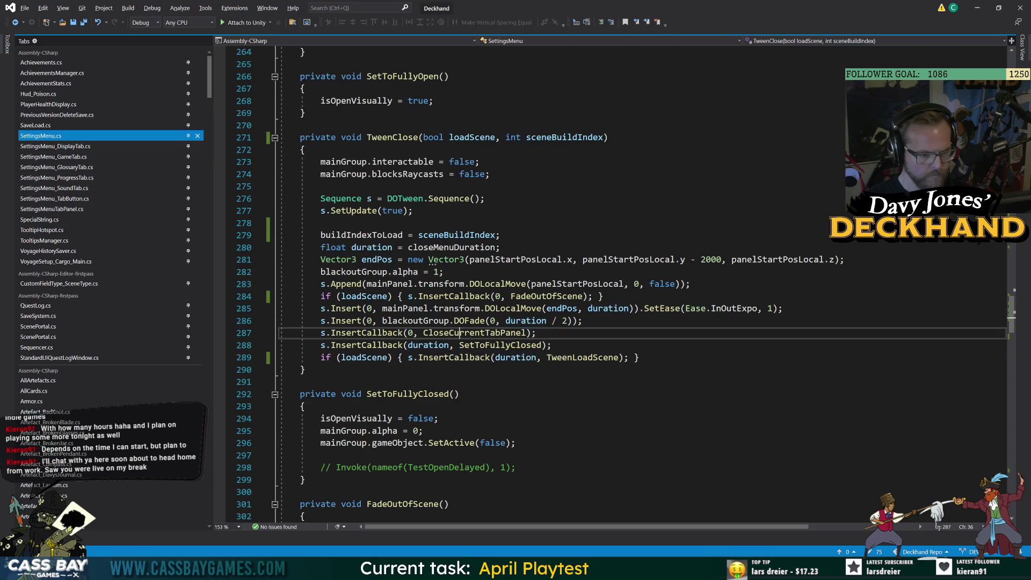
type("/2")
left_click(423, 431)
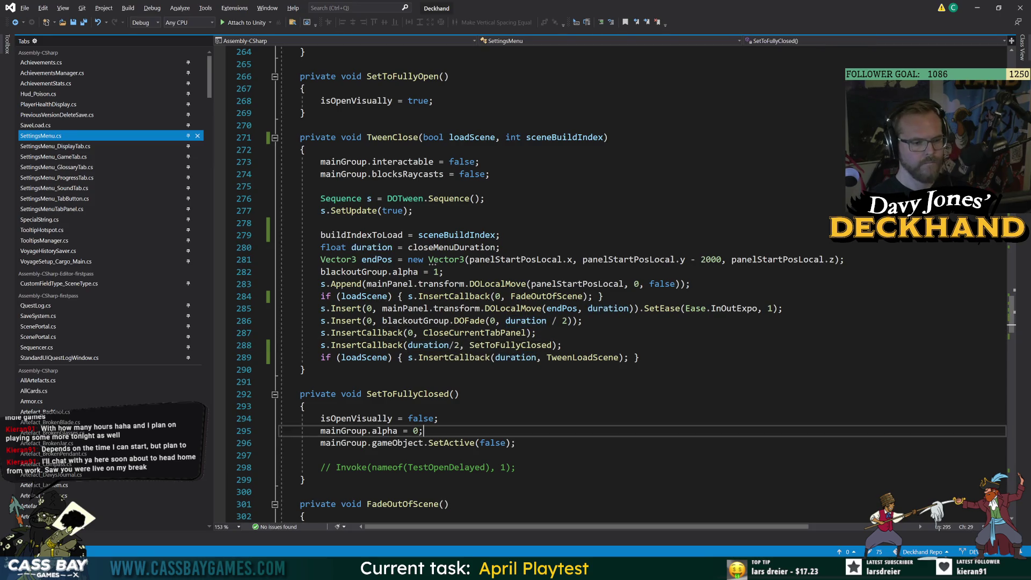
mouse_move(662, 571)
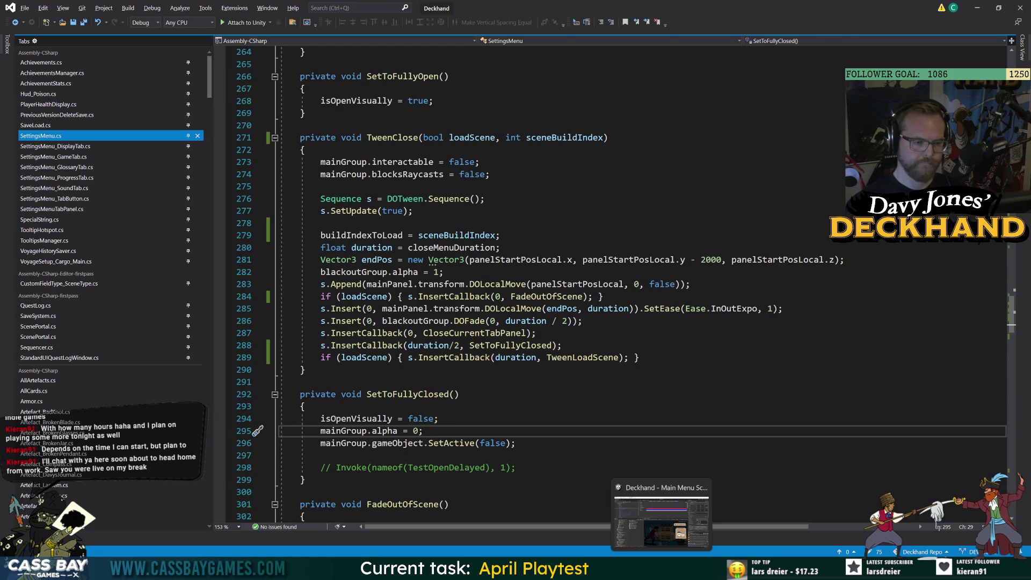
- In the running game, close Settings with Esc, reopen it, and clear the Console
left_click(661, 520)
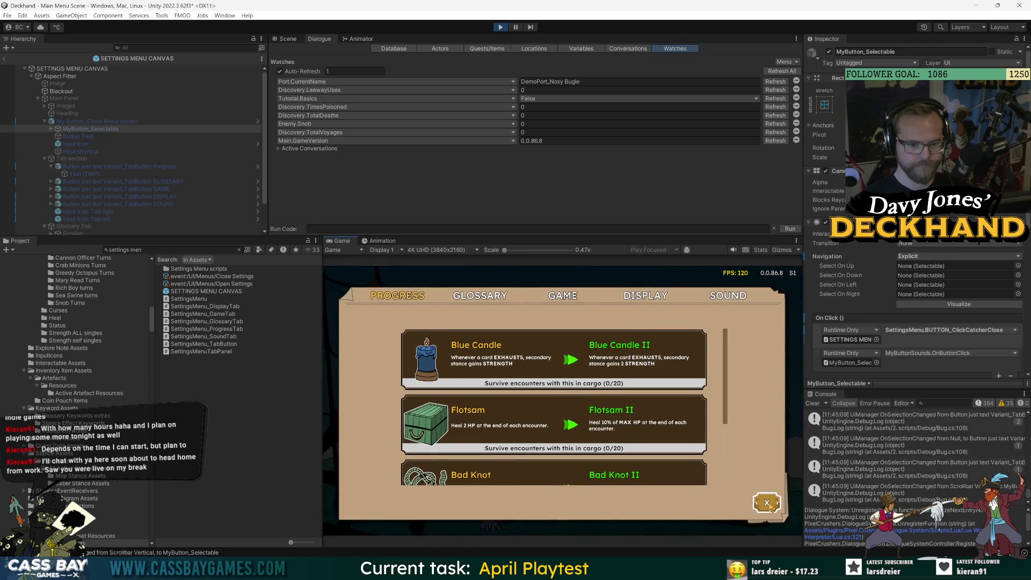
key("Escape")
key("Escape")
key("Escape")
left_click(766, 503)
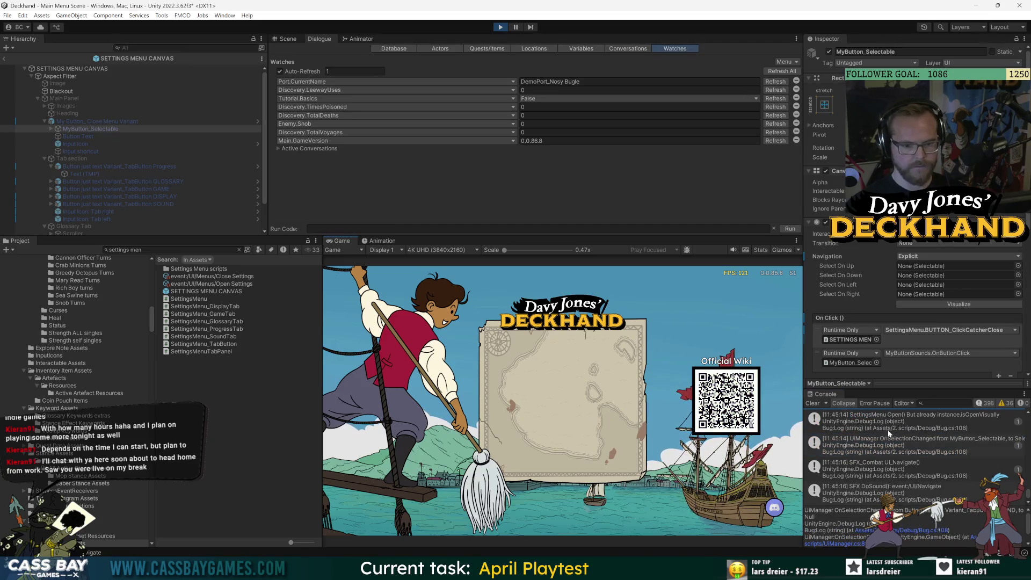
left_click(812, 403)
- Revert the SetToFullyClosed callback on line 288 from duration/2 back to duration
key("alt+Tab")
left_click(583, 321)
left_click(460, 345)
key("BackSpace")
key("BackSpace")
left_click(467, 406)
- Change closeMenuDuration from 0.3f to 0.1f, save, and start Play mode in Unity
left_click(475, 247)
key("F12")
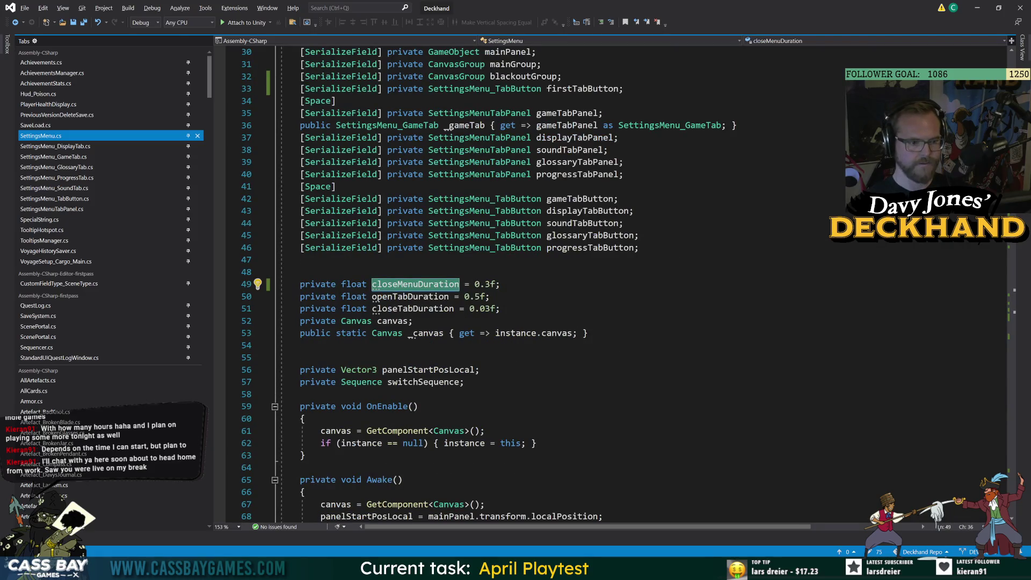
left_click(487, 284)
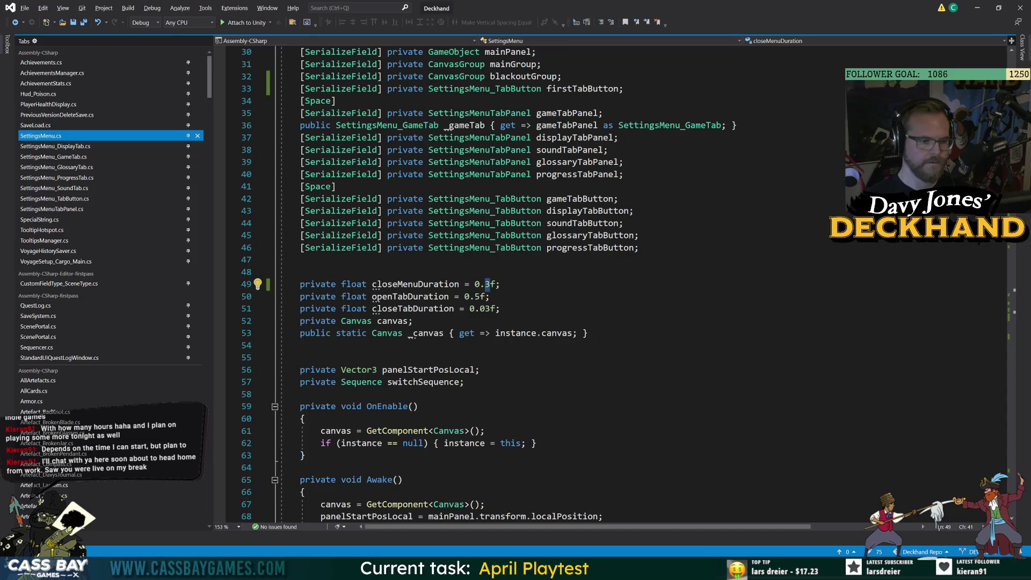
type("1")
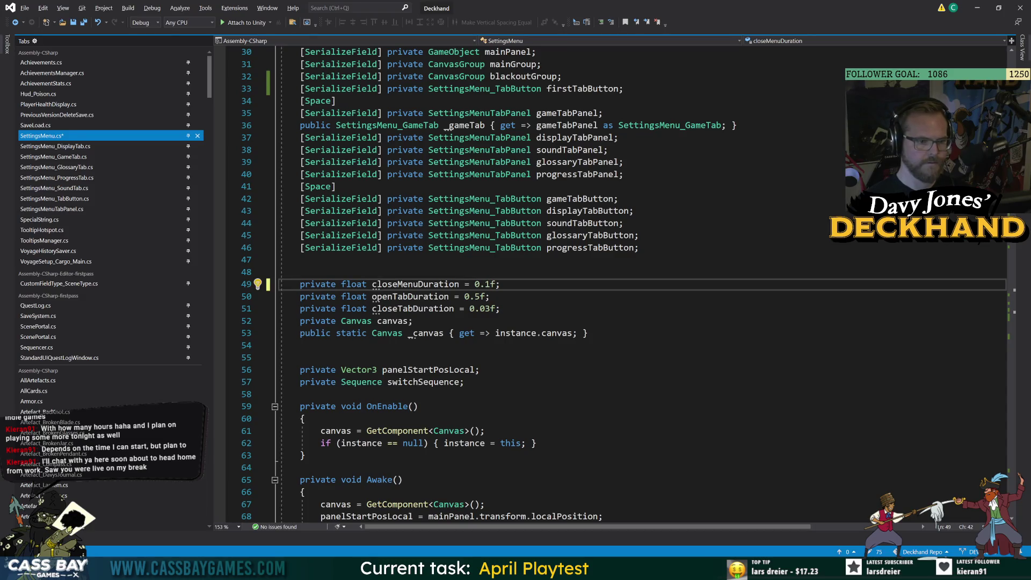
key("ctrl+s")
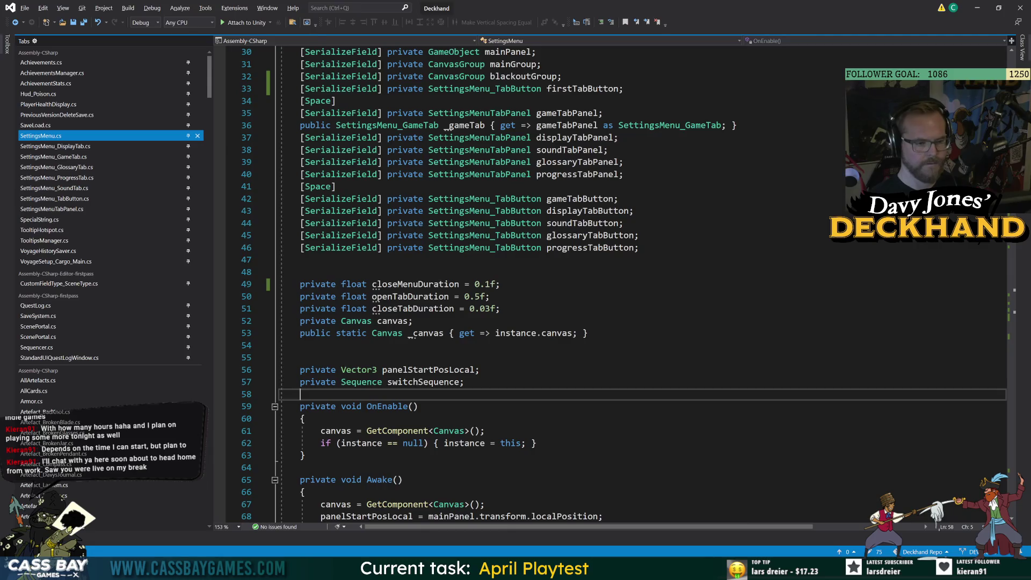
key("alt+Tab")
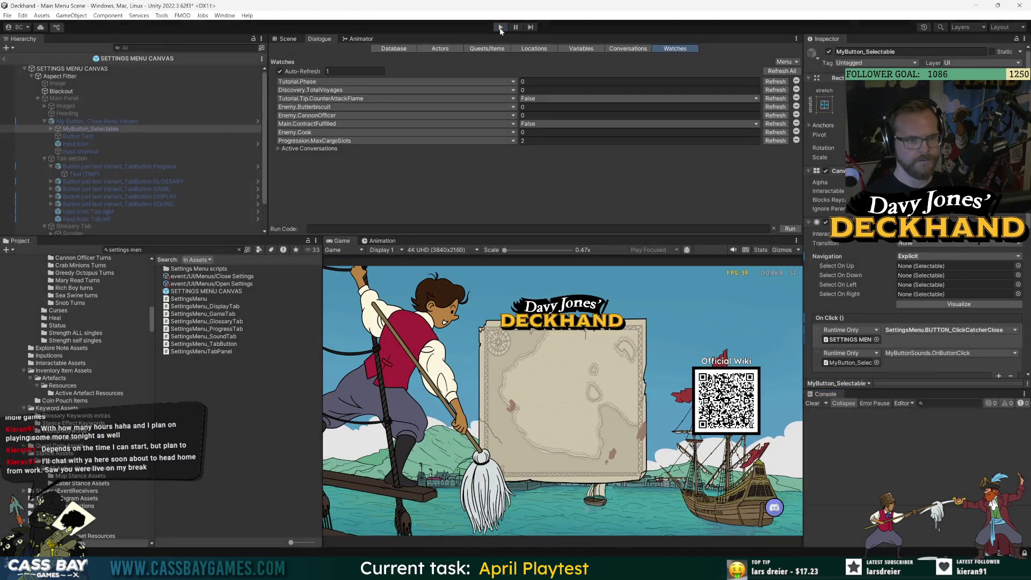
left_click(500, 28)
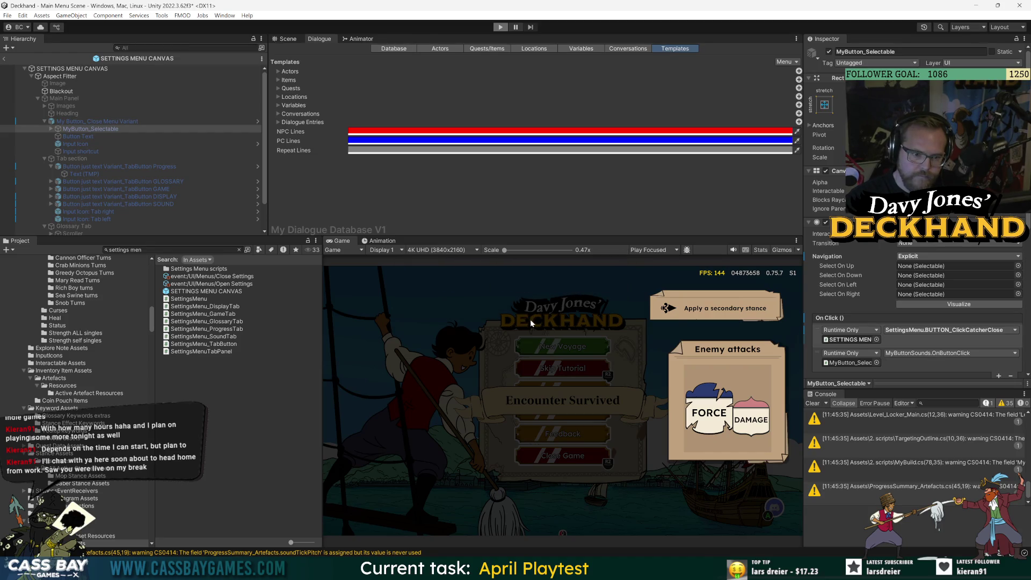
- Enter Play mode, get past the startup panel and open the in-game Settings menu
key("ctrl+p")
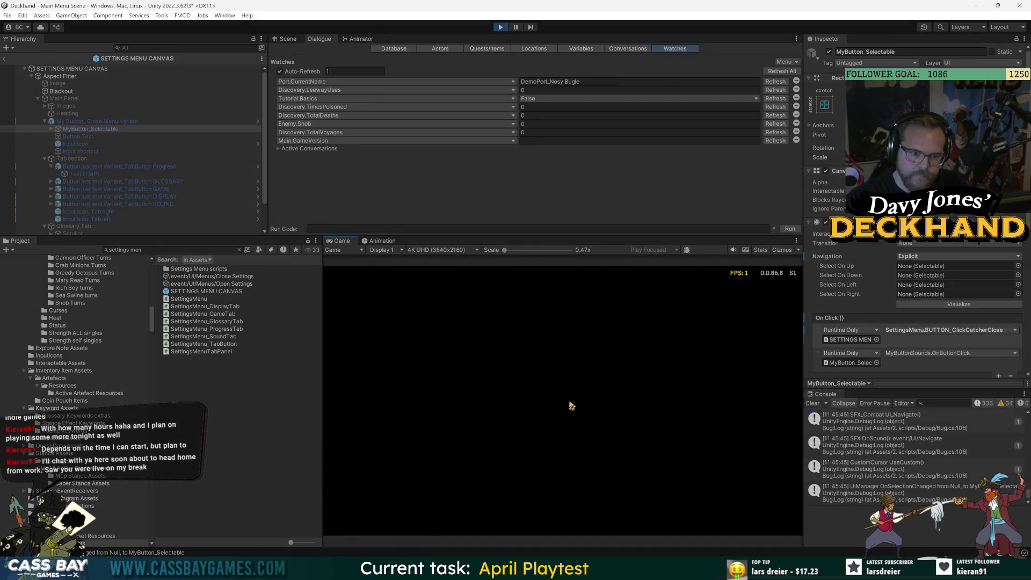
left_click(557, 378)
left_click(556, 377)
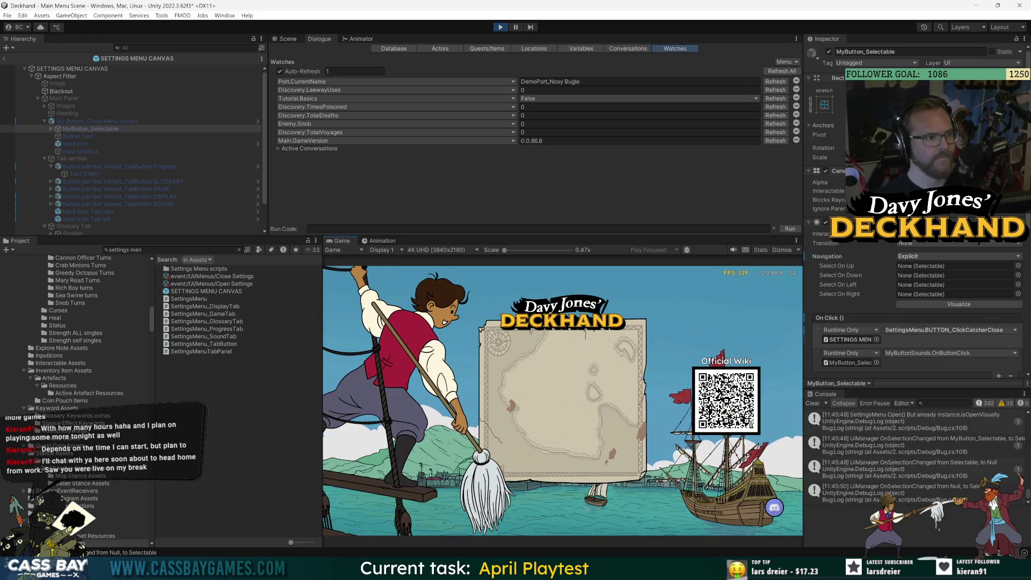
scroll(102, 193, "down", 10)
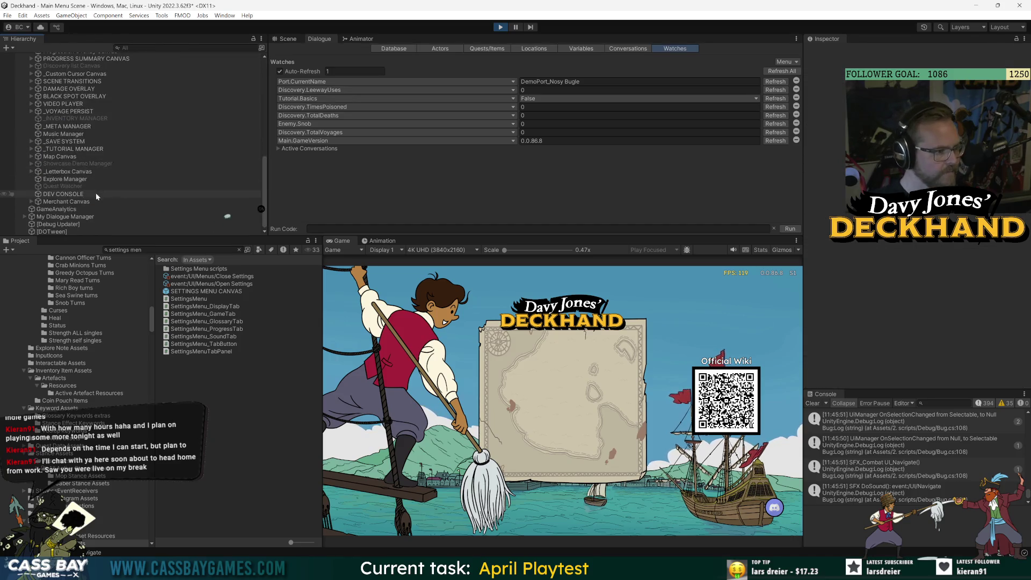
scroll(95, 102, "up", 10)
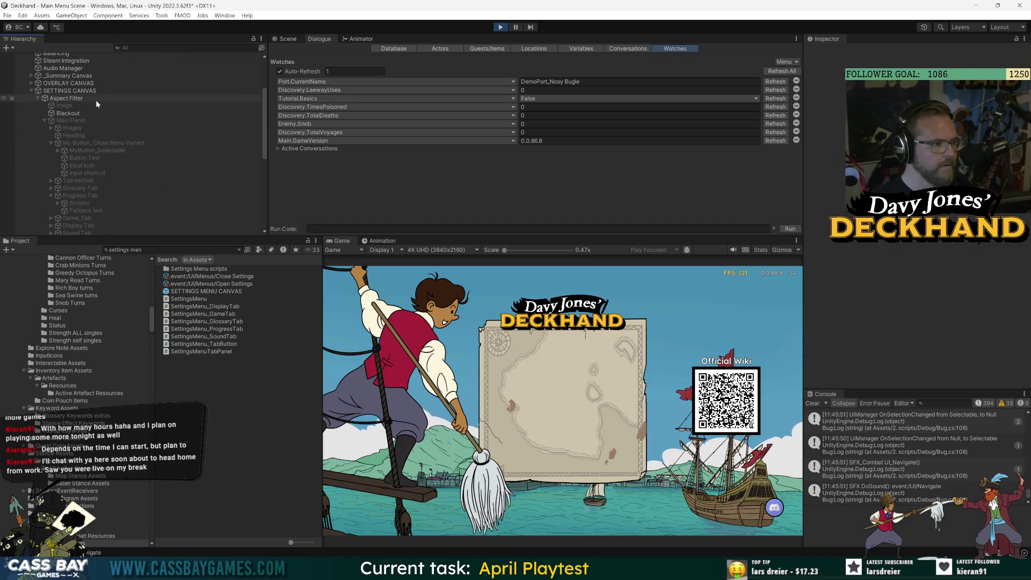
- Inspect Main Panel and SETTINGS CANVAS fields, stop Play, and return to SettingsMenu.cs
left_click(65, 119)
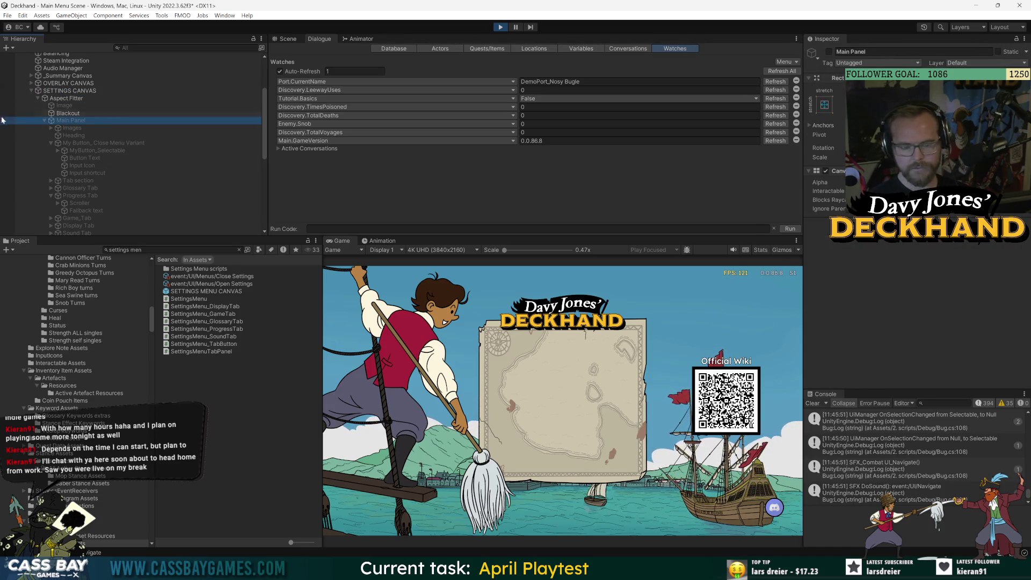
left_click(69, 91)
scroll(839, 324, "down", 5)
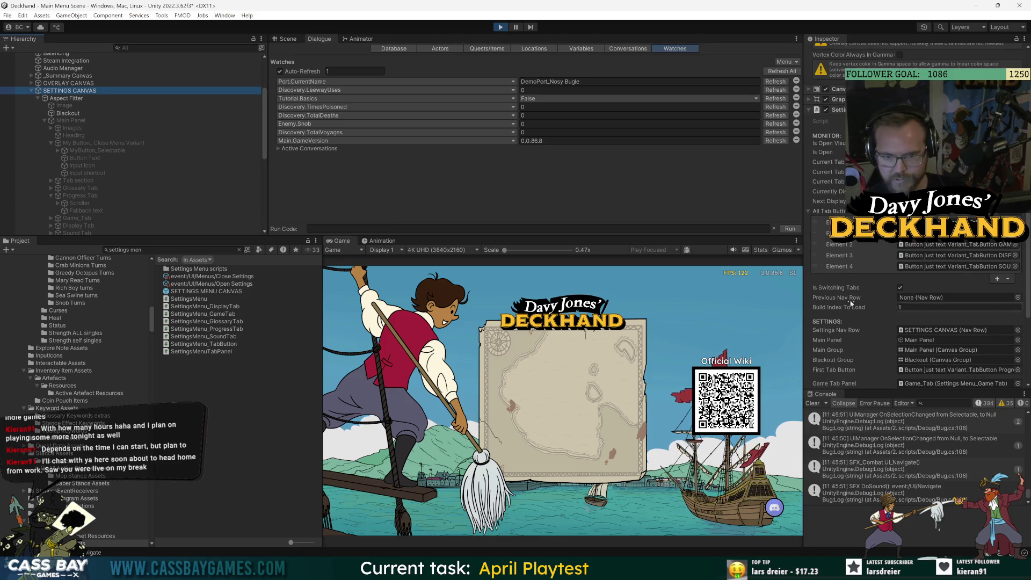
scroll(824, 156, "down", 5)
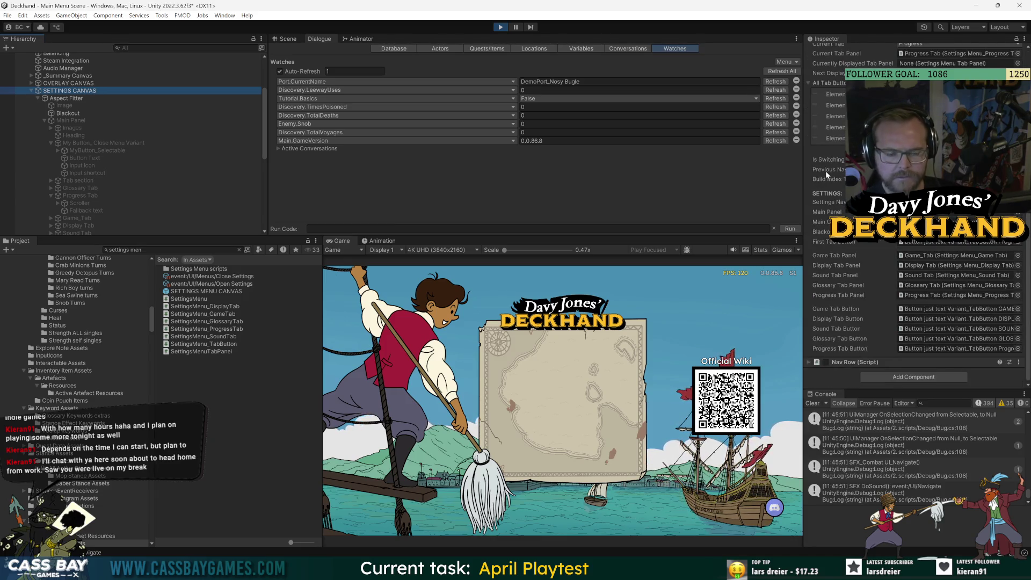
left_click(500, 28)
key("alt+Tab")
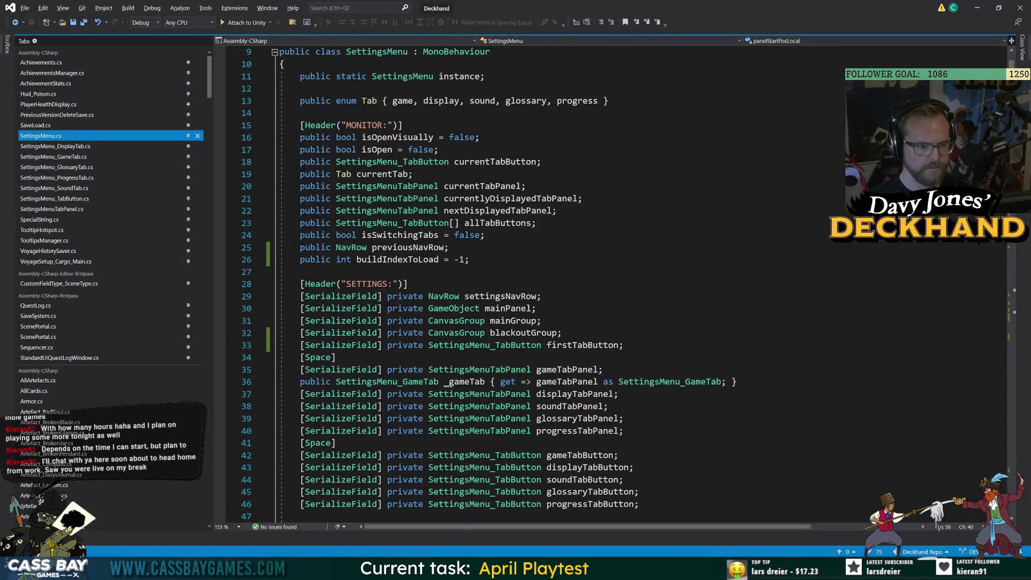
- Highlight every isOpenVisually reference and review them throughout SettingsMenu.cs
left_click(400, 137)
scroll(400, 137, "down", 16)
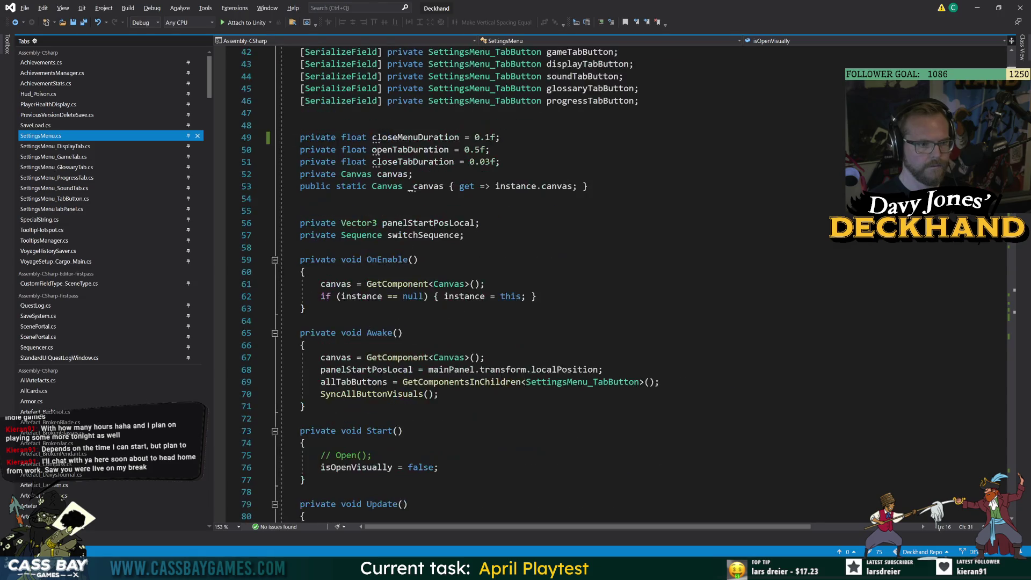
scroll(536, 284, "down", 5)
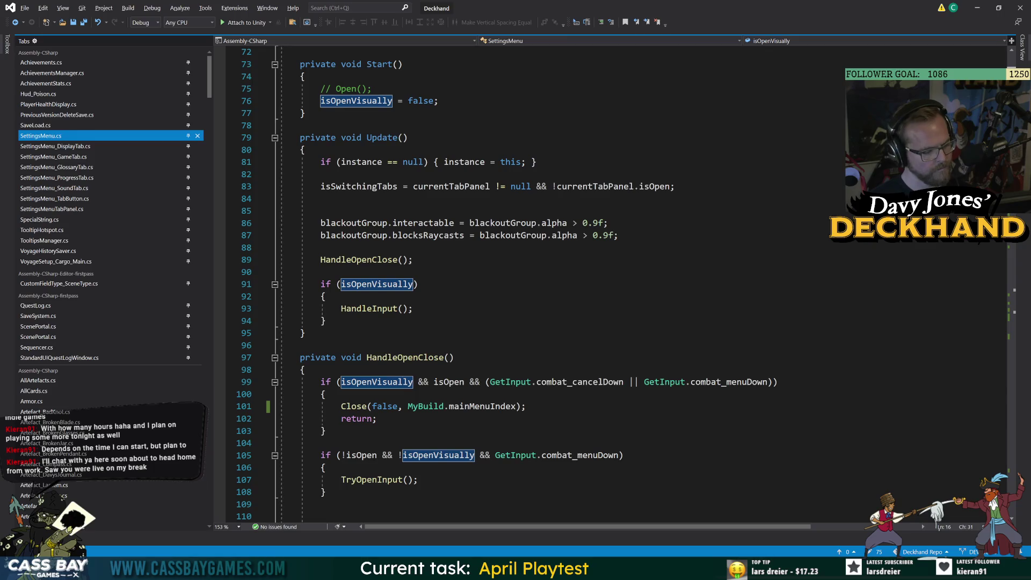
scroll(537, 285, "down", 11)
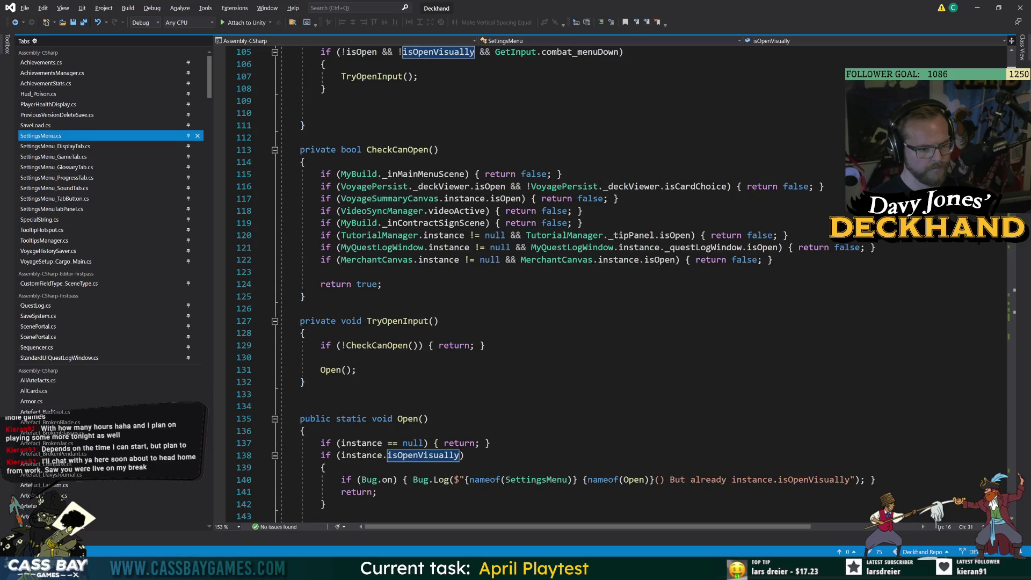
scroll(537, 284, "down", 20)
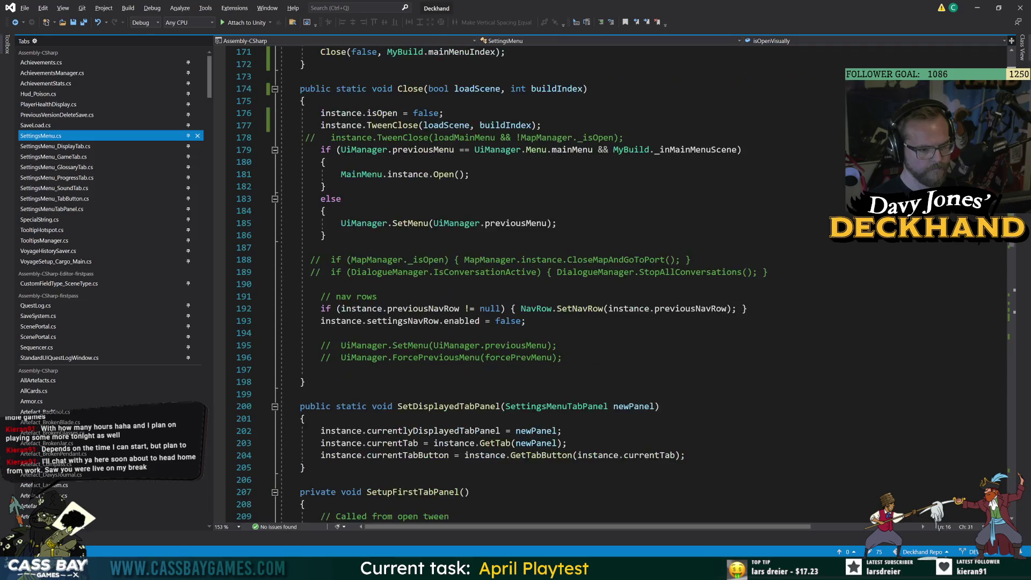
scroll(539, 398, "up", 17)
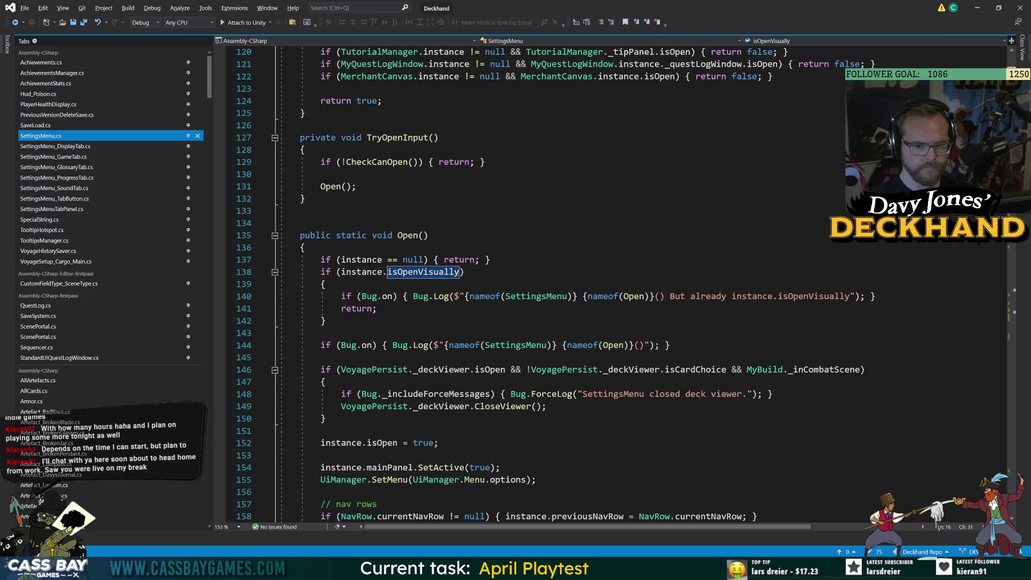
scroll(537, 285, "down", 20)
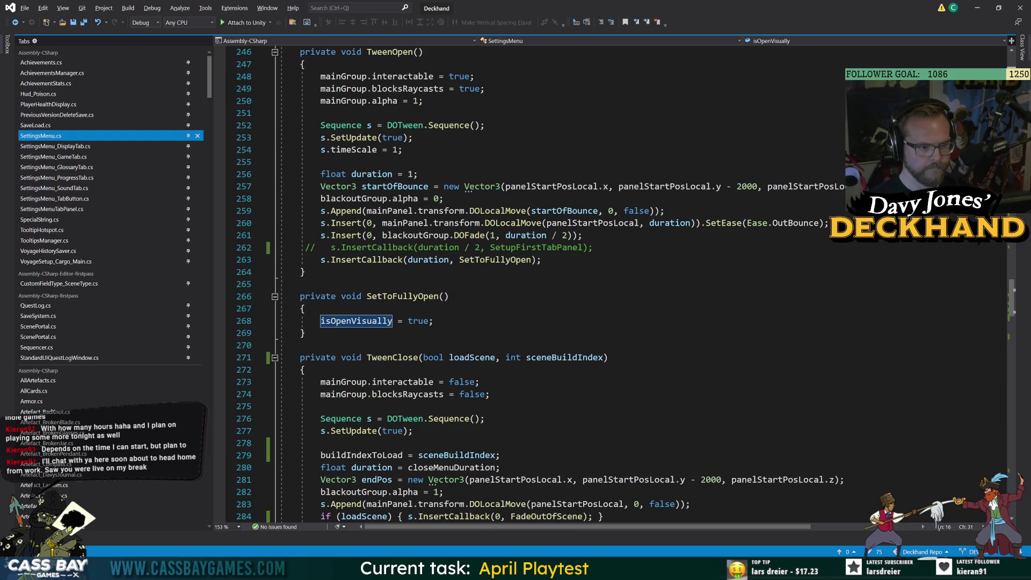
left_click(300, 284)
- Delay TweenOpen's SetToFullyOpen callback to duration + 0.2f on line 263
left_click(450, 260)
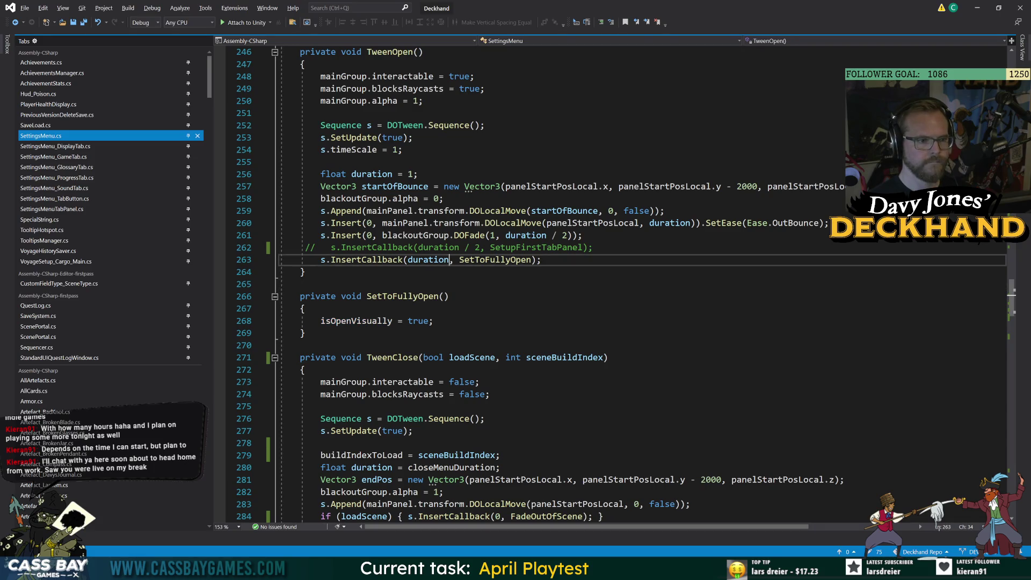
type("+ 0.2f")
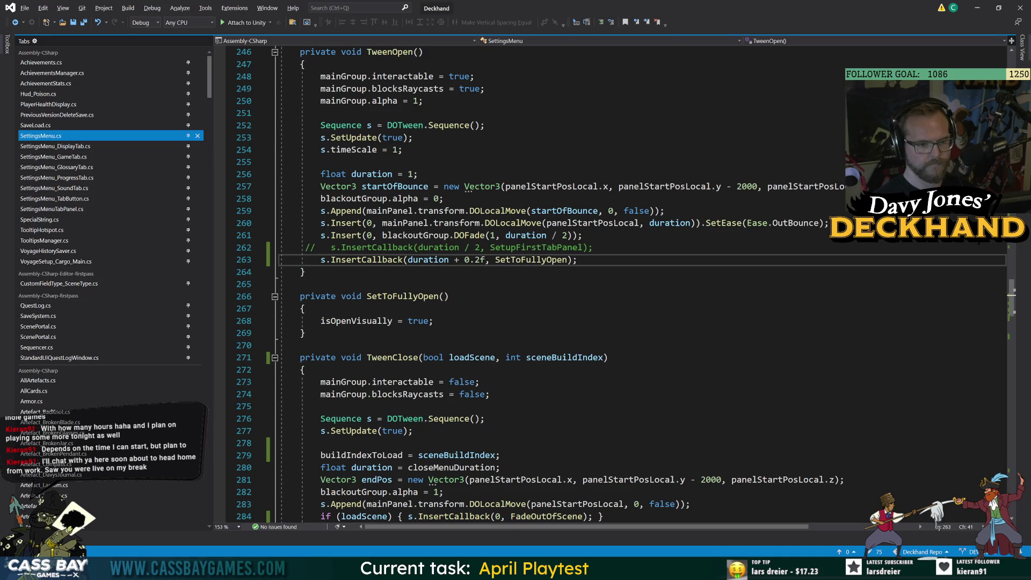
left_click(433, 320)
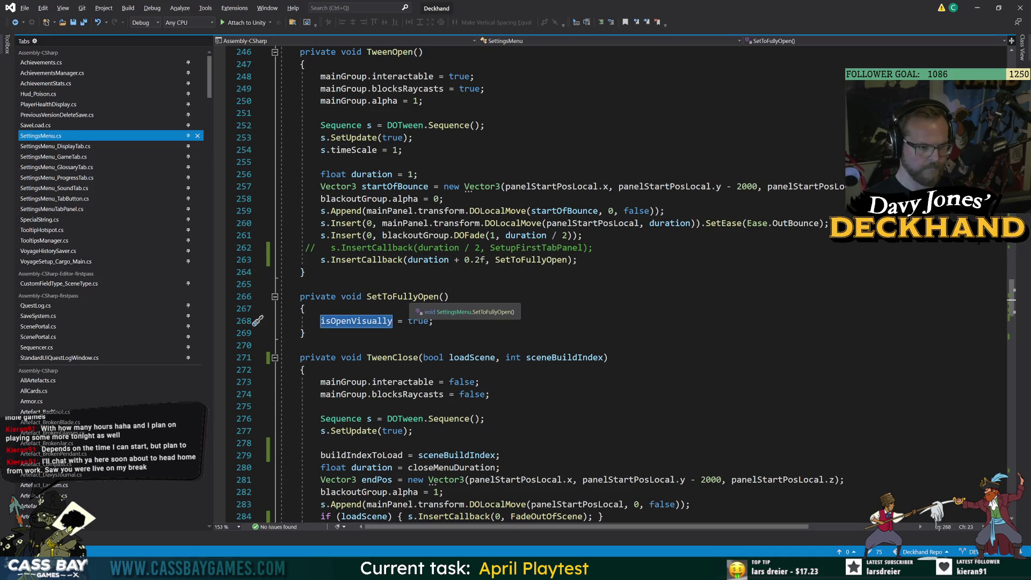
left_click(671, 357)
mouse_move(661, 570)
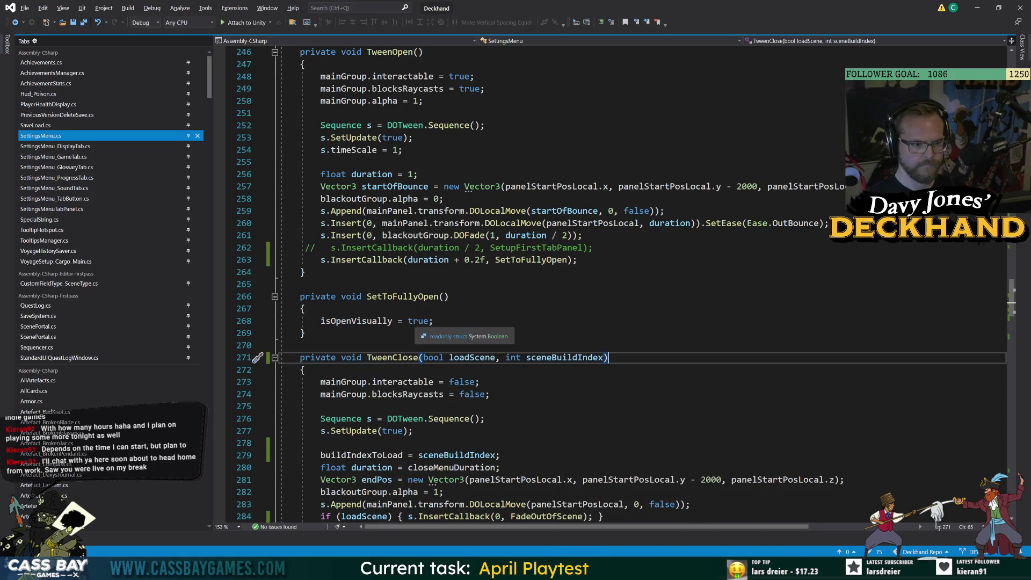
left_click_drag(449, 260, 485, 259)
- Remove the + 0.2f offset and check where isOpenVisually and SetToFullyClosed are used
key("Delete")
left_click(304, 309)
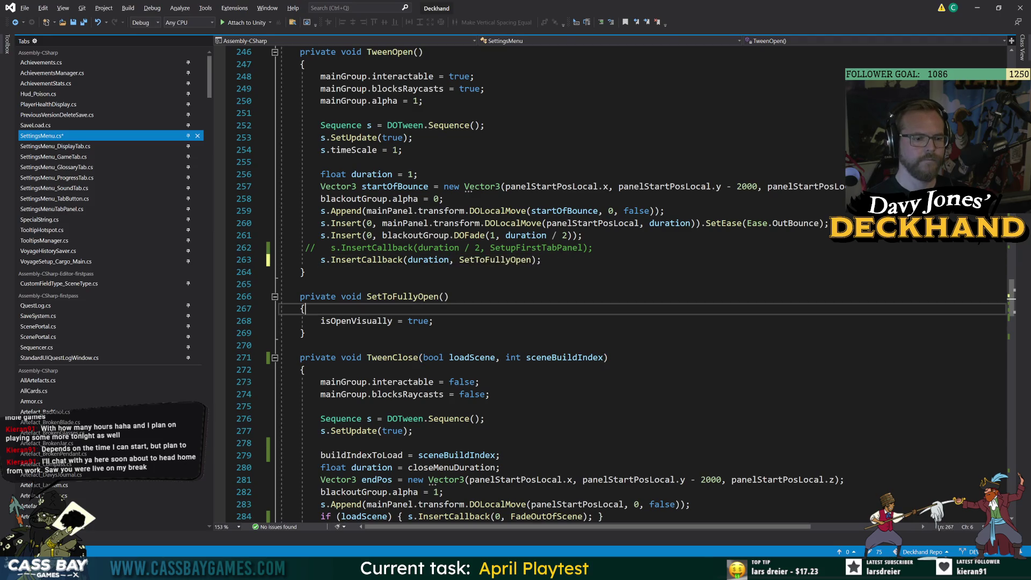
double_click(356, 320)
scroll(356, 321, "down", 8)
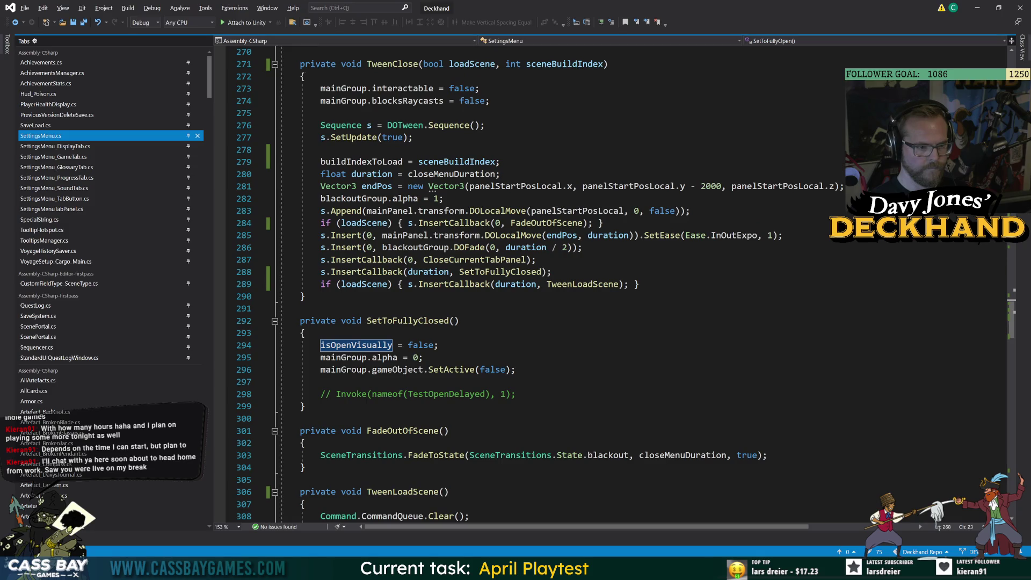
double_click(421, 322)
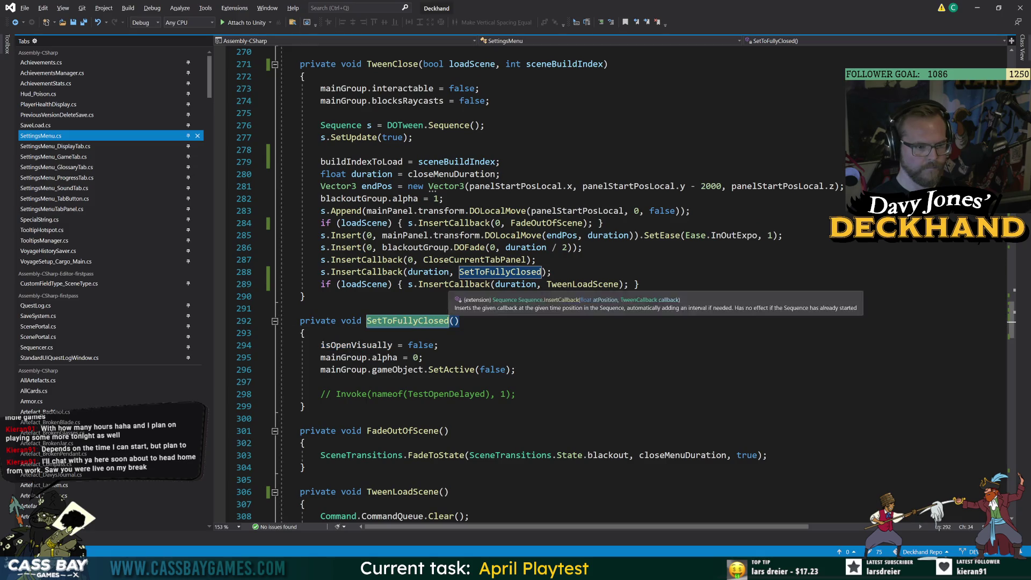
key("End")
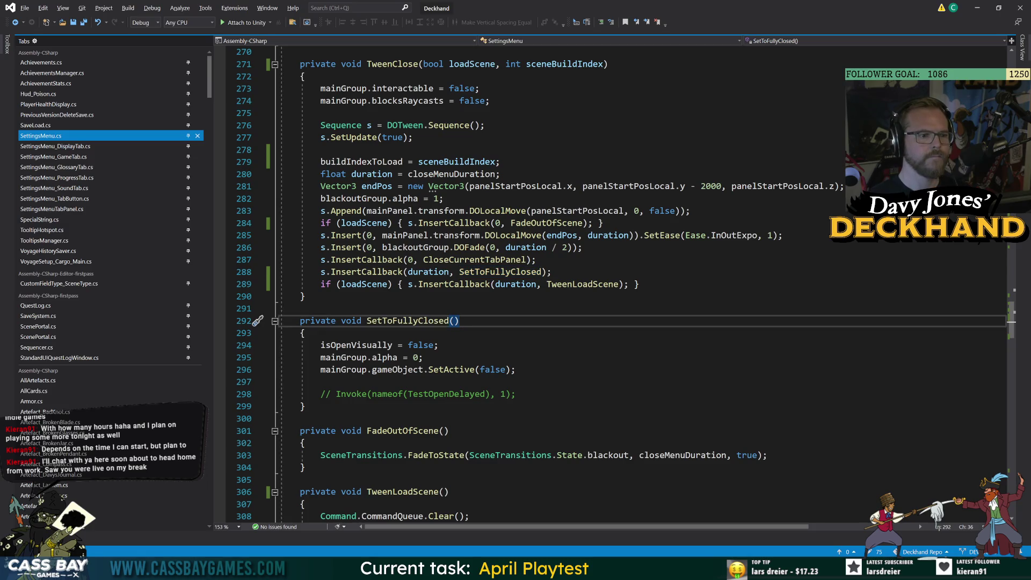
- Delay TweenClose's SetToFullyClosed callback to duration + 0.1f on line 288
left_click(449, 272)
type("+ 0.1f")
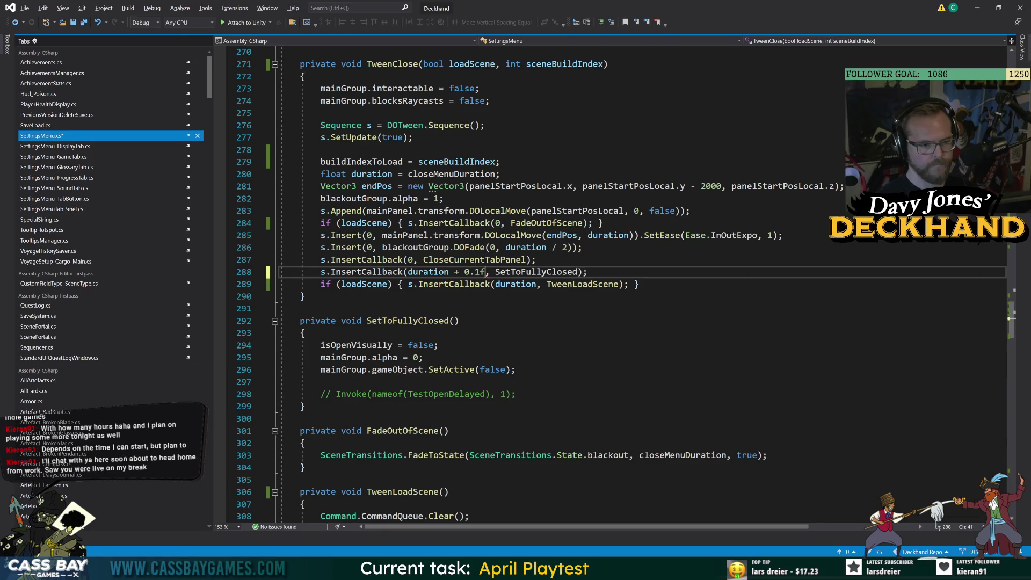
left_click(439, 345)
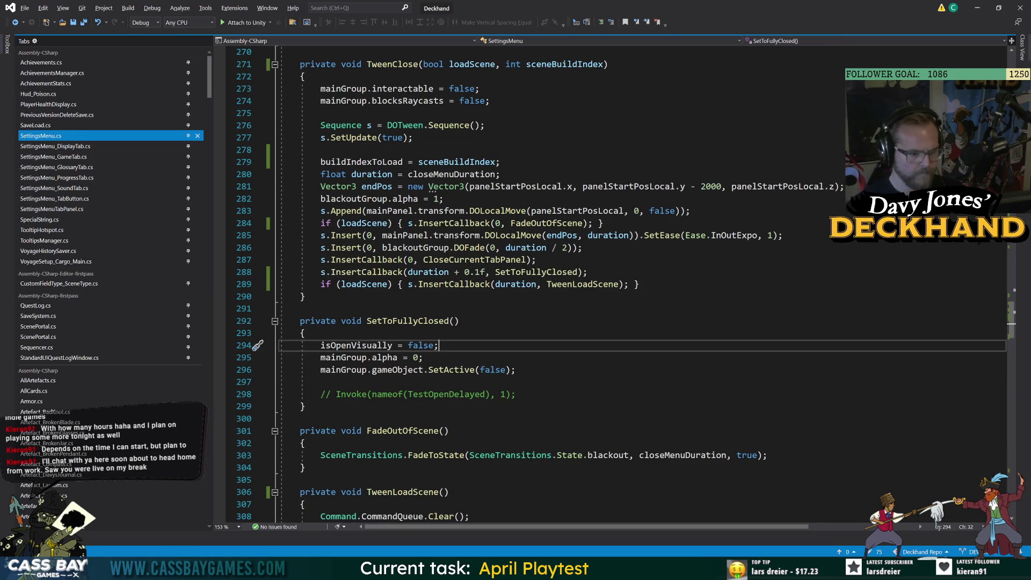
key("shift+Up")
key("alt+Tab")
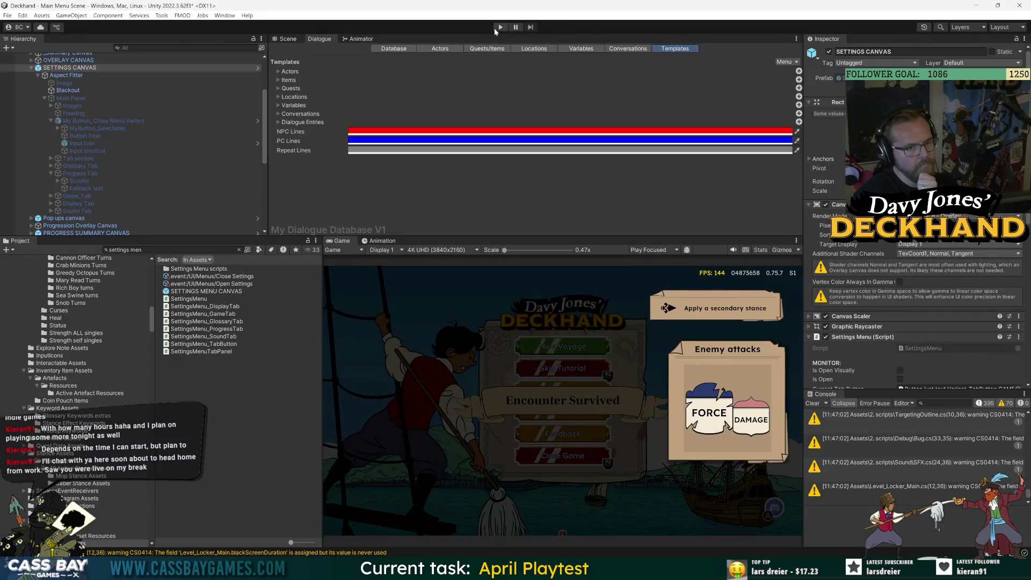
- Start Play mode and open Settings, closing an accidentally opened Steam wishlist tab
left_click(499, 26)
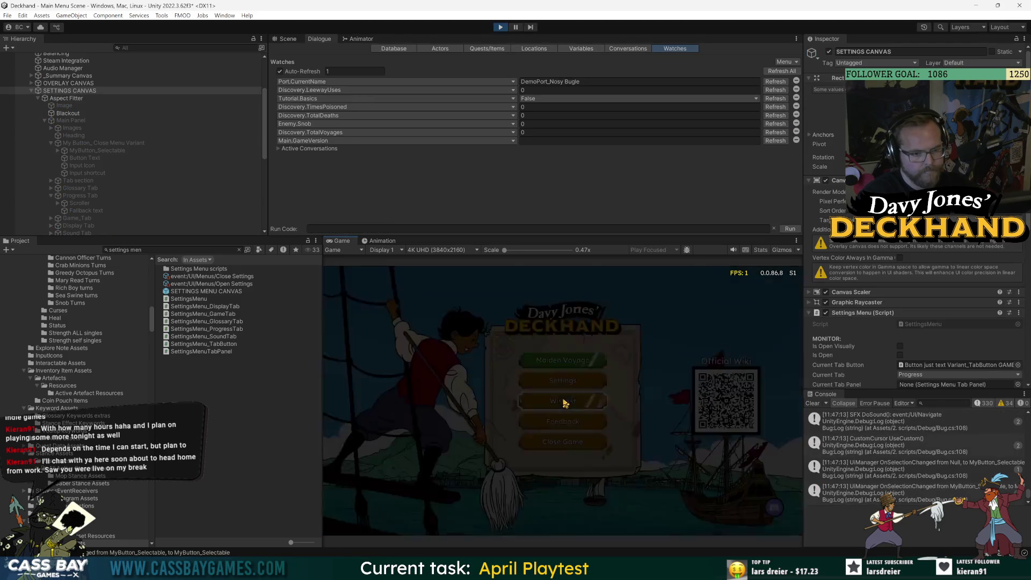
left_click(567, 397)
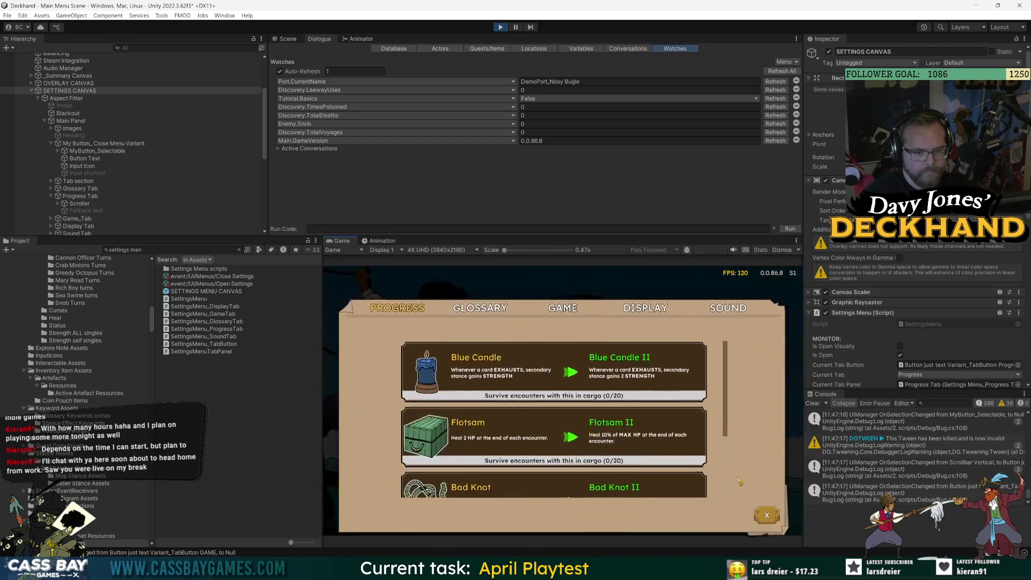
left_click(563, 389)
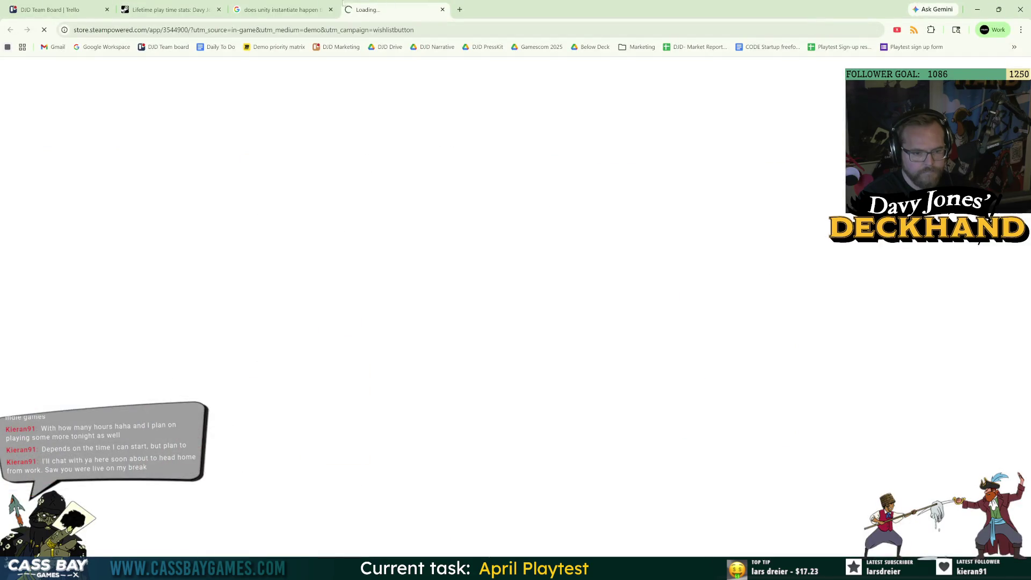
left_click(442, 9)
key("alt+Tab")
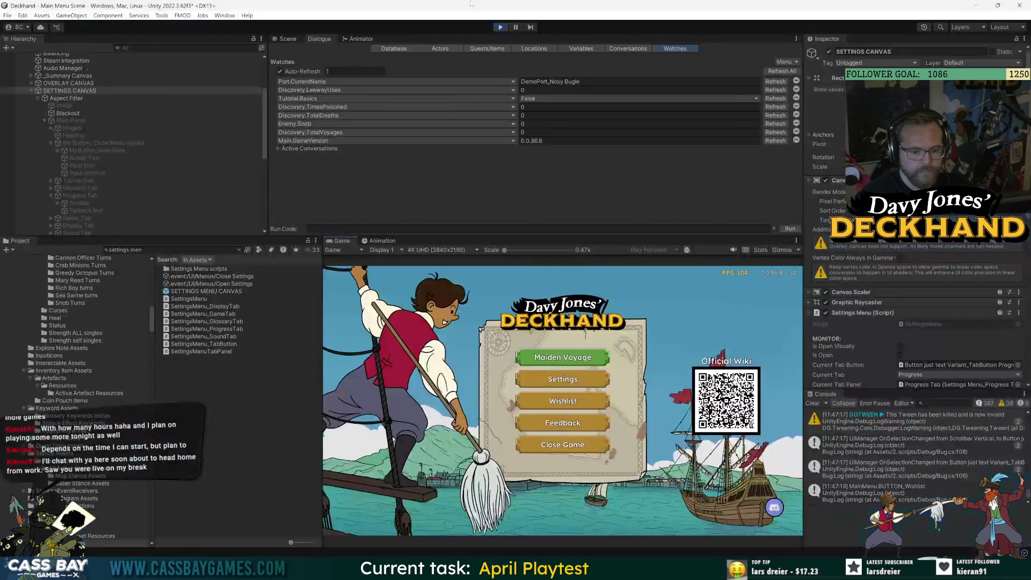
- Open the in-game Settings panel and close it with Esc three times
left_click(561, 382)
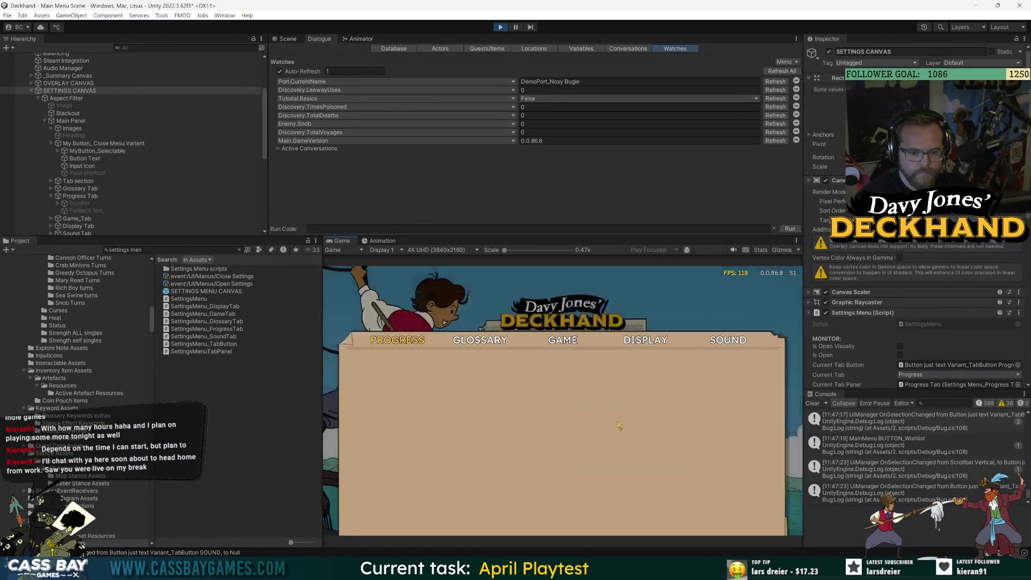
left_click(591, 384)
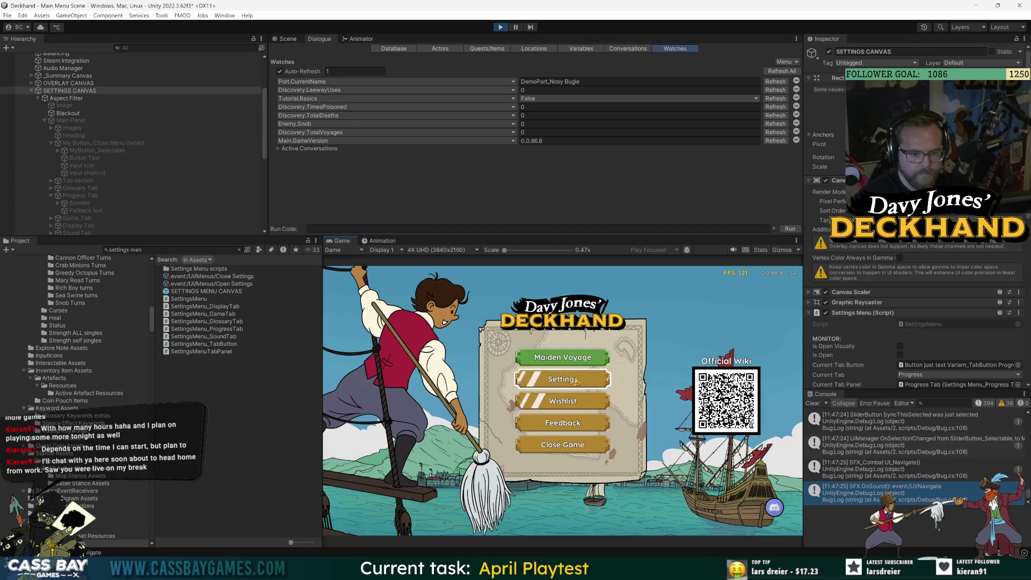
key("Escape")
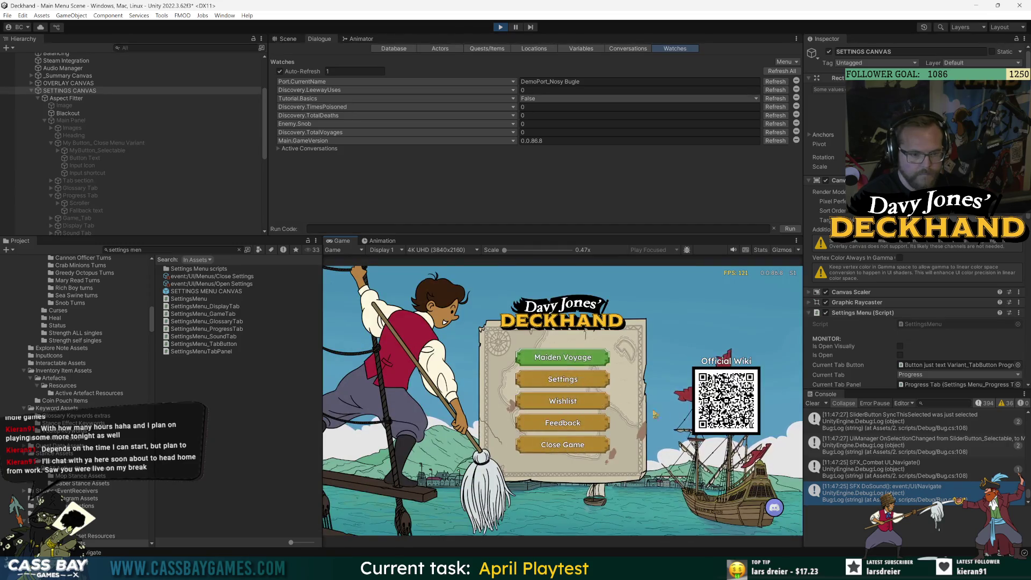
left_click(591, 379)
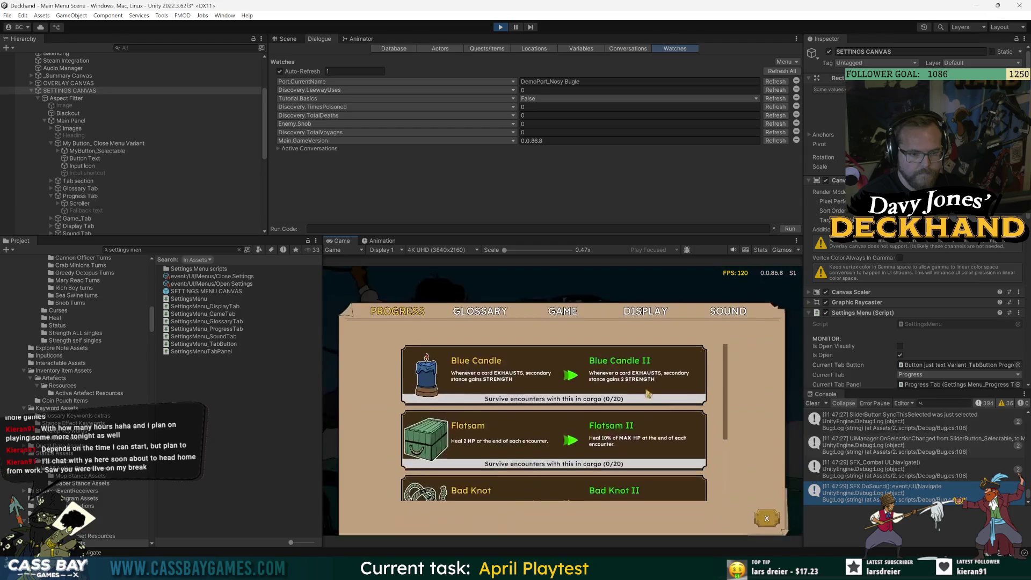
key("Escape")
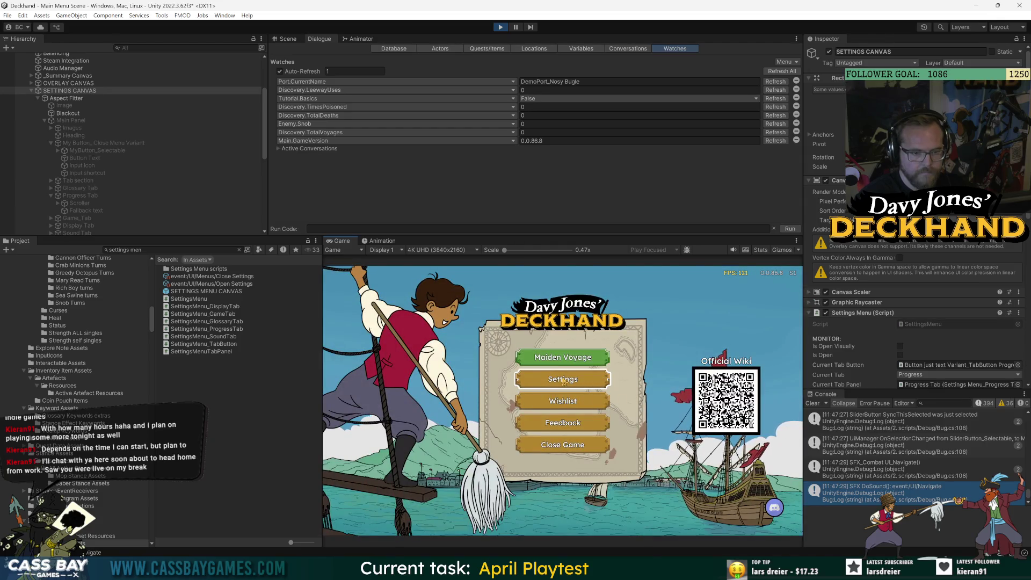
left_click(563, 382)
key("Escape")
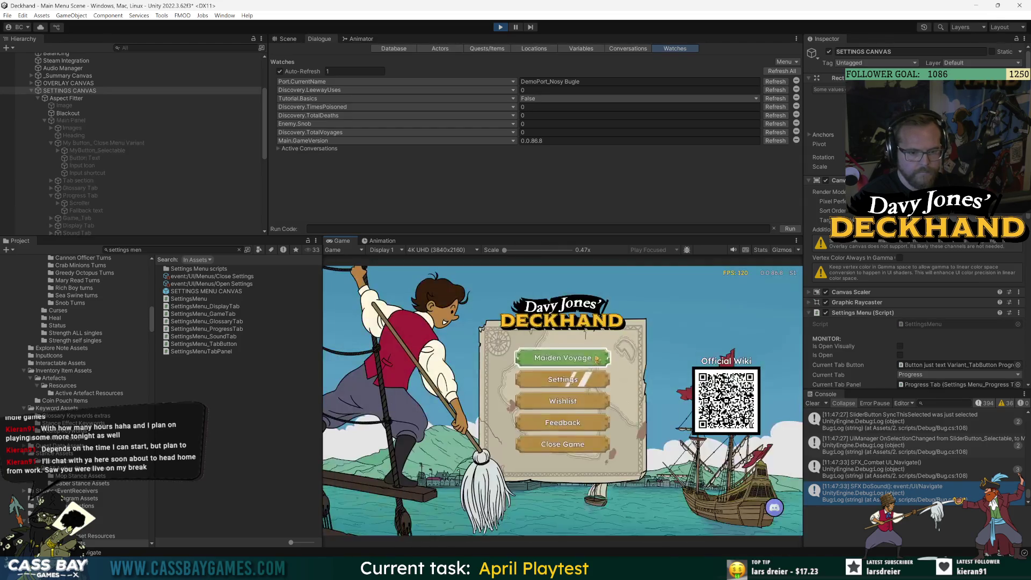
left_click(549, 384)
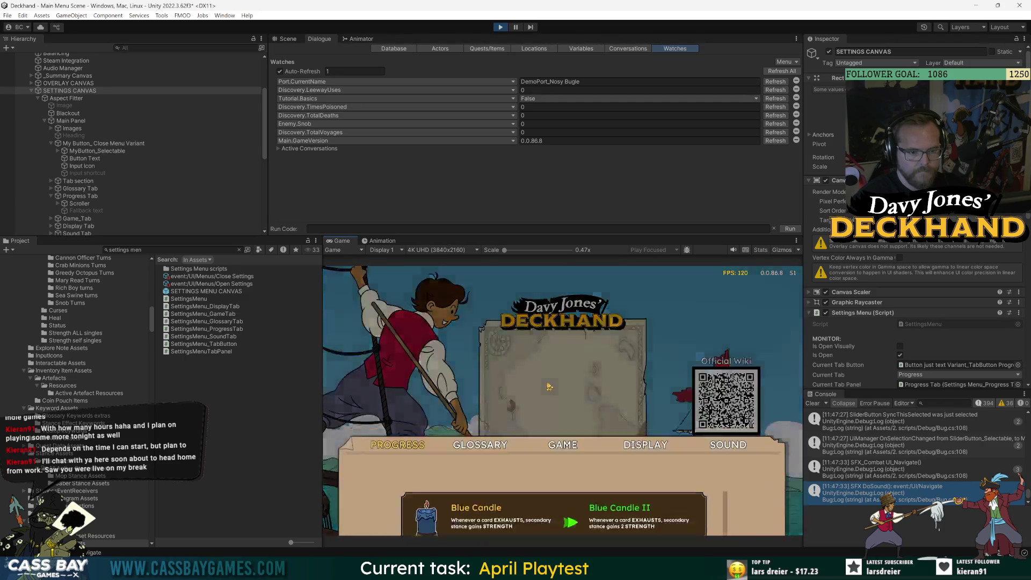
- Watch SETTINGS CANVAS menu state fields in the Inspector while closing and reopening Settings
left_click(96, 90)
scroll(913, 242, "down", 5)
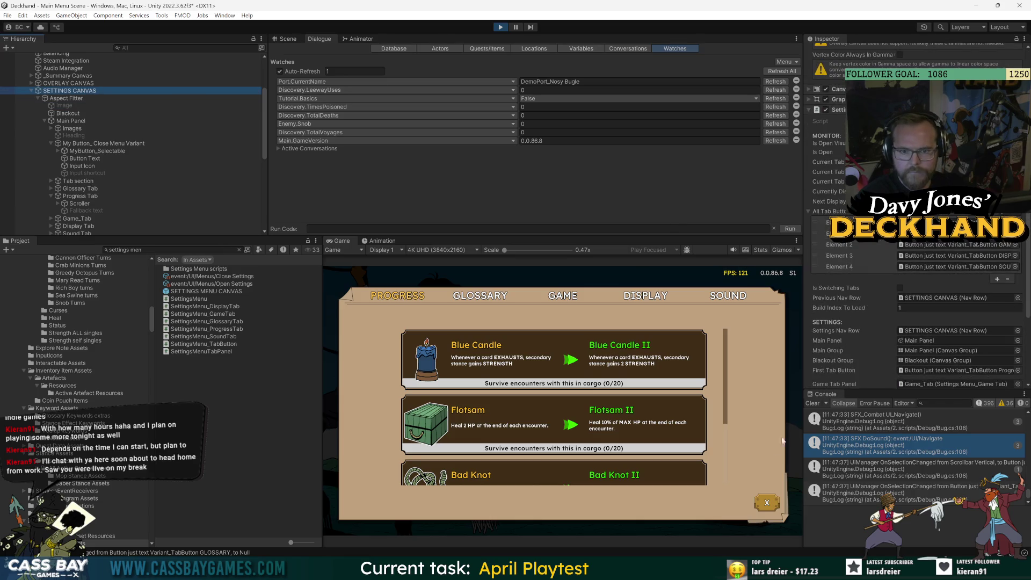
left_click(766, 503)
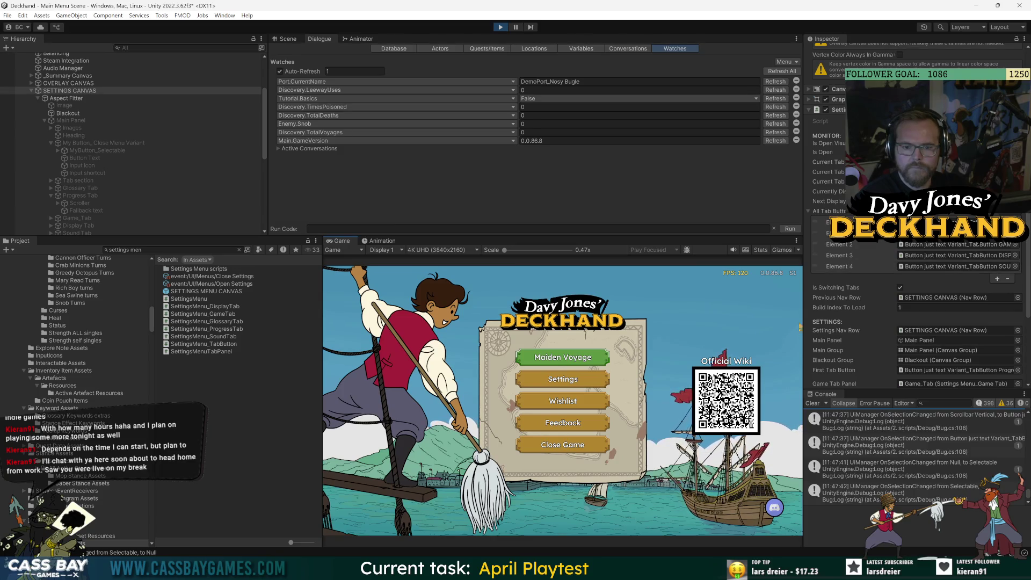
left_click(563, 379)
scroll(831, 311, "down", 4)
scroll(835, 316, "up", 4)
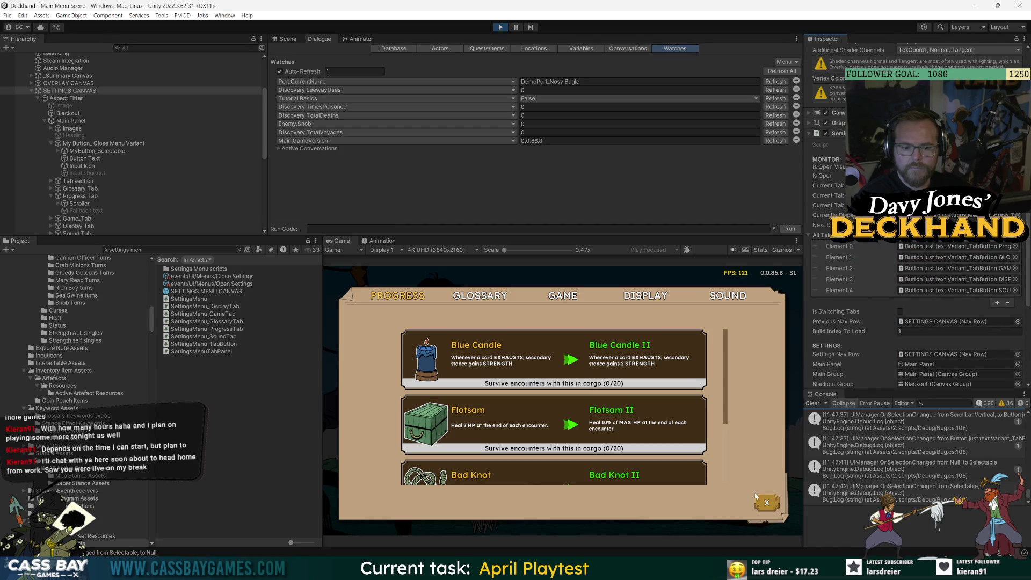
left_click(756, 498)
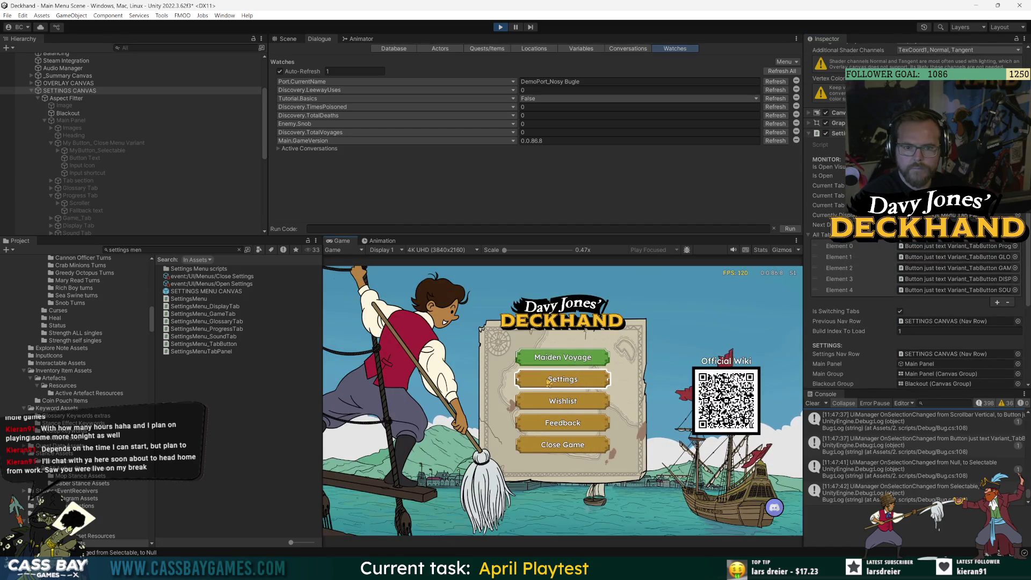
- Open and close the Settings panel twice more, then return to Visual Studio
left_click(548, 383)
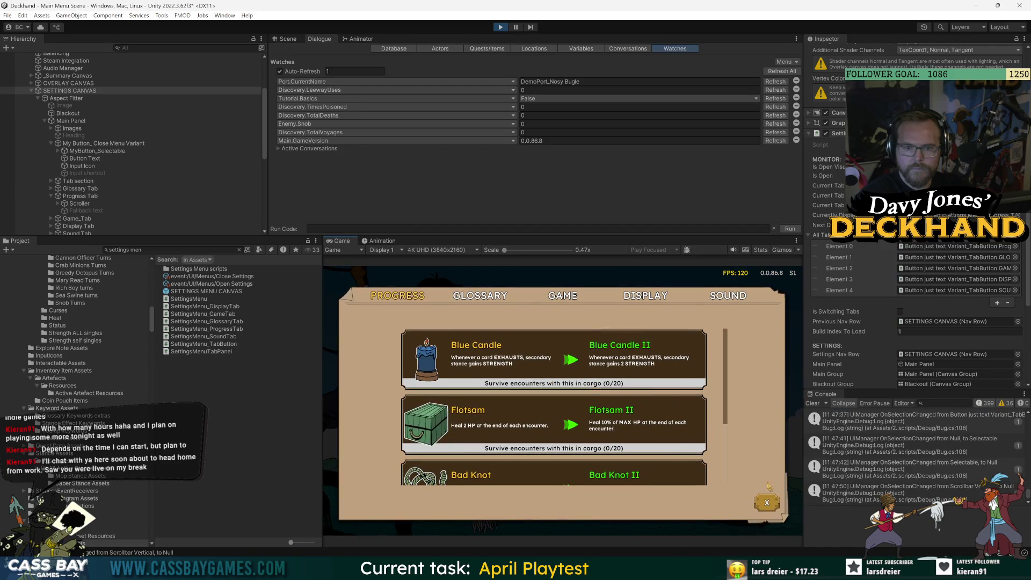
left_click(763, 501)
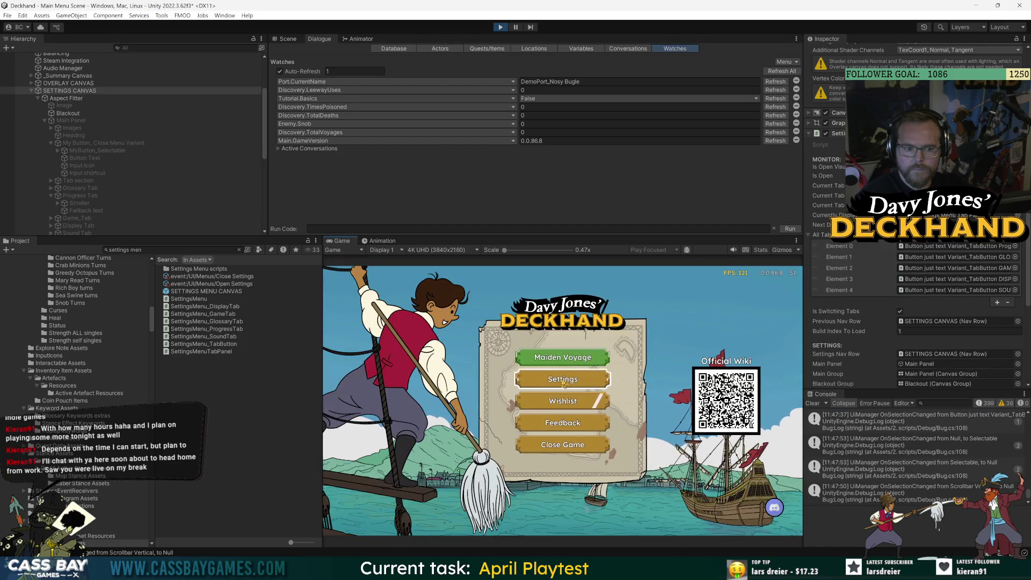
left_click(574, 380)
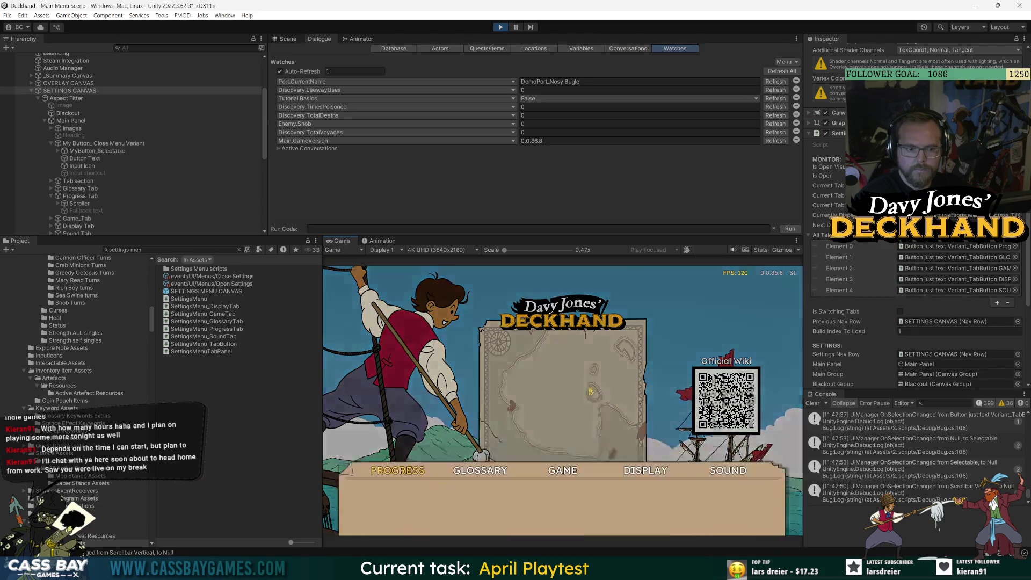
left_click(766, 503)
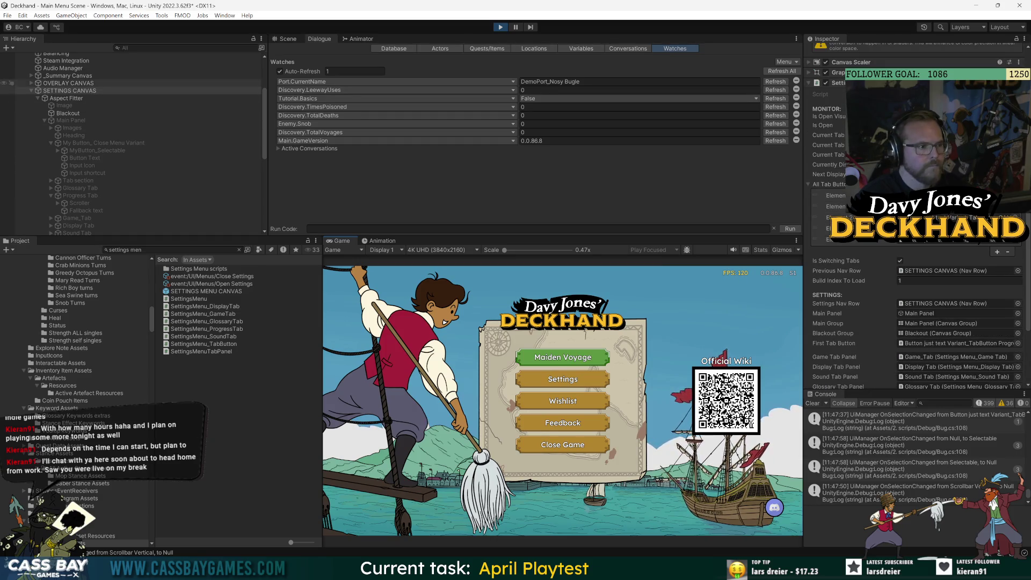
scroll(912, 215, "up", 3)
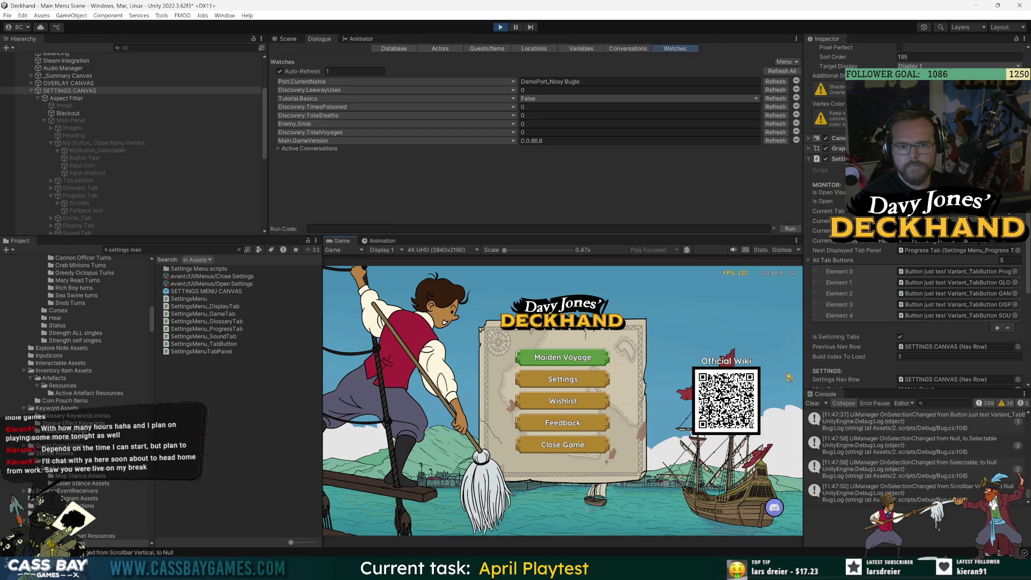
key("alt+Tab")
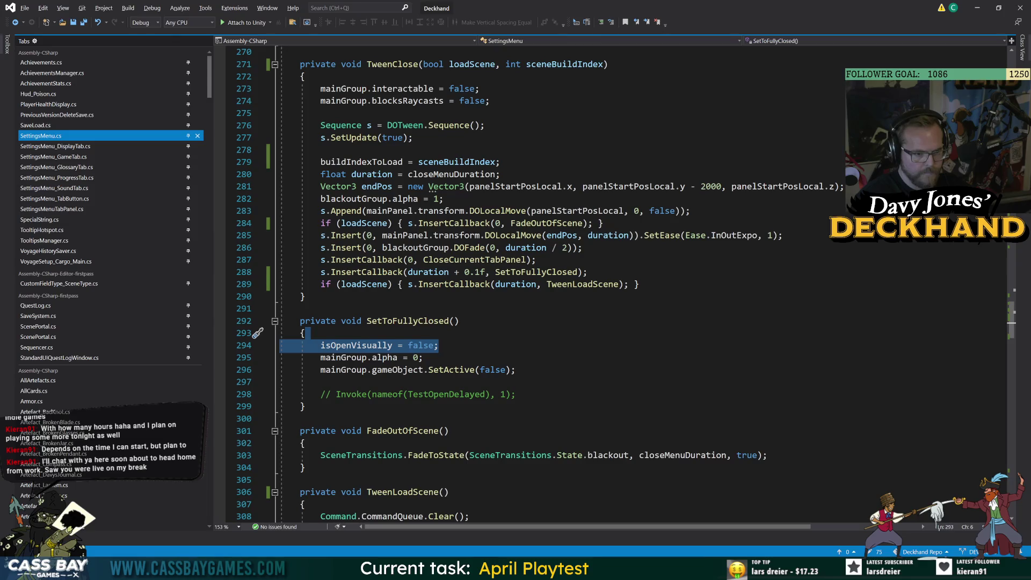
- Scroll up to line 129 and go to the CheckCanOpen definition
scroll(537, 284, "up", 5)
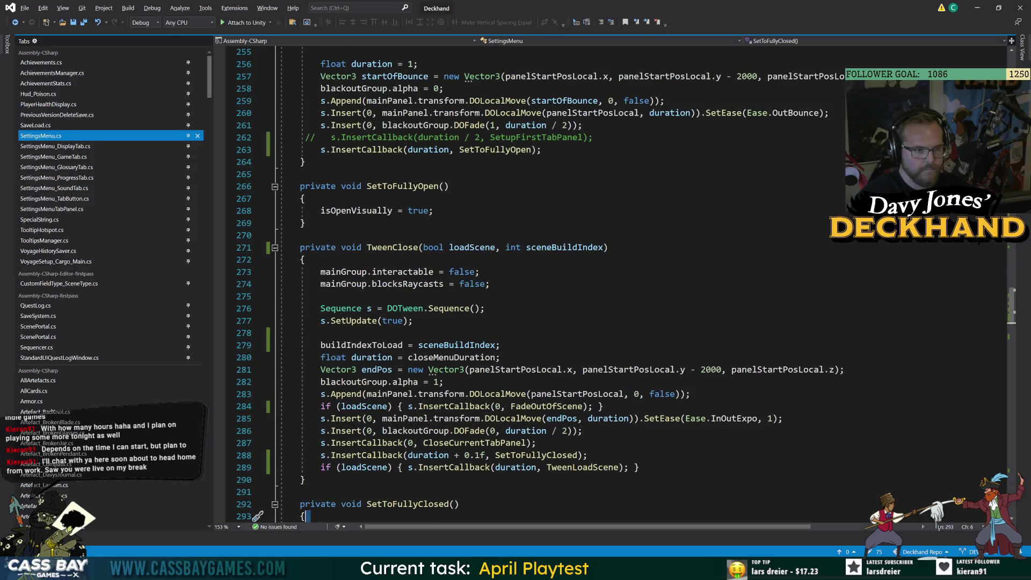
scroll(462, 352, "up", 20)
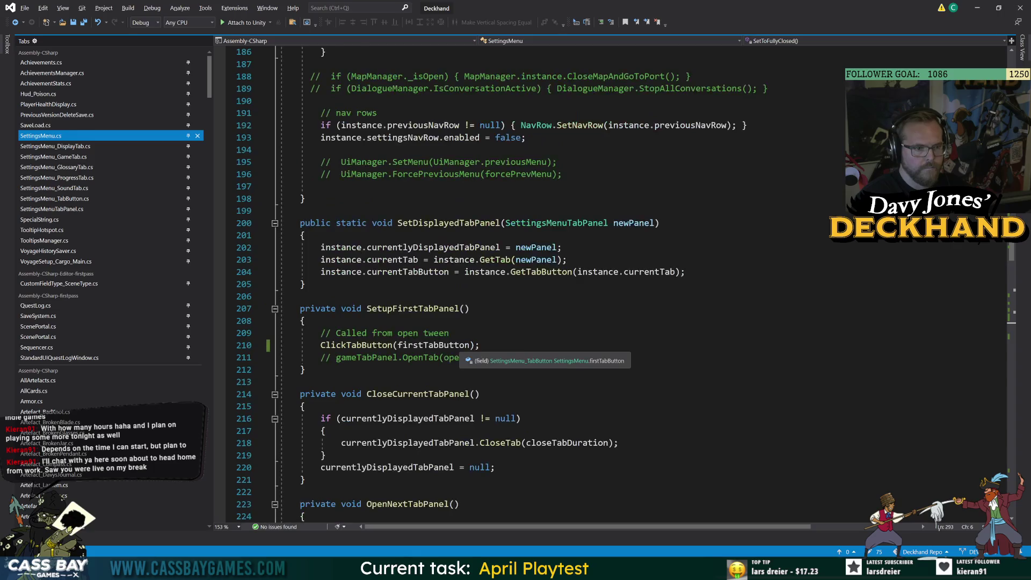
scroll(462, 354, "up", 7)
scroll(462, 355, "up", 15)
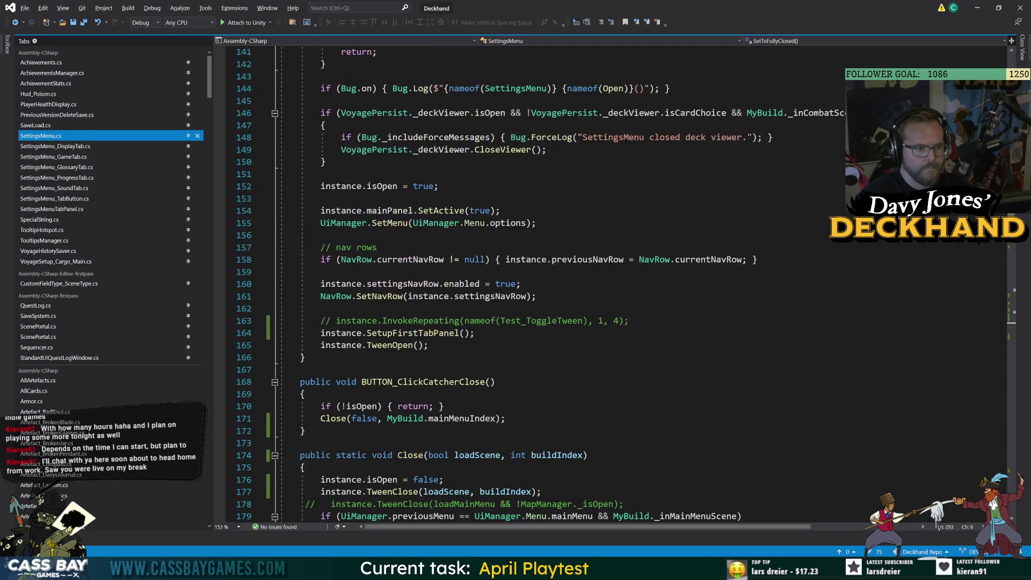
left_click(376, 162)
key("F12")
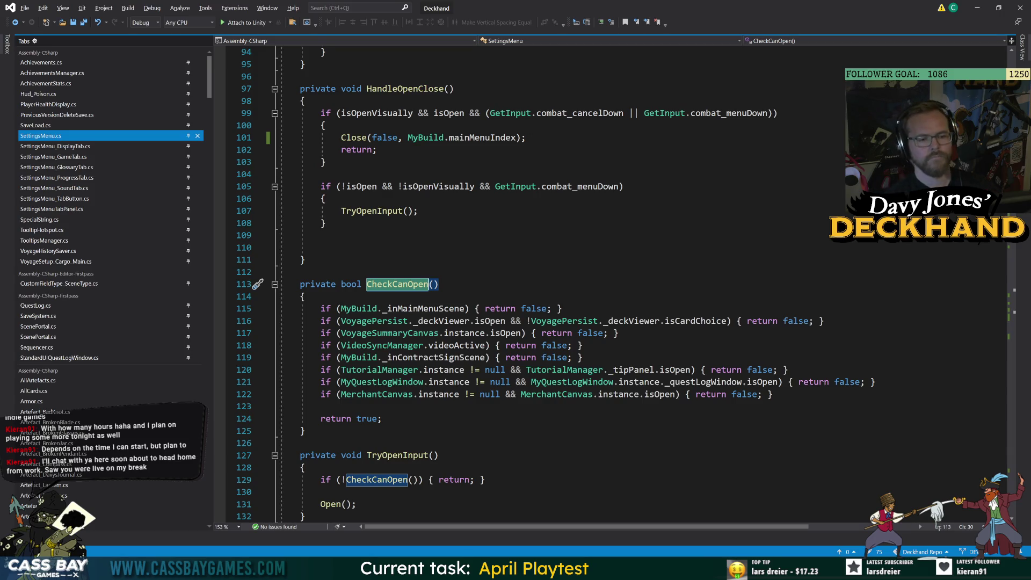
- Rename CheckCanOpen to CheckCanOpenWithButtonInput
key("ctrl+r")
key("ctrl+r")
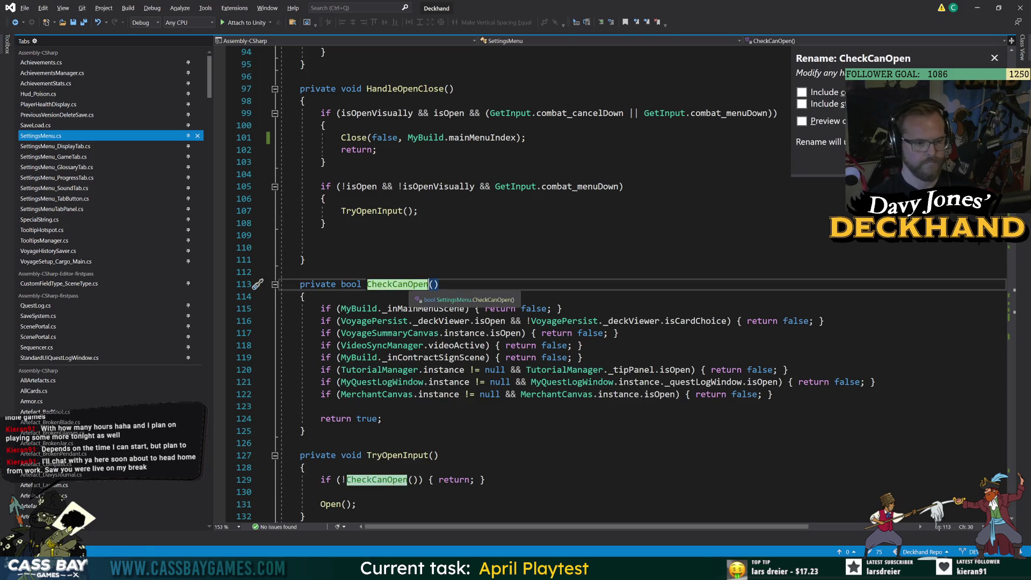
type("With")
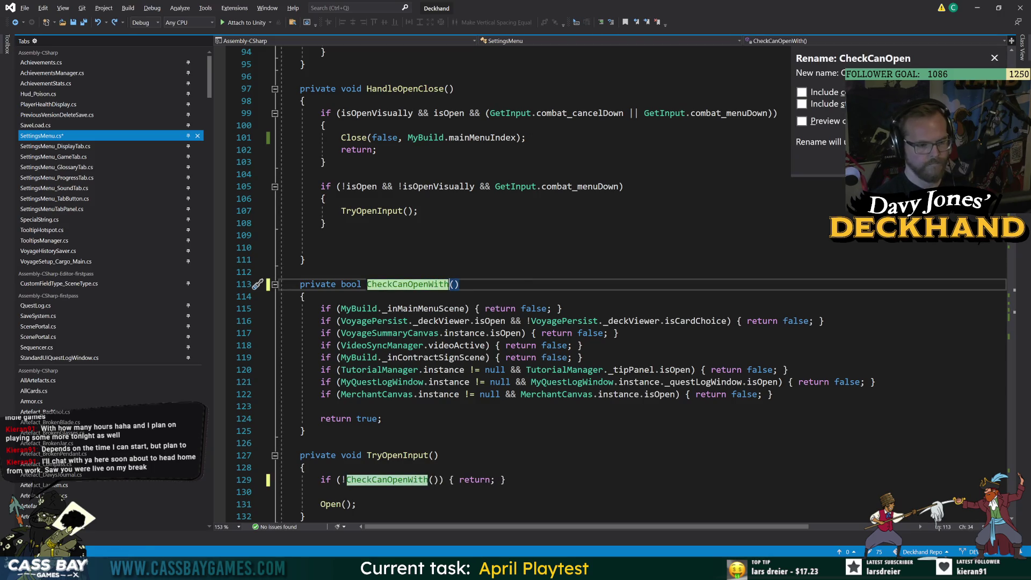
type("Bu")
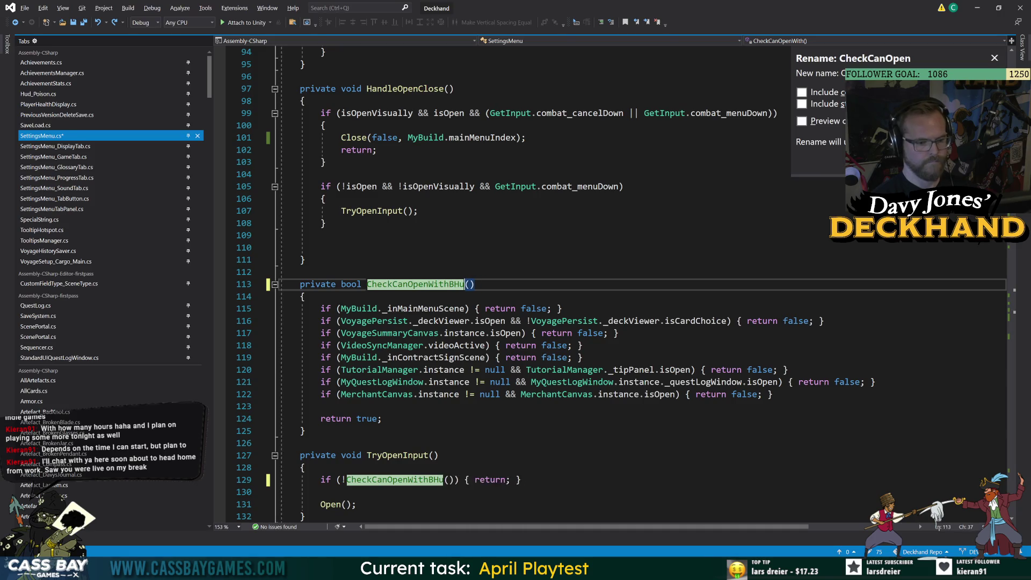
type("ttonInput")
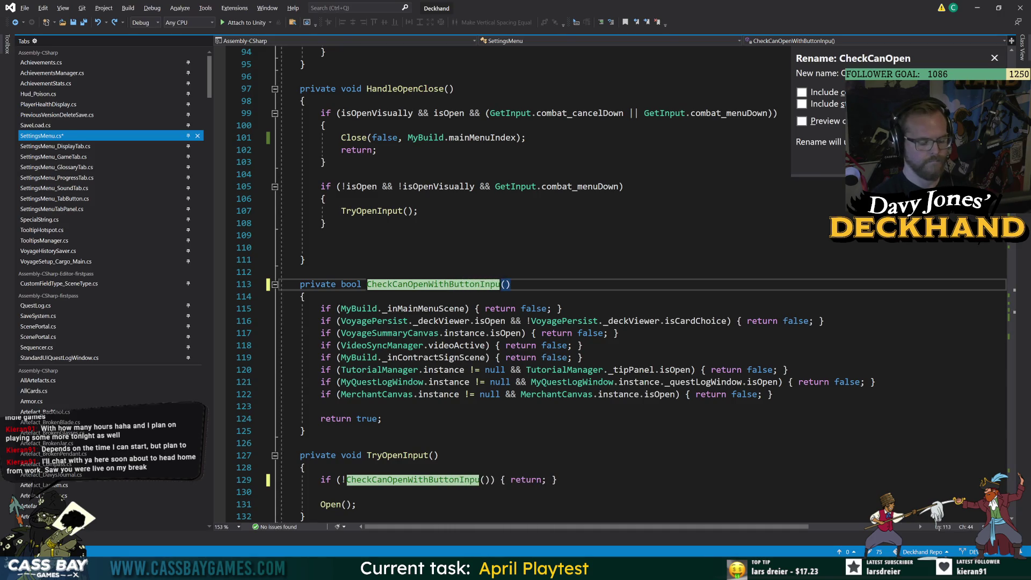
key("Return")
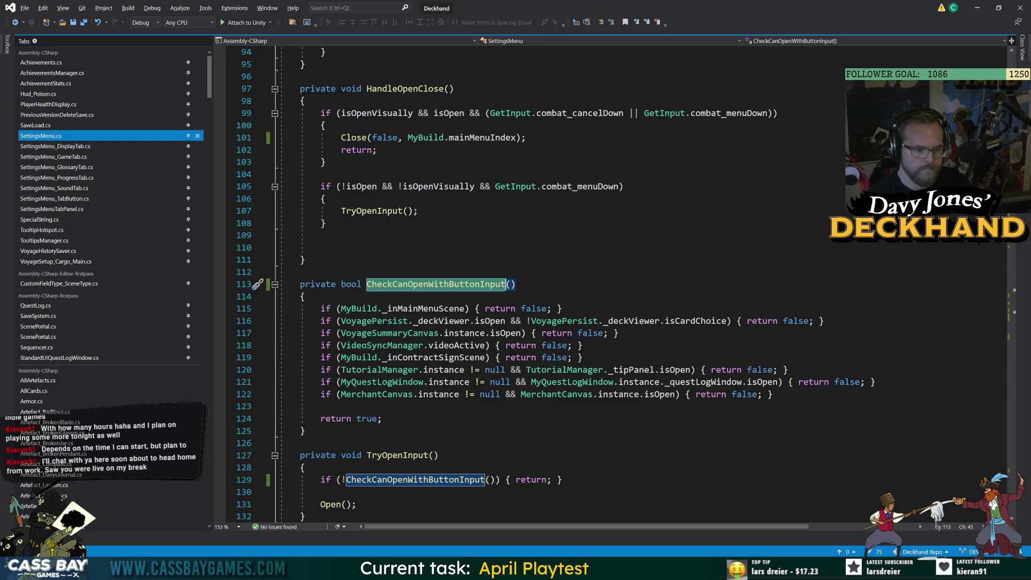
- Review TryOpenInput, HandleOpenClose and the Open call on line 131
left_click(402, 210)
left_click(444, 89)
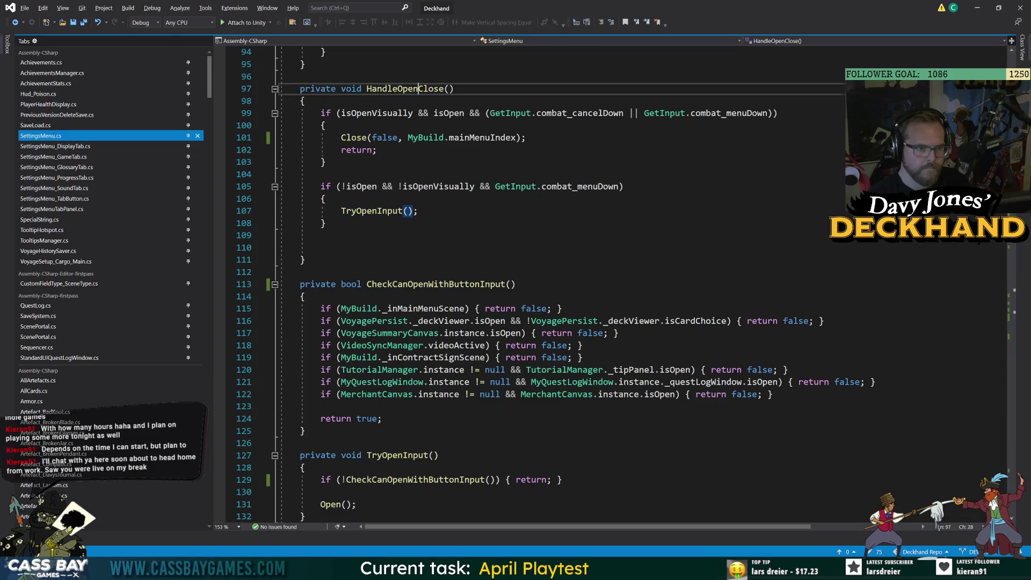
scroll(537, 284, "up", 7)
scroll(537, 285, "down", 7)
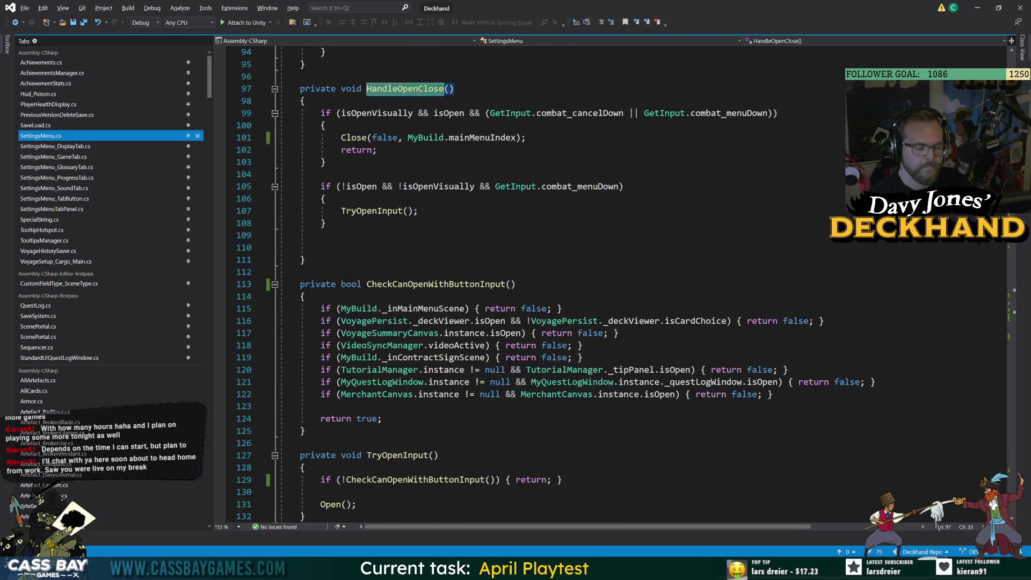
double_click(331, 504)
scroll(331, 504, "down", 7)
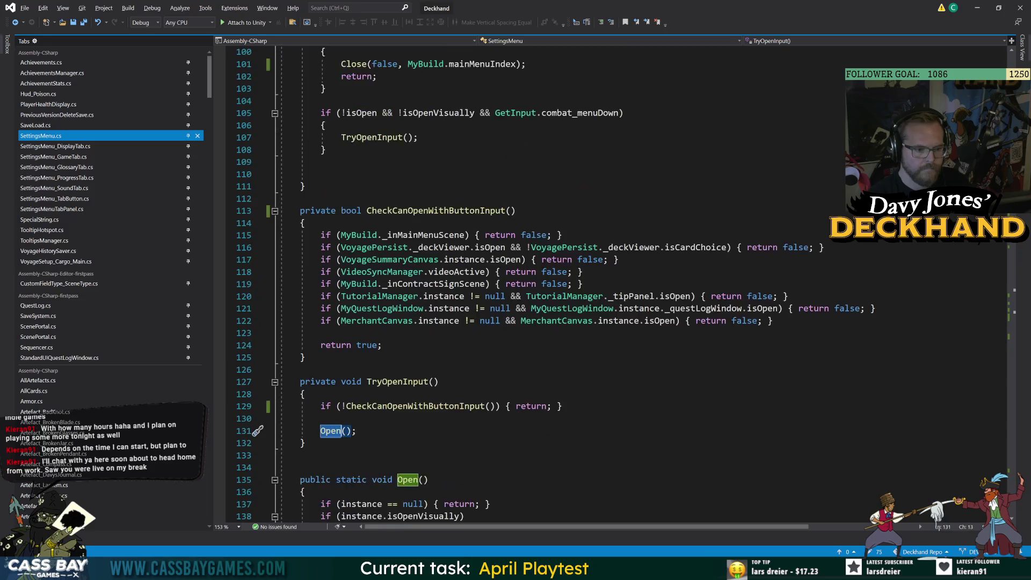
scroll(537, 285, "up", 20)
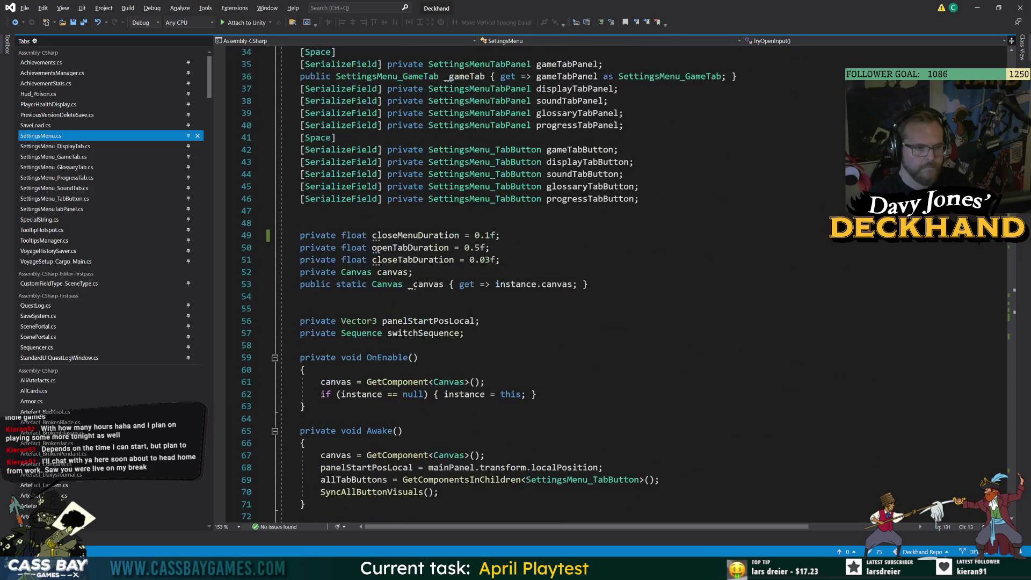
scroll(537, 285, "down", 15)
scroll(537, 284, "down", 10)
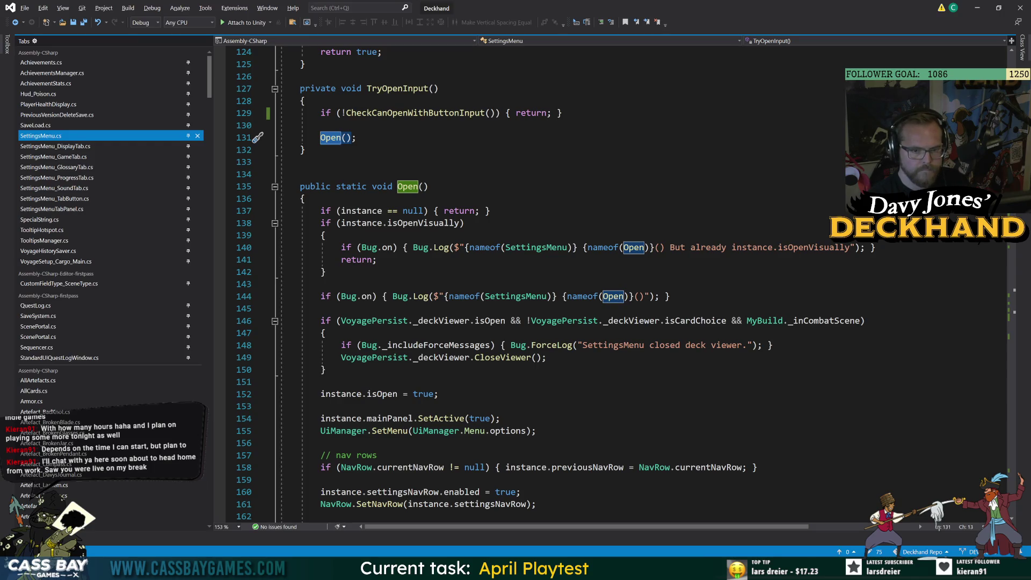
- Change line 140's Bug.Log to Bug.Warning, save SettingsMenu.cs, and switch to Unity
left_click(494, 247)
left_click(634, 247)
left_click(326, 271)
double_click(442, 249)
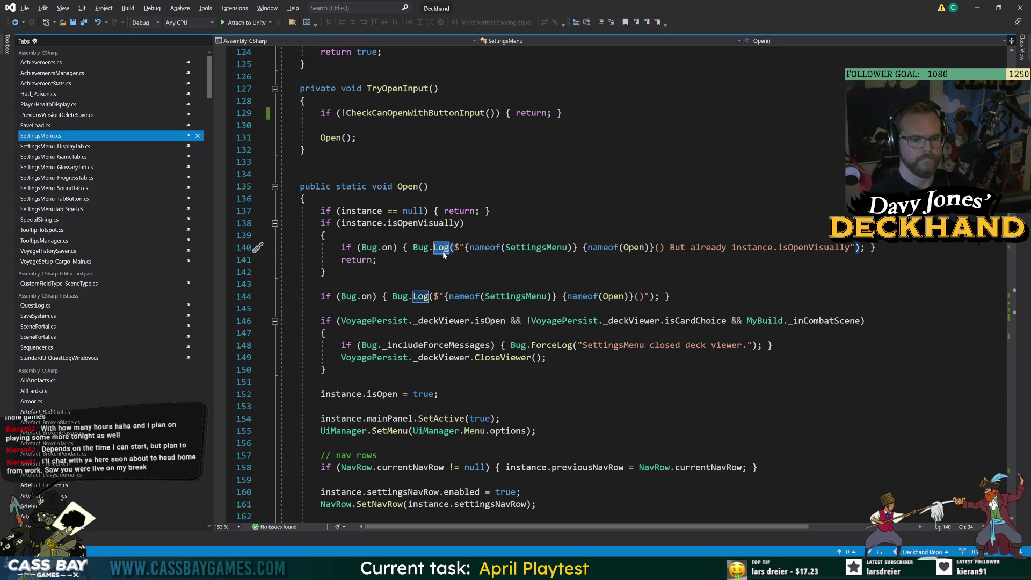
type("Warni")
key("Tab")
key("ctrl+s")
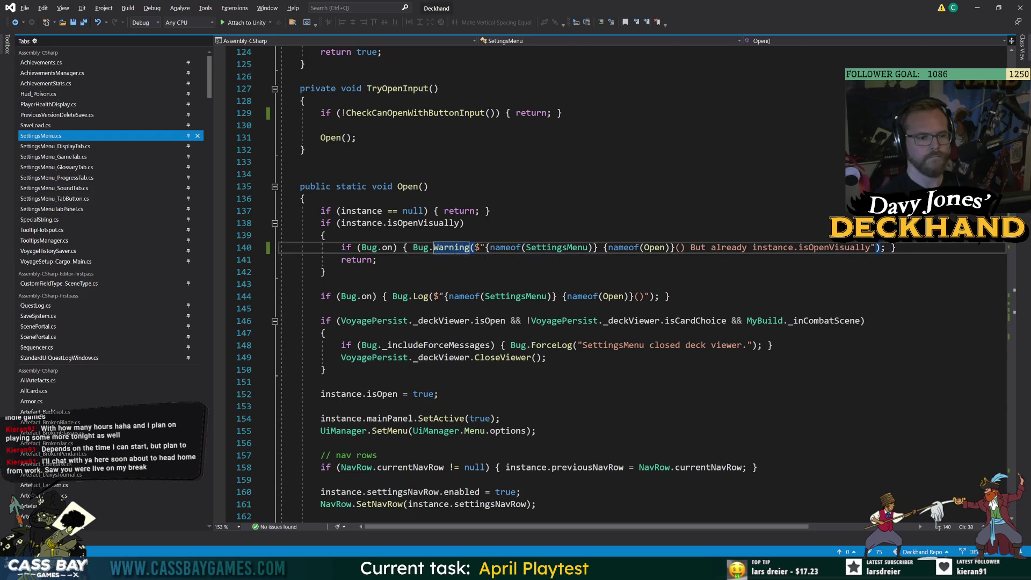
double_click(546, 250)
key("alt+Tab")
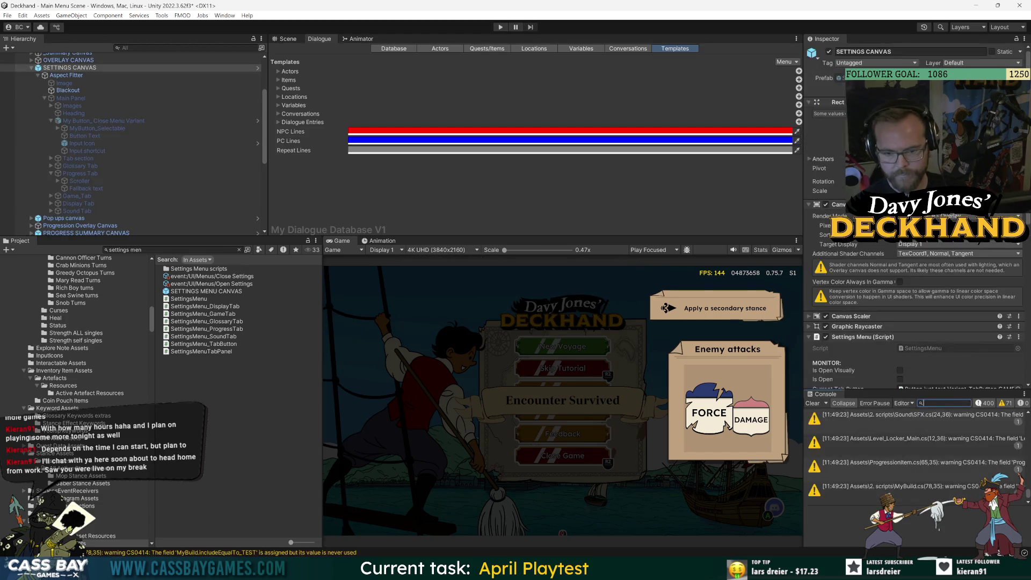
- Clear the Console, enter Play mode, and repeatedly open and close the Settings panel to reproduce the bug
left_click(812, 403)
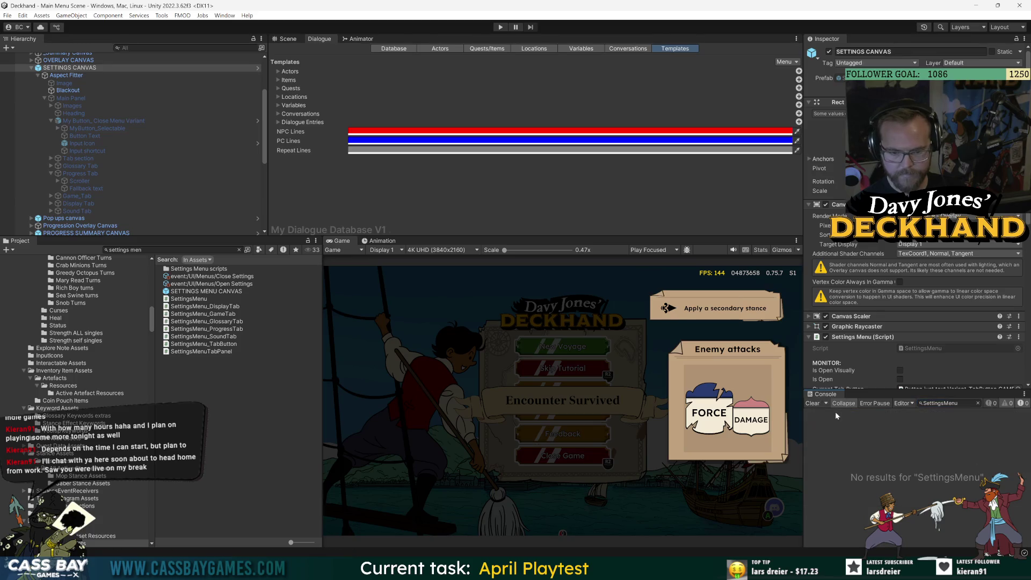
left_click(499, 27)
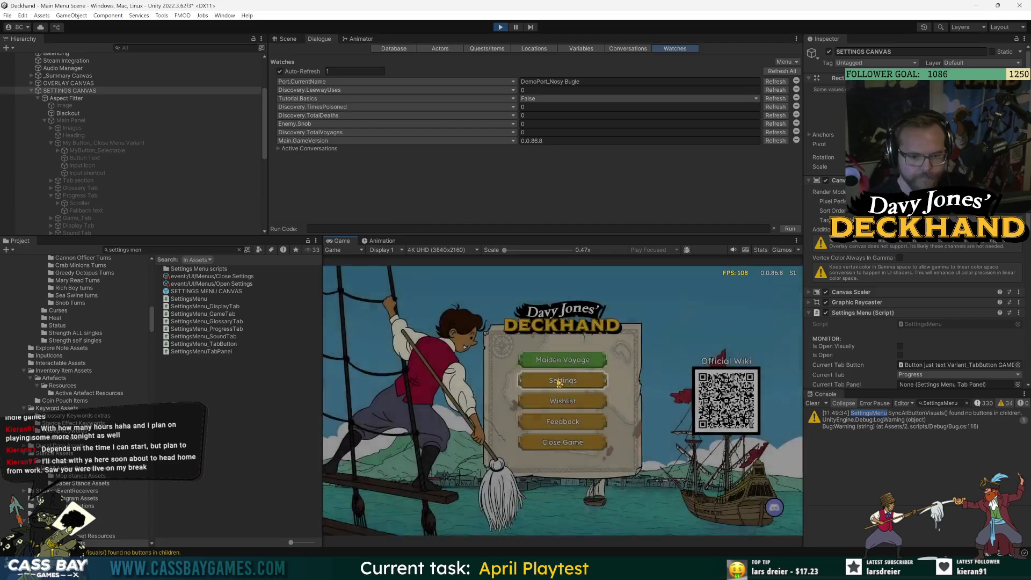
left_click(557, 379)
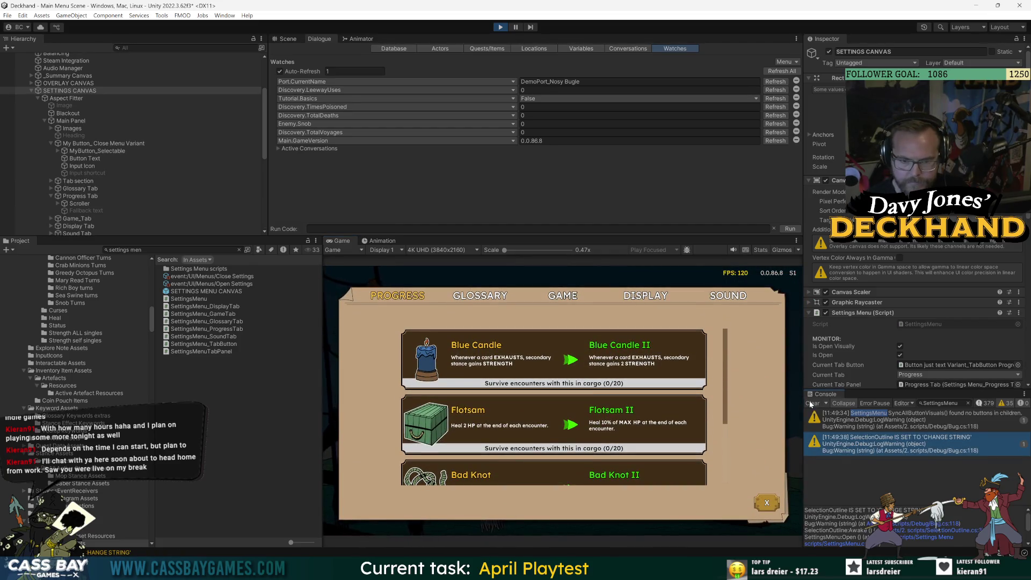
left_click(812, 403)
key("Escape")
left_click(589, 386)
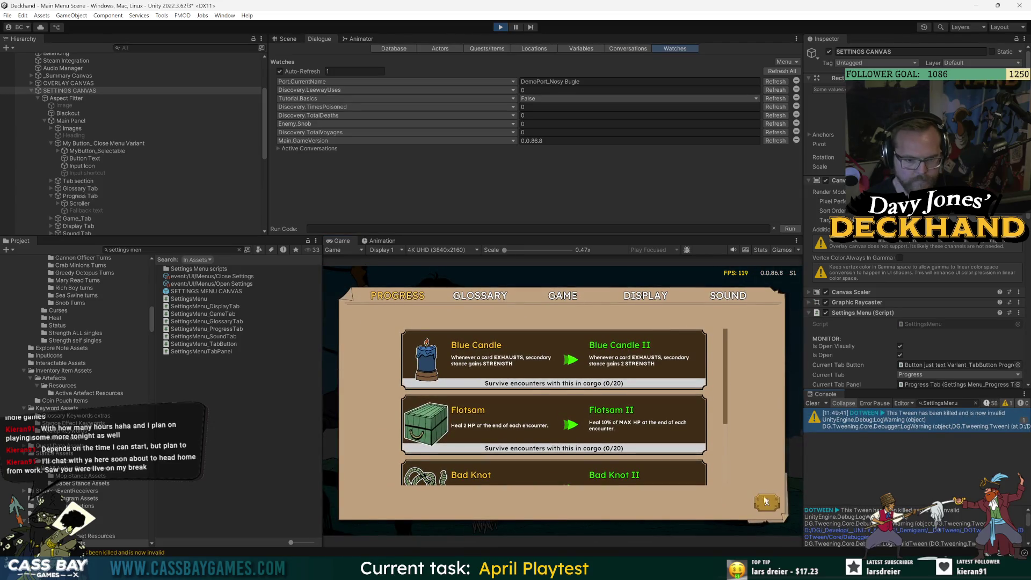
left_click(766, 502)
left_click(564, 384)
key("Escape")
left_click(565, 385)
key("Escape")
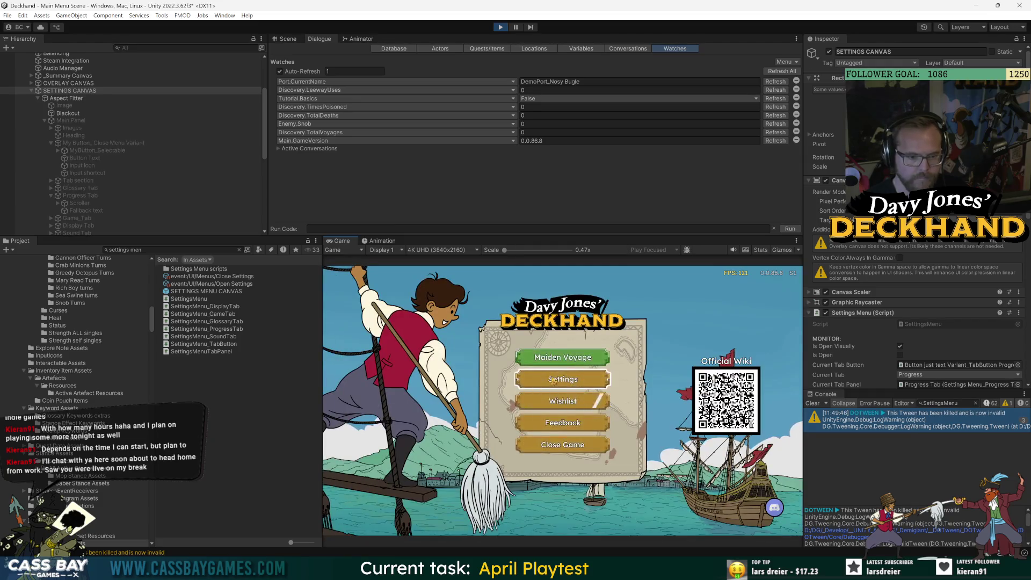
left_click(553, 380)
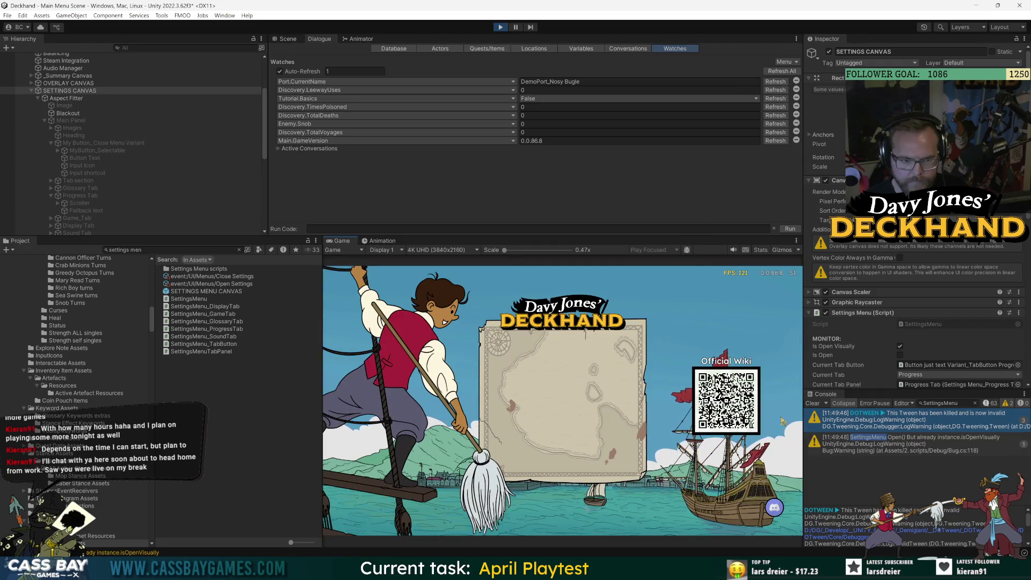
- Enlarge the console stack-trace pane, inspect the SETTINGS CANVAS components, and stop play mode
left_click_drag(919, 504, 917, 459)
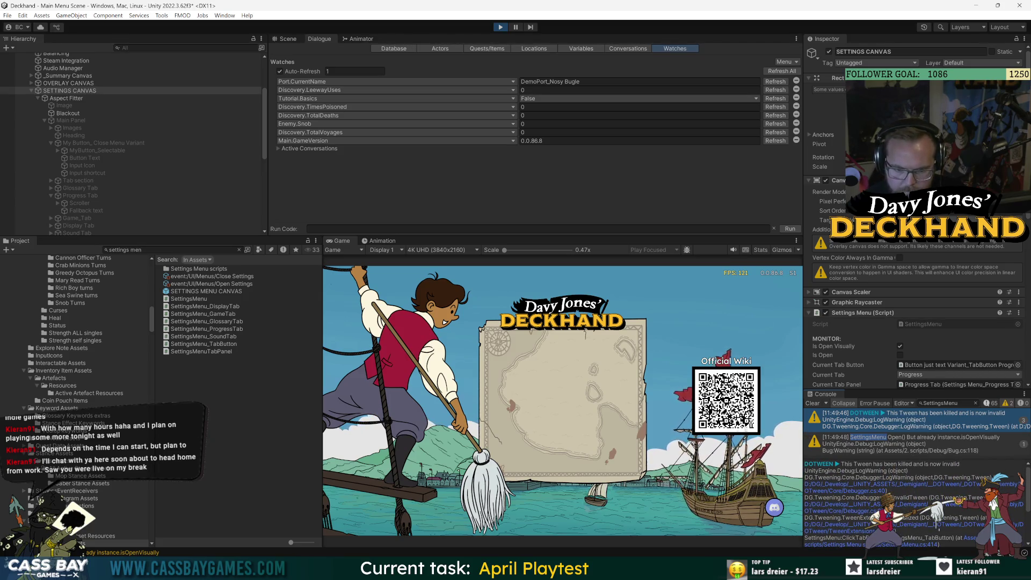
left_click_drag(804, 430, 730, 431)
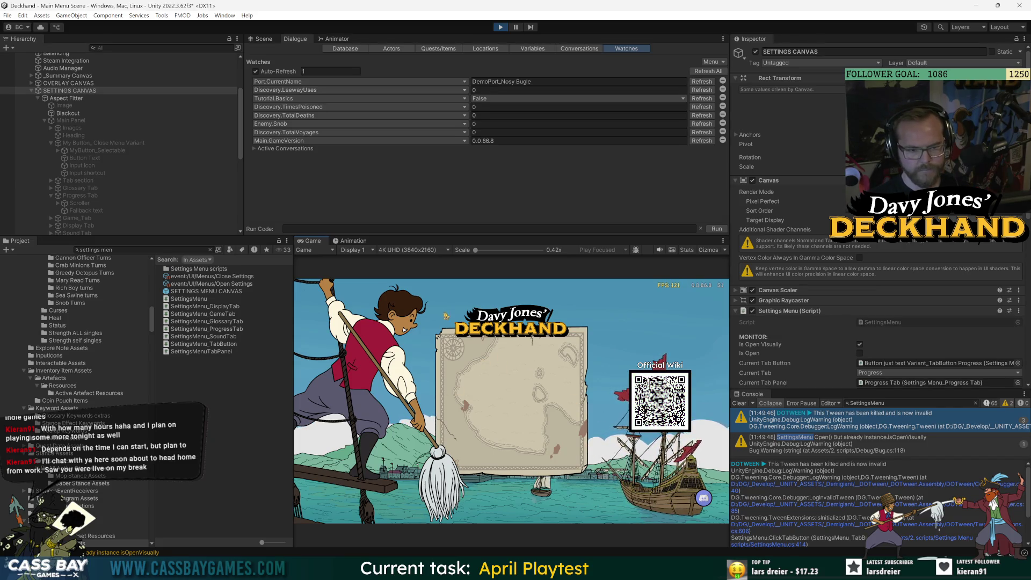
left_click(133, 128)
scroll(127, 150, "up", 3)
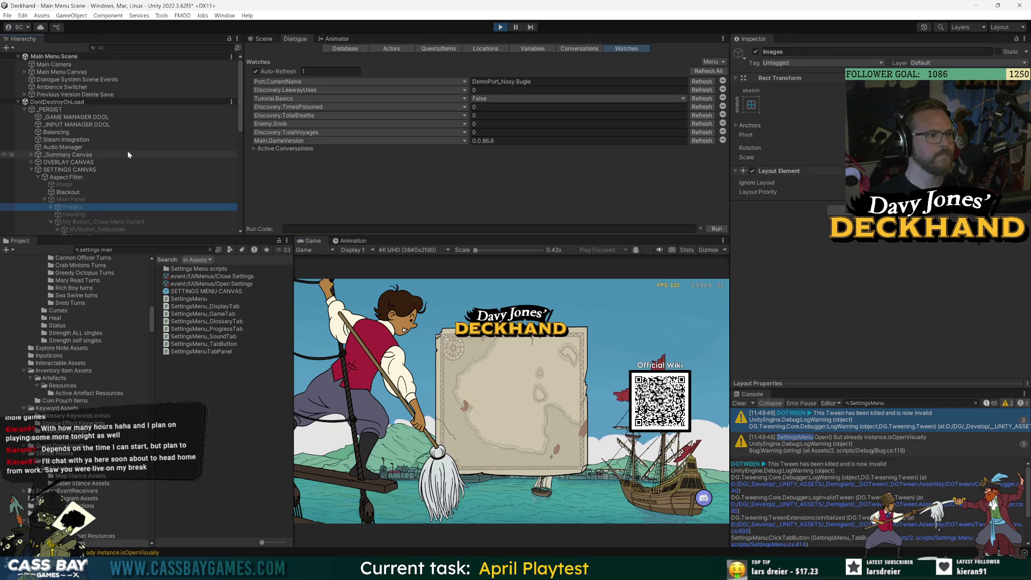
left_click(69, 169)
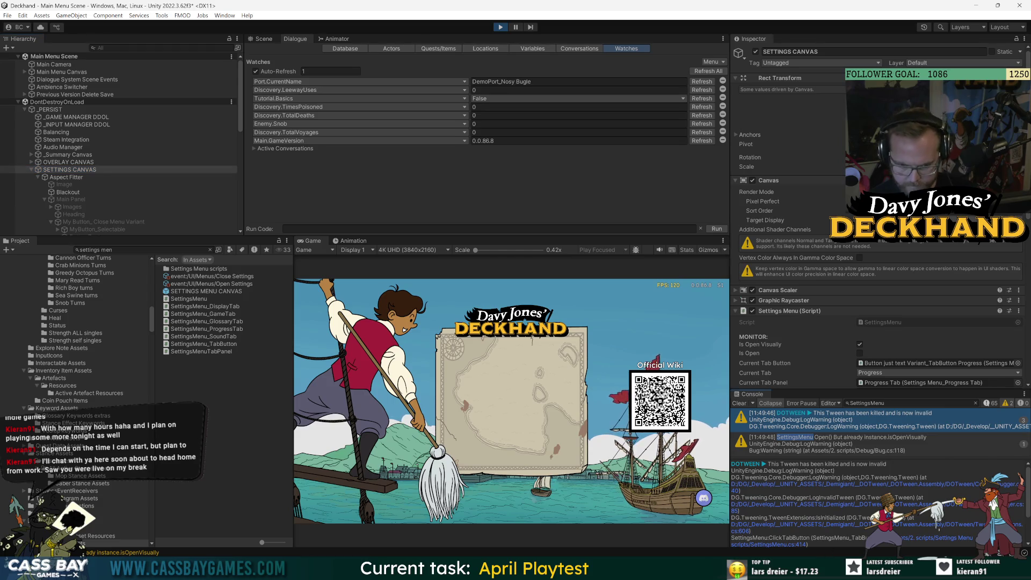
scroll(786, 524, "down", 2)
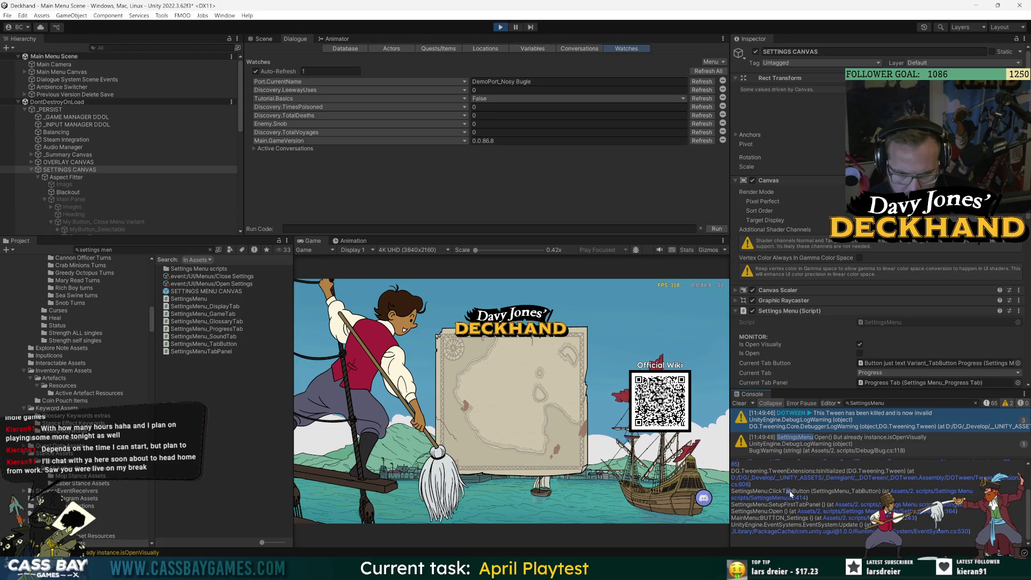
scroll(789, 493, "up", 2)
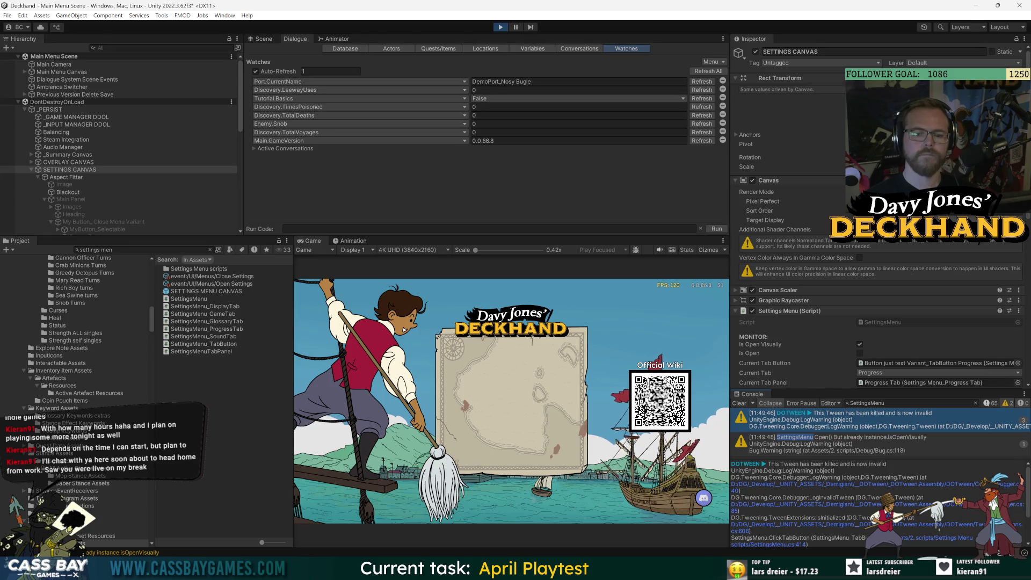
left_click(499, 27)
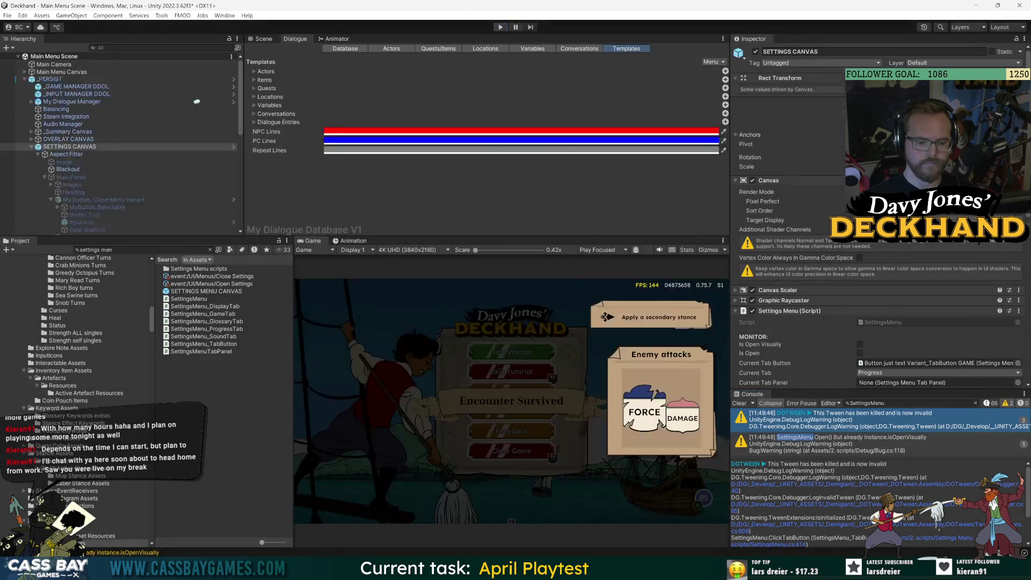
- Change line 170 of SettingsMenu.cs to if (!isOpen || !isOpenVisually) and save
key("alt+Tab")
left_click(325, 370)
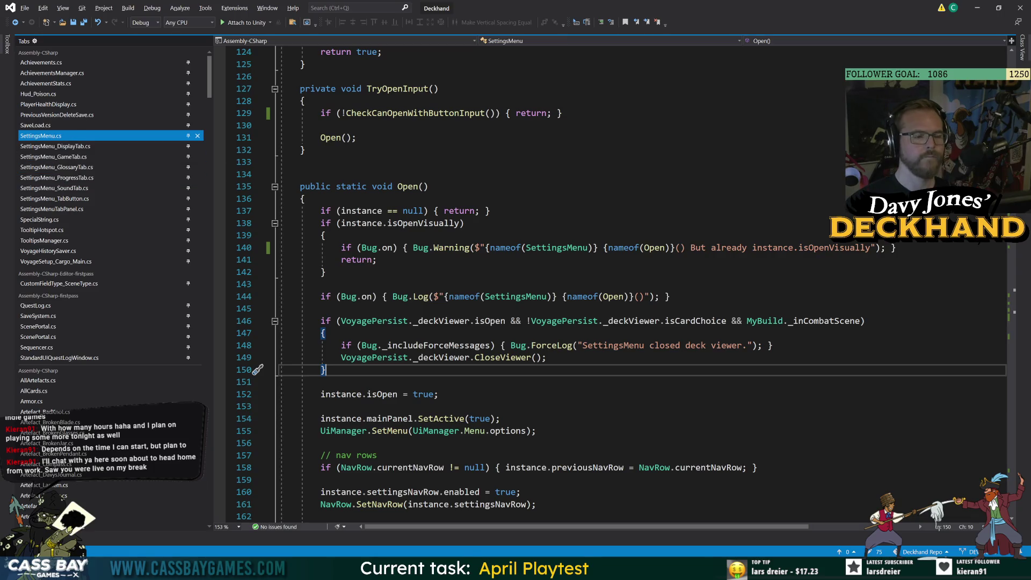
scroll(537, 285, "down", 6)
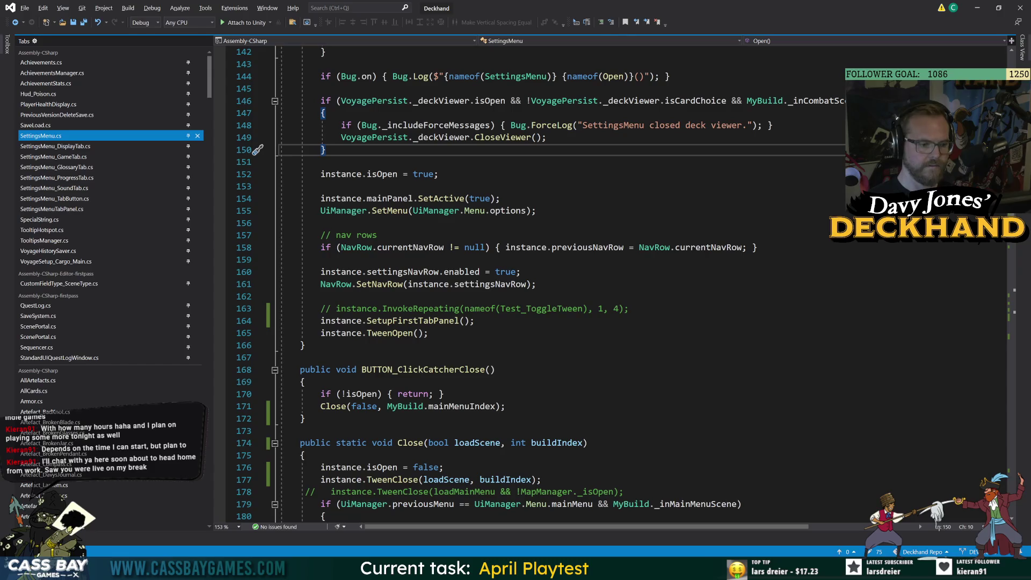
left_click(326, 406)
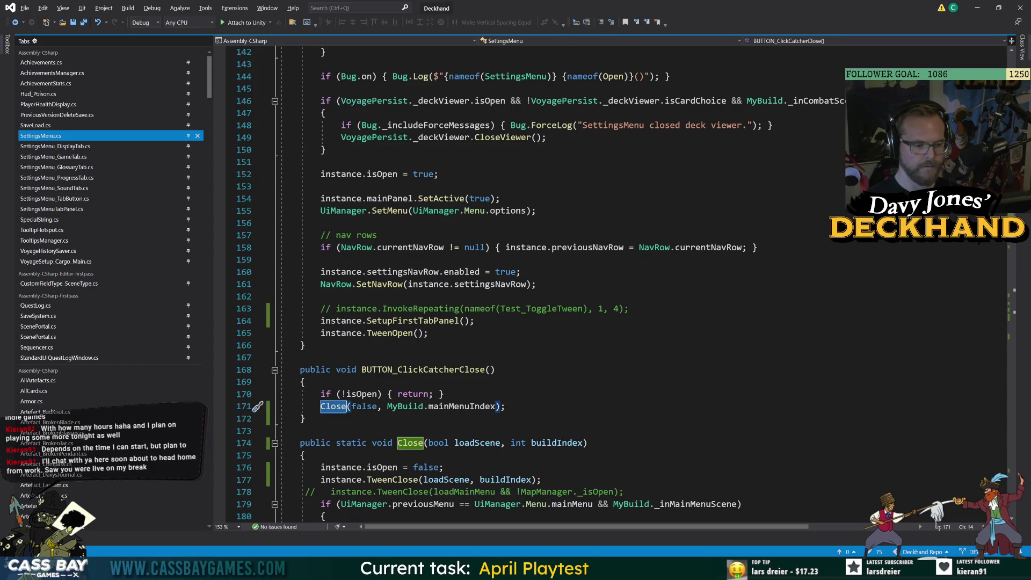
left_click(376, 394)
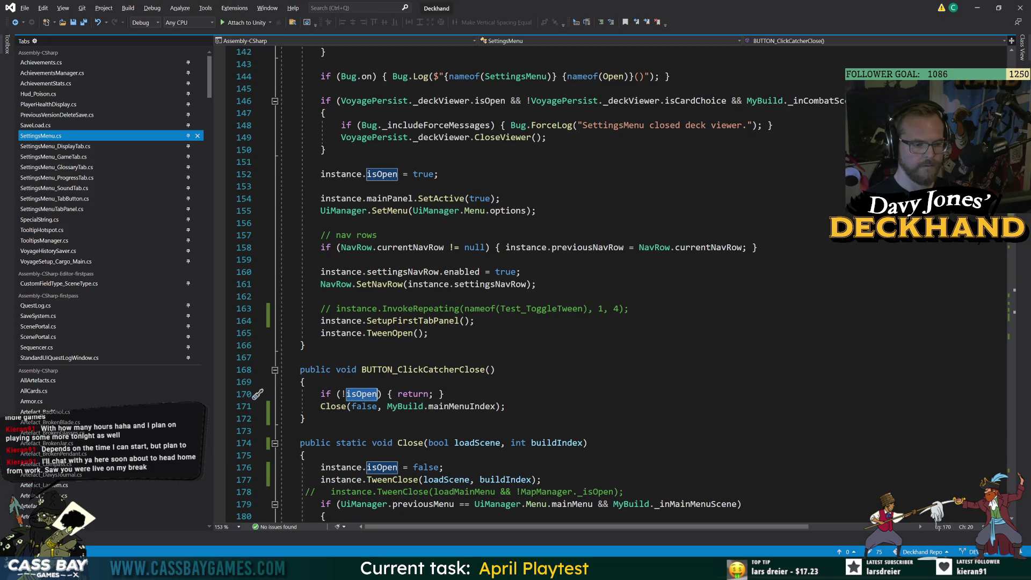
key("Down")
key("Up")
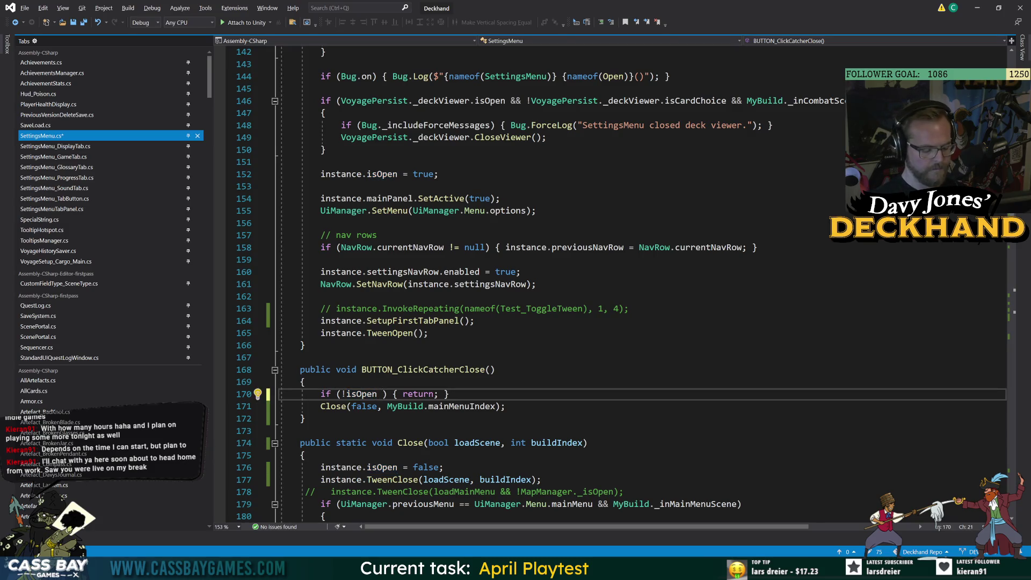
type("|| !isOpen")
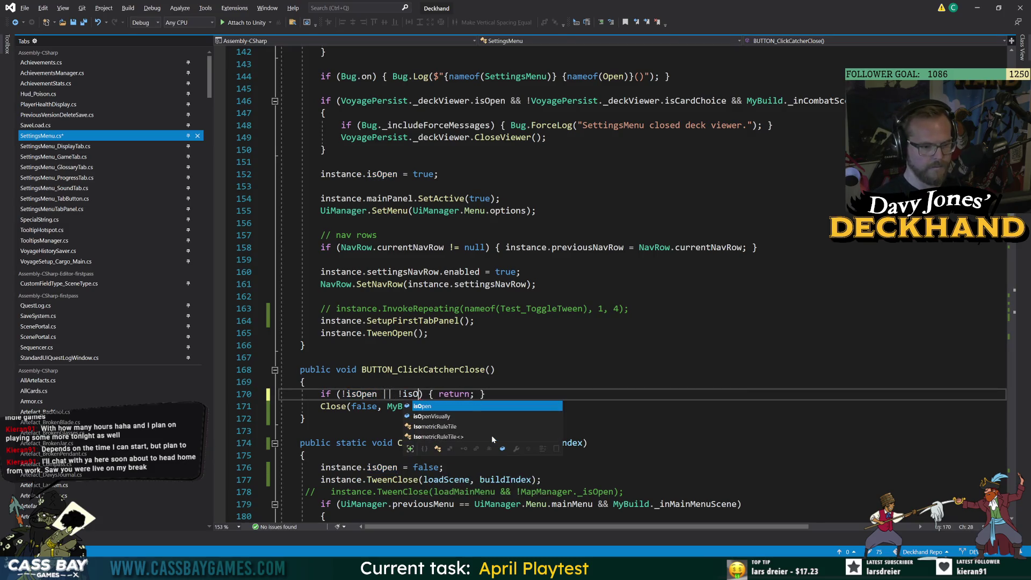
type("V")
key("Tab")
left_click(495, 369)
key("ctrl+s")
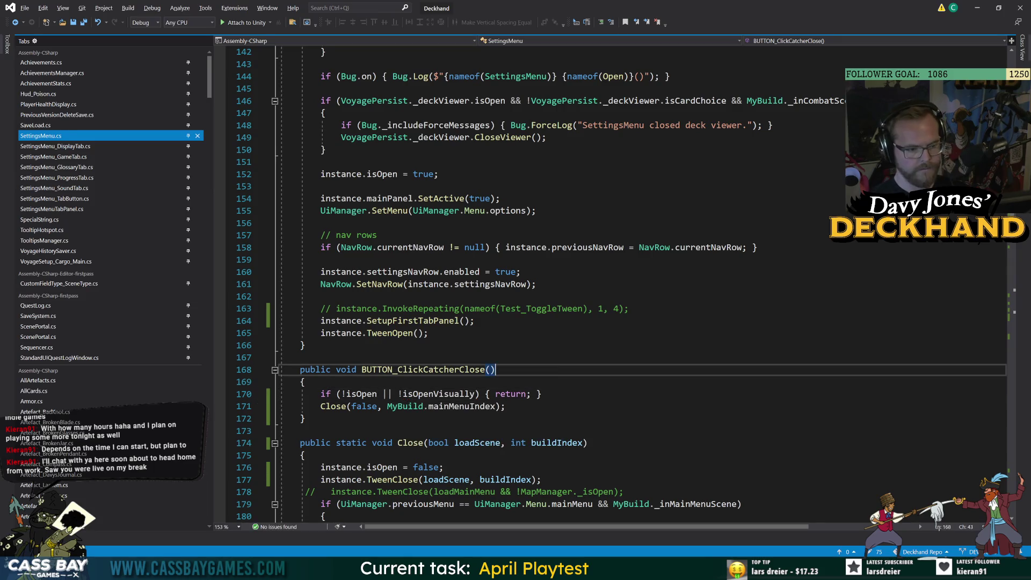
key("alt+Tab")
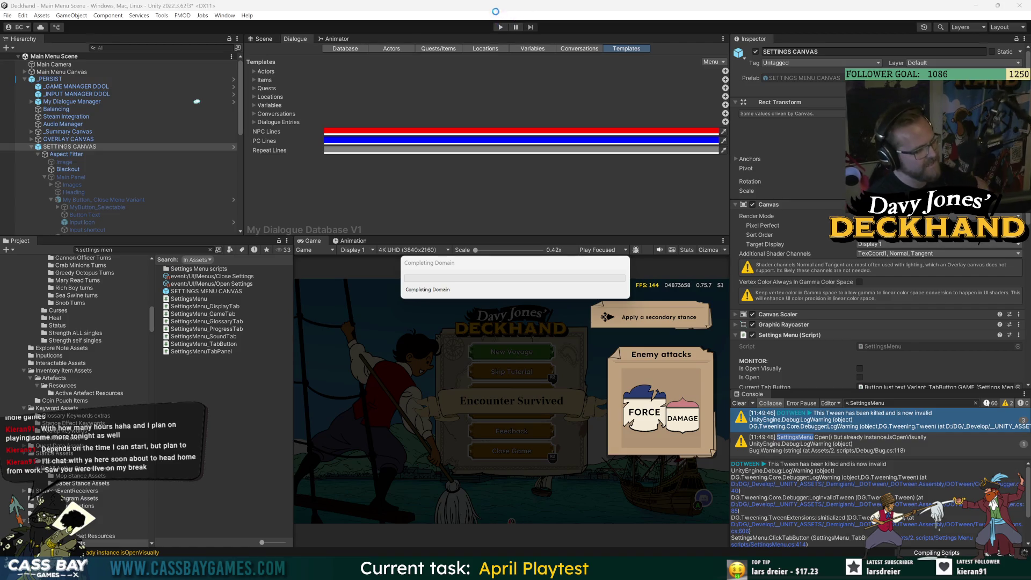
- Enter Play mode again and open the Settings panel to retest the fix
left_click(500, 27)
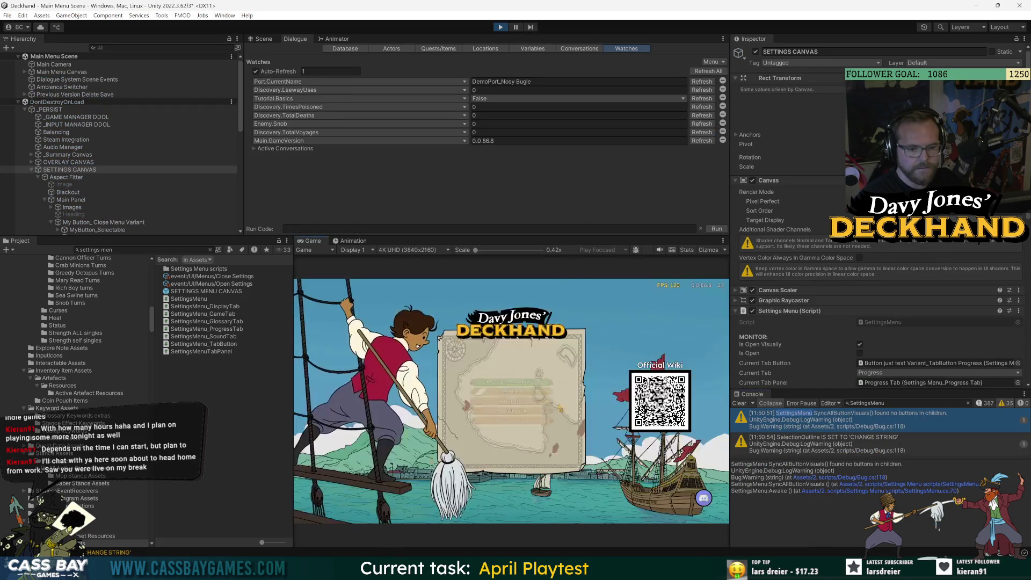
left_click(503, 382)
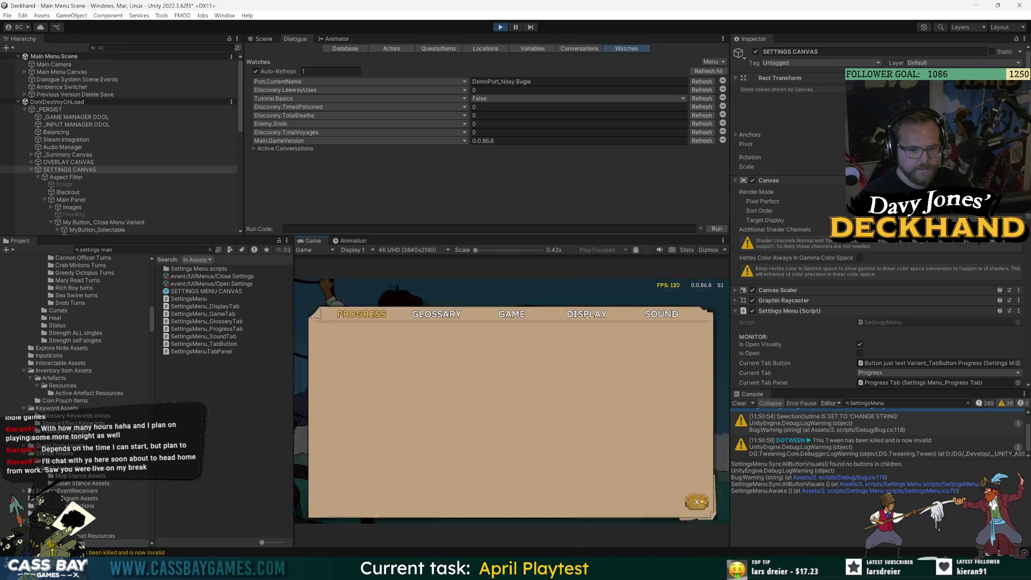
left_click(543, 388)
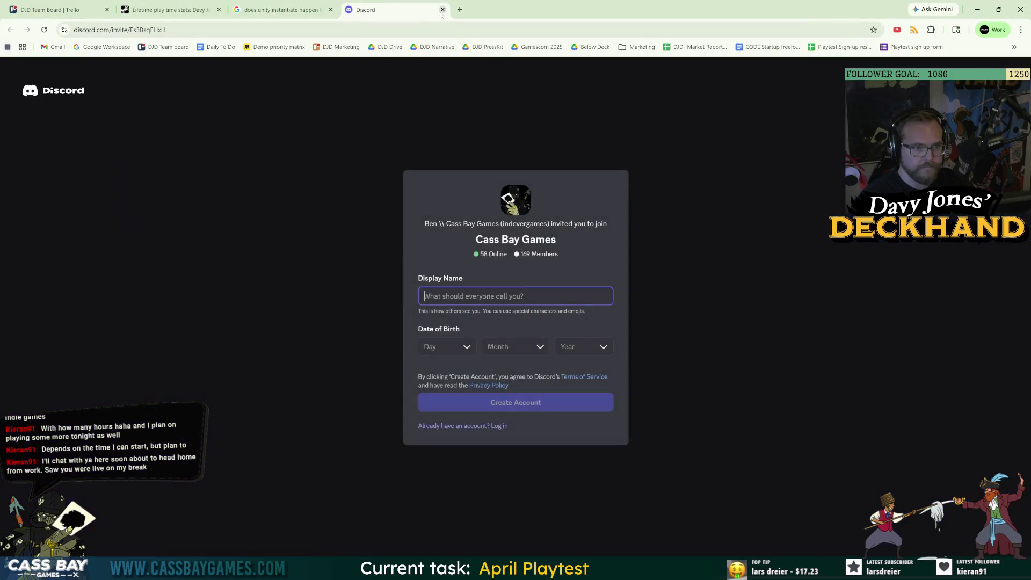
key("ctrl+w")
mouse_move(661, 569)
left_click(662, 516)
- Toggle the Settings panel repeatedly with Escape and its close button, confirming it works
left_click(543, 388)
scroll(586, 421, "down", 1)
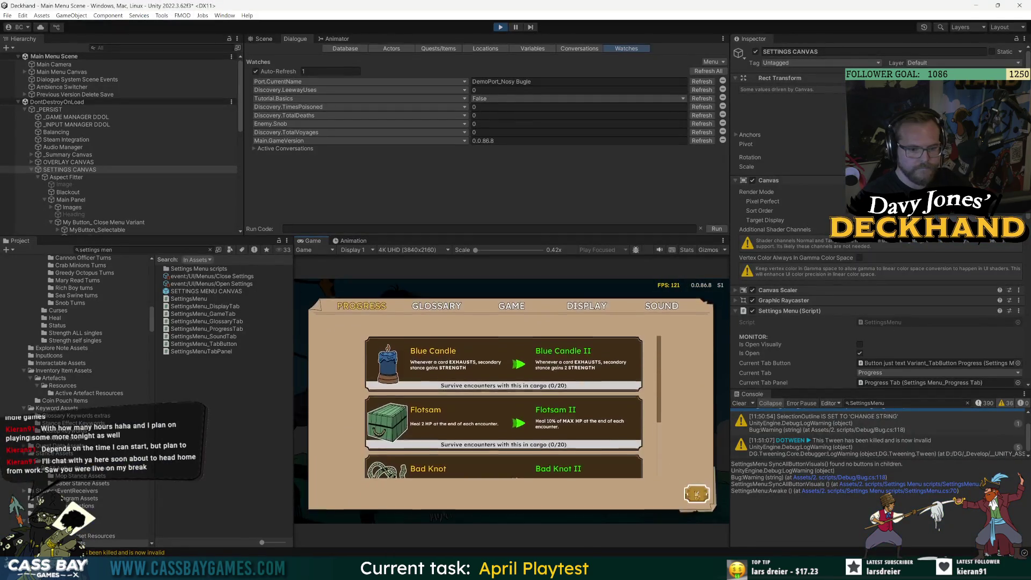
left_click(697, 493)
left_click(512, 382)
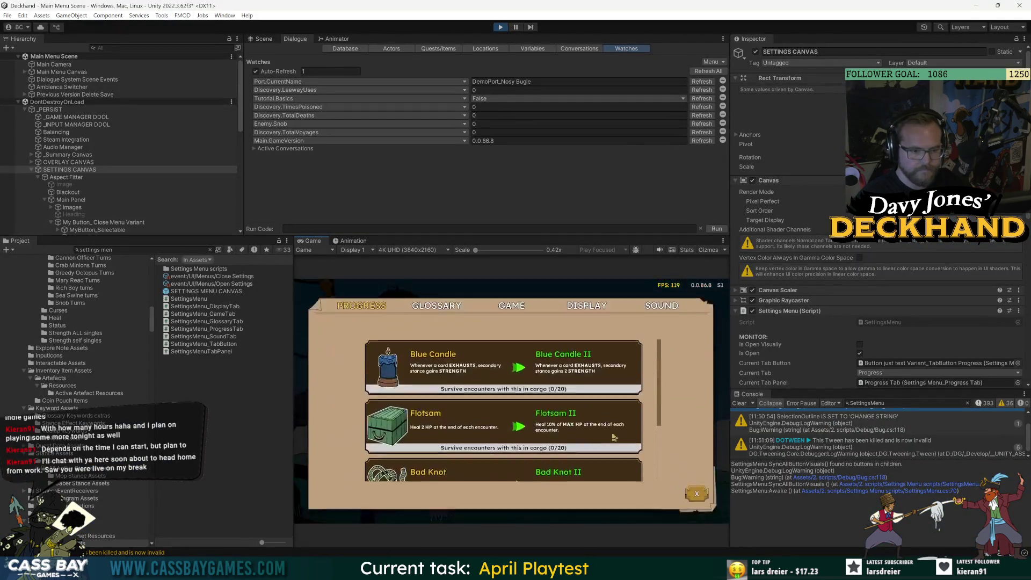
key("Escape")
key("Escape")
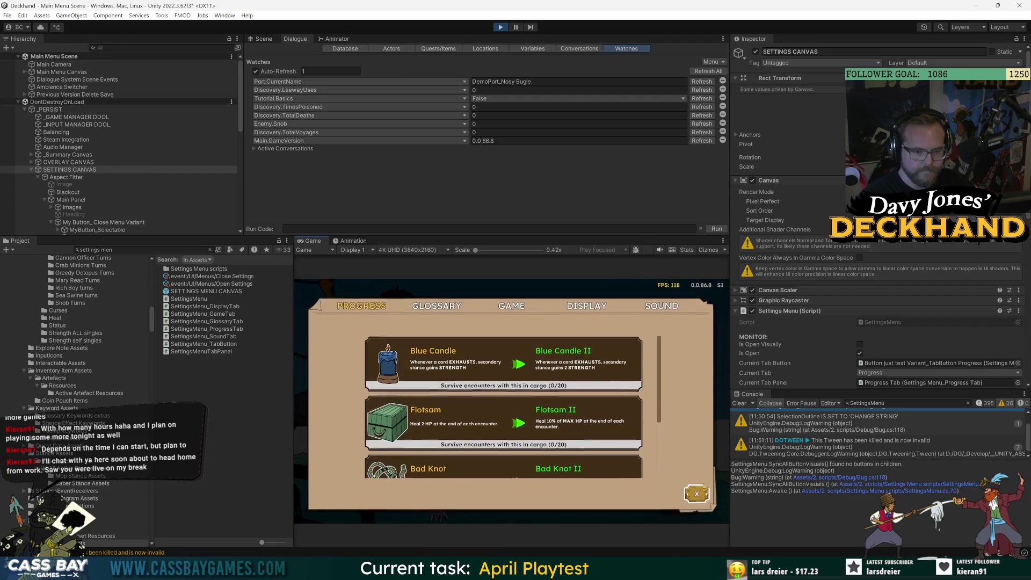
key("Escape")
key("Escape")
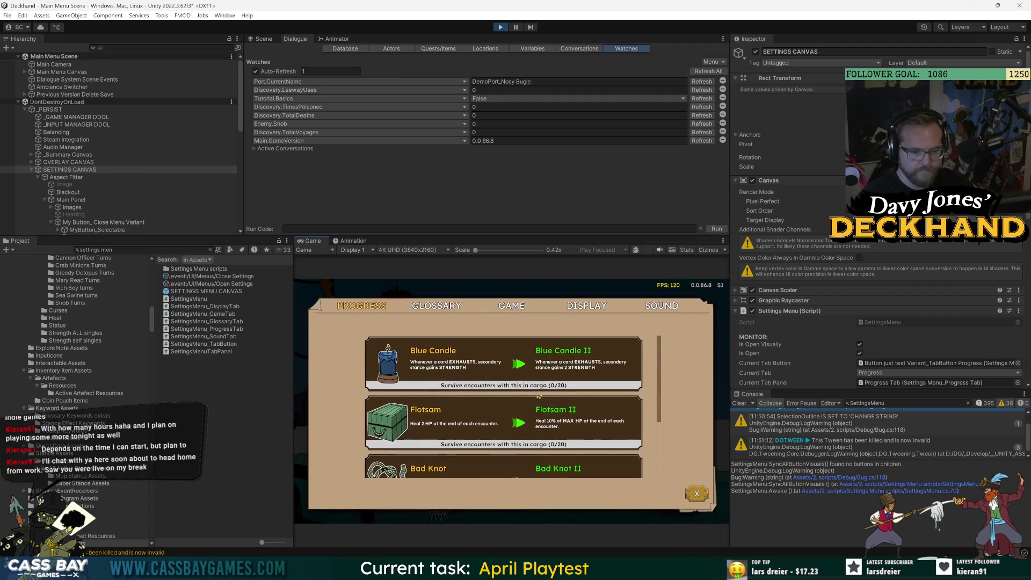
left_click(697, 493)
key("Escape")
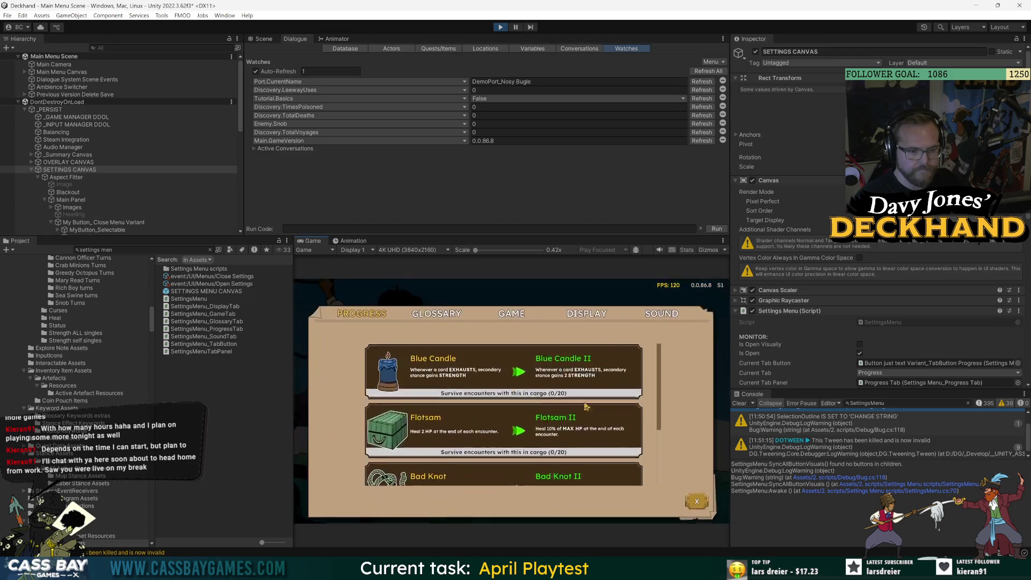
left_click(700, 496)
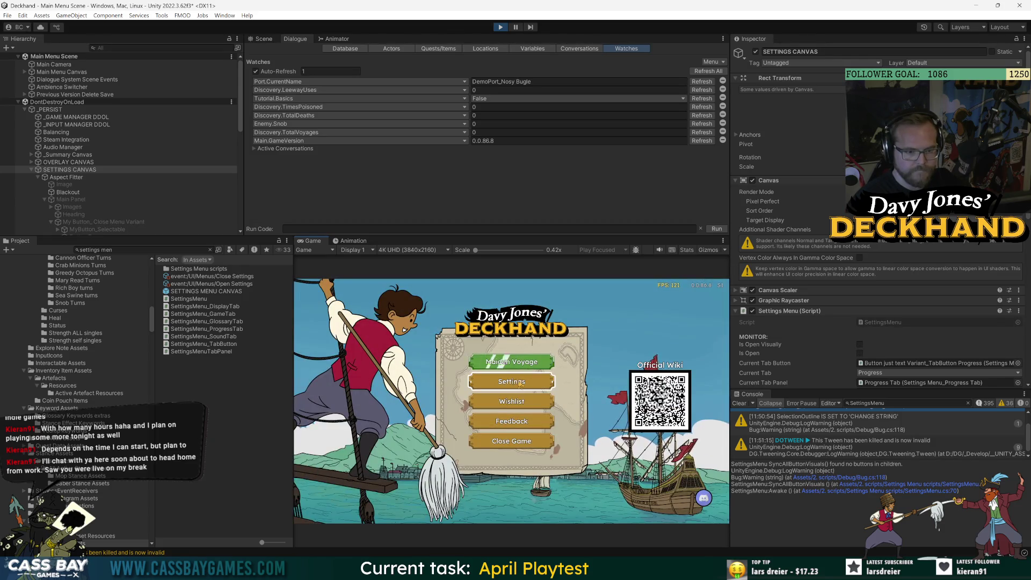
- Reopen Settings, switch to the Game tab, and choose Skip Tutorial
left_click(520, 382)
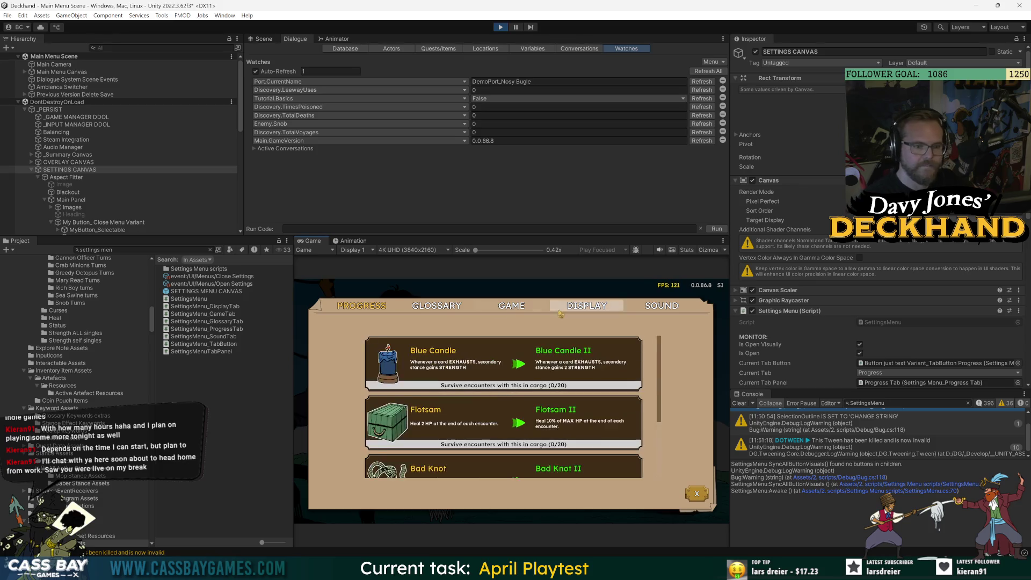
left_click(511, 306)
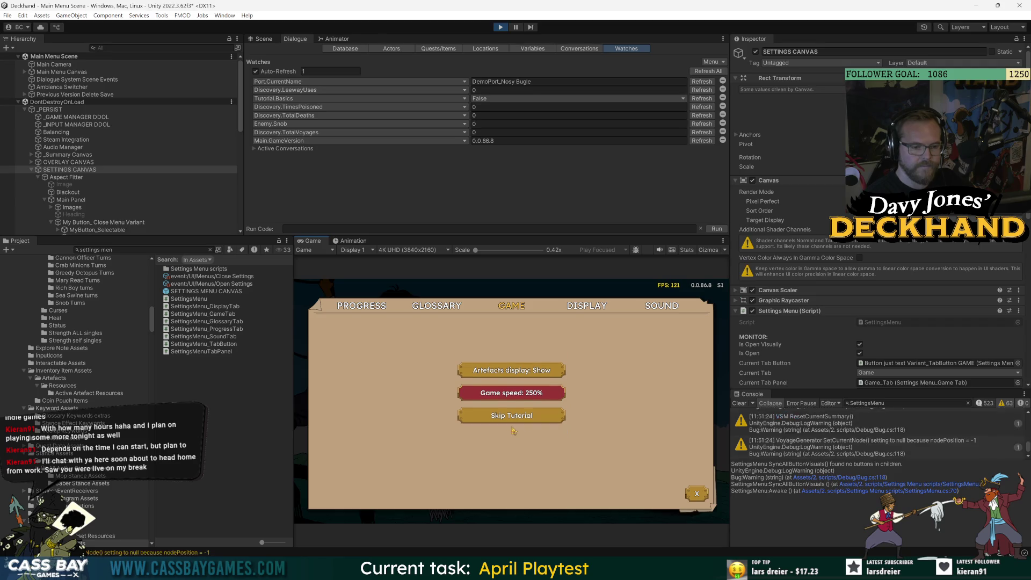
left_click(697, 493)
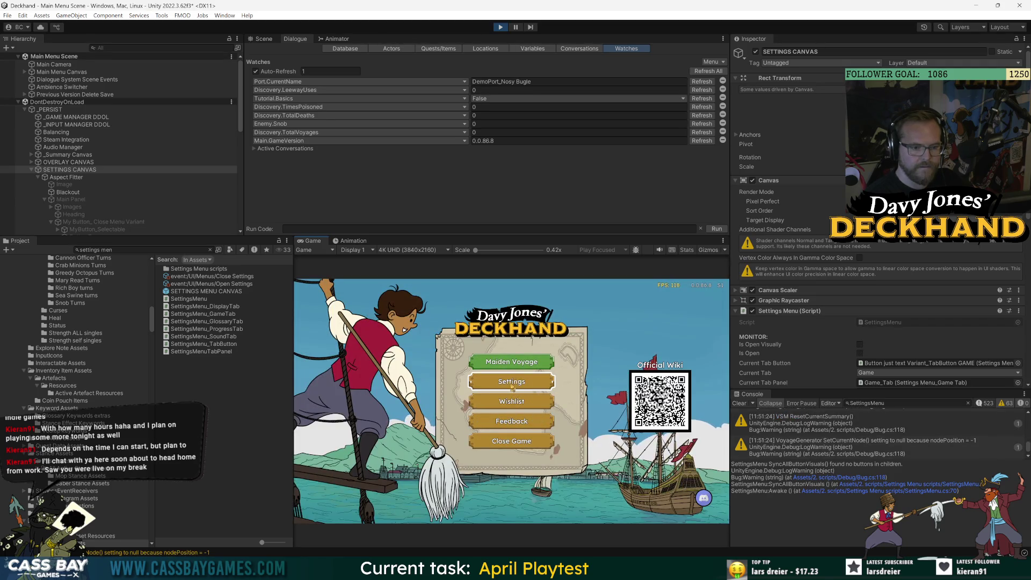
left_click(513, 382)
left_click(513, 306)
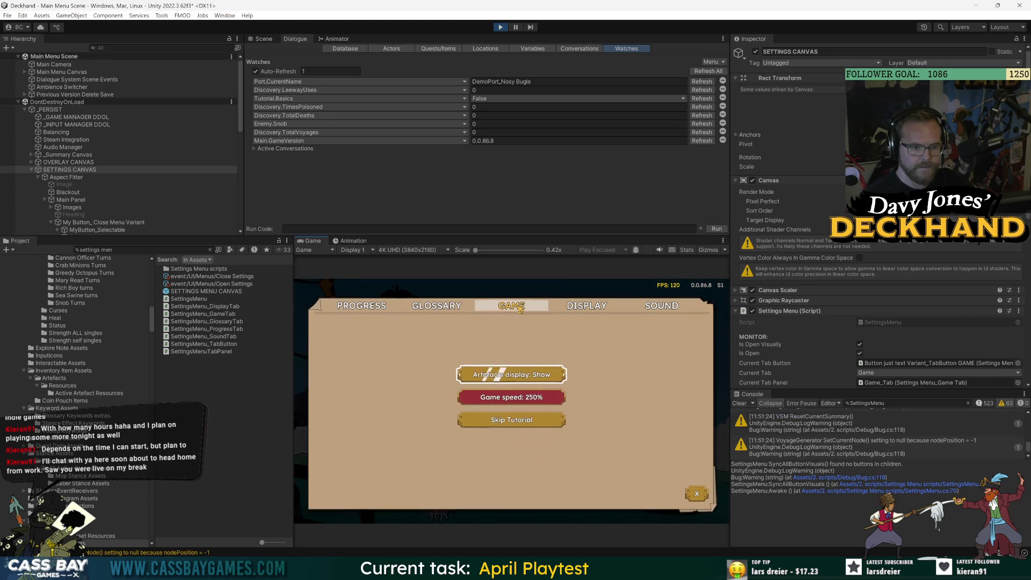
left_click(520, 417)
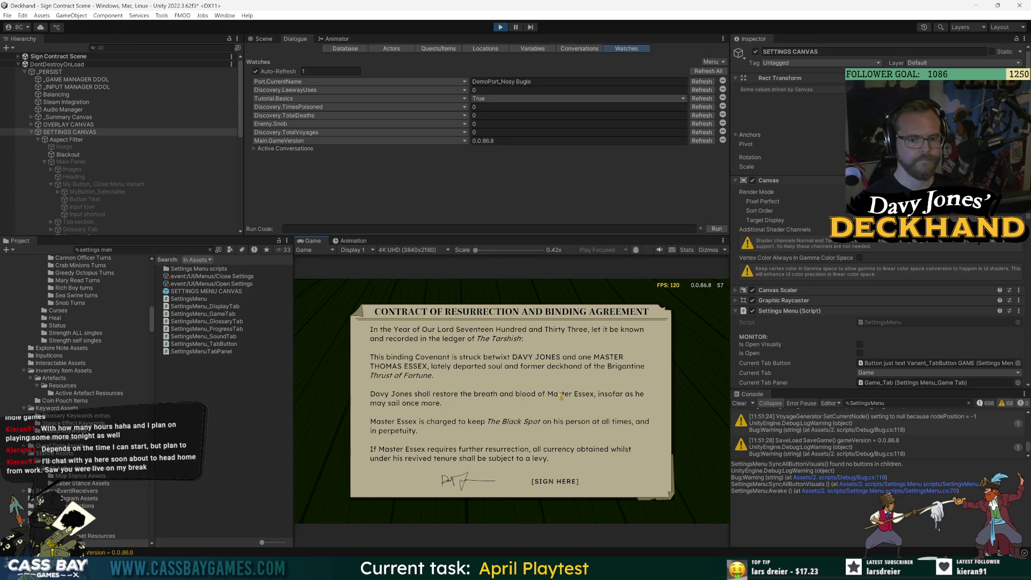
- Click [SIGN HERE] to sign the Contract of Resurrection in the Sign Contract Scene
left_click(551, 481)
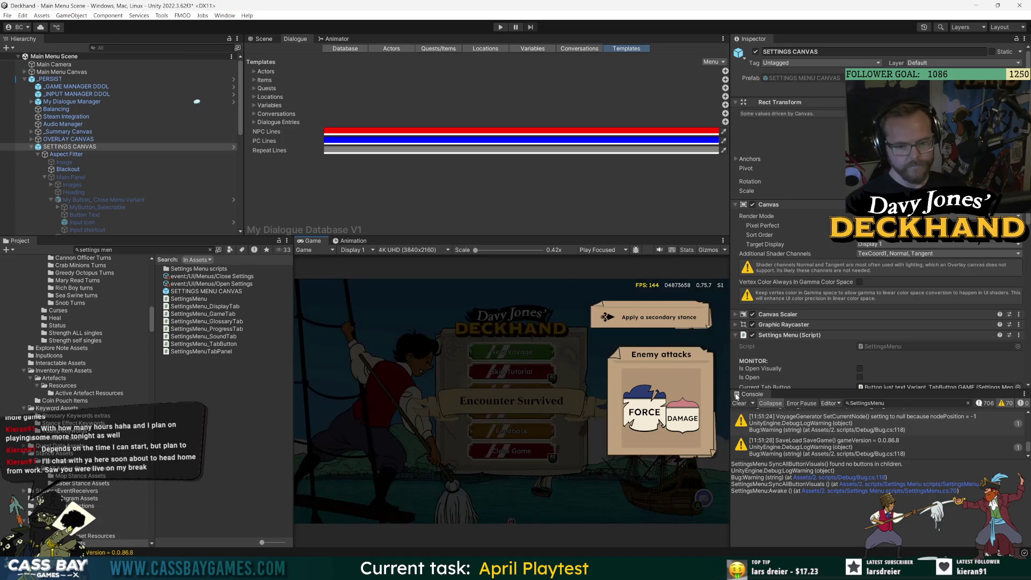
- Clear the Console, widen the Game view and Hierarchy, and inspect SETTINGS CANVAS's Settings Menu fields
left_click(740, 404)
left_click_drag(729, 417, 780, 418)
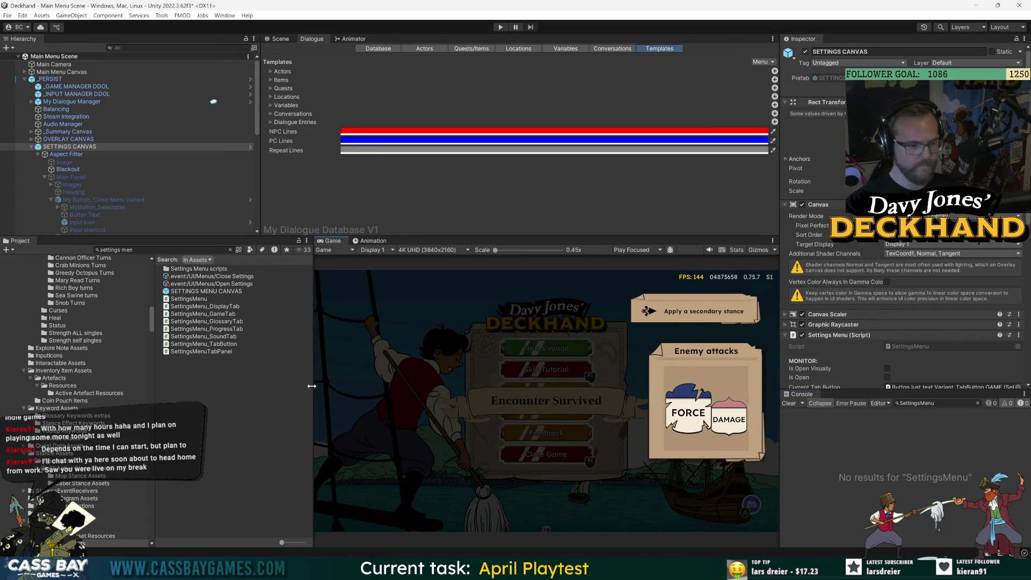
left_click_drag(154, 333, 154, 263)
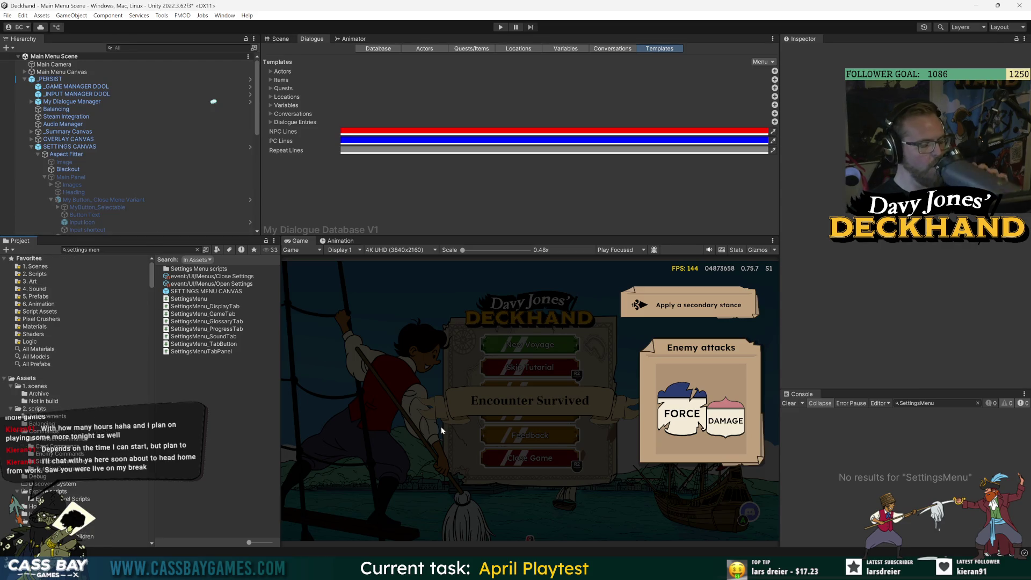
left_click_drag(412, 242, 412, 277)
left_click(69, 146)
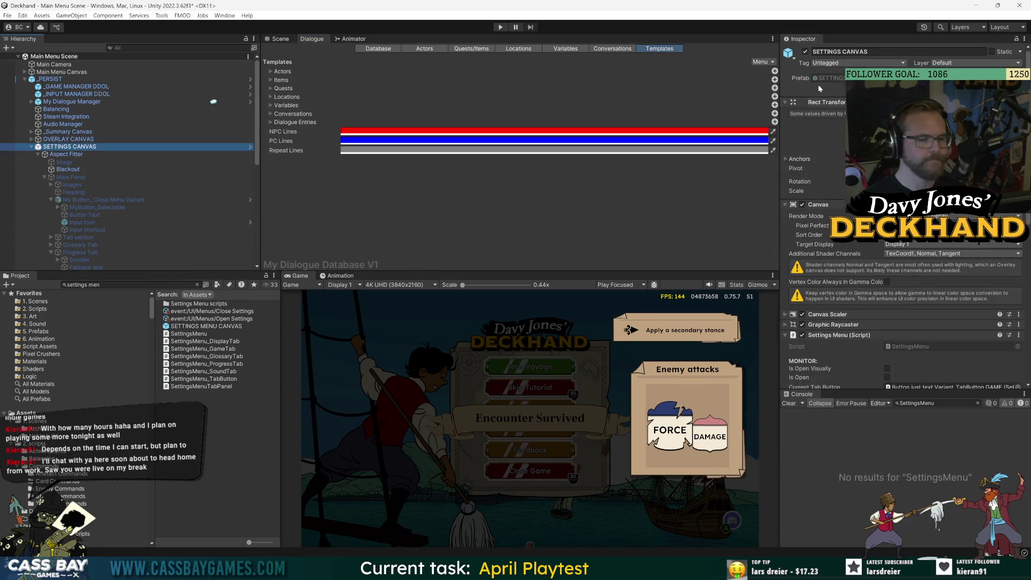
scroll(902, 241, "down", 10)
left_click(850, 492)
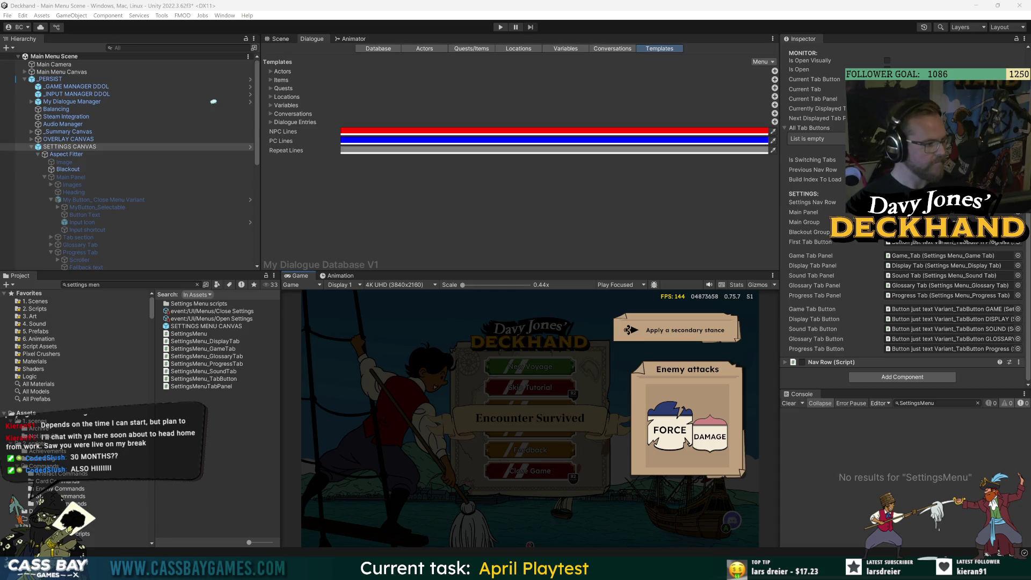
- Resize the Project, Game and Console panels and remove the SettingsMenu console filter
left_click(263, 385)
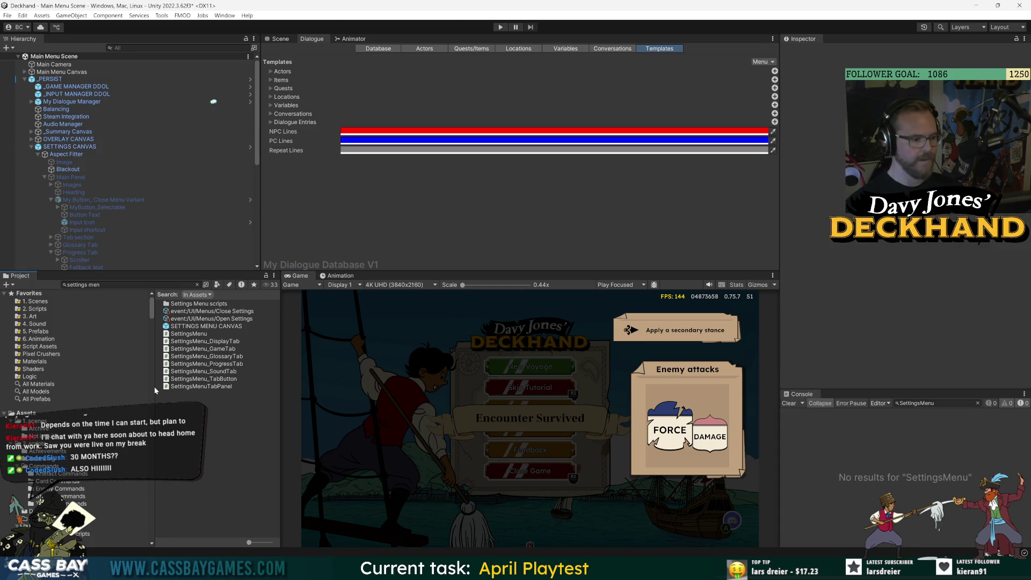
left_click_drag(154, 390, 132, 389)
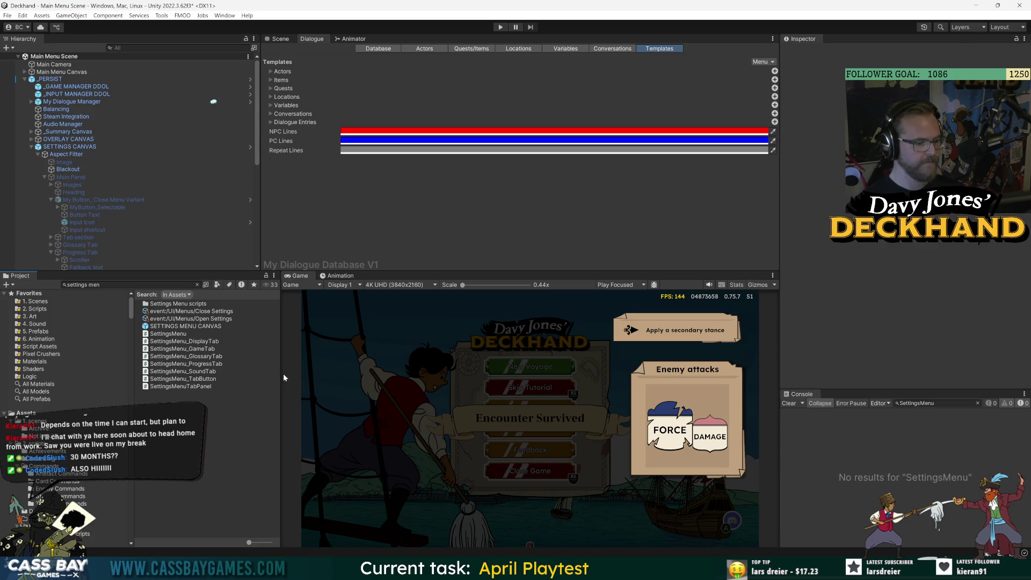
left_click_drag(281, 373, 275, 372)
left_click_drag(443, 271, 450, 259)
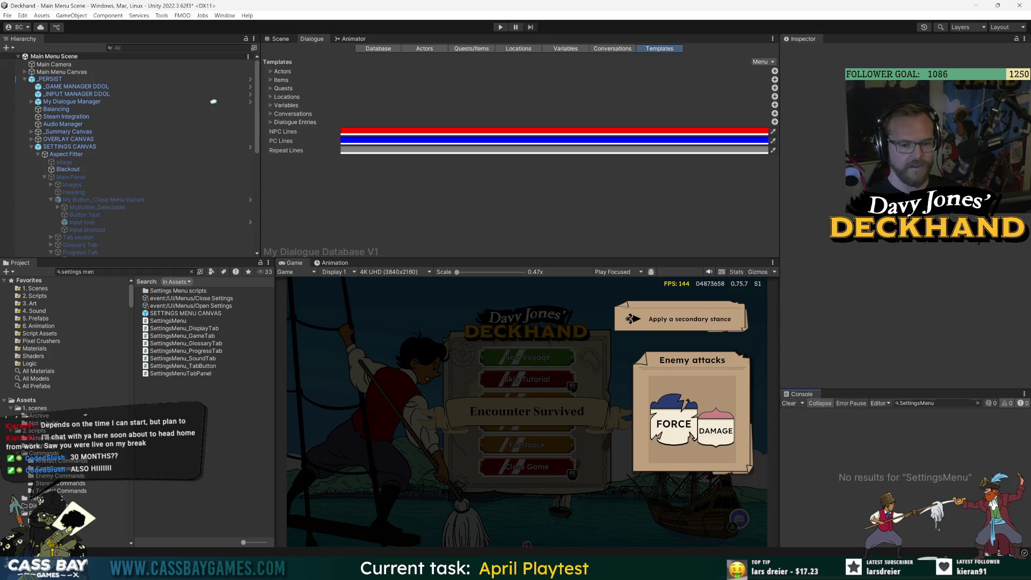
left_click(977, 403)
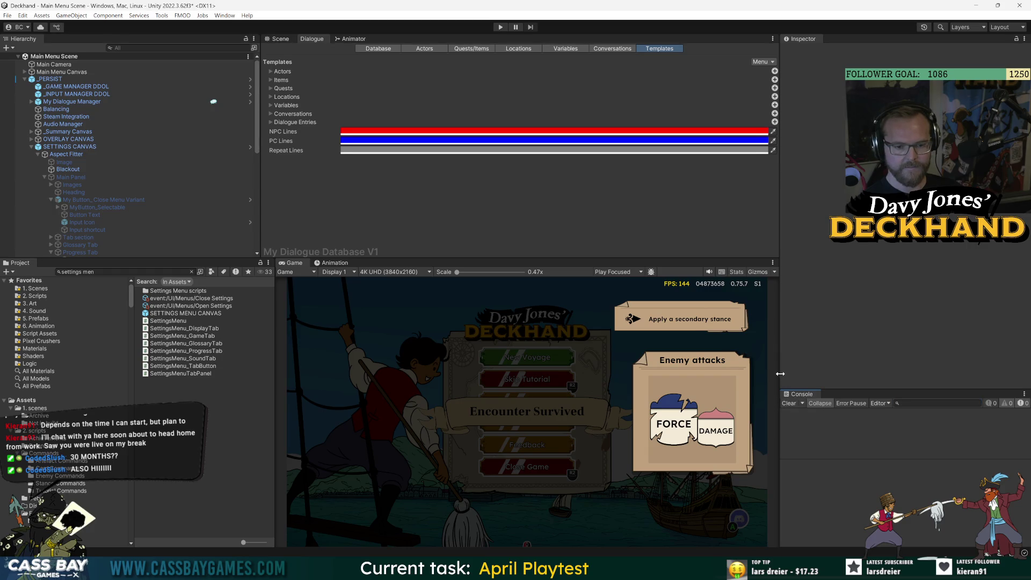
left_click_drag(780, 374, 791, 373)
left_click_drag(848, 390, 848, 343)
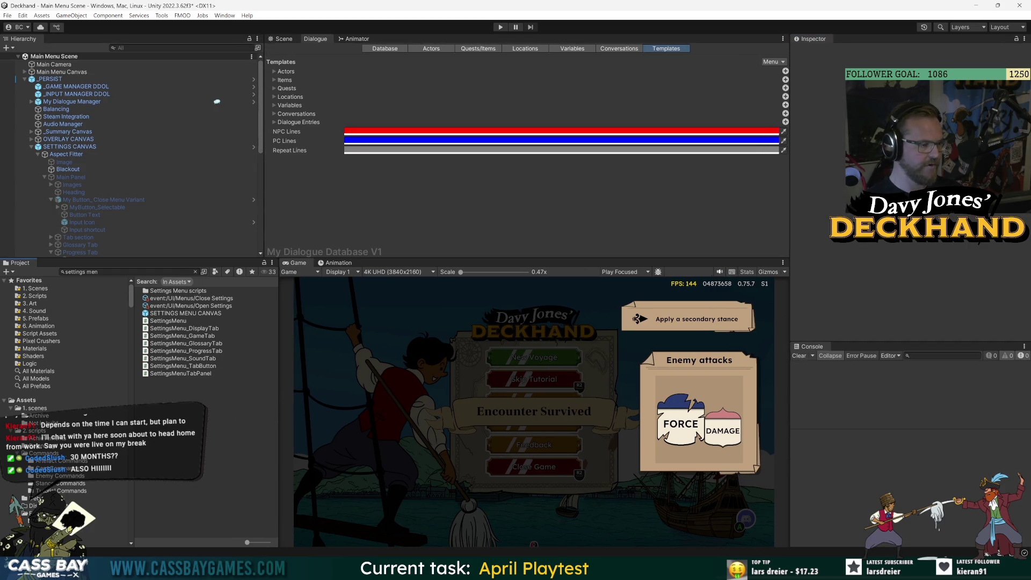
- Back in Unity, collapse SETTINGS CANVAS and widen the Project search results list
key("alt+Tab")
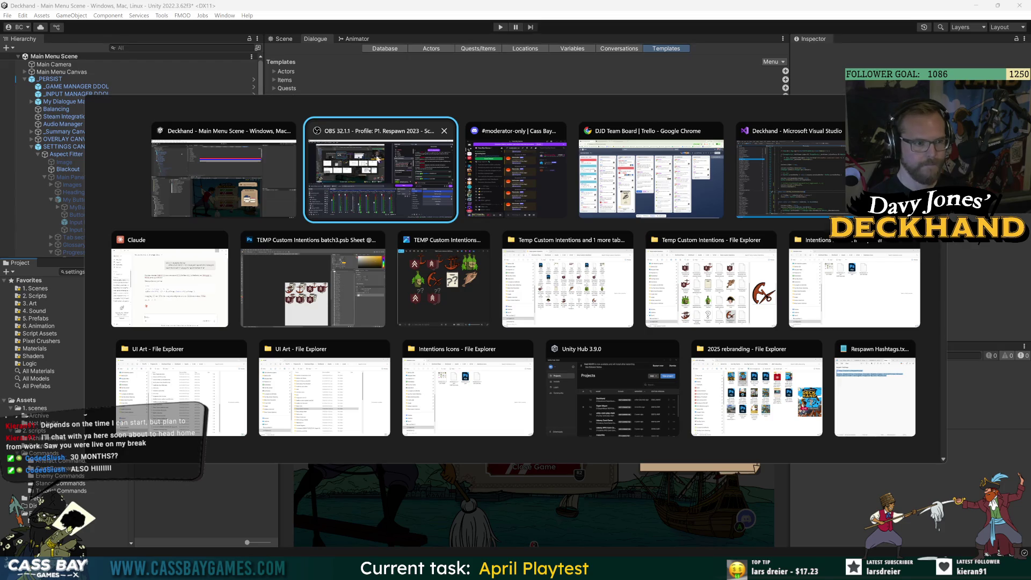
left_click(209, 160)
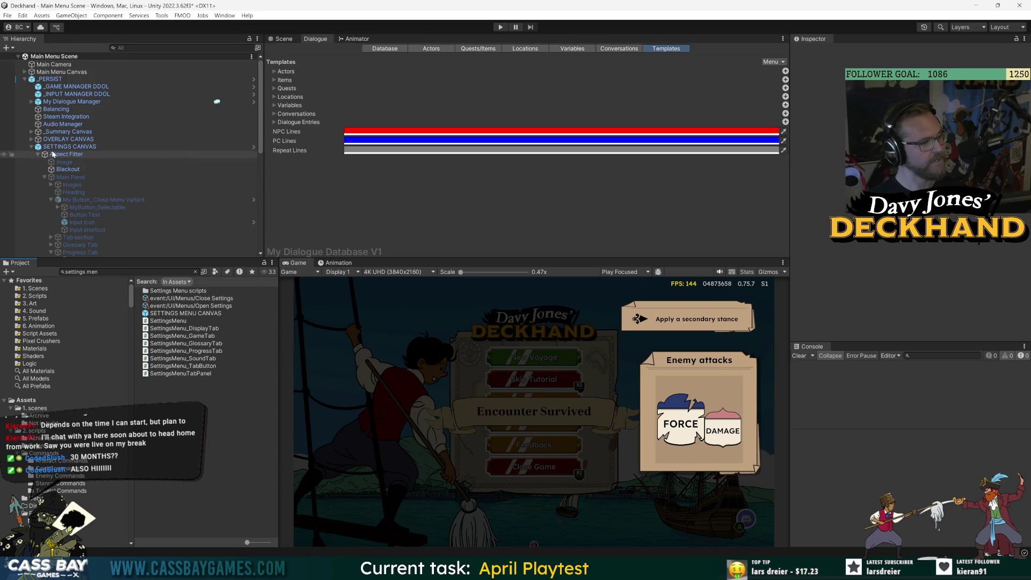
left_click(31, 147)
left_click(80, 272)
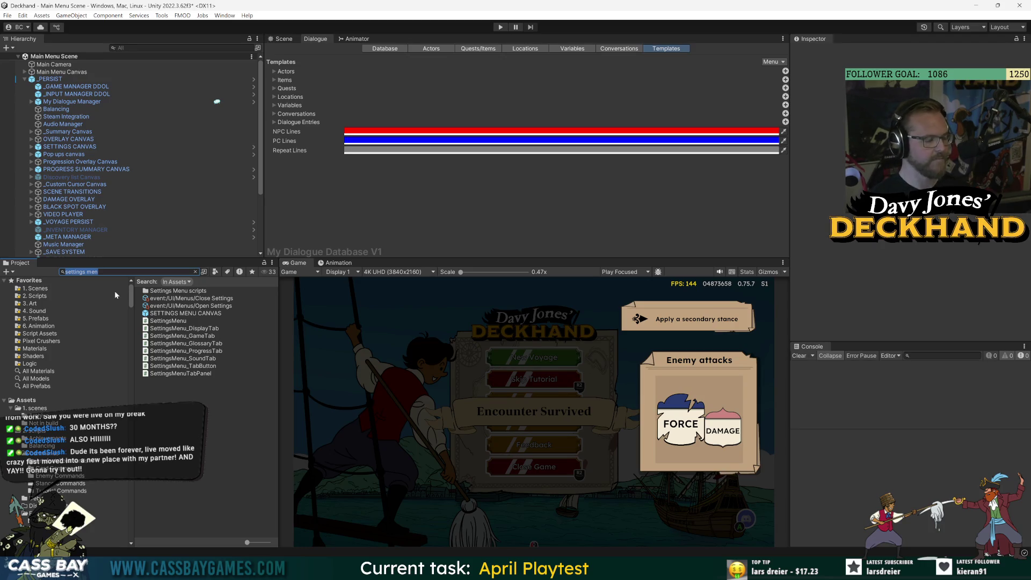
left_click(301, 516)
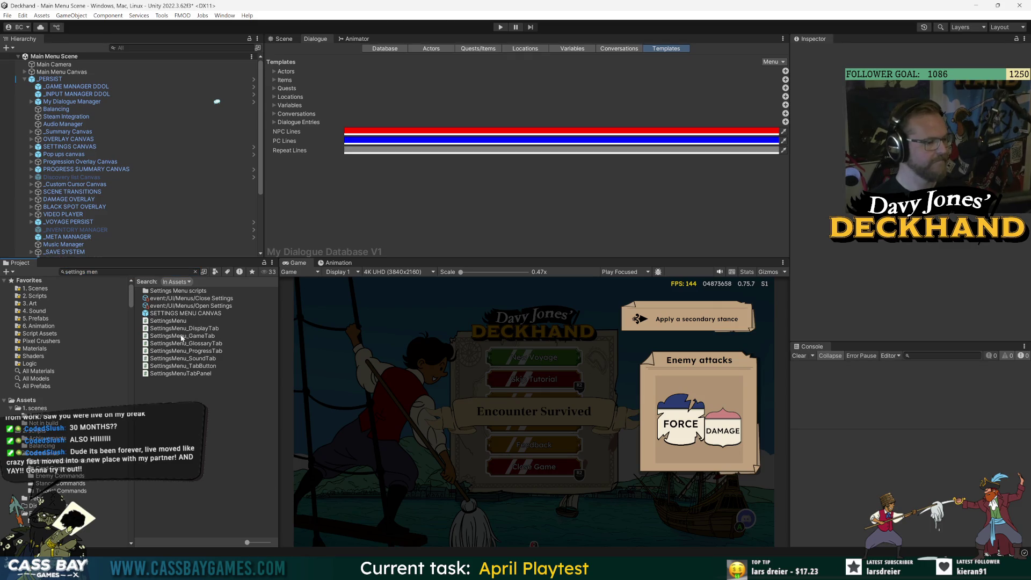
left_click_drag(134, 336, 115, 334)
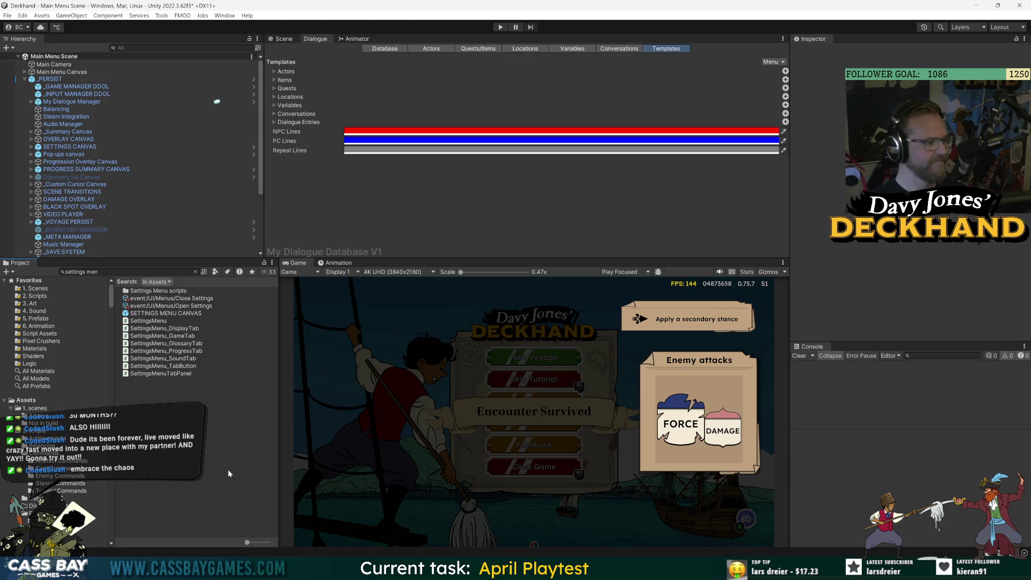
- Apply All overrides on _PERSIST to its prefab, then return focus to the Project search
left_click(49, 79)
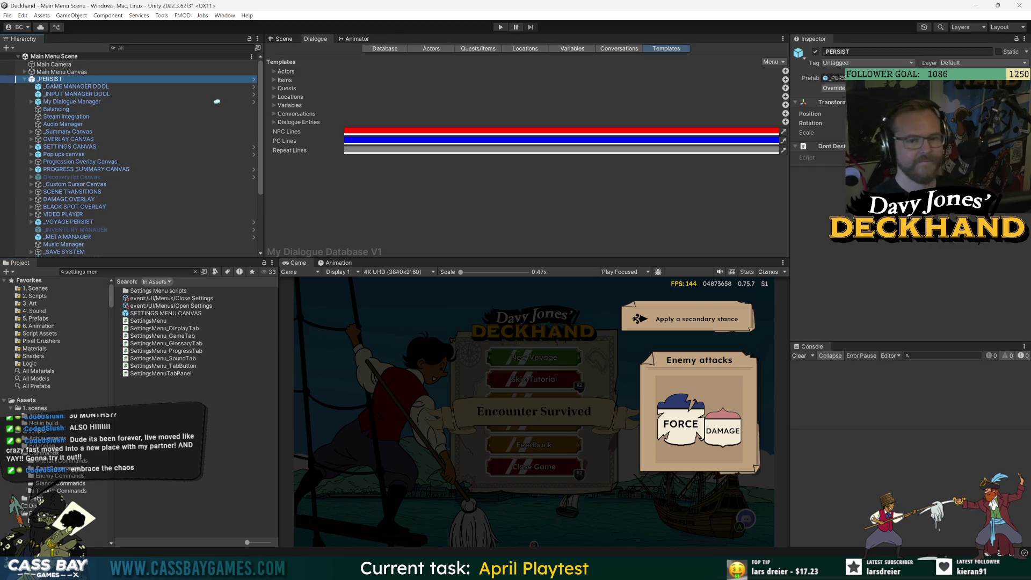
left_click(834, 88)
left_click(934, 322)
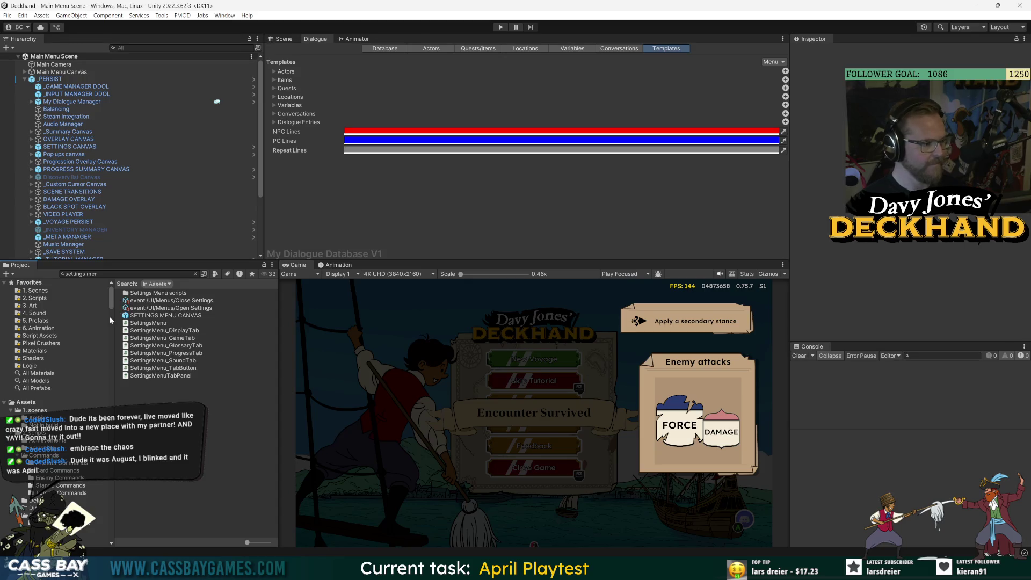
key("ctrl+f")
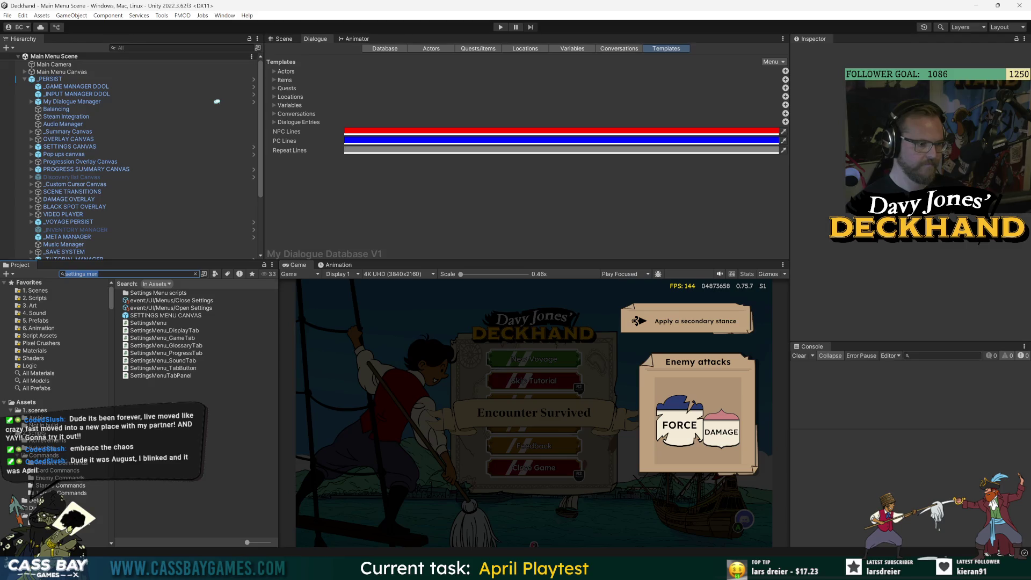
left_click(98, 274)
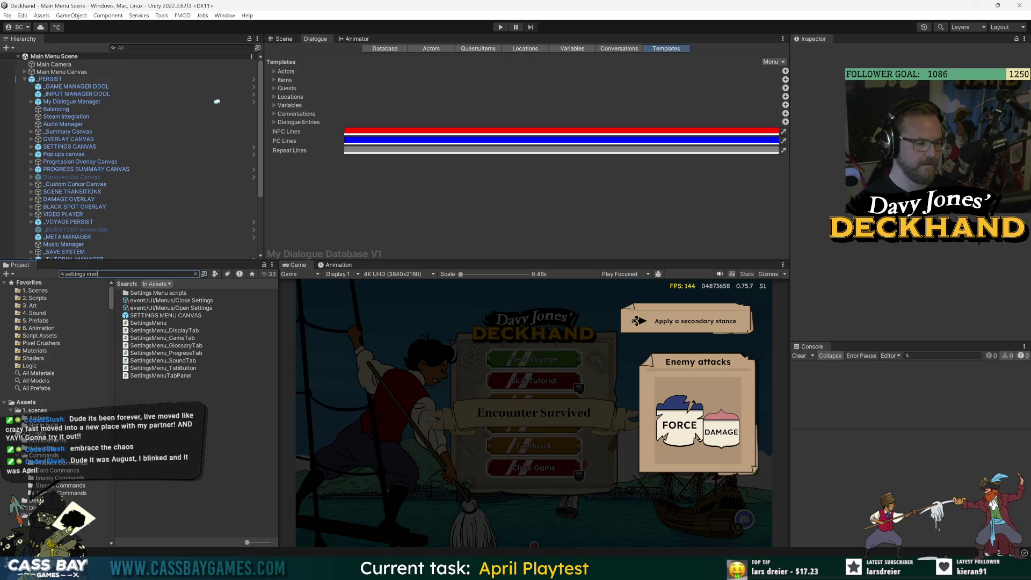
scroll(107, 231, "down", 5)
- Search the Project for 'video' and review VideoSyncManager's HandleSkipButton in Visual Studio, then return to Unity
key("ctrl+a")
type("video")
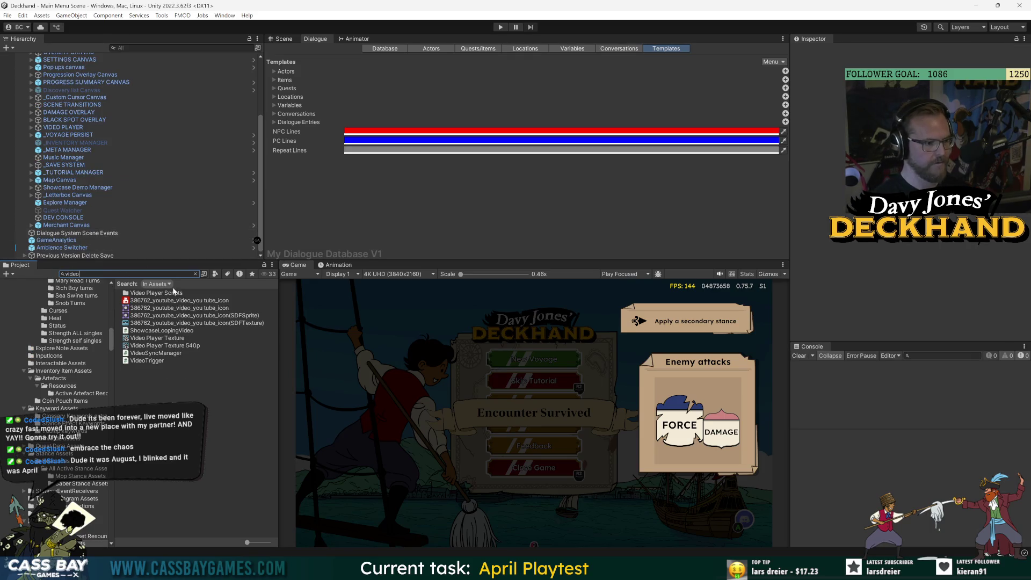
double_click(153, 353)
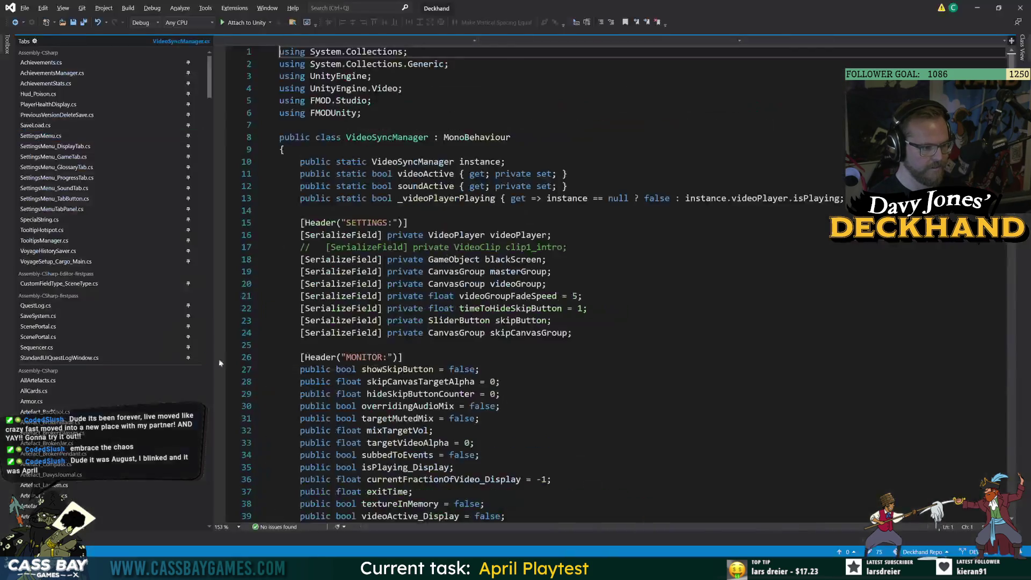
scroll(219, 363, "down", 18)
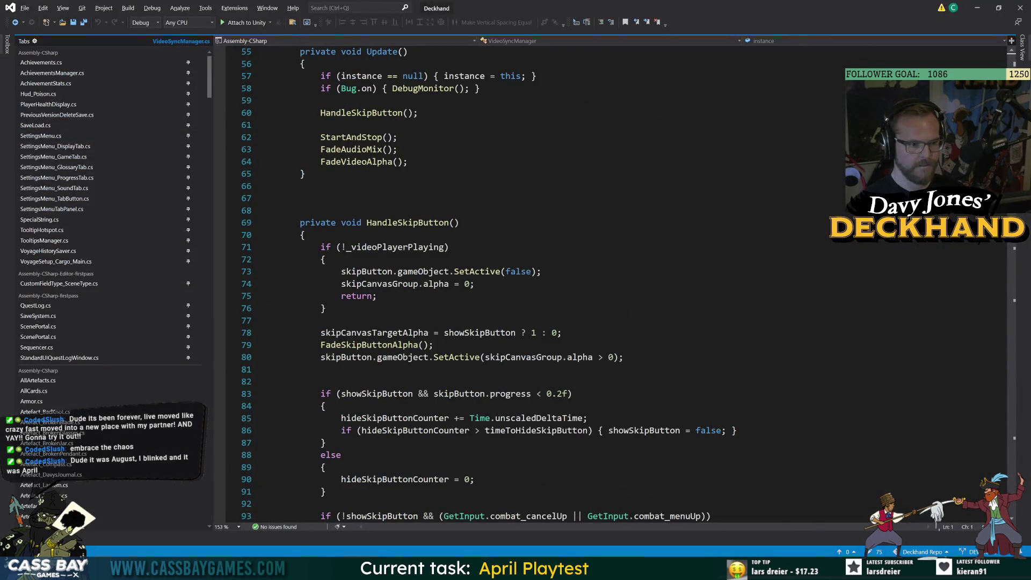
left_click(449, 222)
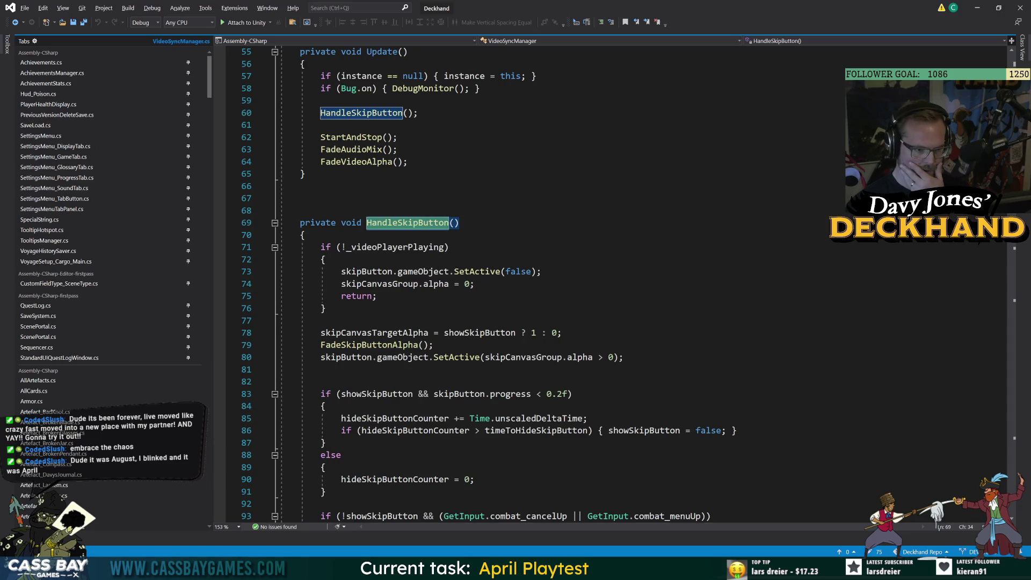
scroll(449, 223, "up", 6)
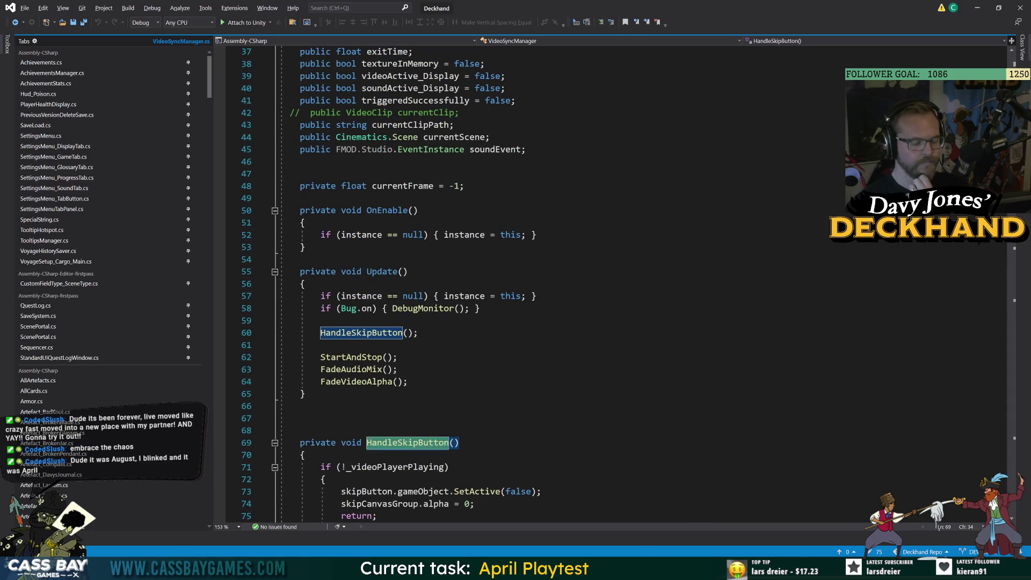
left_click(682, 516)
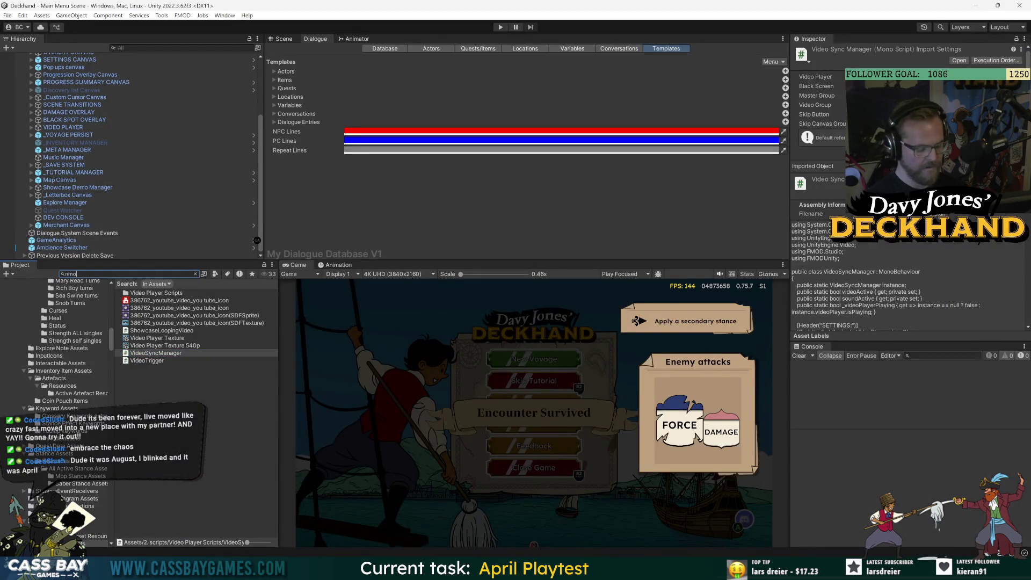
- Search the Project for 'mouse', then 'cursor', and open the CursorControl script
key("BackSpace")
key("BackSpace")
key("BackSpace")
type("mouse")
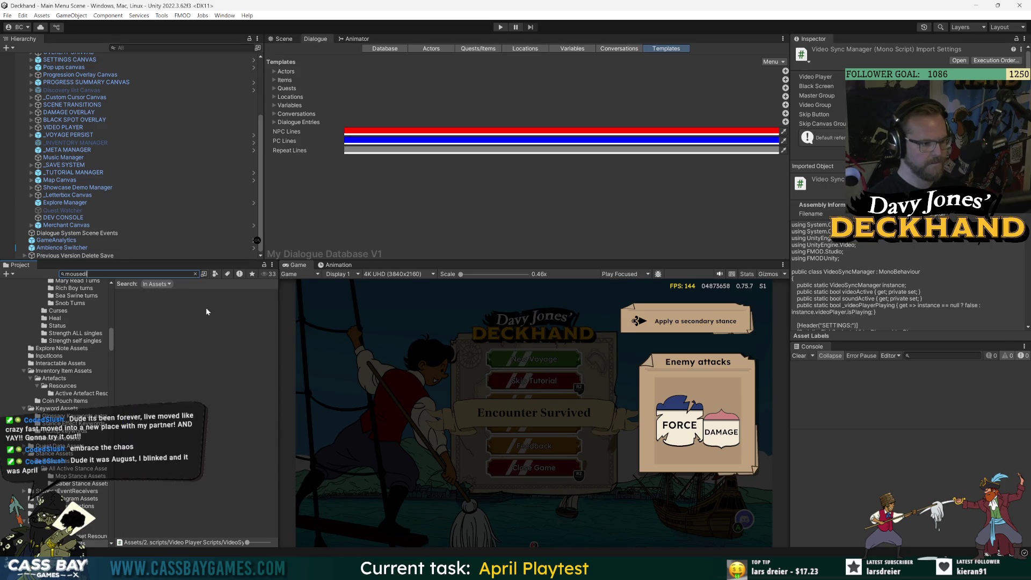
scroll(213, 310, "down", 10)
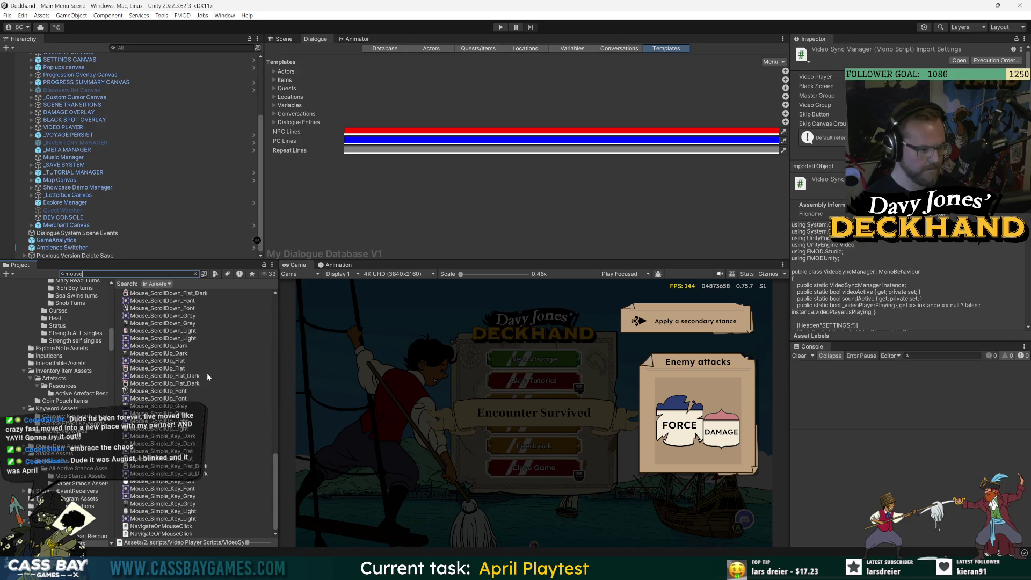
scroll(211, 378, "up", 5)
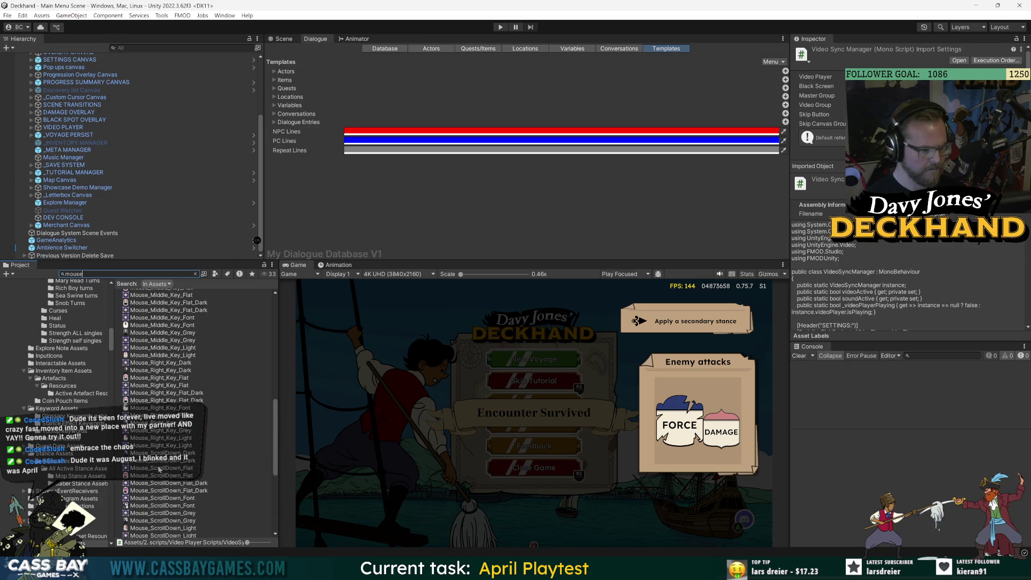
key("ctrl+a")
type("cursor")
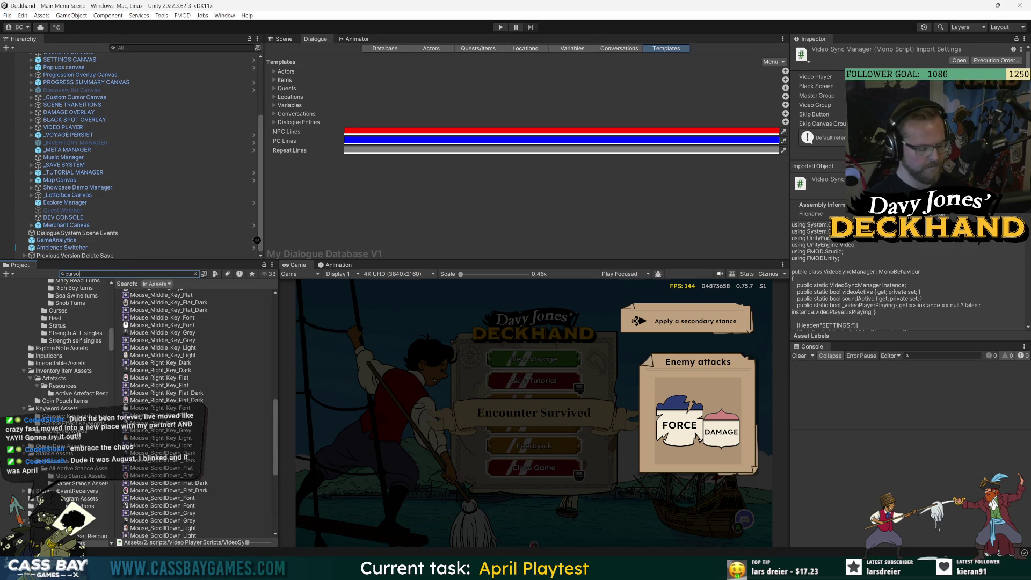
double_click(134, 292)
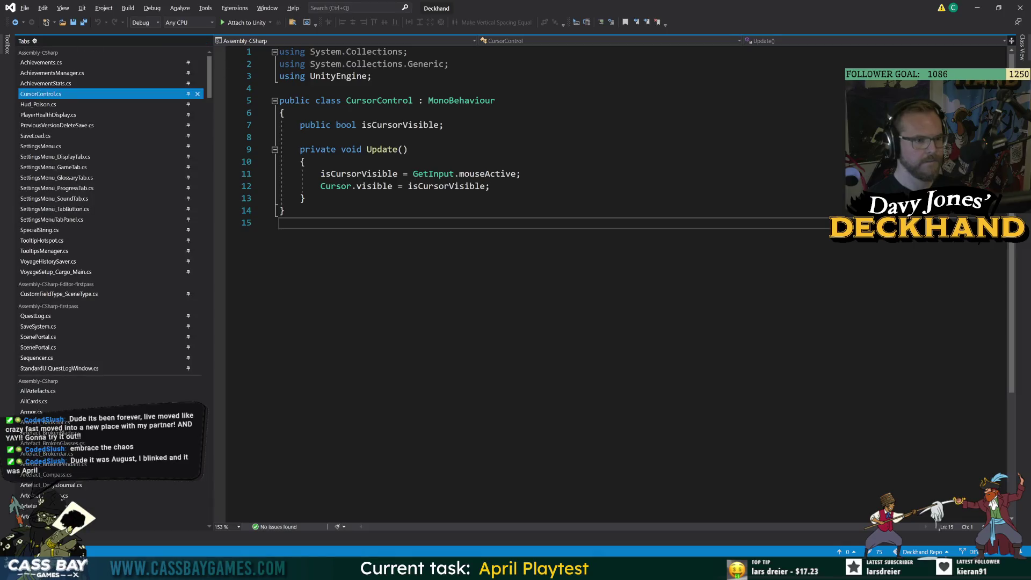
- Open and pin CustomCursor.cs, and inspect the Cursor.visible line in its Start method
left_click(284, 222)
key("alt+Tab")
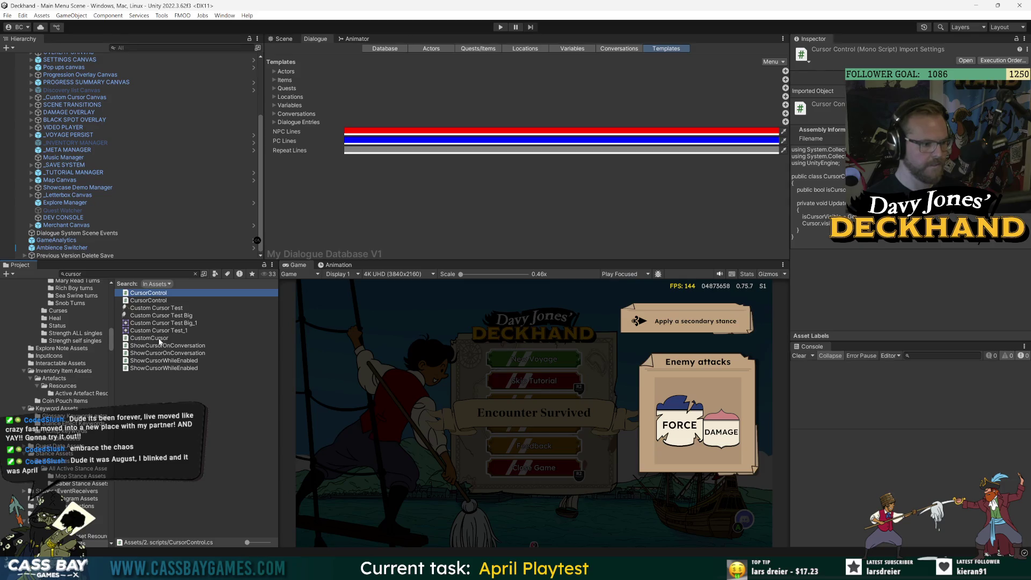
double_click(160, 338)
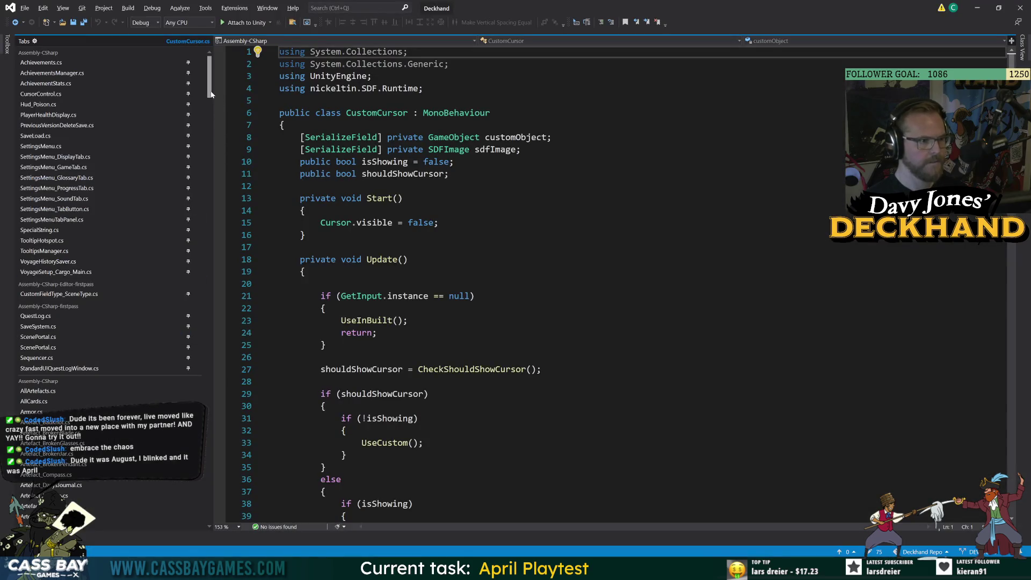
left_click(188, 279)
left_click(403, 198)
double_click(374, 222)
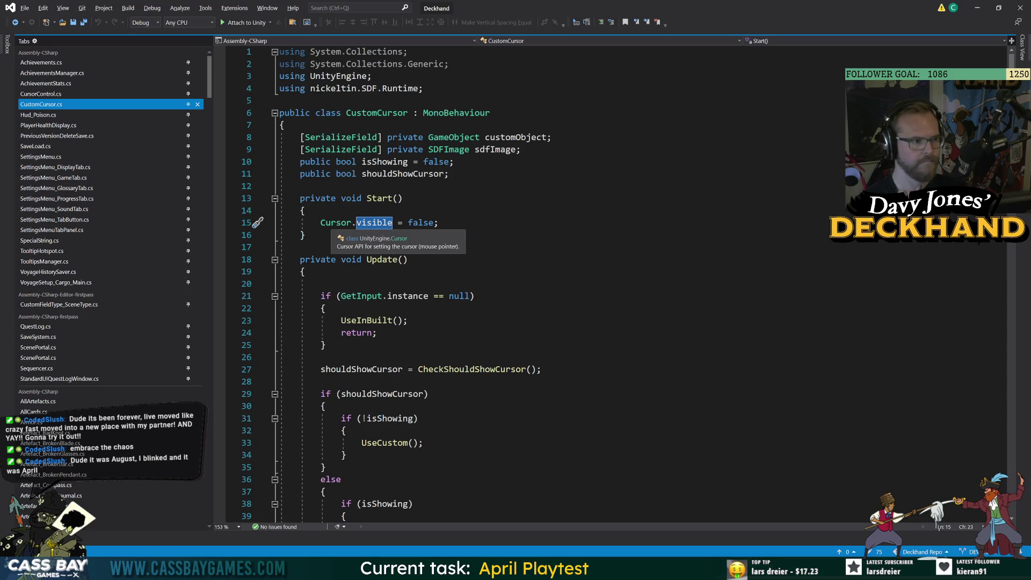
left_click(370, 210)
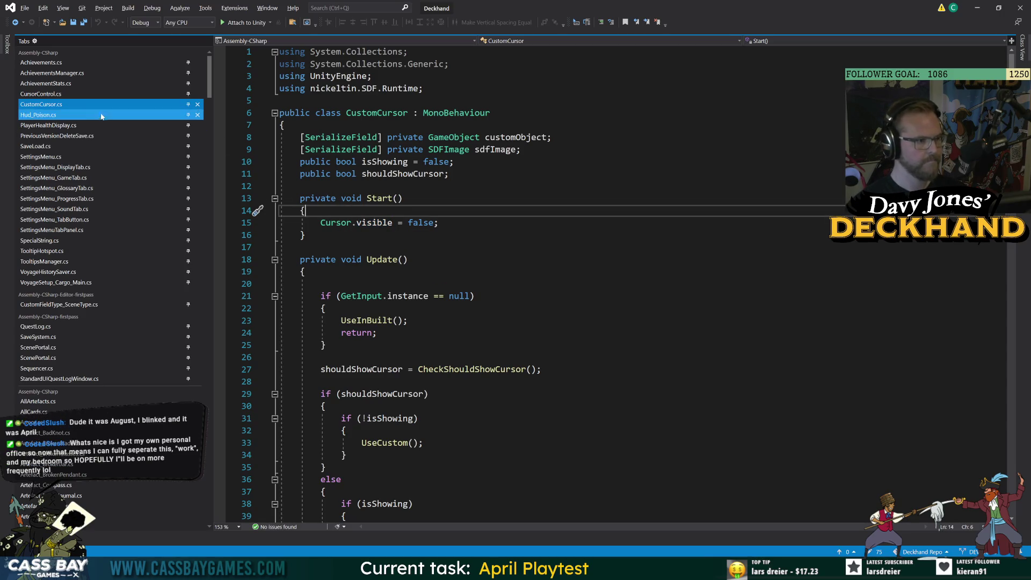
- Compare isCursorVisible and mouseActive in CursorControl.cs, then return to Unity
left_click(102, 94)
double_click(355, 175)
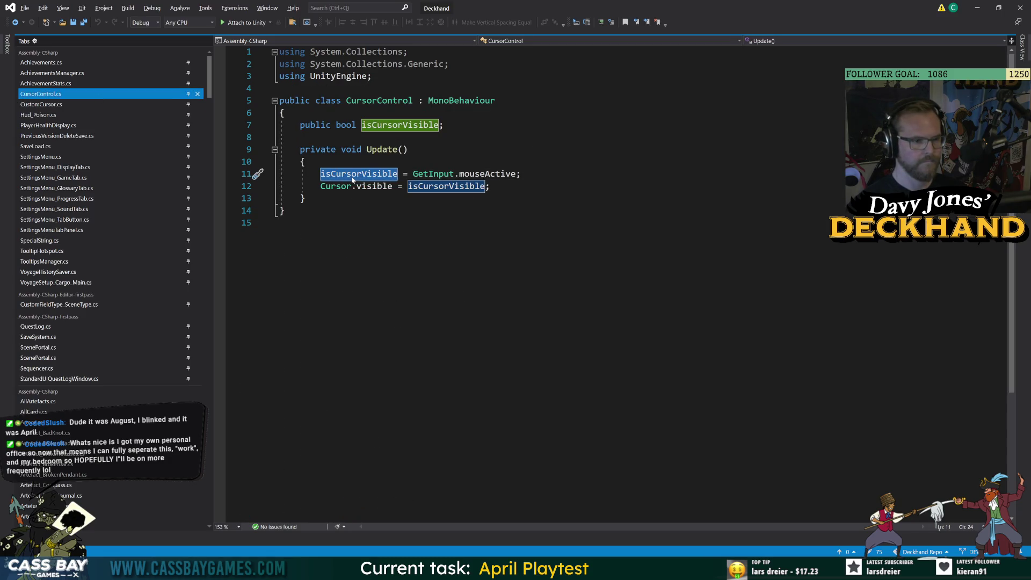
left_click(333, 222)
double_click(486, 173)
left_click(333, 223)
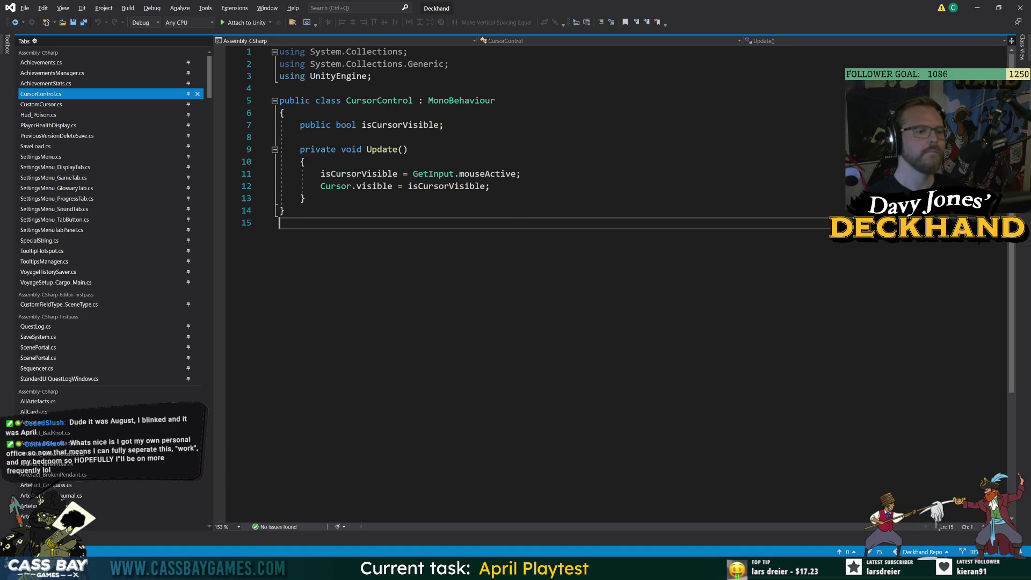
key("alt+Tab")
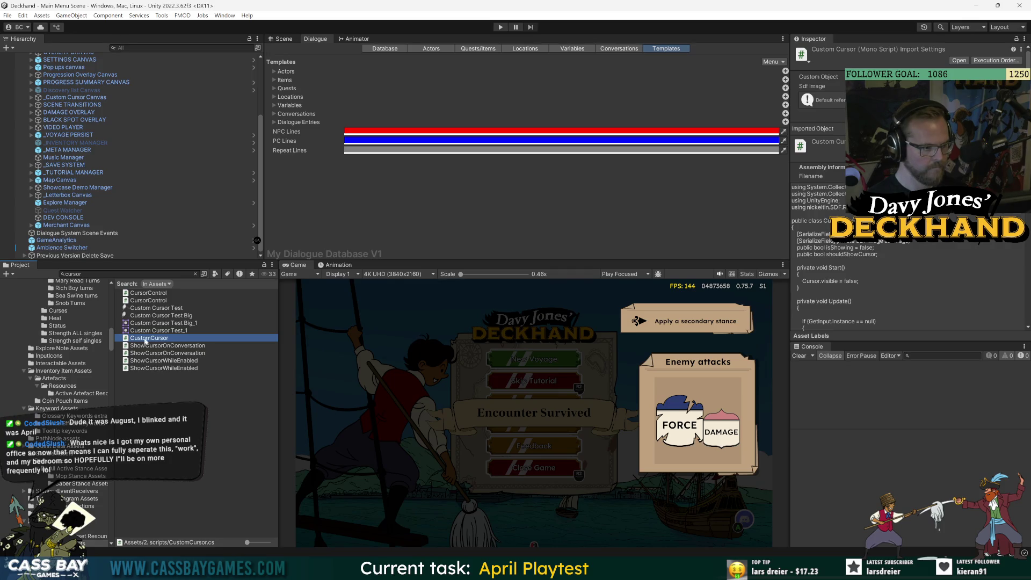
- Open CustomCursor.cs and jump to the CheckShouldShowCursor definition
double_click(149, 338)
scroll(481, 225, "down", 4)
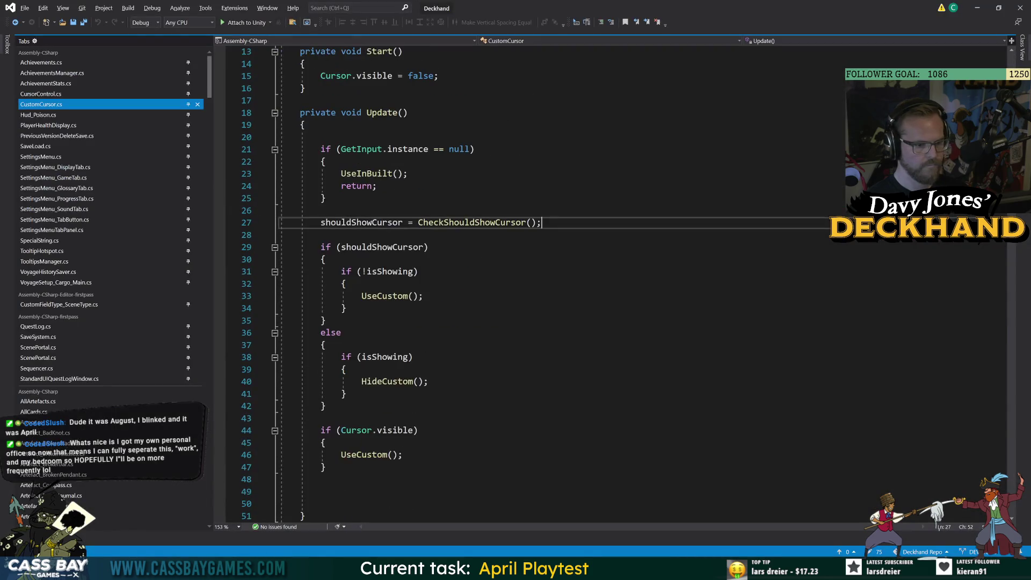
double_click(481, 223)
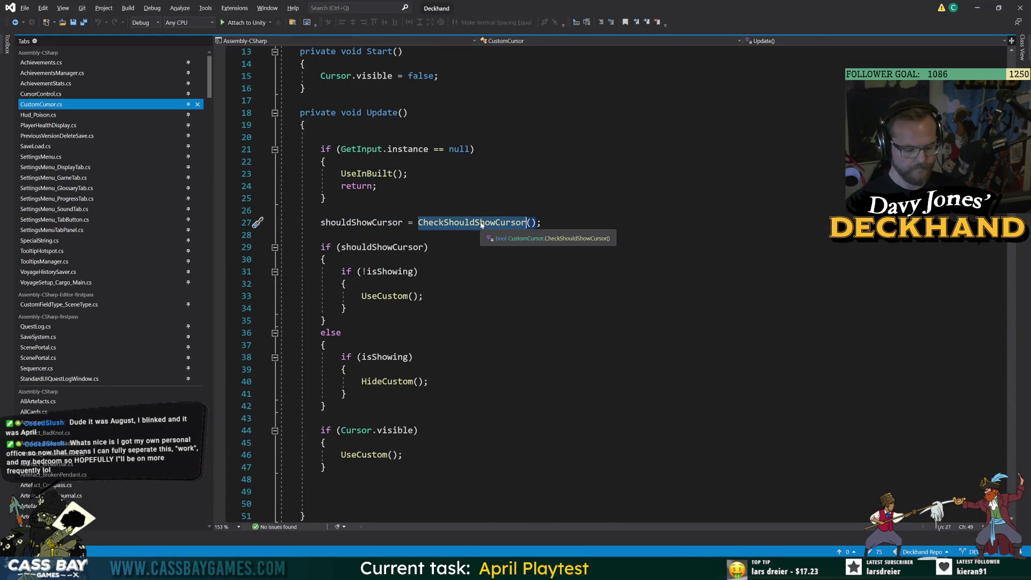
key("F12")
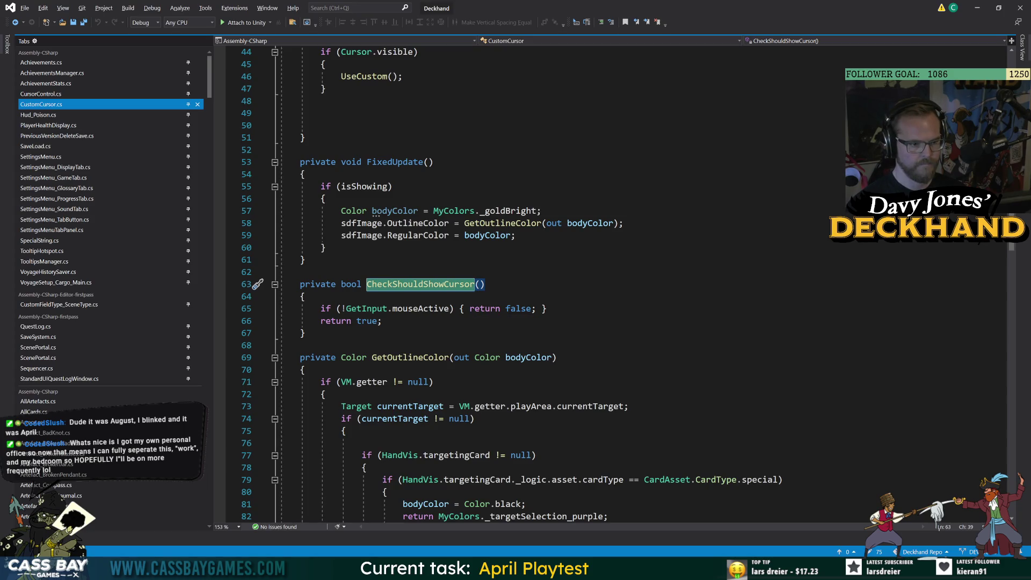
scroll(537, 285, "up", 5)
scroll(537, 285, "up", 5)
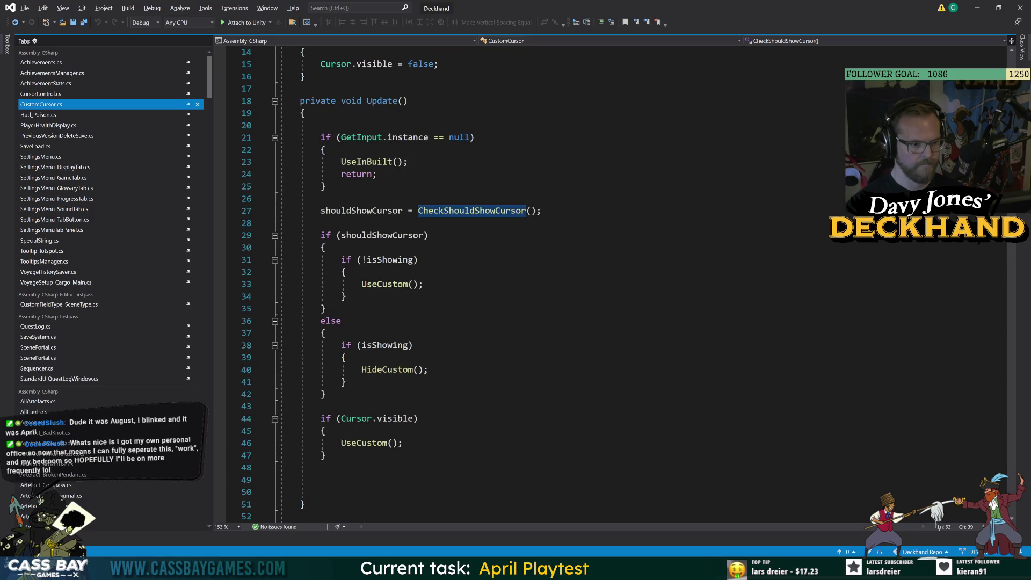
- Trace the isShowing, shouldShowCursor and UseCustom references in CheckShouldShowCursor
left_click(384, 346)
left_click(379, 236)
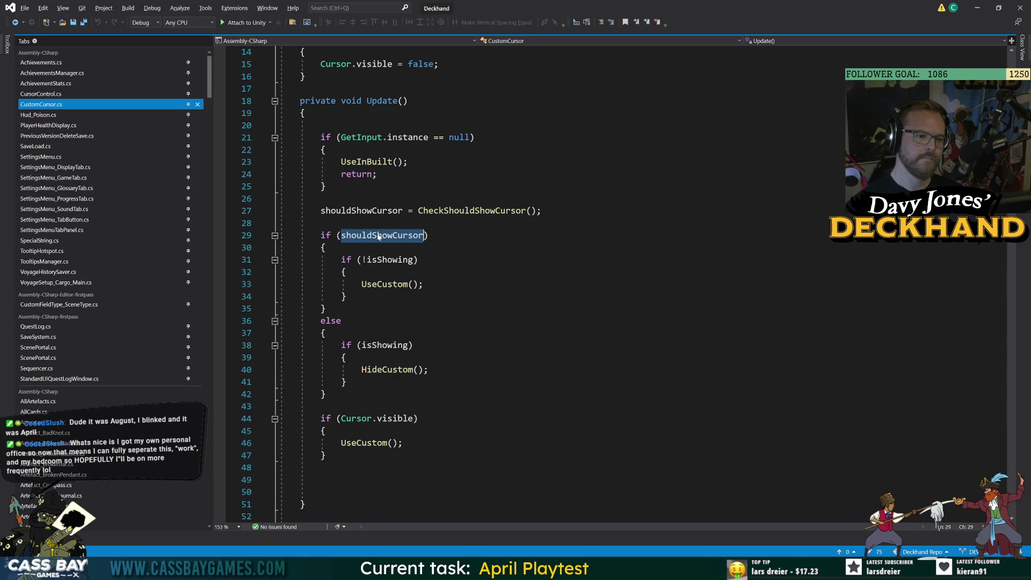
left_click(387, 259)
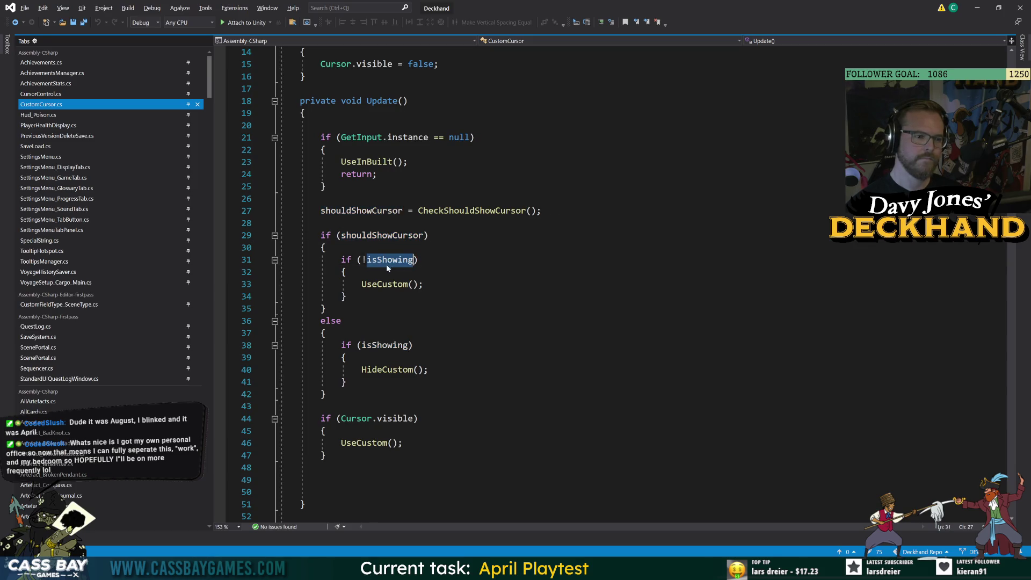
left_click(408, 284)
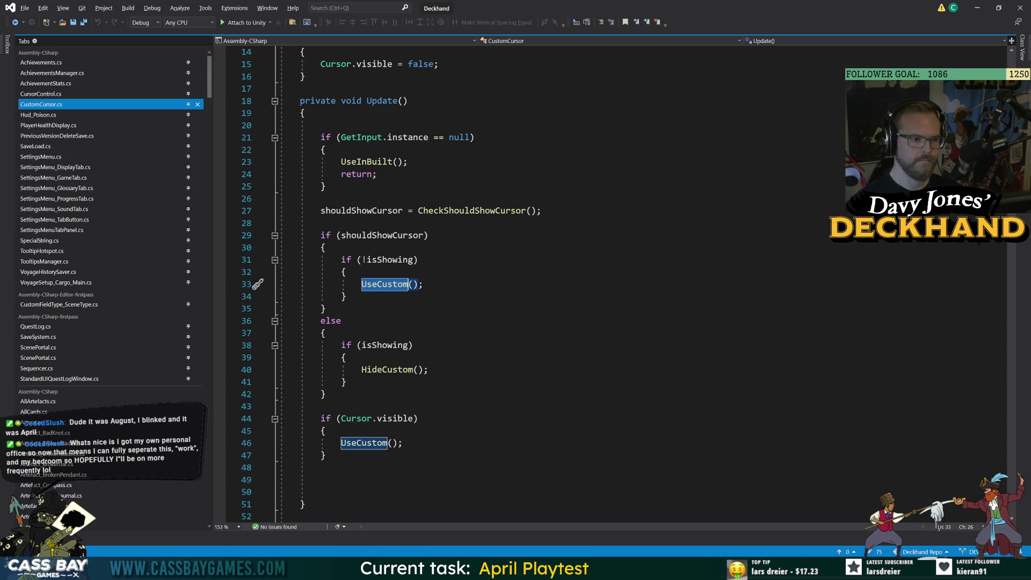
left_click(408, 345)
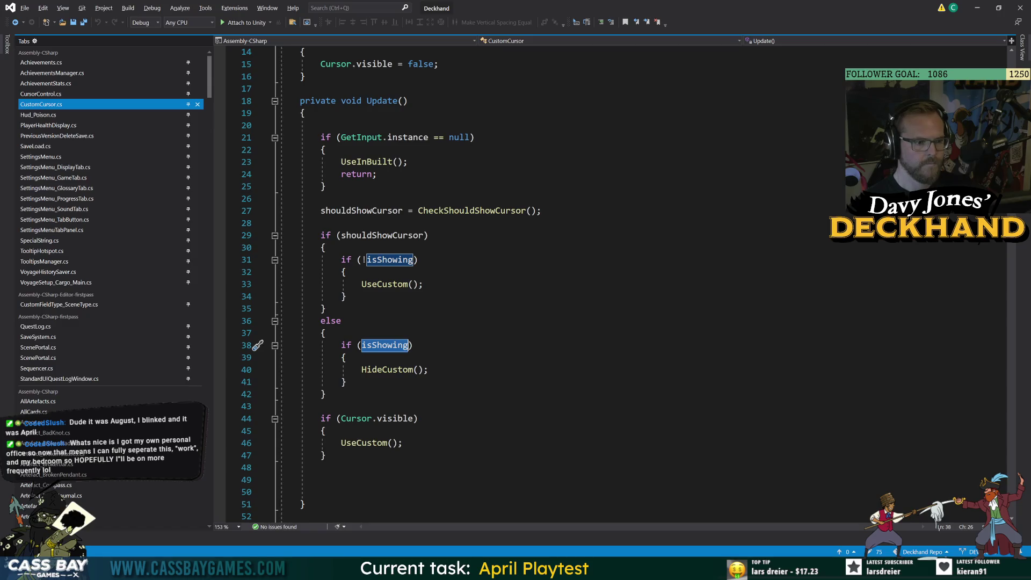
scroll(483, 279, "up", 5)
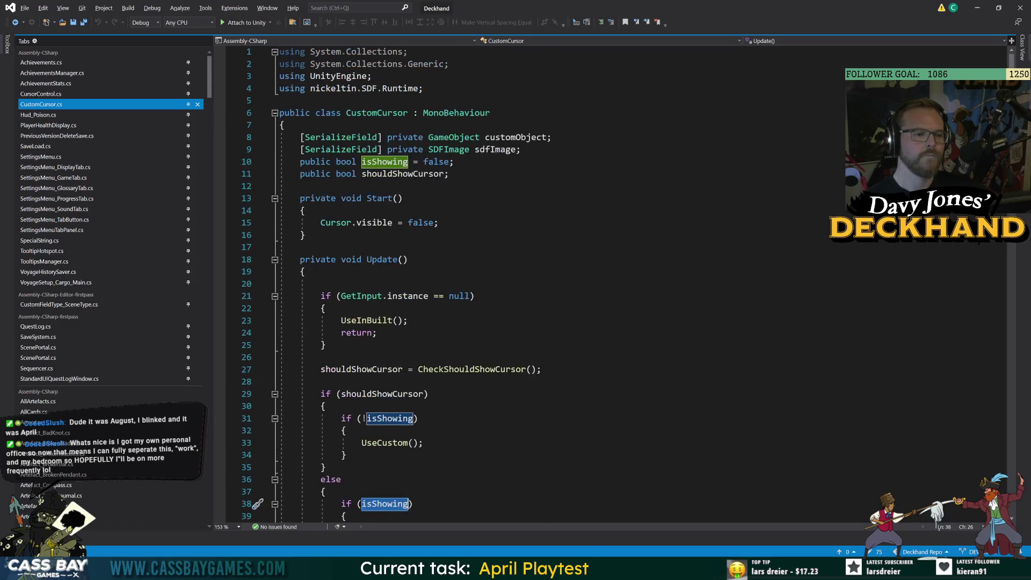
scroll(483, 279, "down", 20)
scroll(483, 280, "up", 7)
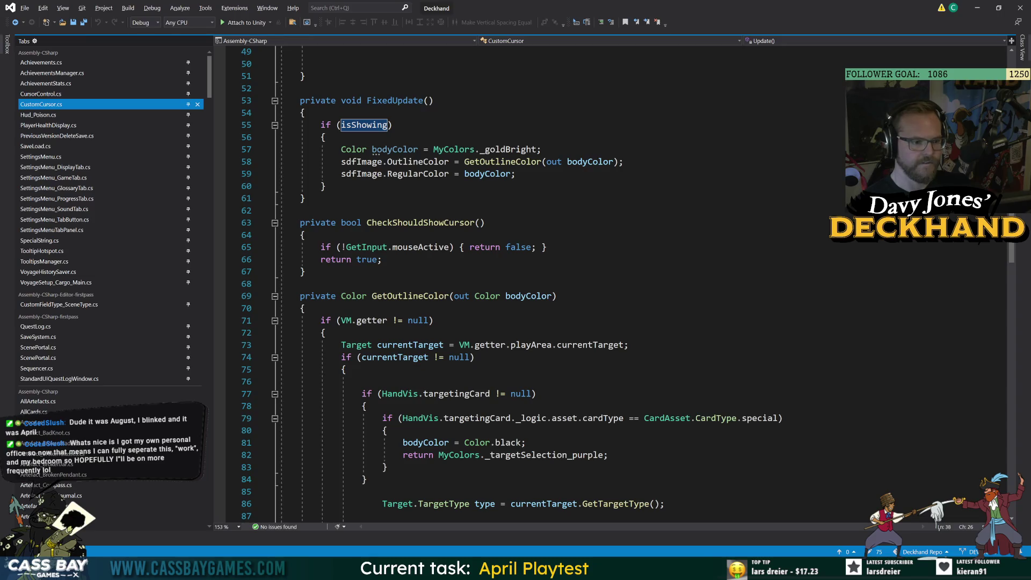
- Collapse GetOutlineColor and review the UseCustom, HideCustom and UseInBuilt methods
left_click(274, 296)
scroll(483, 279, "down", 3)
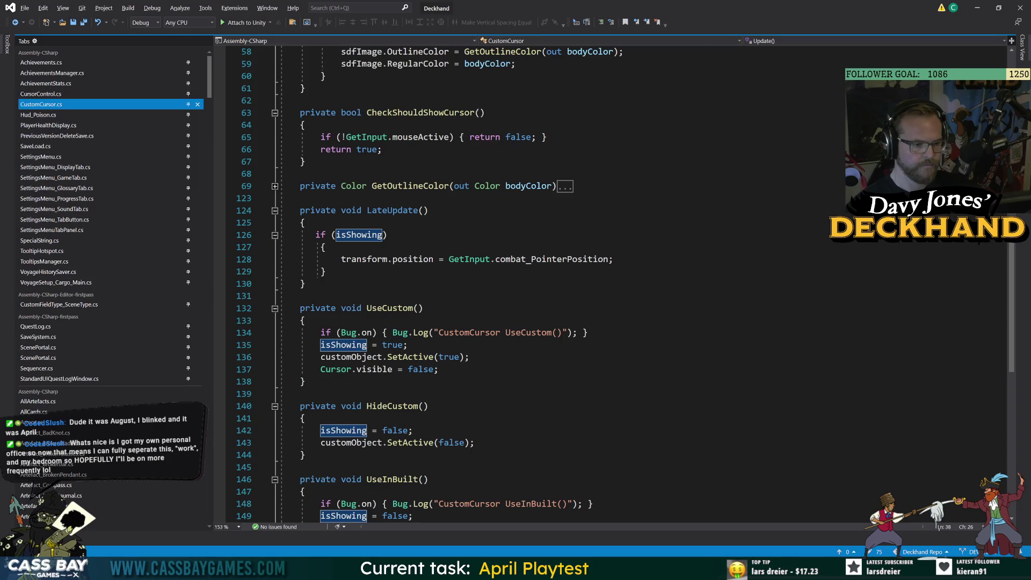
left_click(414, 307)
left_click(418, 406)
scroll(418, 406, "down", 5)
left_click(397, 298)
left_click(301, 284)
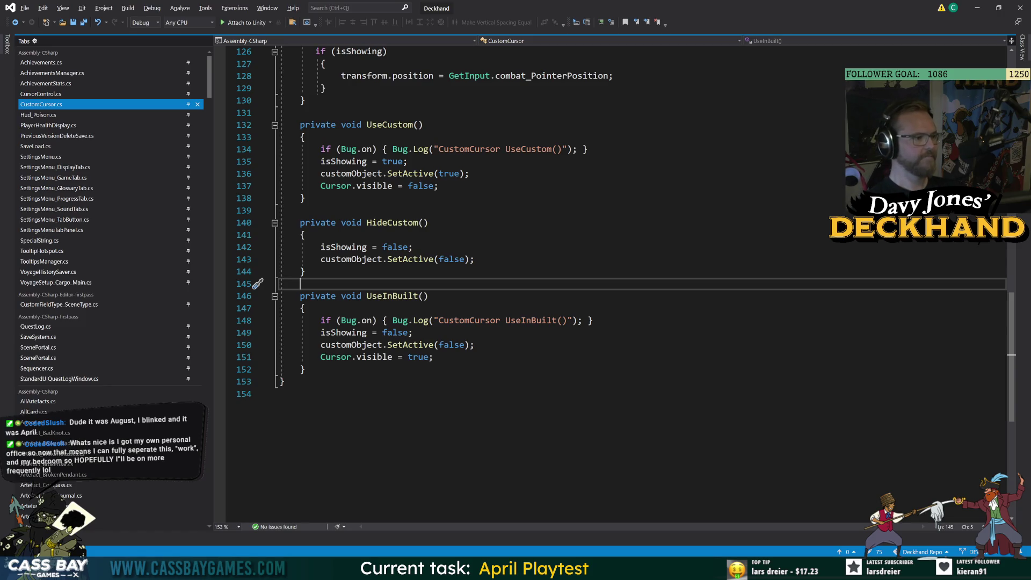
left_click(428, 296)
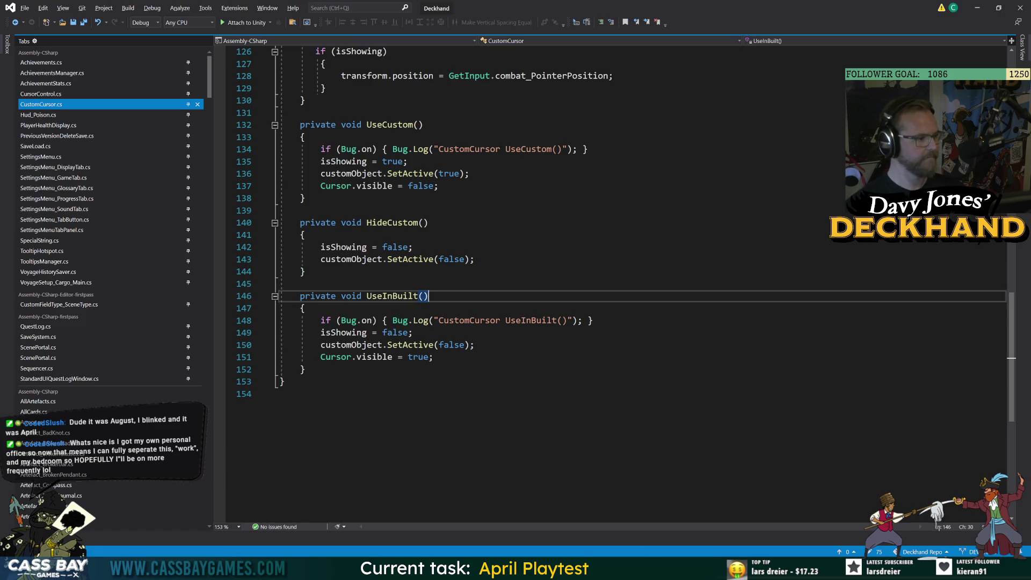
scroll(612, 285, "up", 12)
scroll(612, 285, "up", 12)
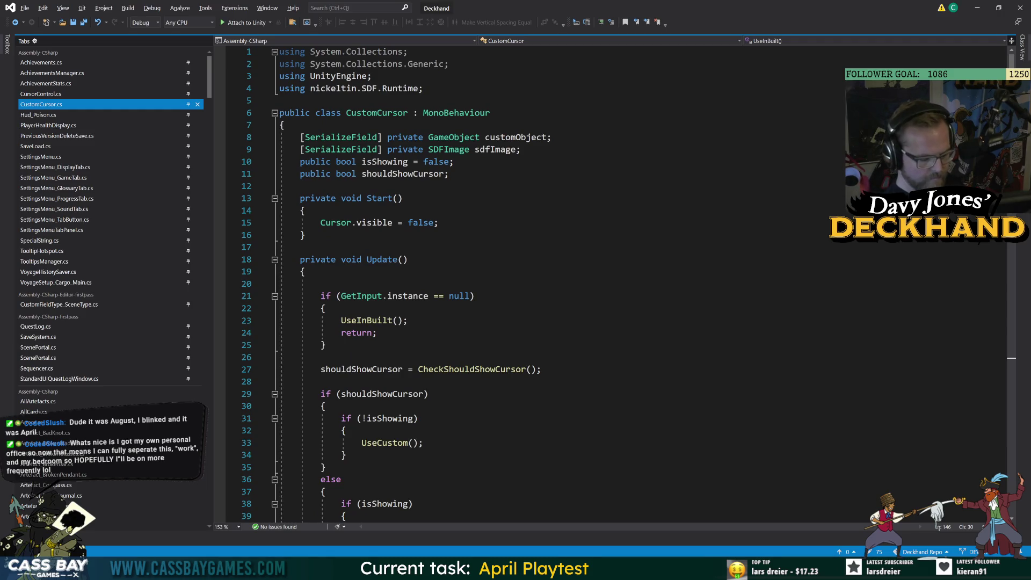
left_click(438, 223)
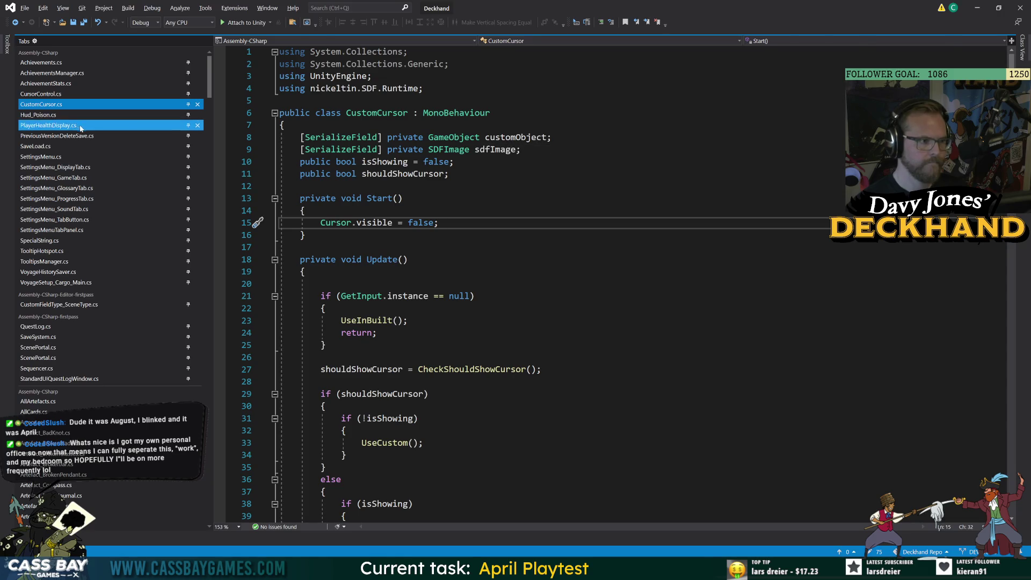
key("alt+Tab")
key("alt+Tab")
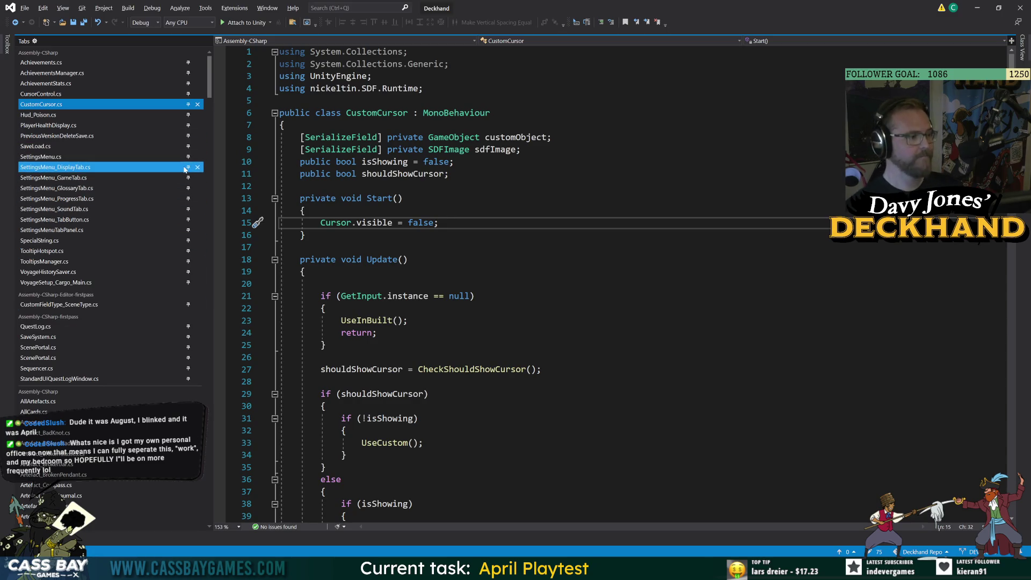
key("XF86AudioLowerVolume")
key("XF86AudioLowerVolume")
key("XF86AudioLowerVolume")
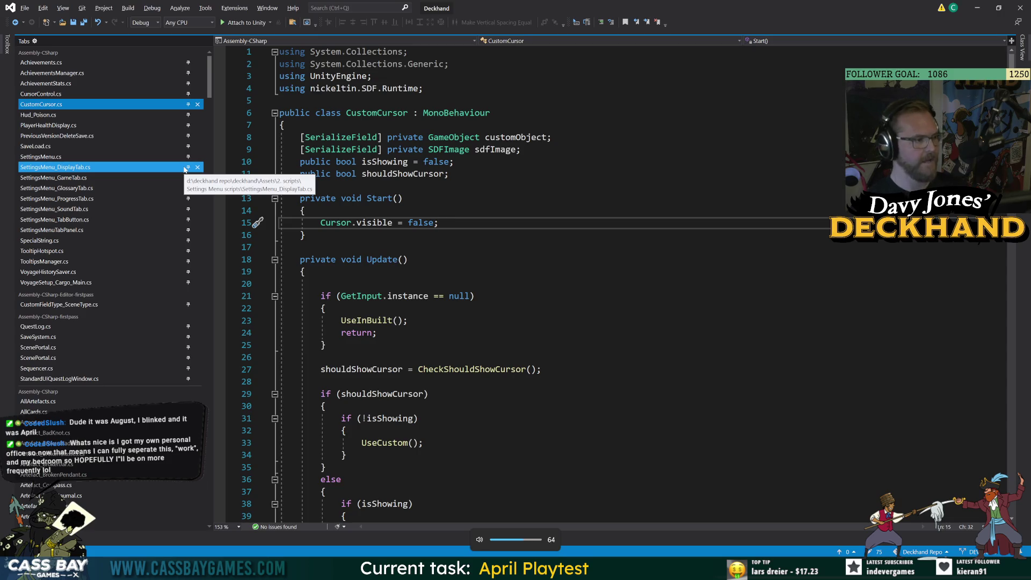
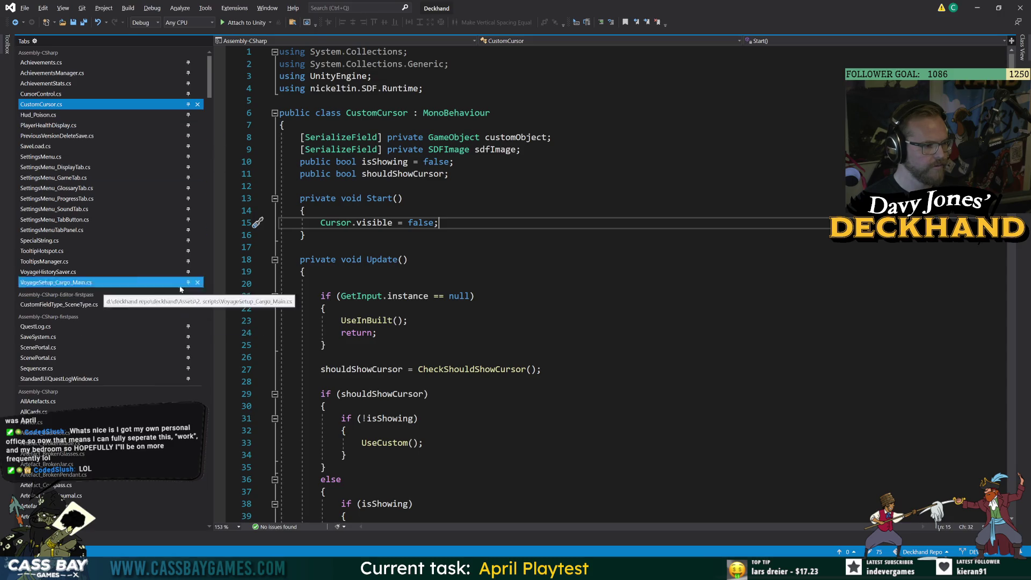
- In Unity, search the Project window for 'video' and open VideoSyncManager in Visual Studio
key("alt+Tab")
key("ctrl+a")
type("video")
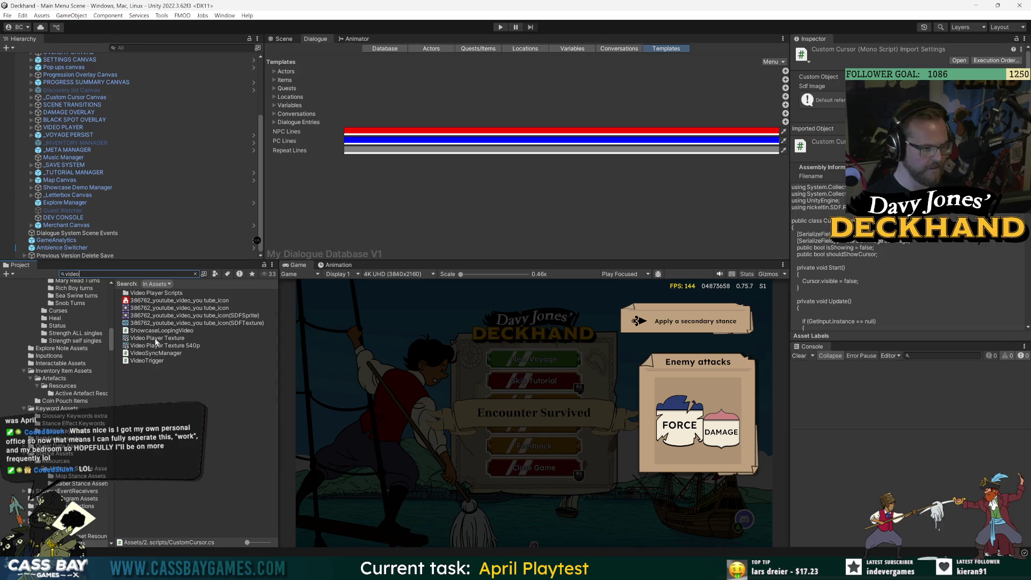
double_click(152, 354)
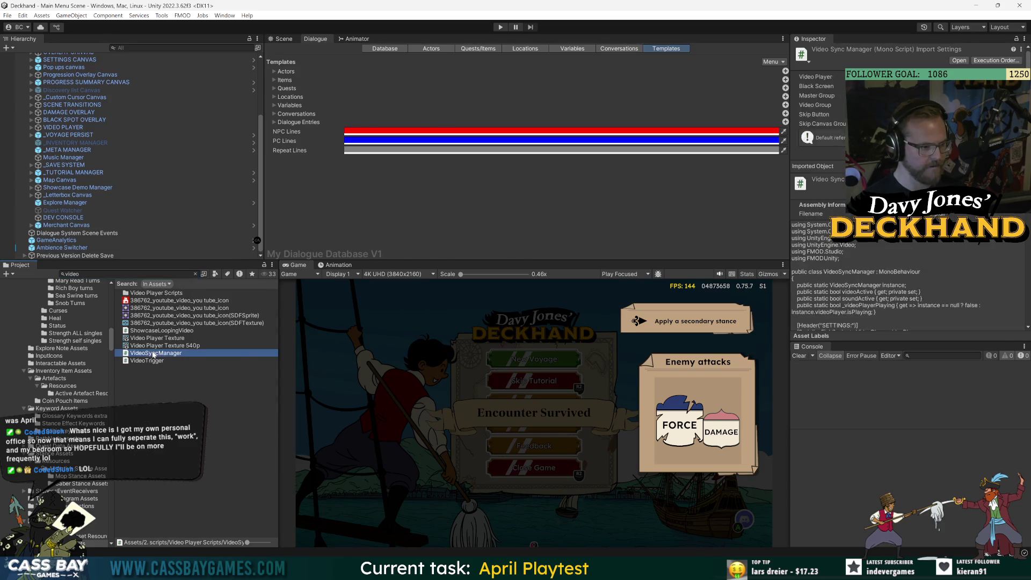
scroll(198, 339, "down", 20)
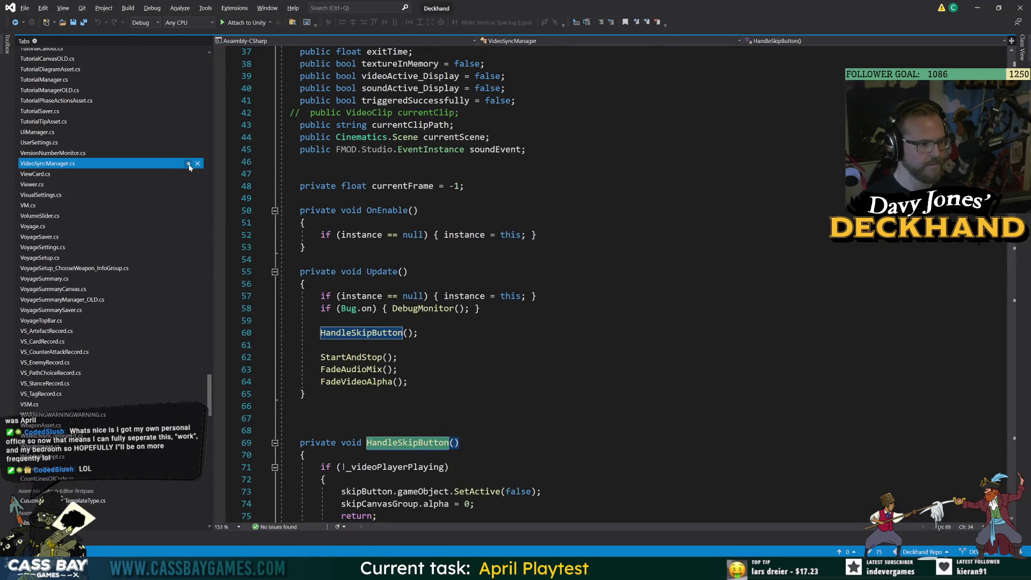
- Pin the VideoSyncManager.cs tab and scroll down through the code from the Update method
left_click(188, 163)
left_click(536, 296)
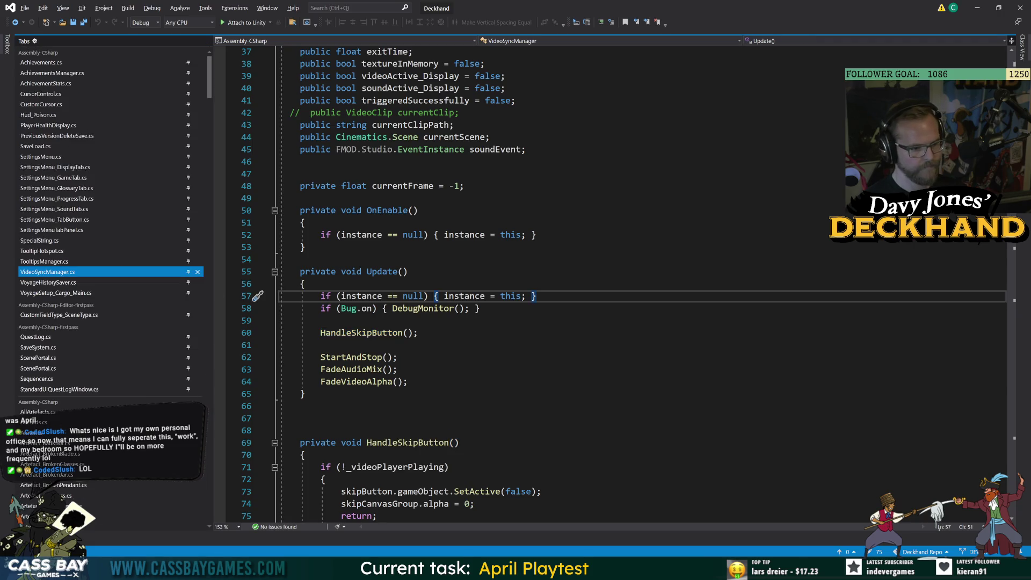
scroll(536, 296, "up", 5)
scroll(536, 296, "up", 7)
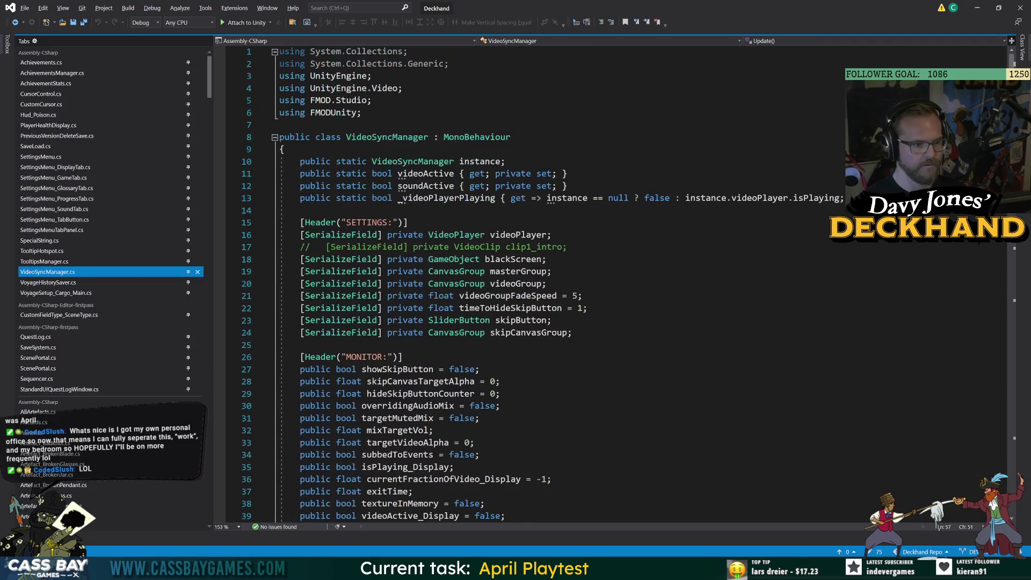
scroll(536, 295, "down", 20)
scroll(536, 296, "down", 9)
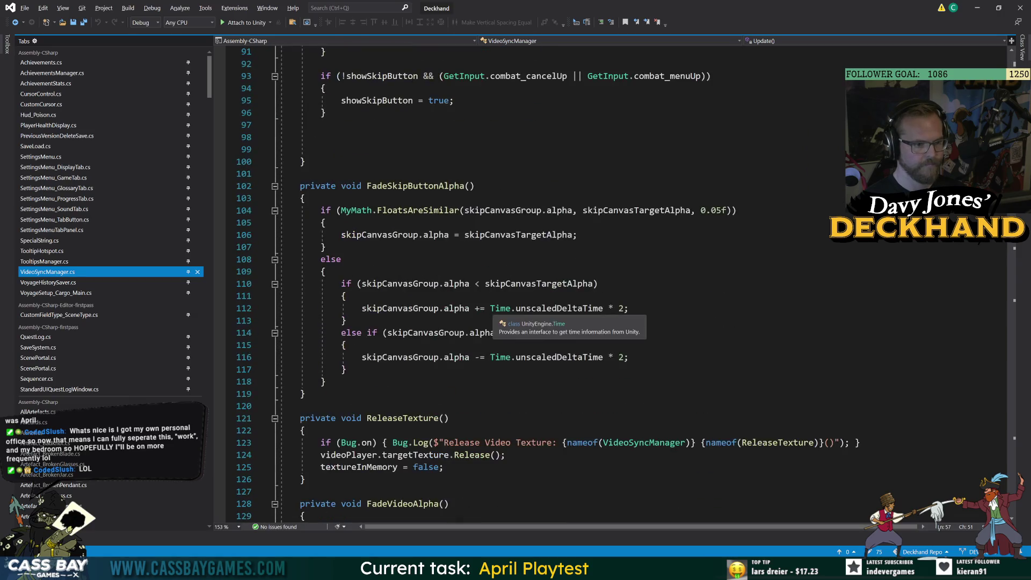
scroll(535, 295, "down", 7)
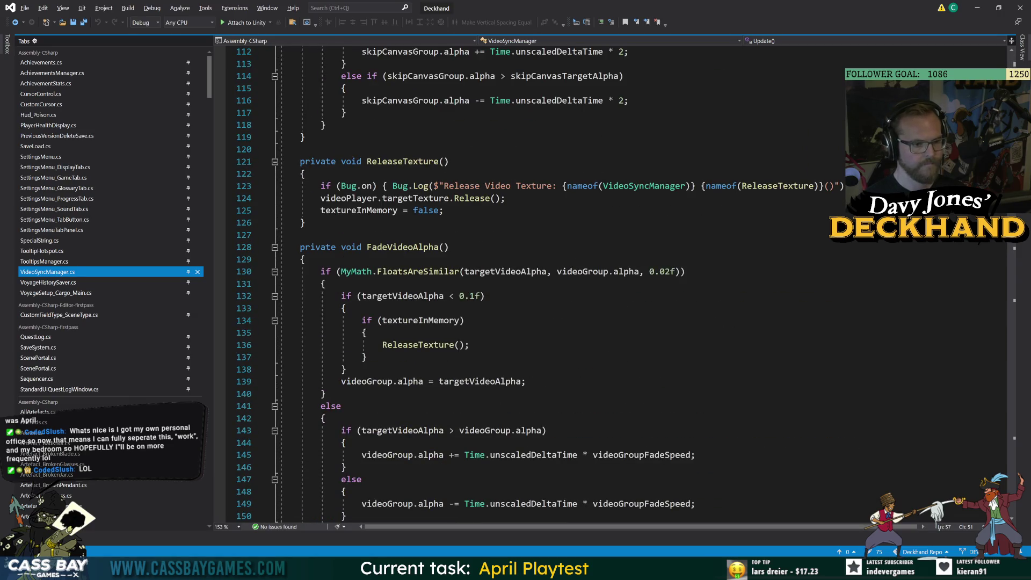
scroll(536, 296, "down", 6)
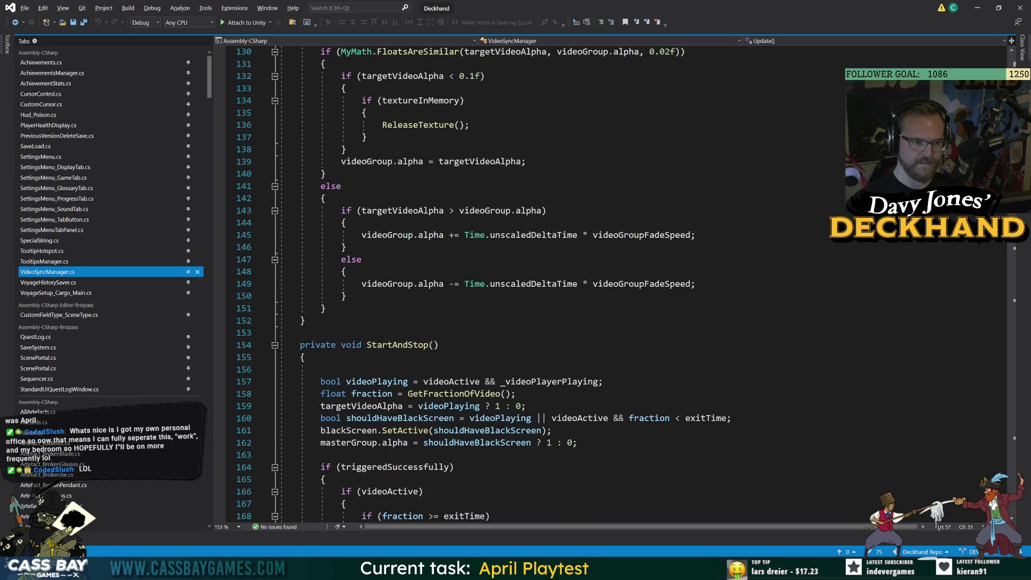
scroll(485, 284, "down", 5)
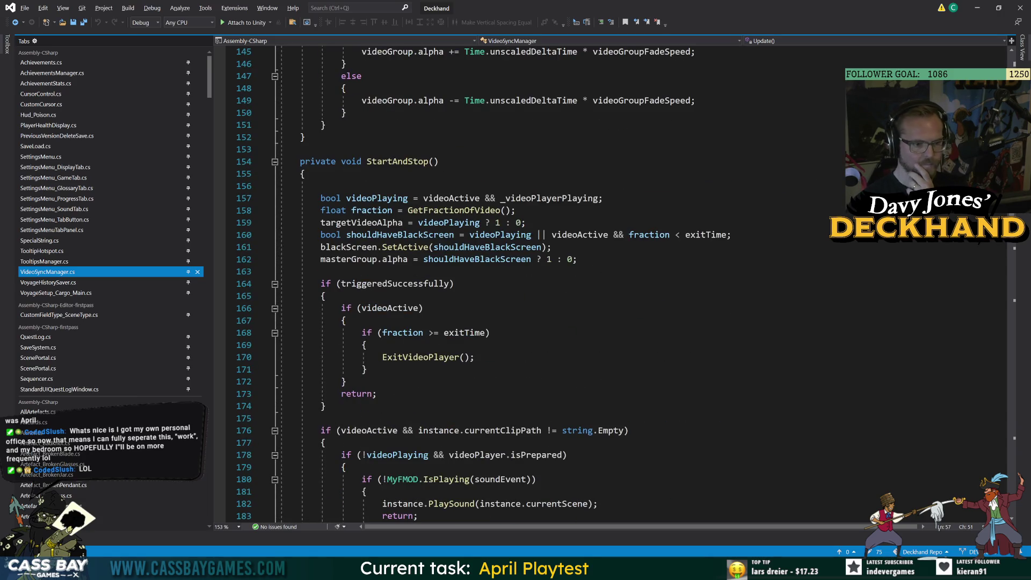
scroll(537, 285, "down", 6)
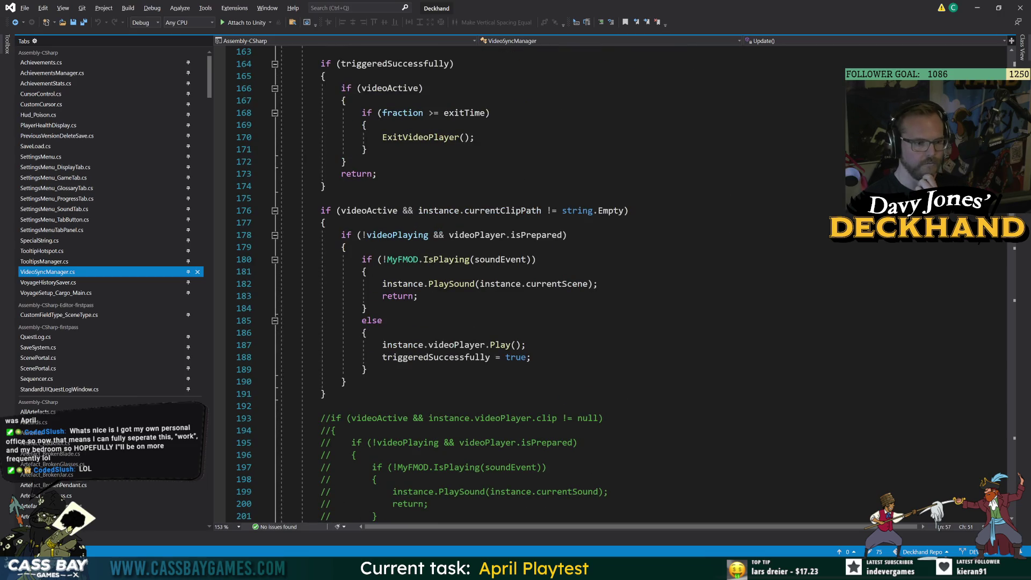
scroll(537, 284, "down", 7)
scroll(537, 284, "down", 5)
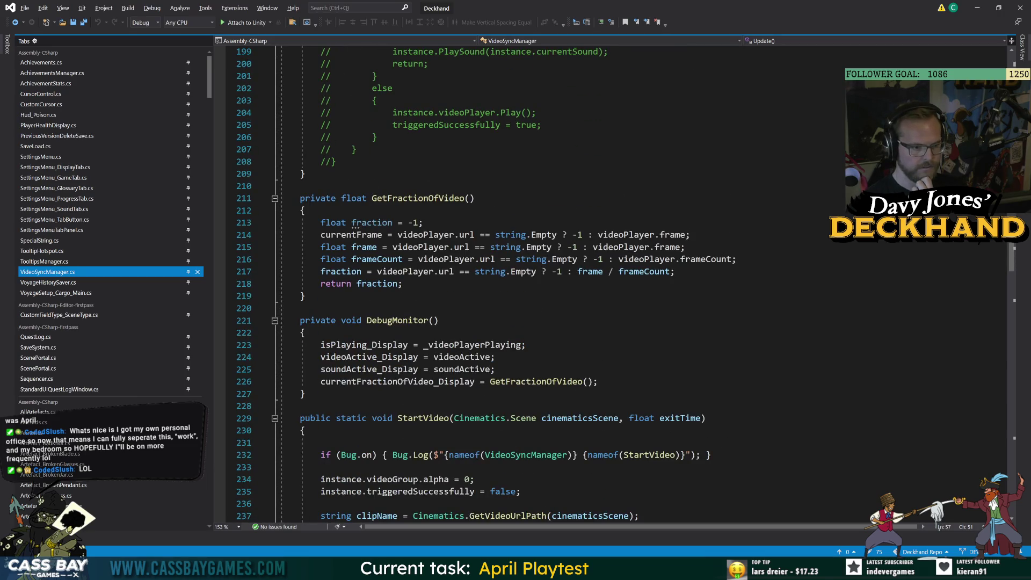
scroll(537, 284, "down", 7)
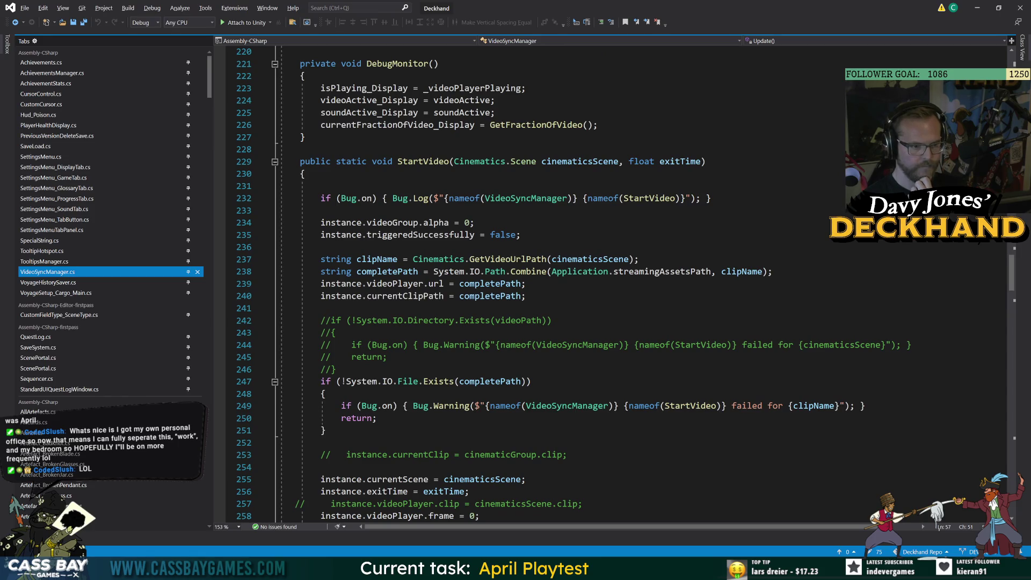
scroll(537, 284, "down", 9)
scroll(537, 285, "down", 9)
scroll(537, 285, "down", 20)
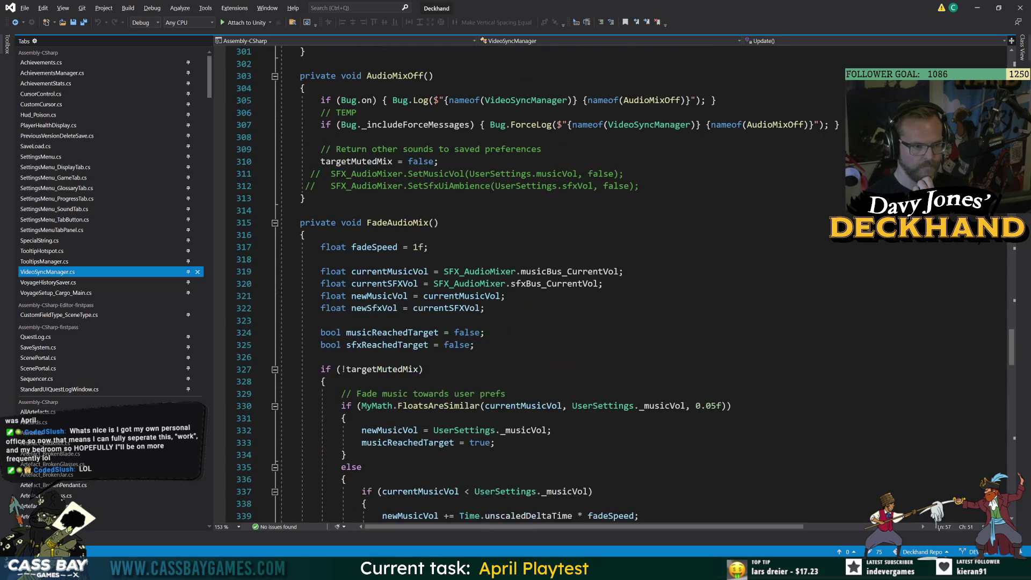
scroll(537, 284, "down", 2)
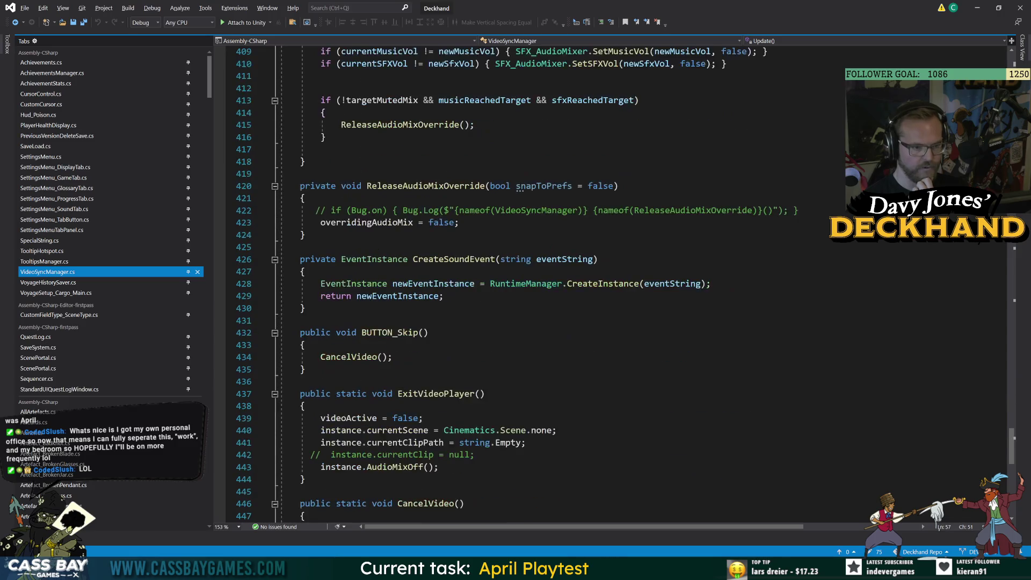
- Select the BUTTON_Skip method name, then return to the Unity editor
left_click(390, 333)
left_click(304, 370)
double_click(390, 333)
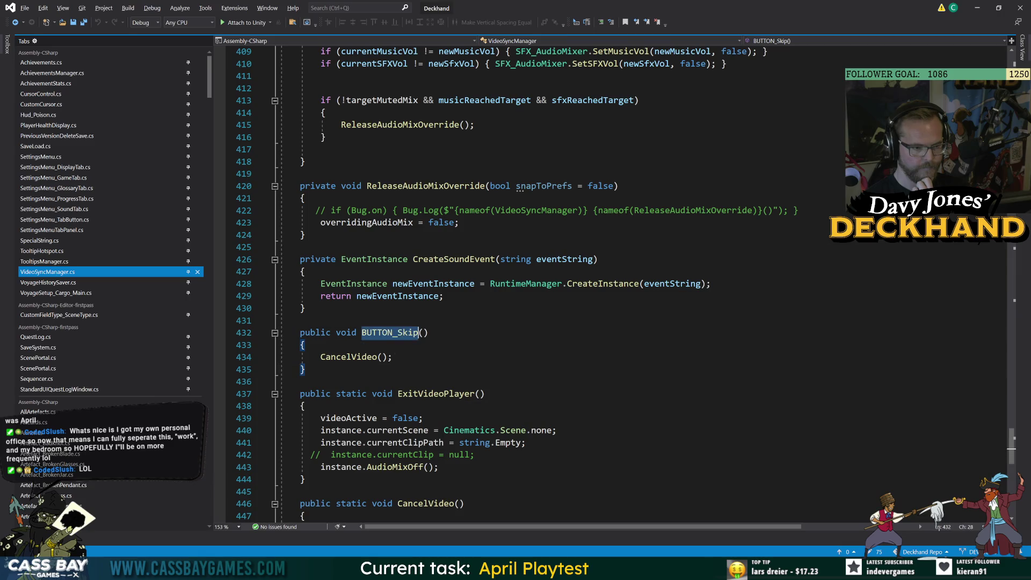
scroll(484, 322, "down", 7)
left_click(300, 443)
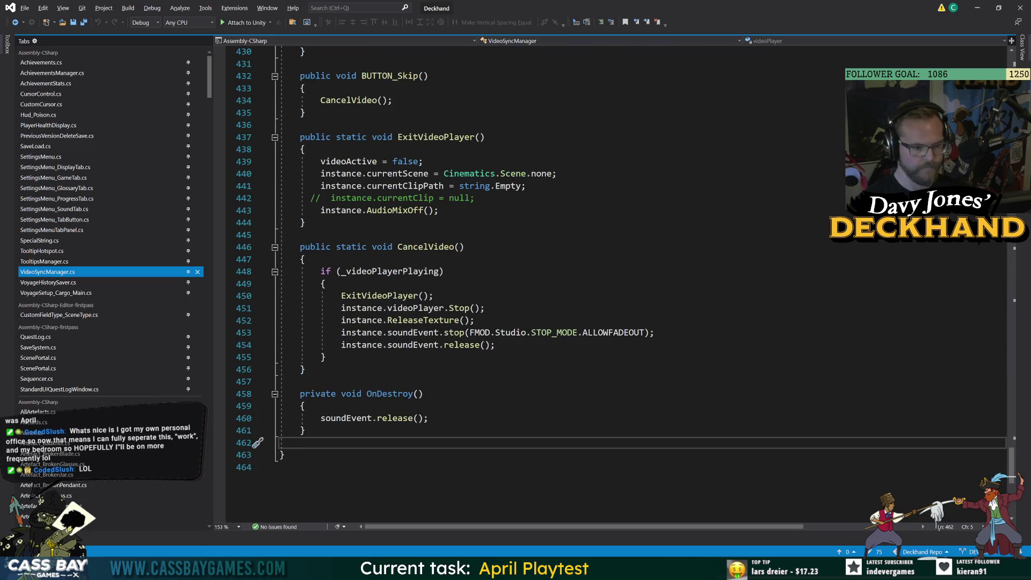
key("alt+Tab")
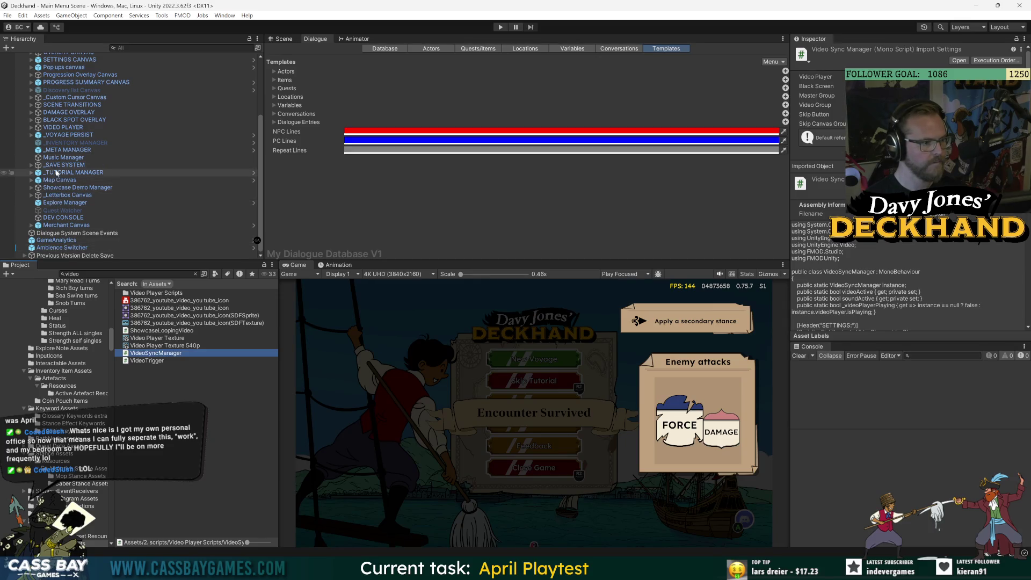
- Open the _PERSIST prefab and expand its VIDEO PLAYER object
scroll(58, 86, "up", 4)
left_click(57, 79)
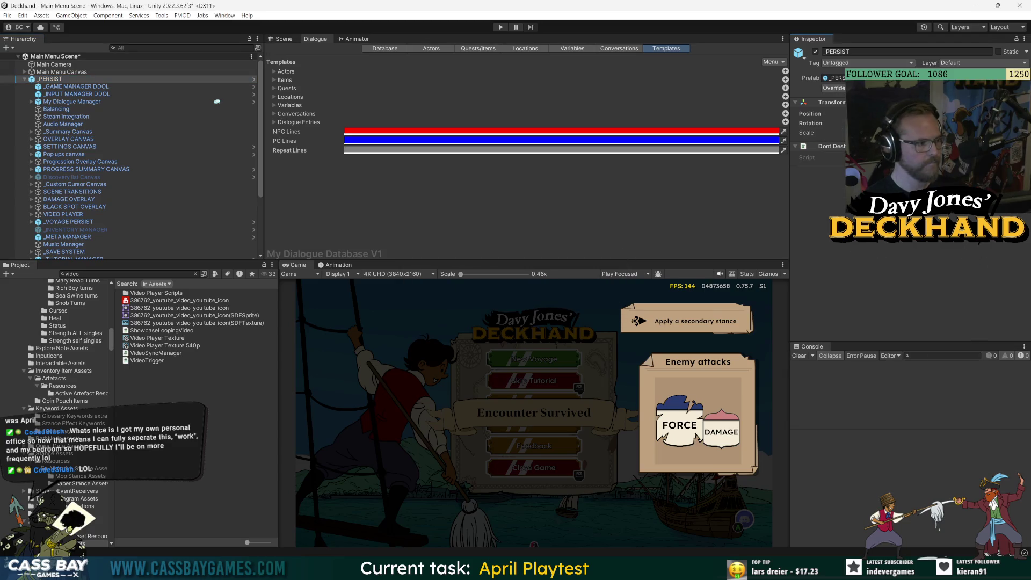
left_click(253, 79)
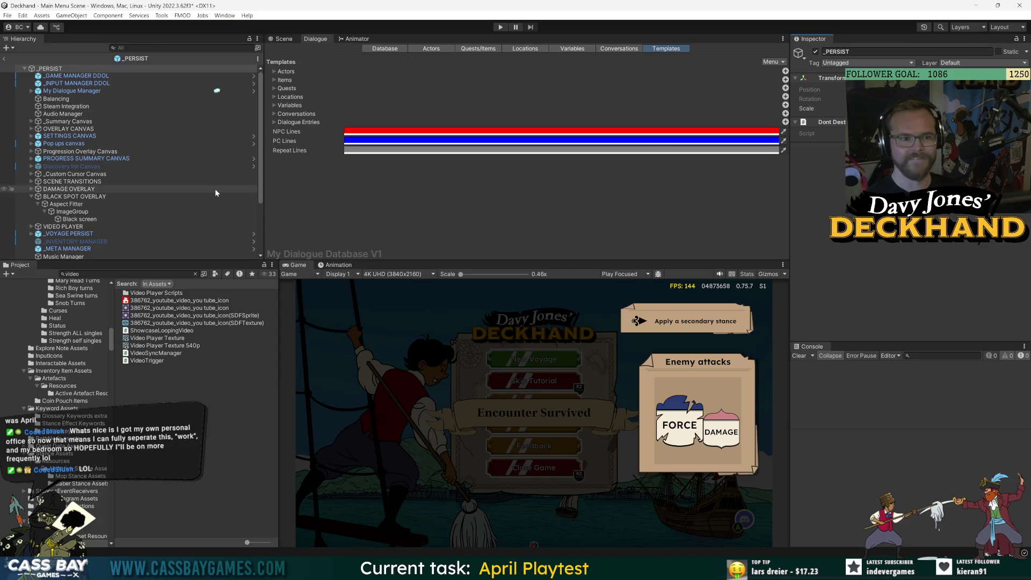
left_click(67, 174)
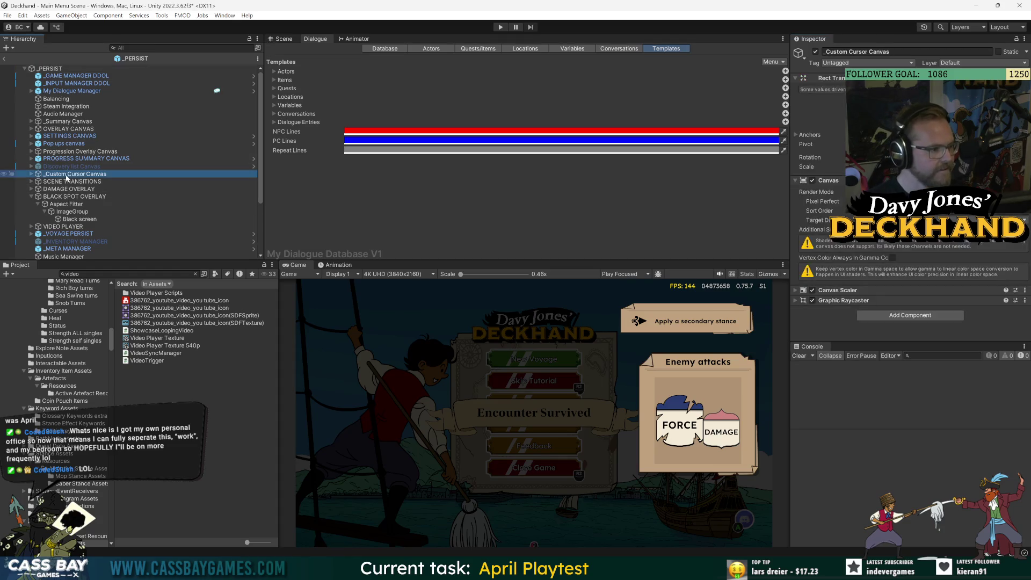
left_click(31, 197)
left_click(63, 205)
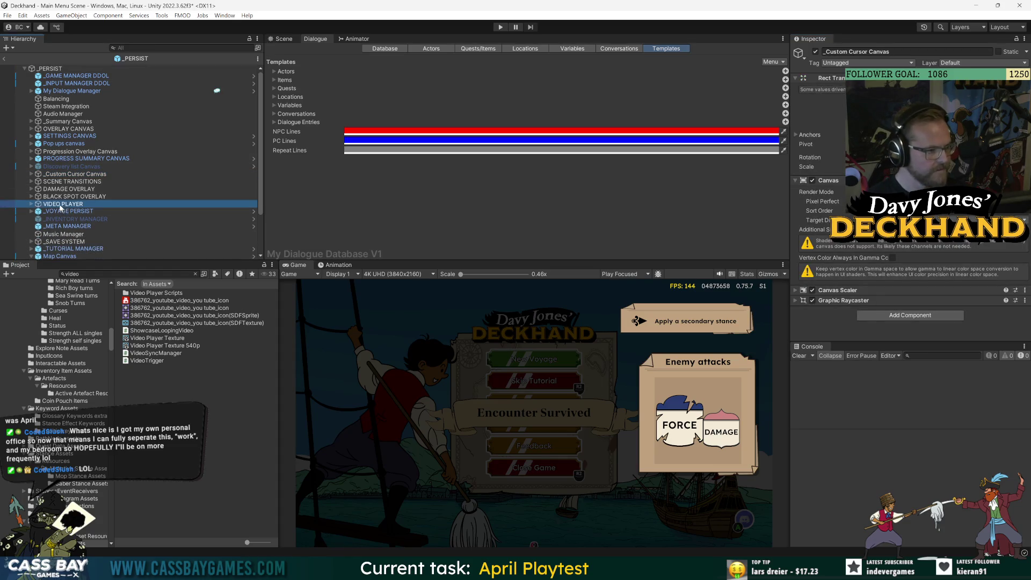
left_click(31, 204)
- Expand Aspect Fitter and Skip button canvas group, then select the skip slider button
scroll(840, 275, "down", 4)
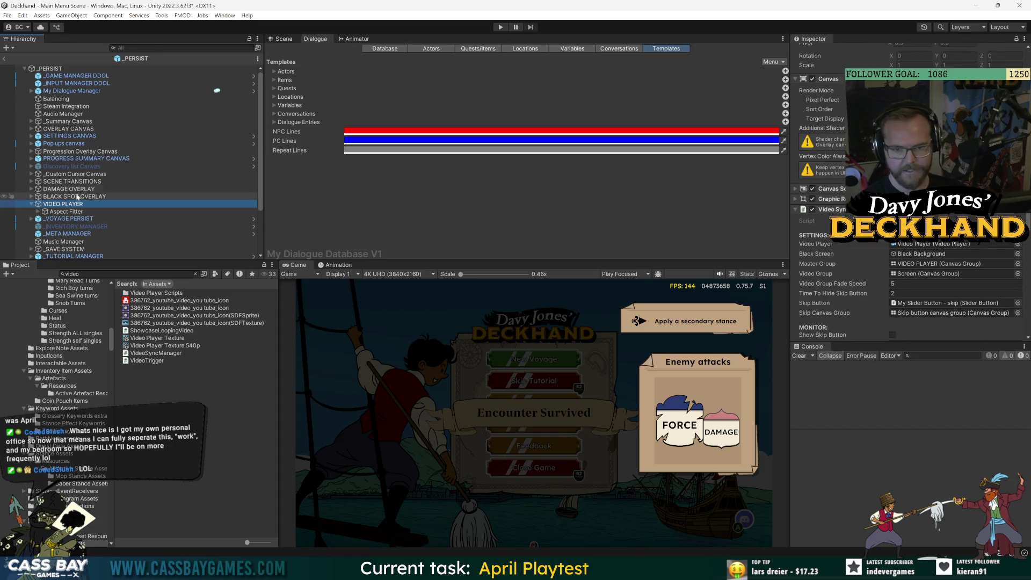
left_click(38, 212)
left_click(83, 242)
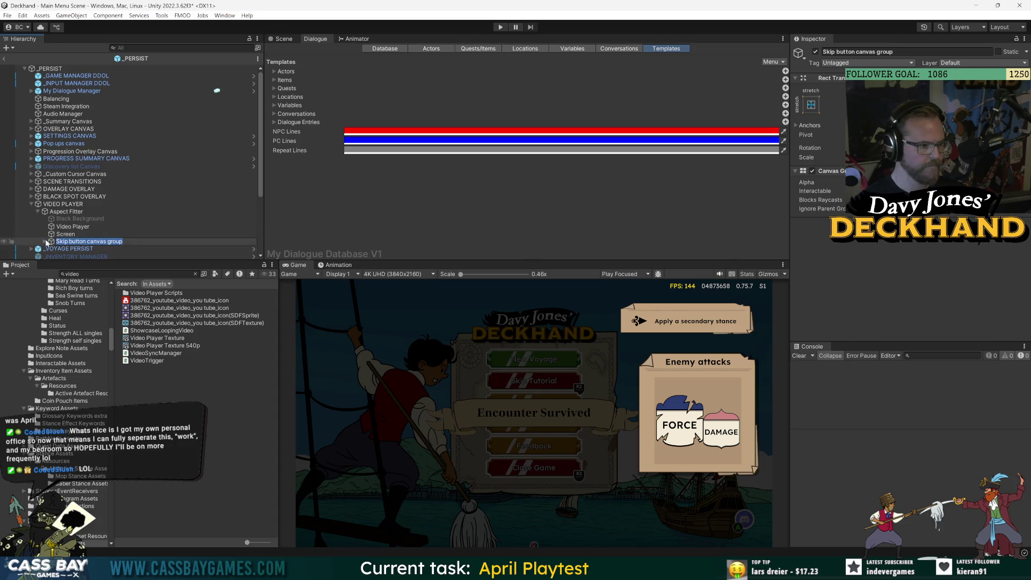
left_click(45, 241)
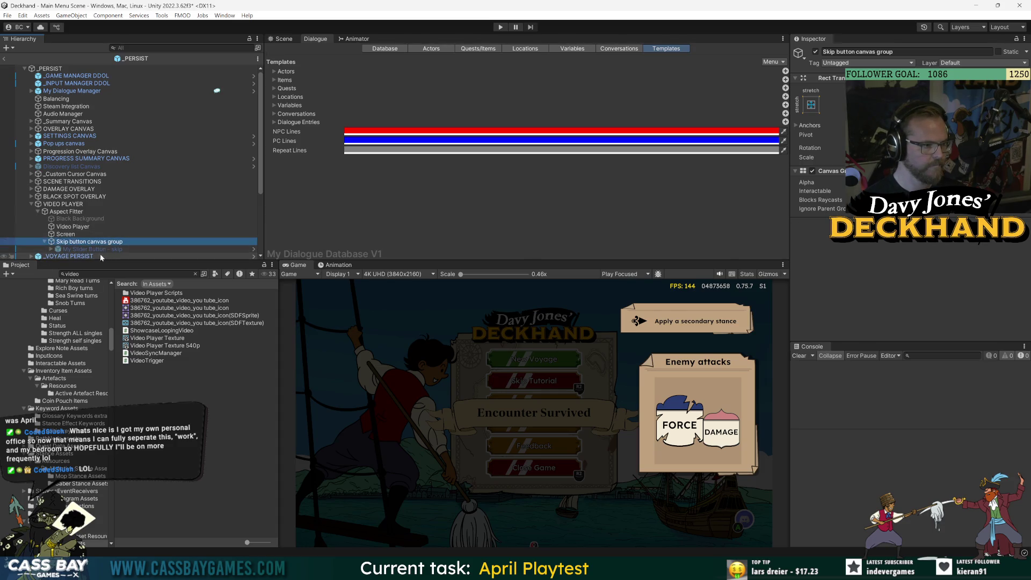
left_click(82, 249)
scroll(837, 252, "down", 5)
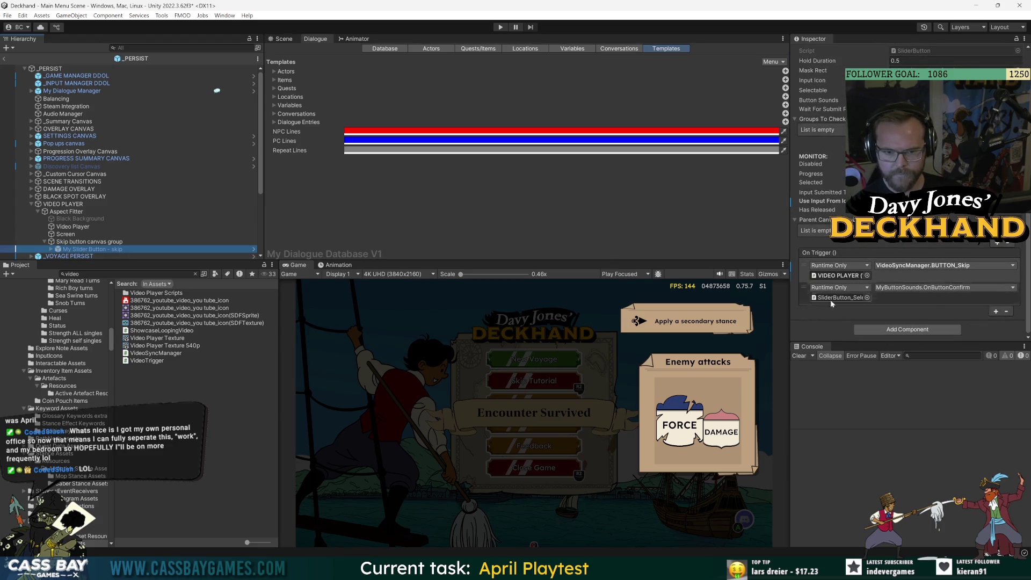
- Check VIDEO PLAYER's Video Sync Manager component, then go to CancelVideo in Visual Studio
left_click(69, 204)
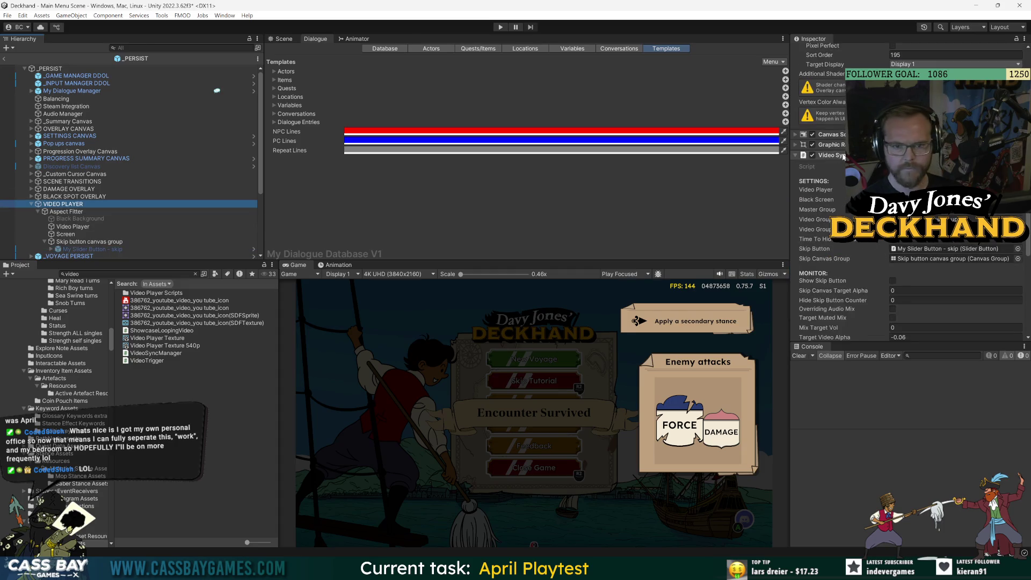
left_click(859, 263)
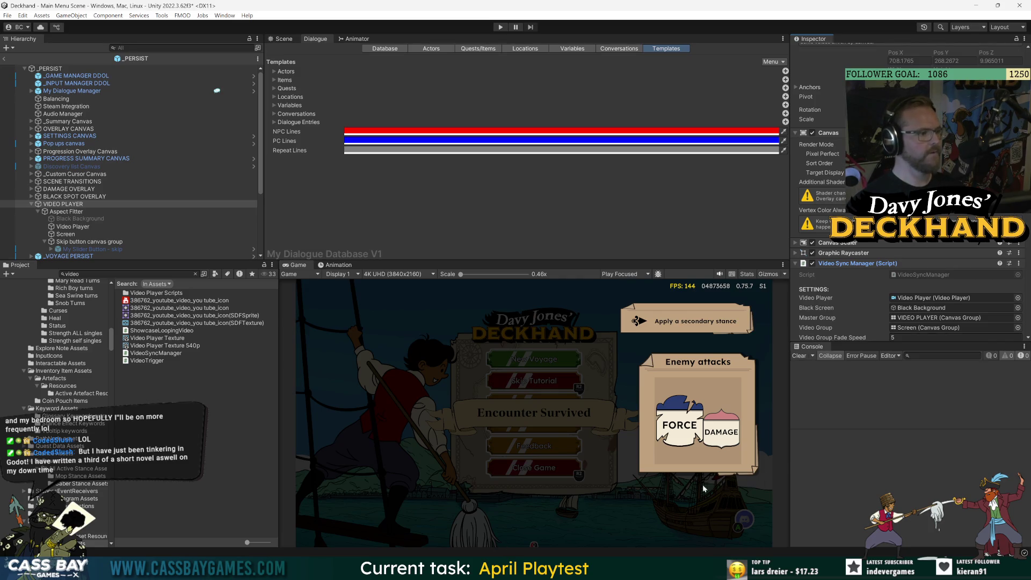
key("alt+Tab")
left_click(325, 283)
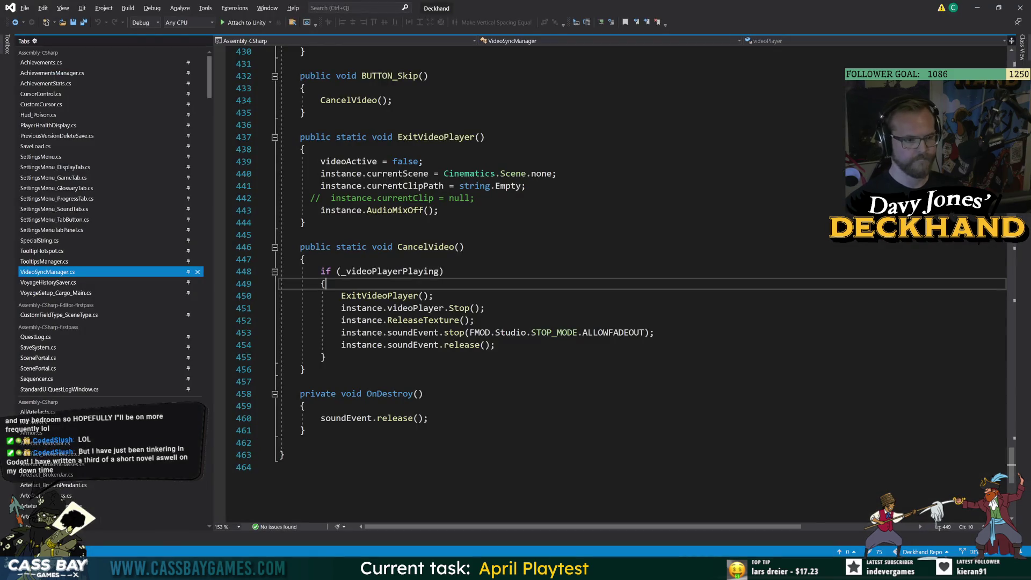
- Undo the recent audio-fade edits near lines 417, 375, 330 and 310
scroll(1013, 472, "up", 4)
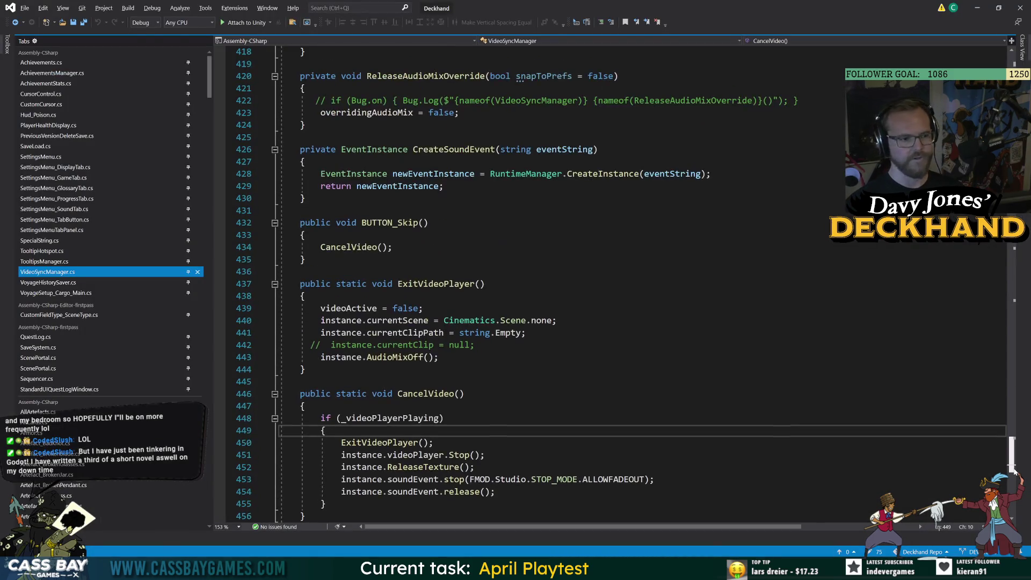
left_click_drag(1013, 471, 1017, 465)
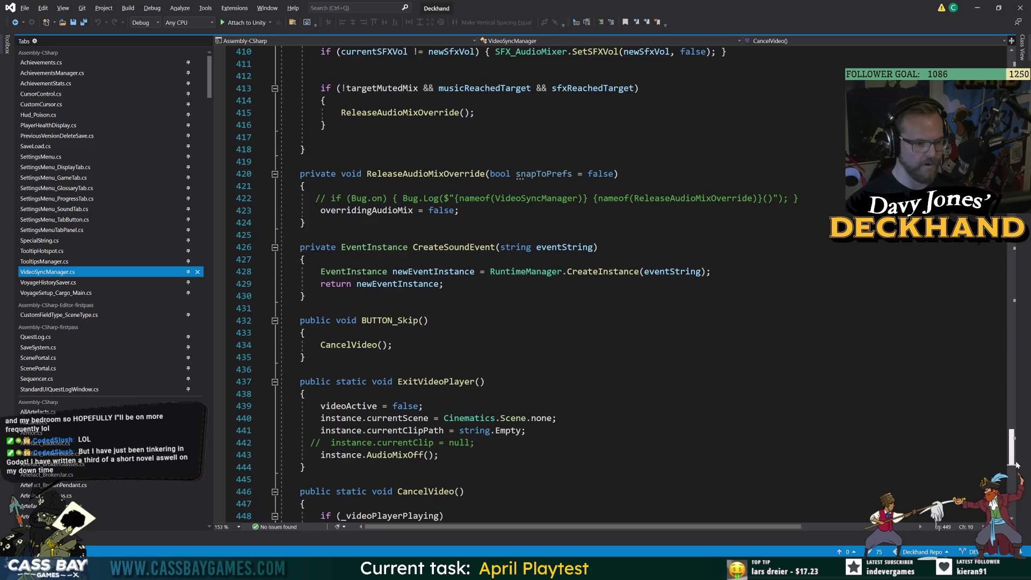
left_click(393, 344)
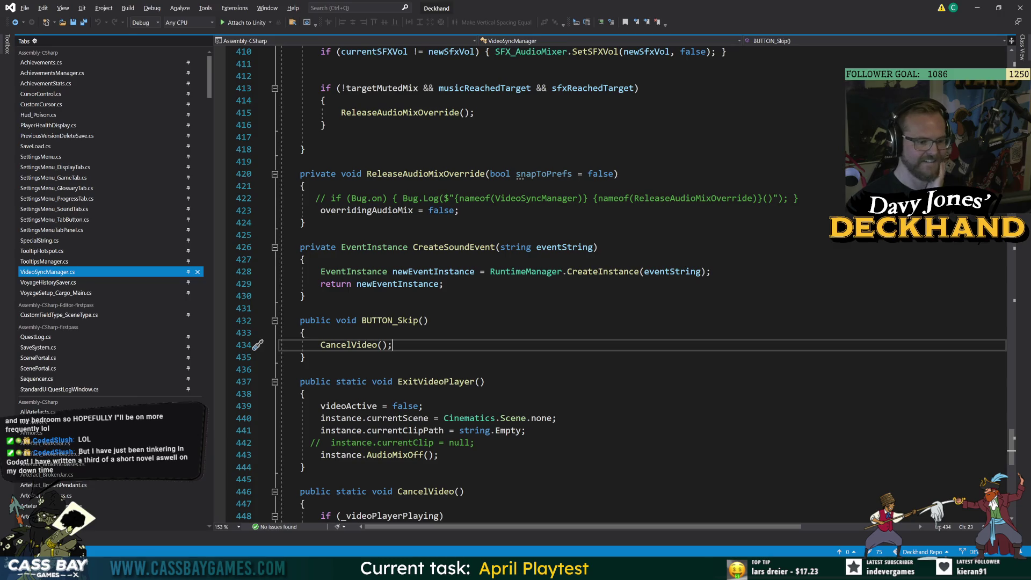
key("ctrl+z")
key("ctrl+z")
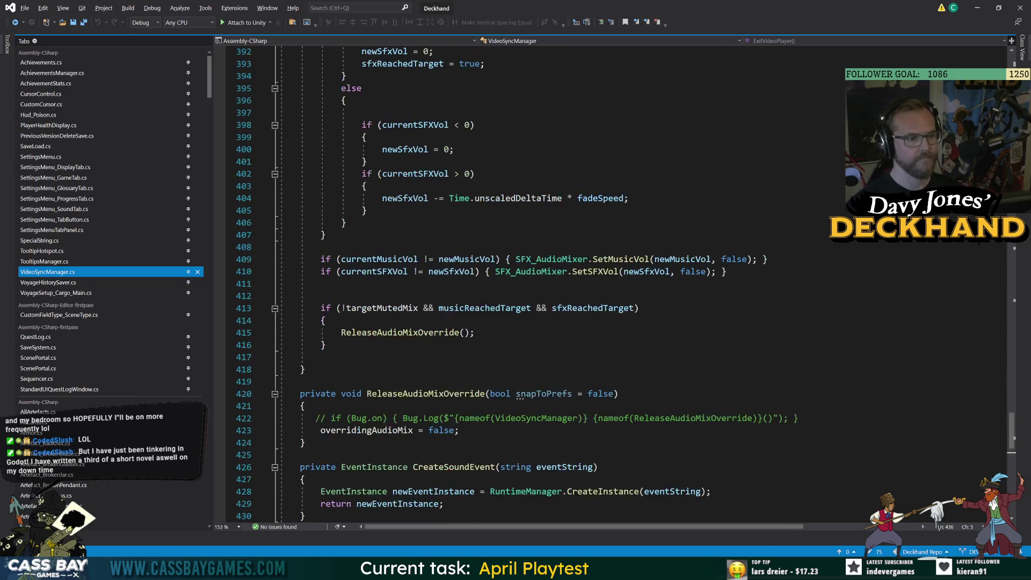
key("ctrl+z")
key("ctrl+z")
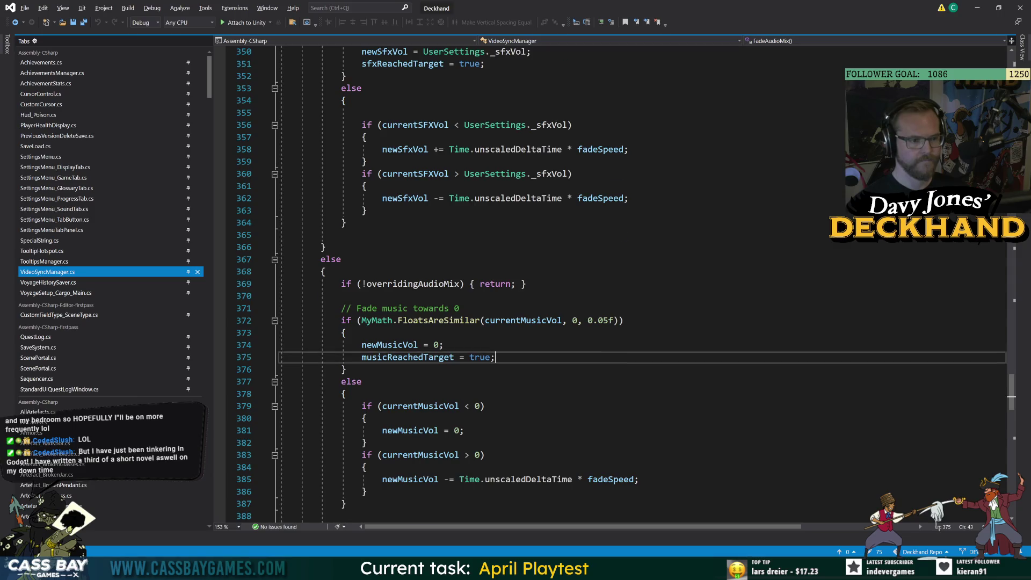
scroll(612, 285, "up", 5)
key("ctrl+z")
key("ctrl+z")
key("ctrl+z")
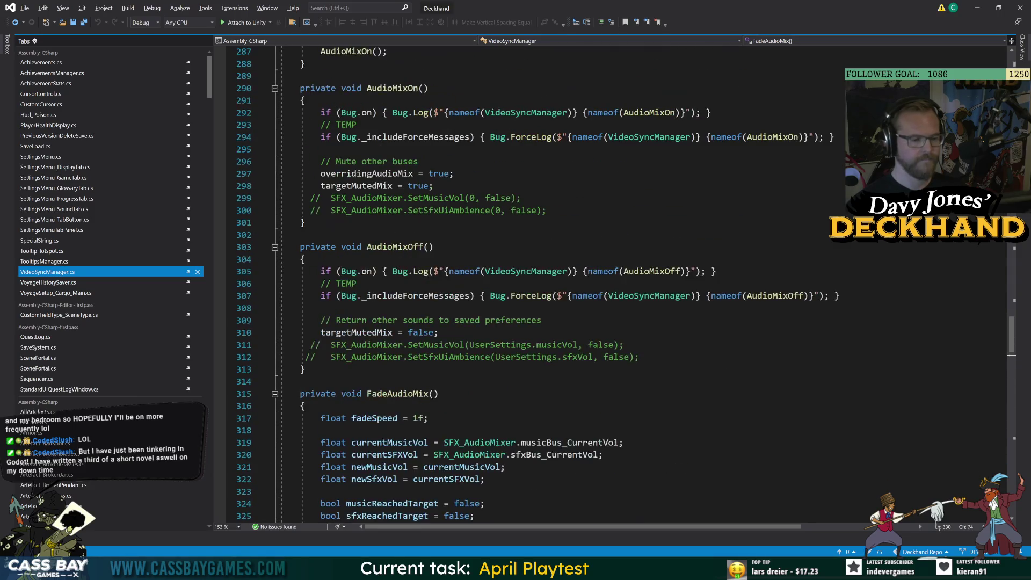
- Delete the blank line 231 inside StartVideo
scroll(612, 284, "up", 6)
left_click(305, 320)
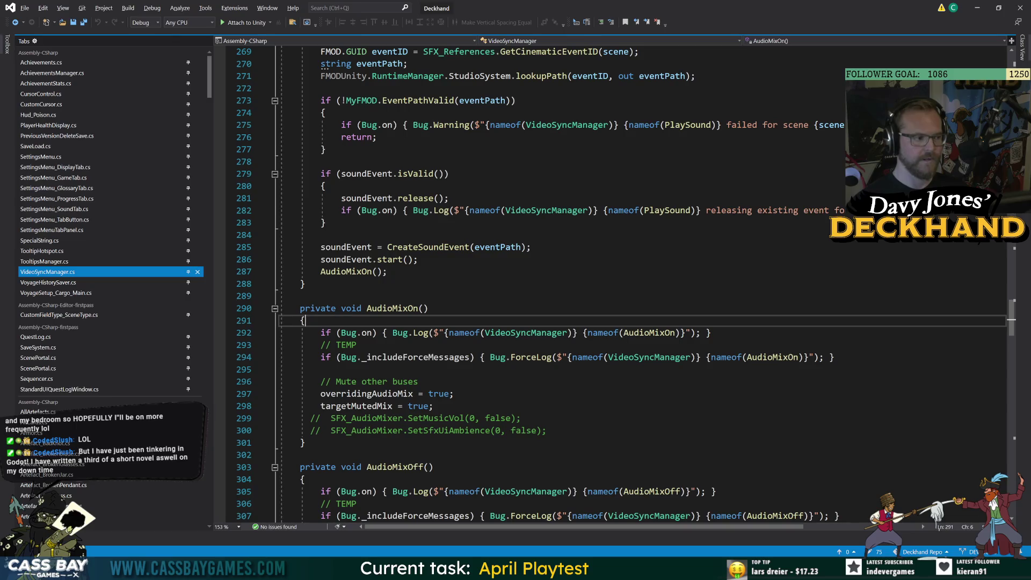
left_click(304, 283)
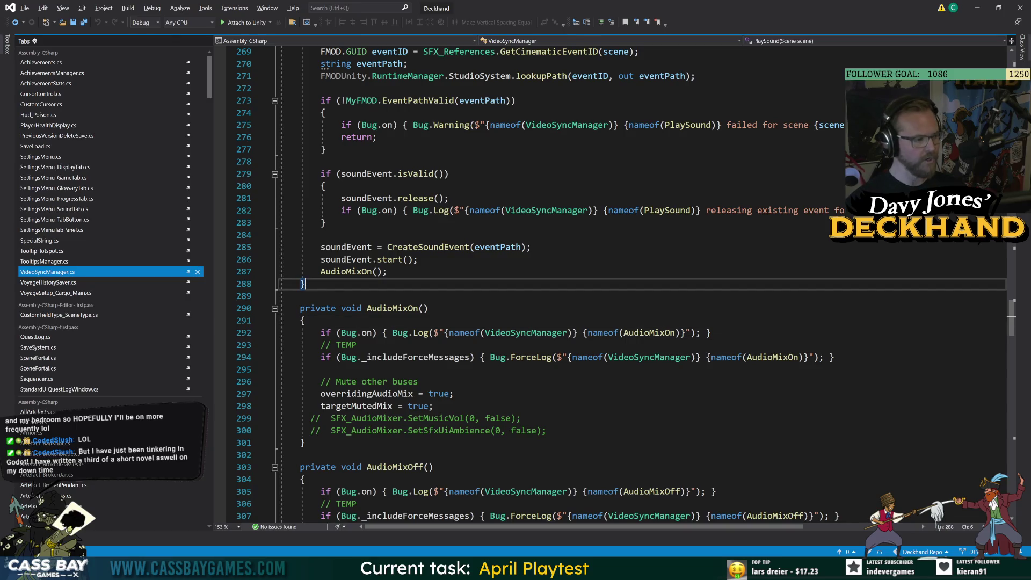
scroll(303, 283, "up", 11)
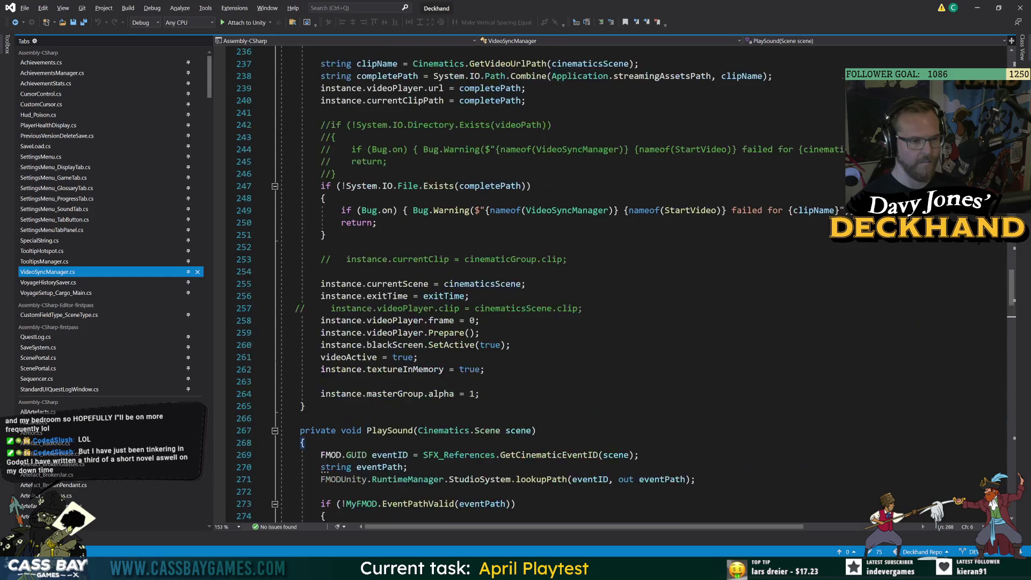
scroll(537, 284, "up", 7)
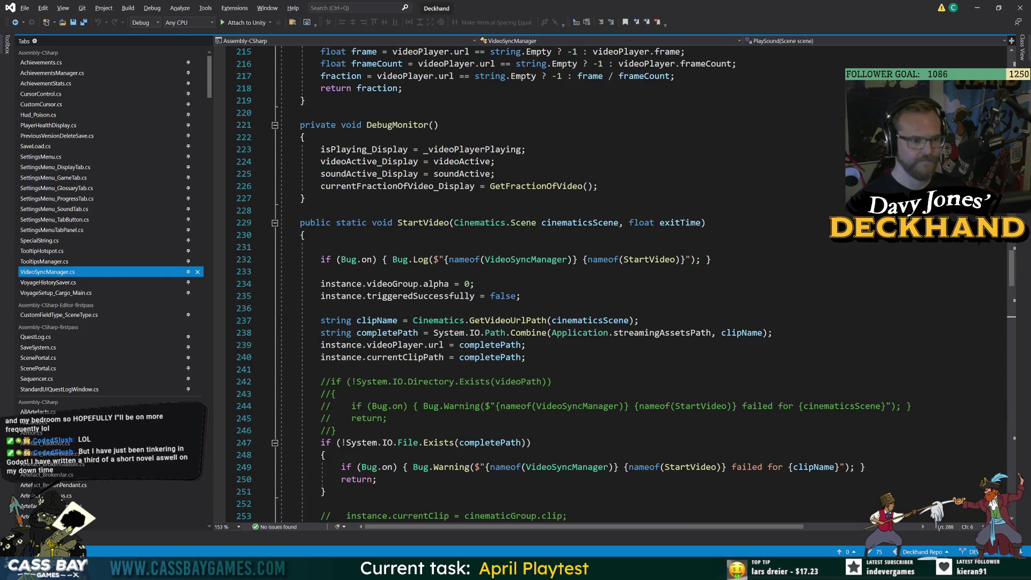
left_click(301, 247)
key("BackSpace")
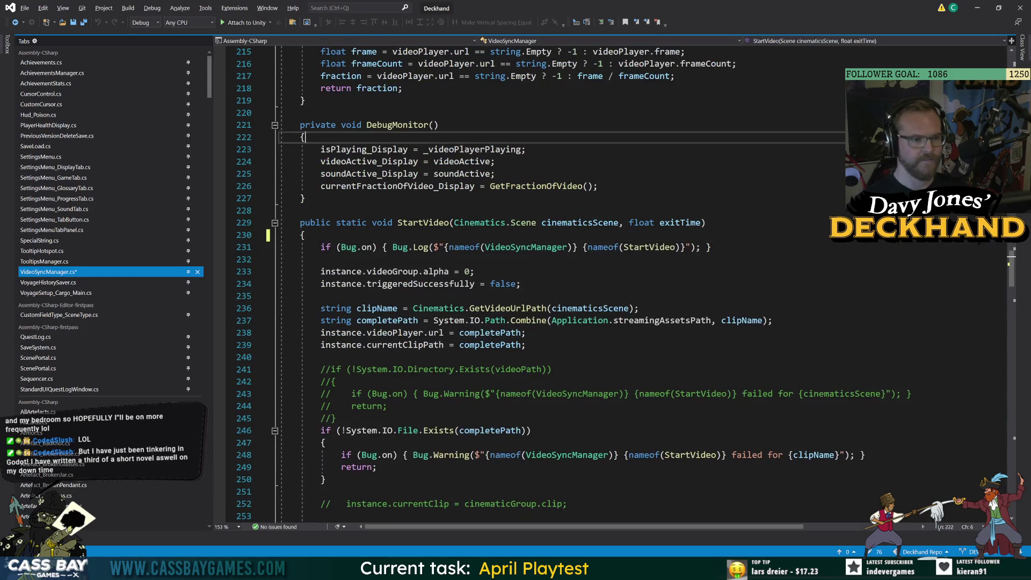
- Review the FadeSkipButtonAlpha method
left_click(537, 345)
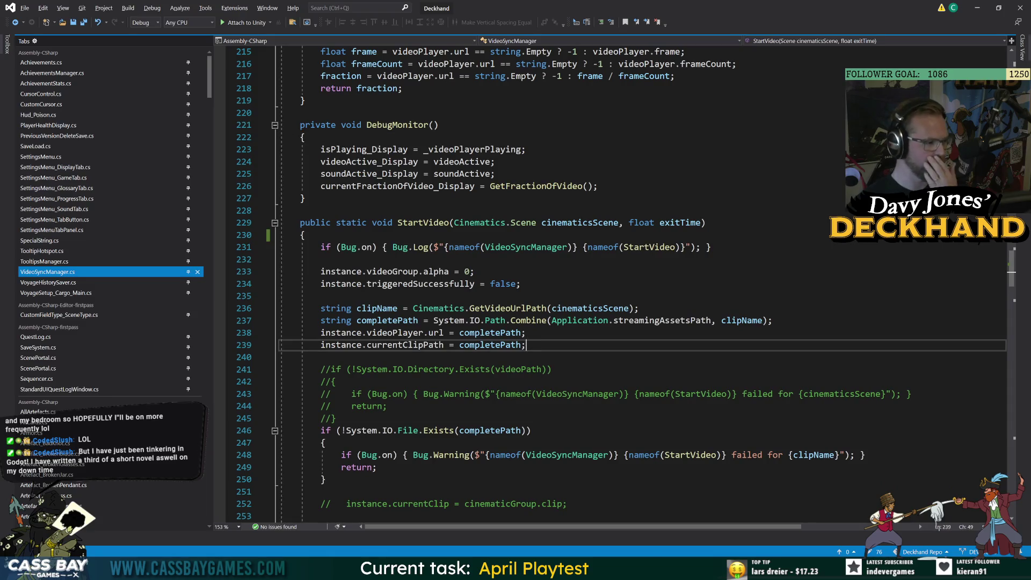
scroll(537, 345, "up", 20)
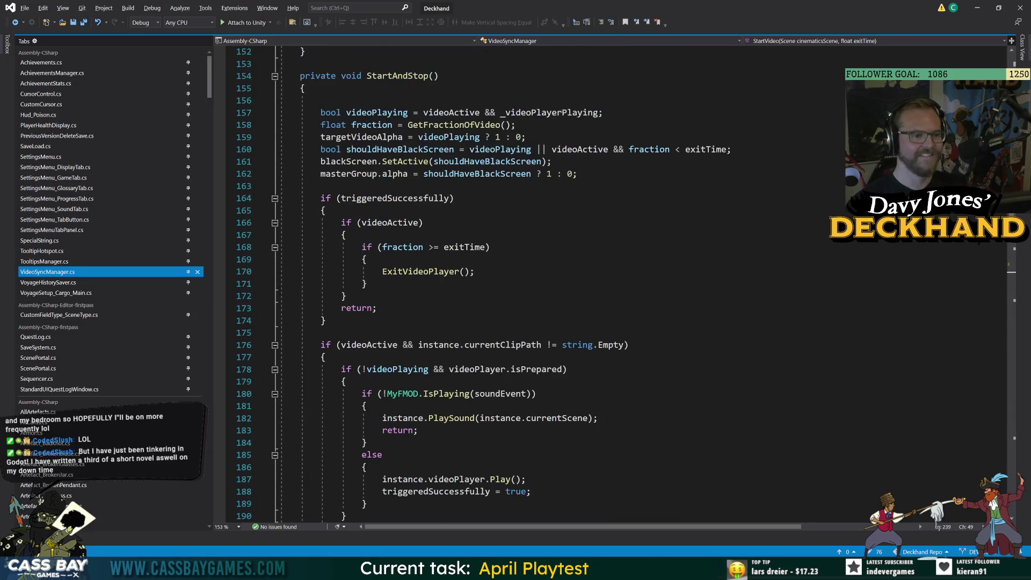
scroll(537, 345, "up", 1)
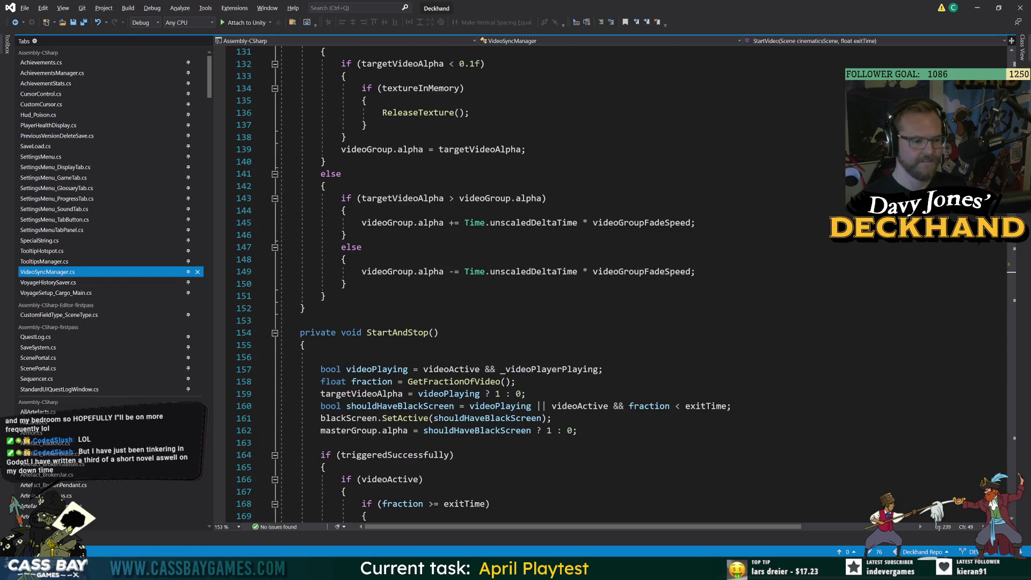
scroll(472, 376, "down", 7)
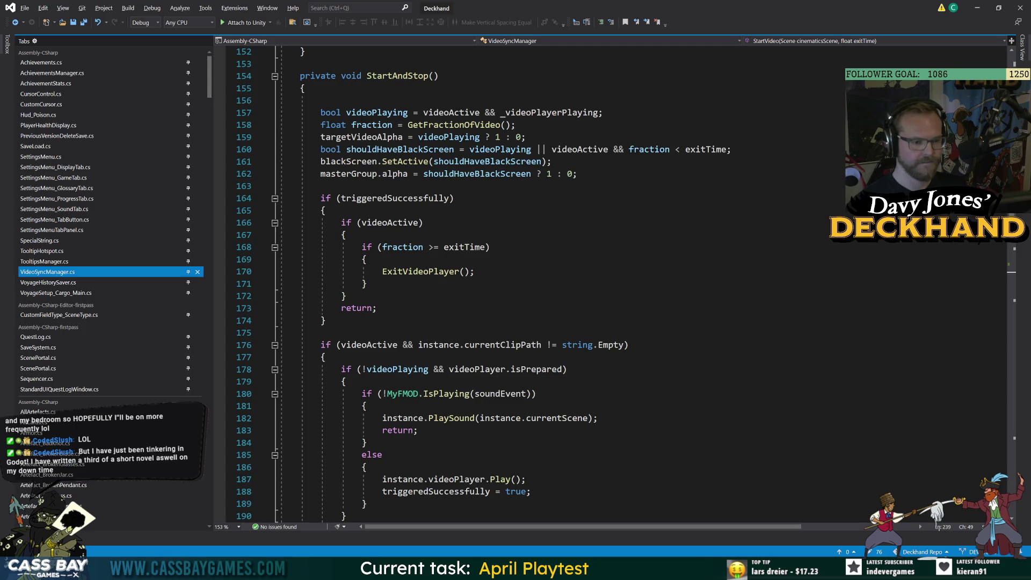
scroll(485, 284, "up", 9)
scroll(484, 285, "up", 8)
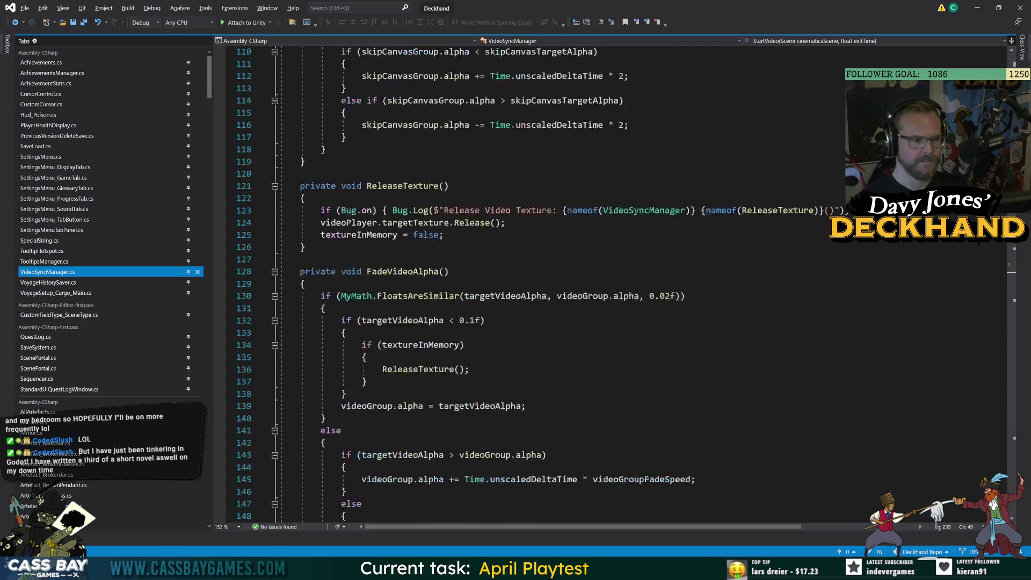
scroll(483, 285, "up", 7)
double_click(413, 316)
scroll(413, 316, "down", 3)
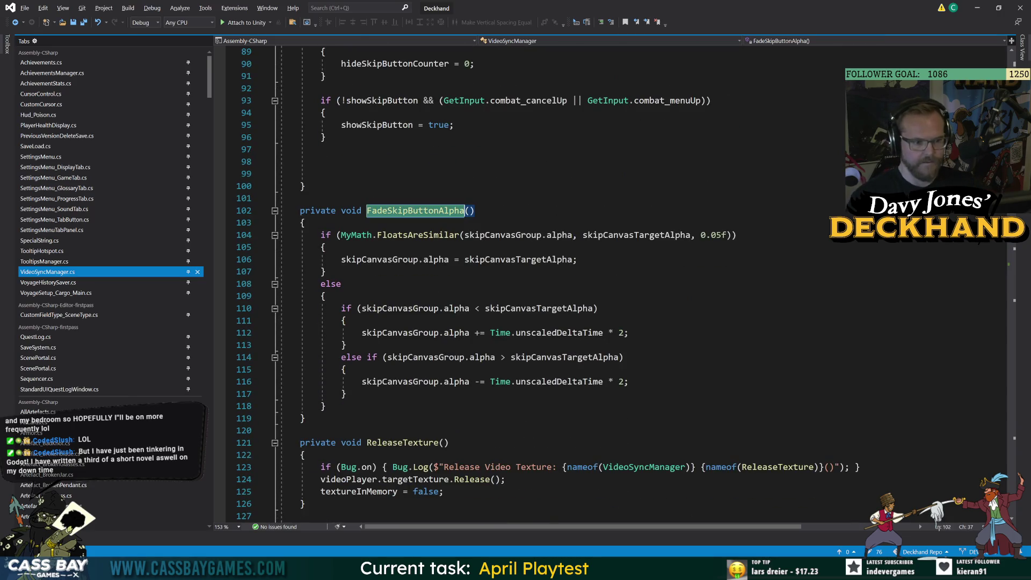
- Highlight every use of skipCanvasGroup, skipCanvasTargetAlpha and showSkipButton
left_click(420, 234)
double_click(502, 234)
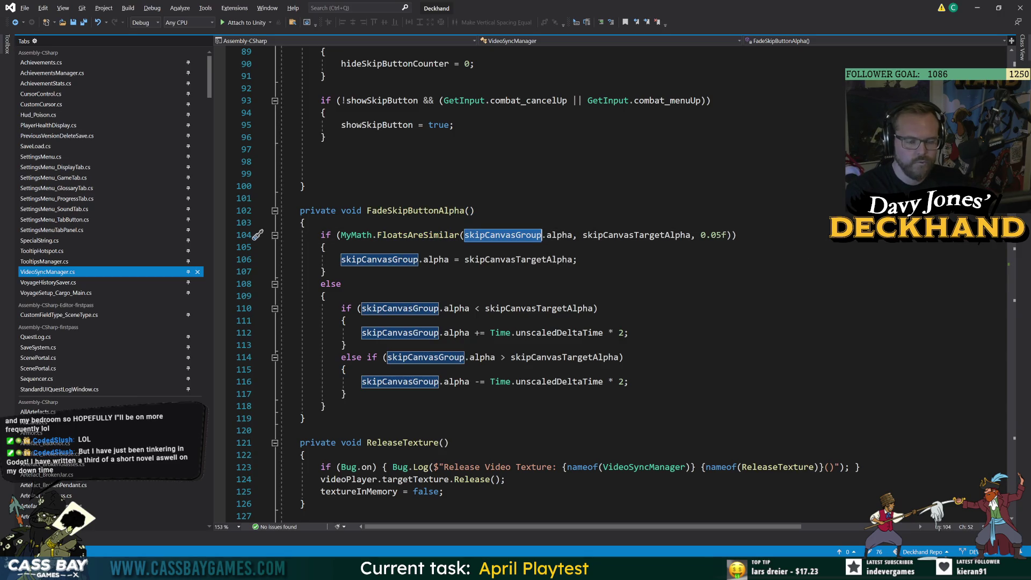
scroll(537, 285, "up", 7)
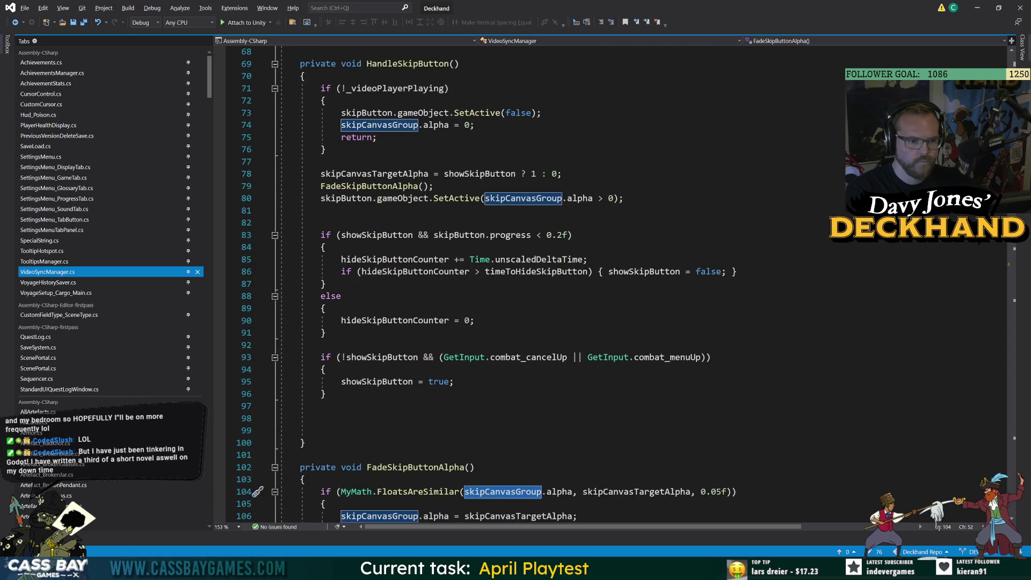
scroll(636, 272, "down", 6)
double_click(636, 273)
scroll(637, 272, "up", 6)
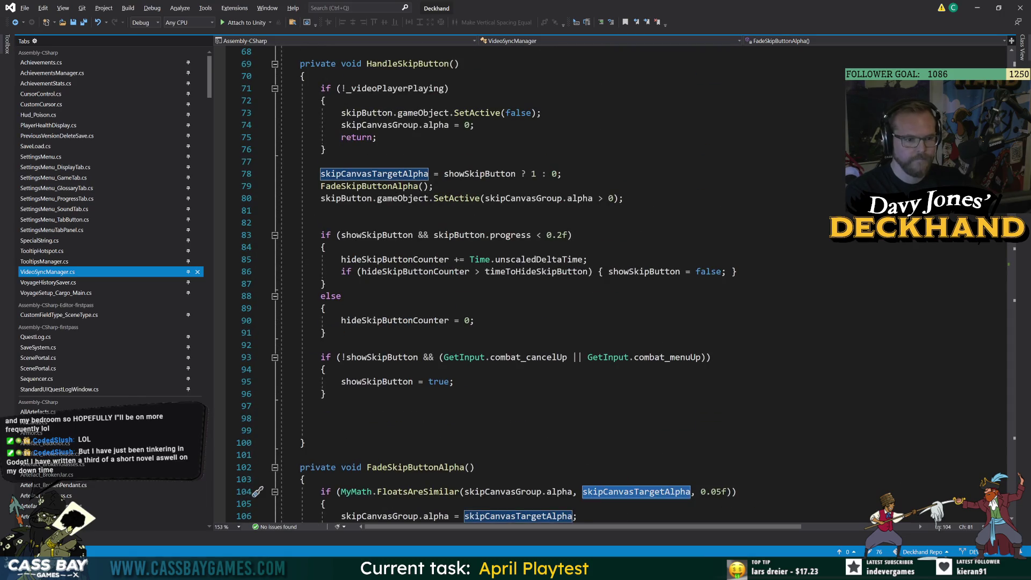
double_click(472, 176)
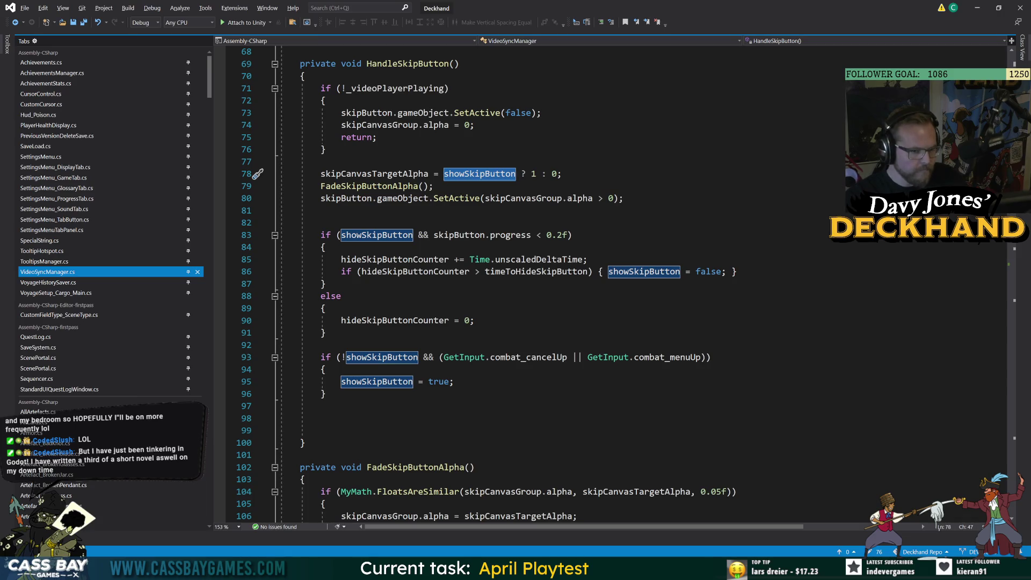
- Scroll through the file reviewing where showSkipButton is used
scroll(591, 357, "up", 6)
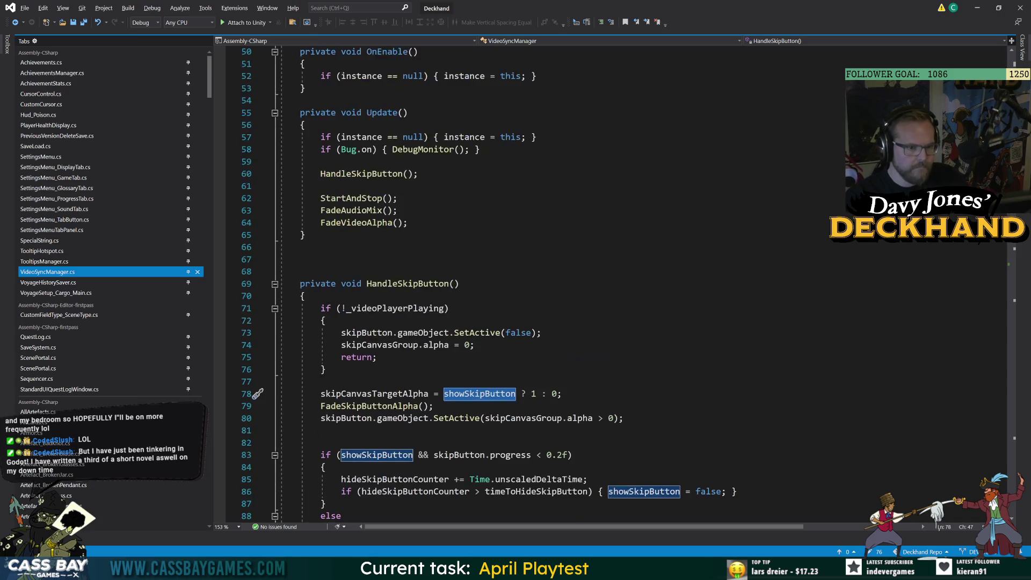
scroll(591, 357, "down", 5)
scroll(591, 285, "up", 14)
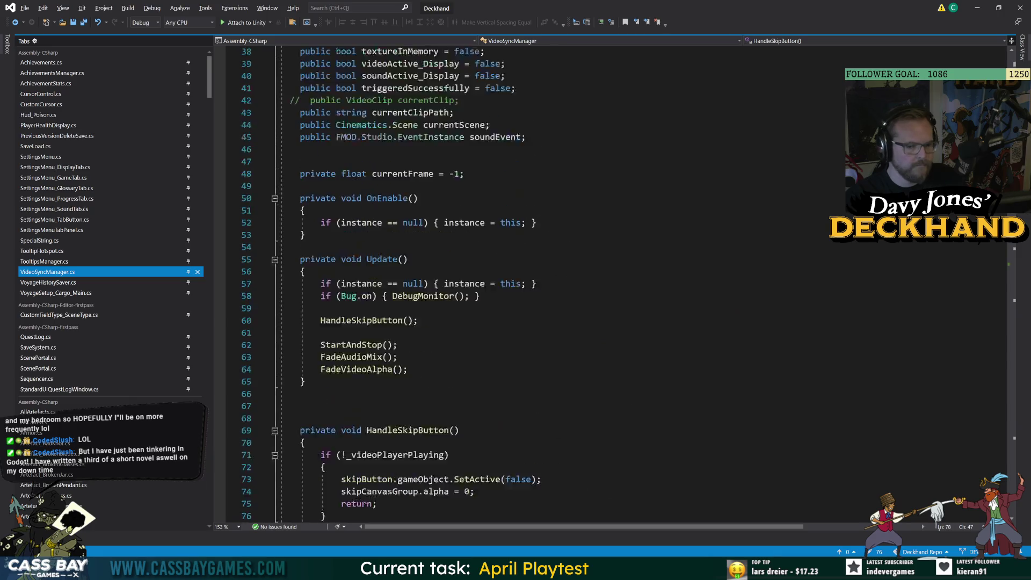
scroll(591, 285, "down", 13)
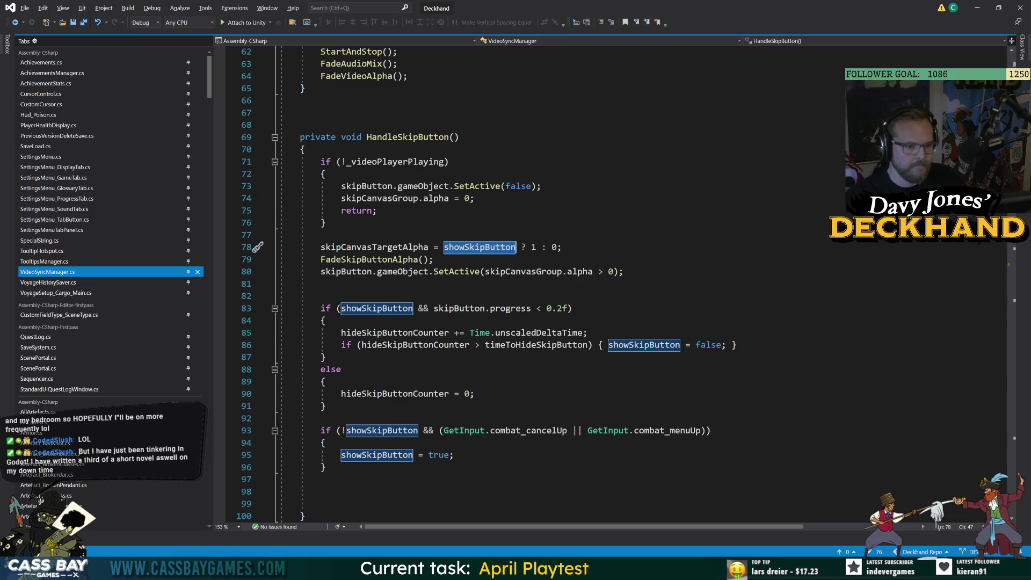
scroll(590, 285, "up", 17)
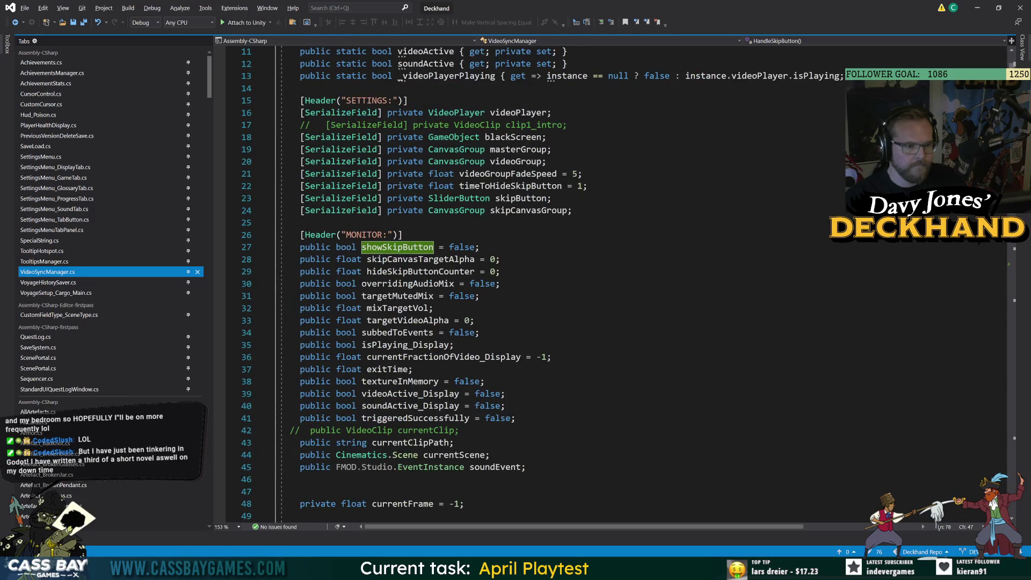
scroll(591, 284, "down", 14)
scroll(591, 284, "up", 12)
scroll(590, 284, "down", 12)
scroll(591, 285, "down", 20)
scroll(591, 284, "down", 20)
left_click(279, 76)
scroll(591, 284, "up", 20)
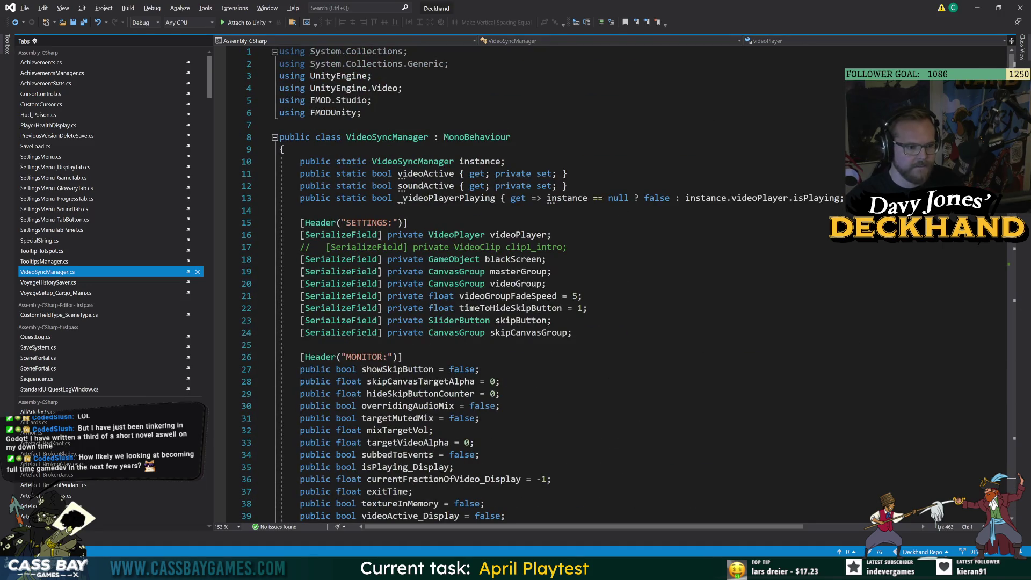
- Change showSkipButton from public to private and let Unity recompile
double_click(314, 370)
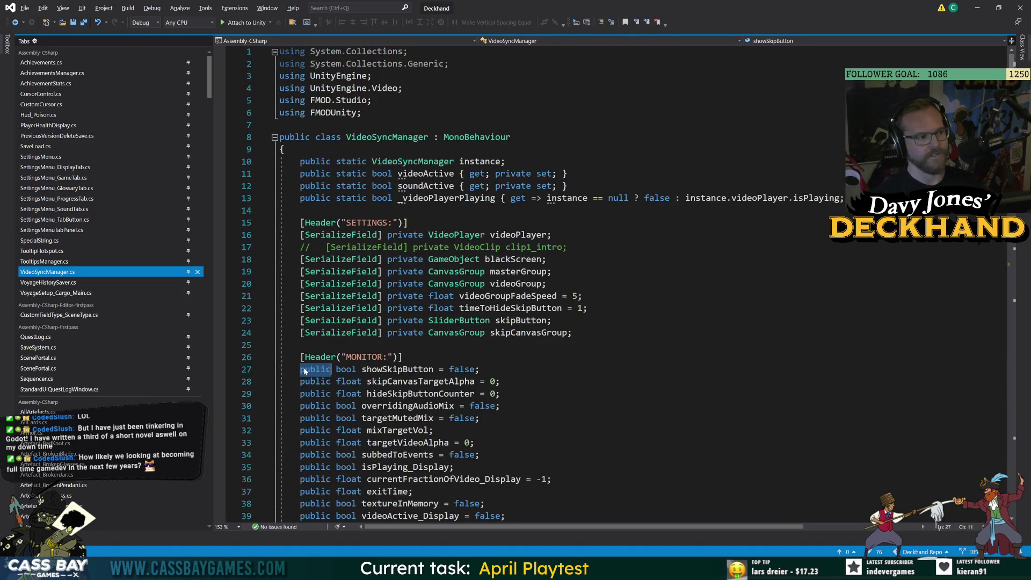
type("private")
left_click(552, 321)
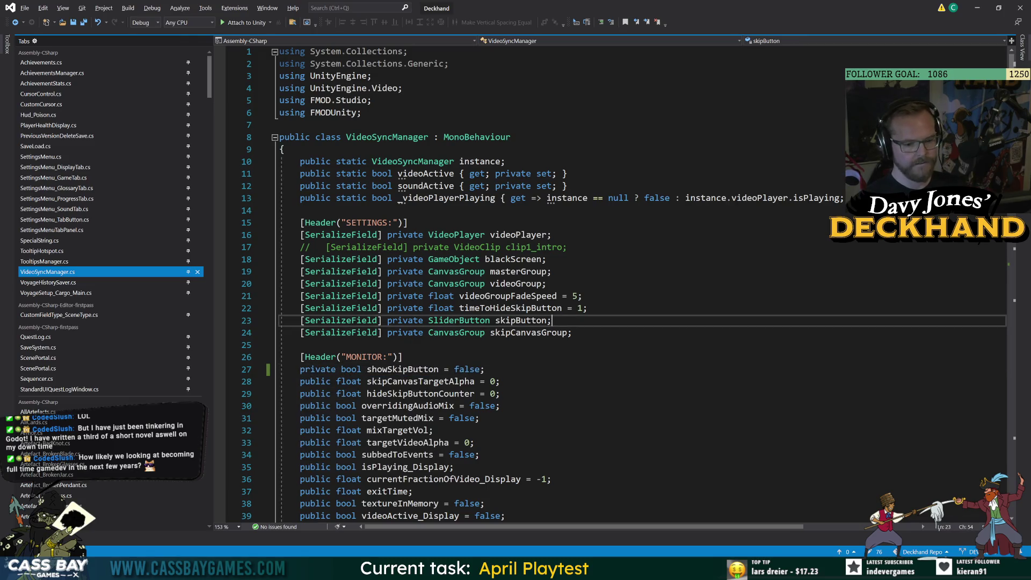
key("alt+Tab")
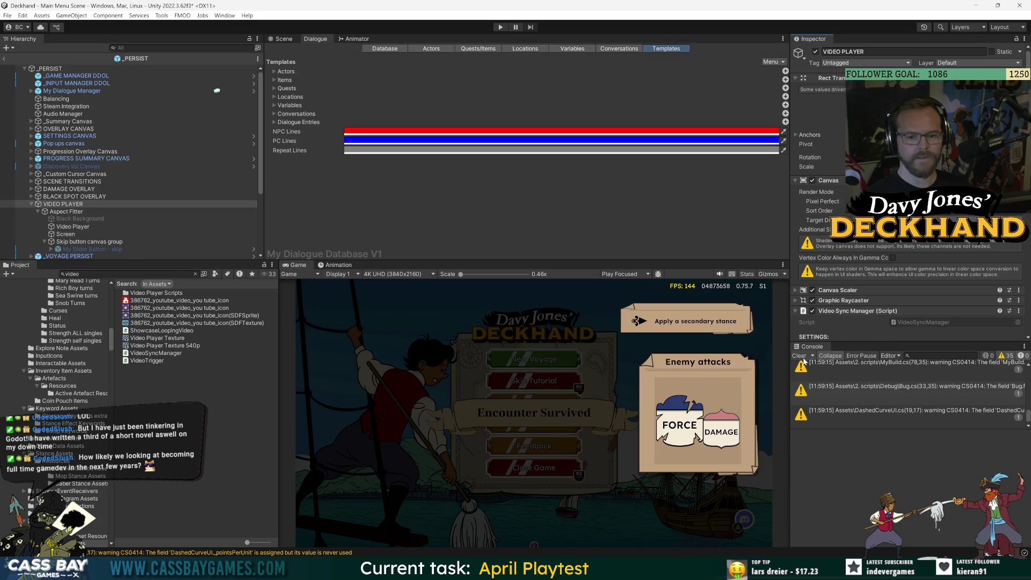
- Clear the Console warnings, enlarge the lower panels and Inspector, then return to VideoSyncManager line 27
left_click(804, 358)
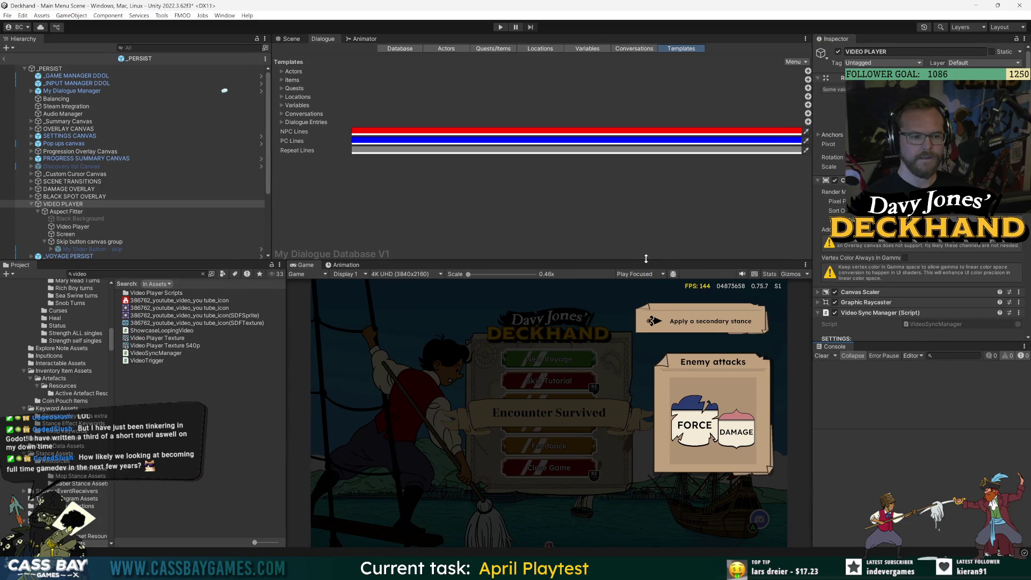
left_click_drag(645, 258, 645, 252)
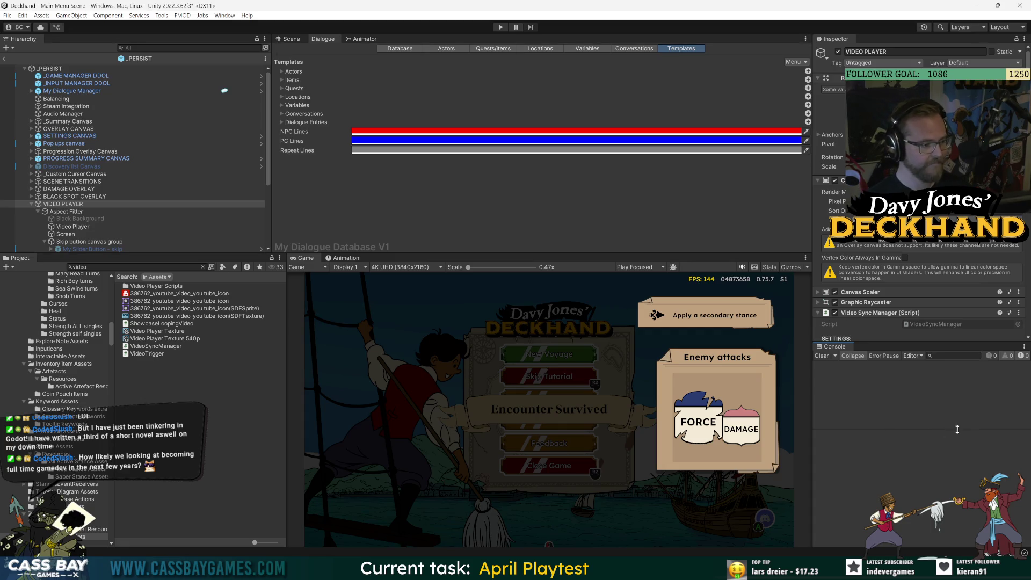
left_click_drag(813, 340, 802, 342)
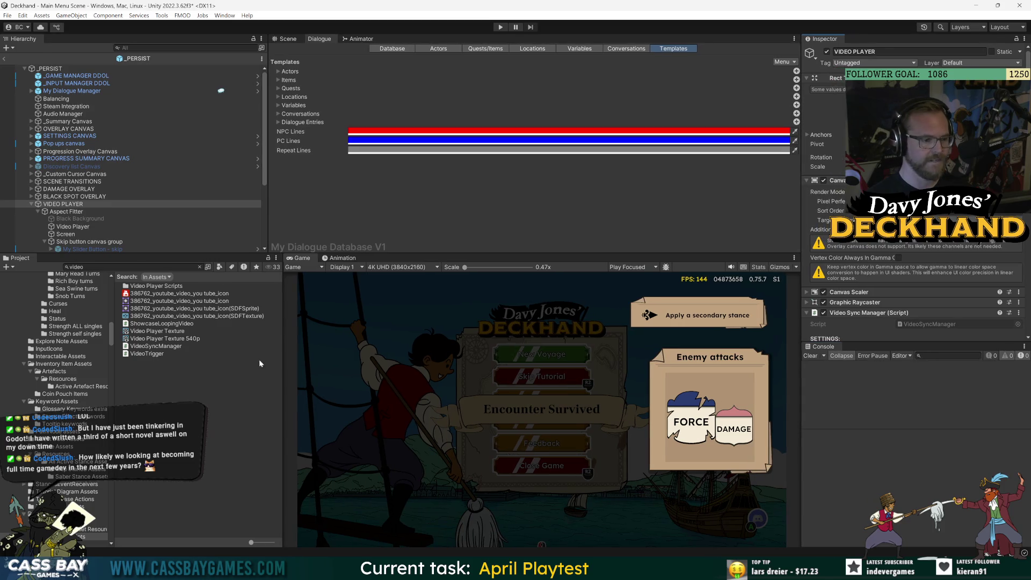
key("alt+Tab")
left_click(484, 368)
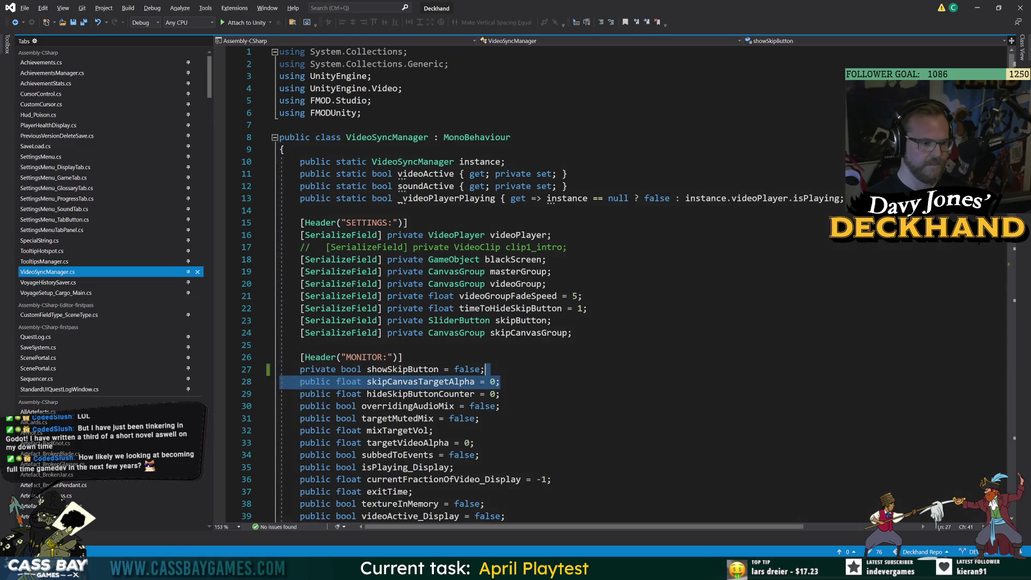
double_click(316, 368)
type("public")
key("ctrl+s")
left_click(433, 369)
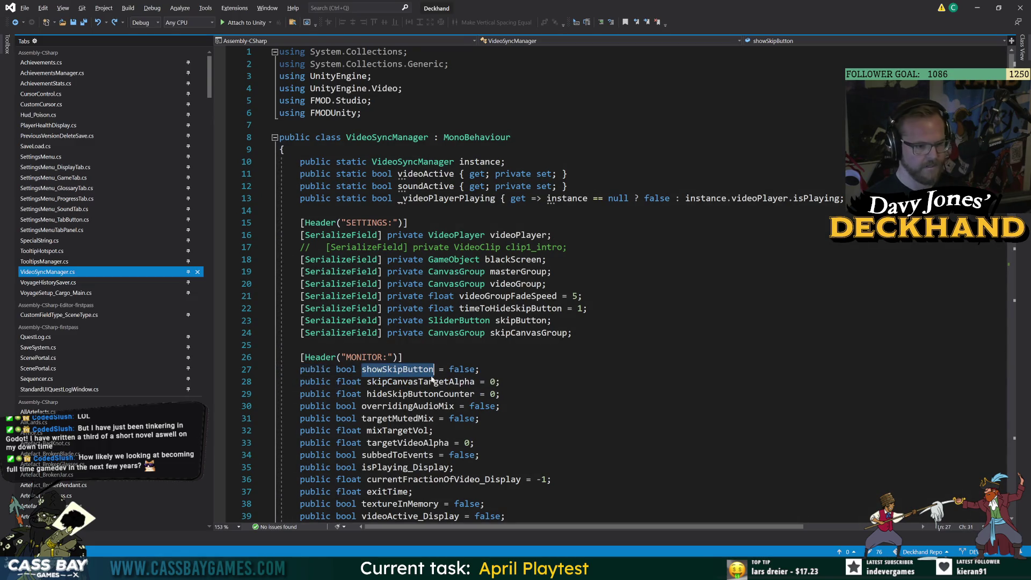
scroll(433, 369, "down", 17)
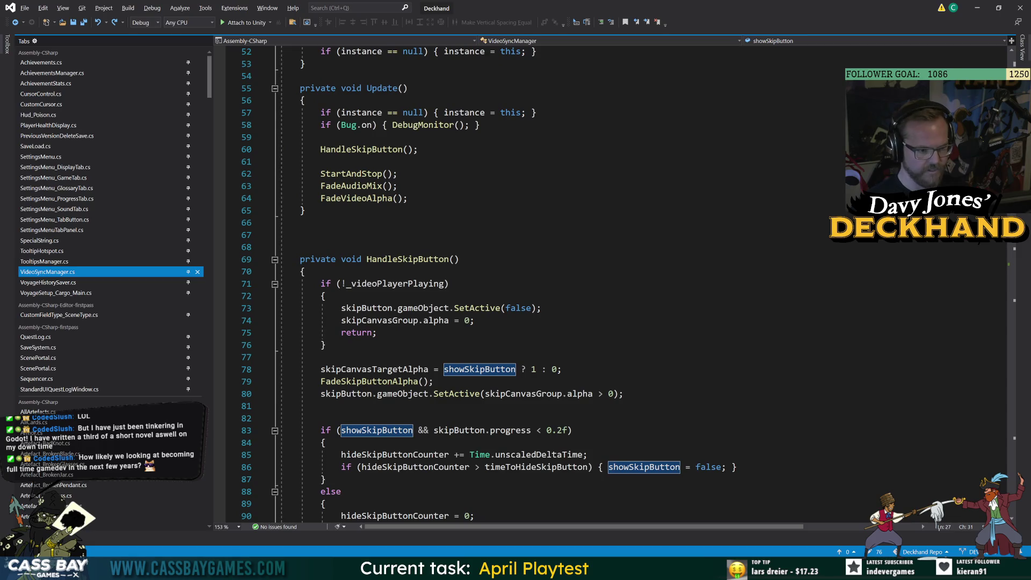
scroll(488, 285, "down", 3)
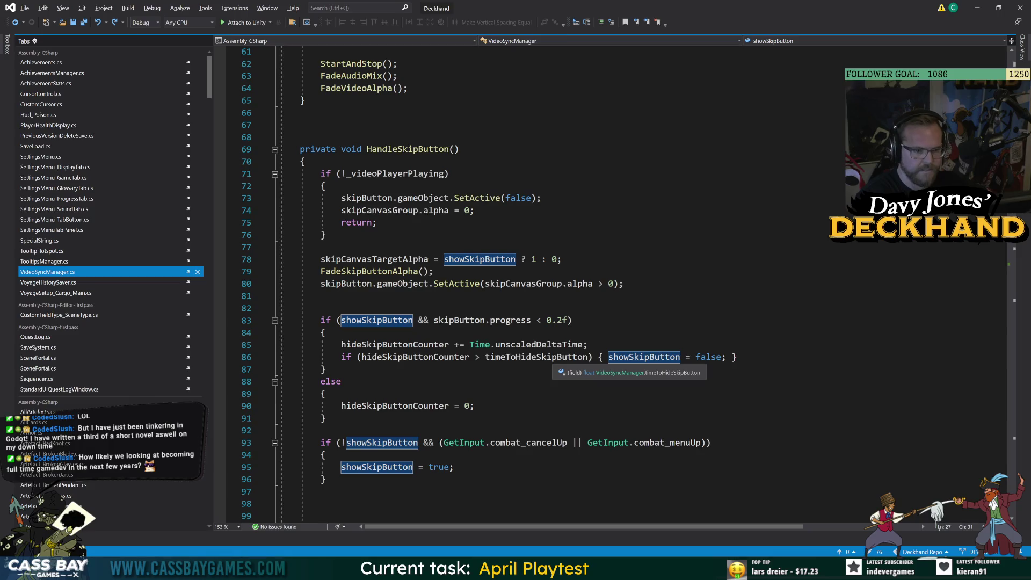
left_click(468, 357)
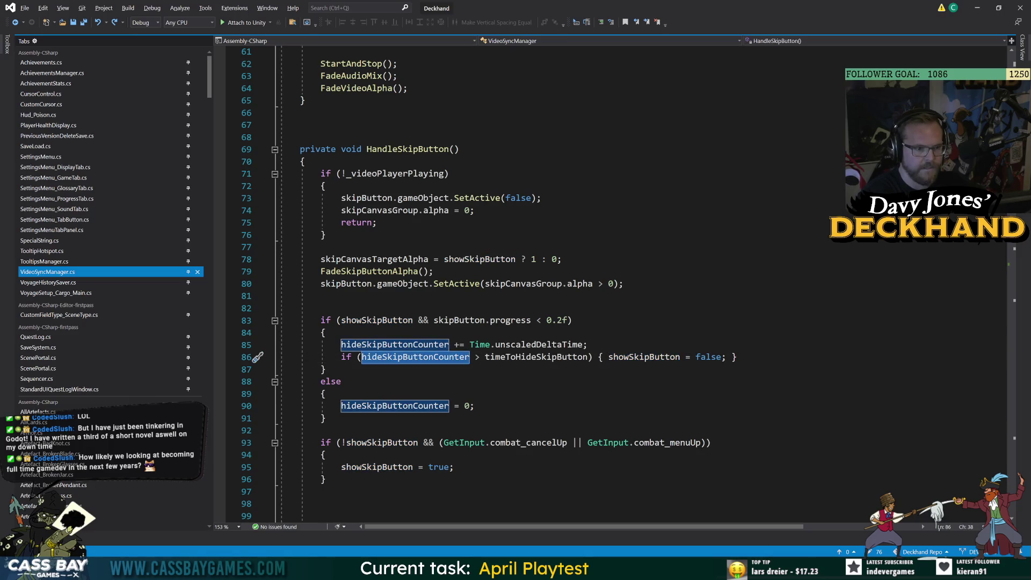
scroll(537, 285, "down", 20)
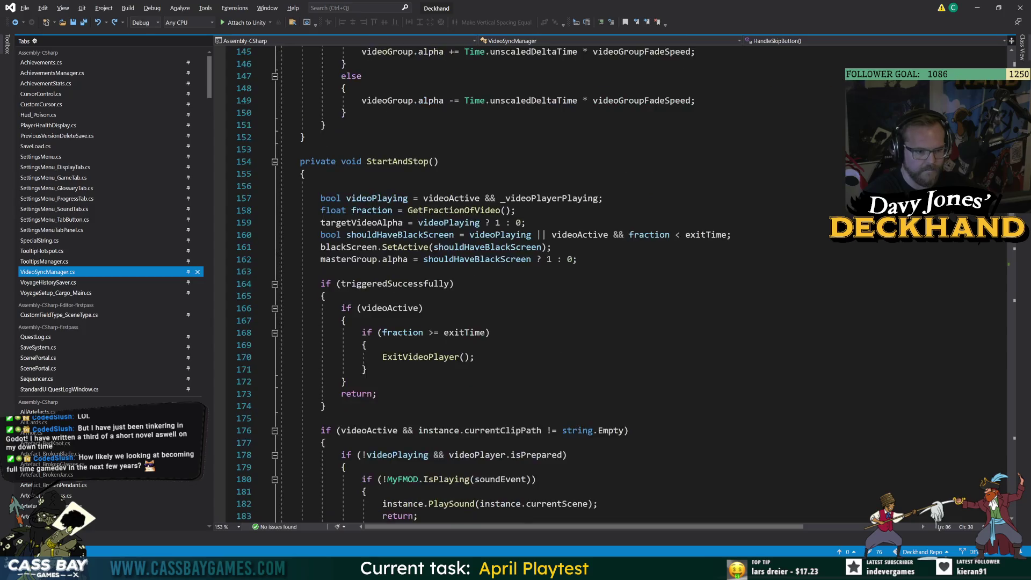
scroll(537, 285, "down", 7)
scroll(537, 285, "down", 20)
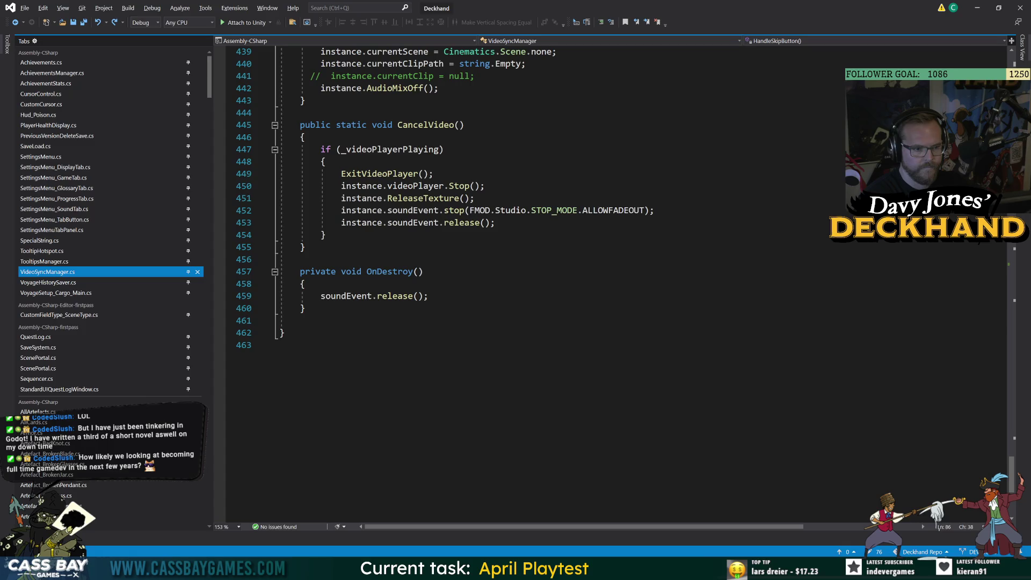
left_click_drag(1012, 473, 1012, 57)
scroll(1012, 59, "down", 10)
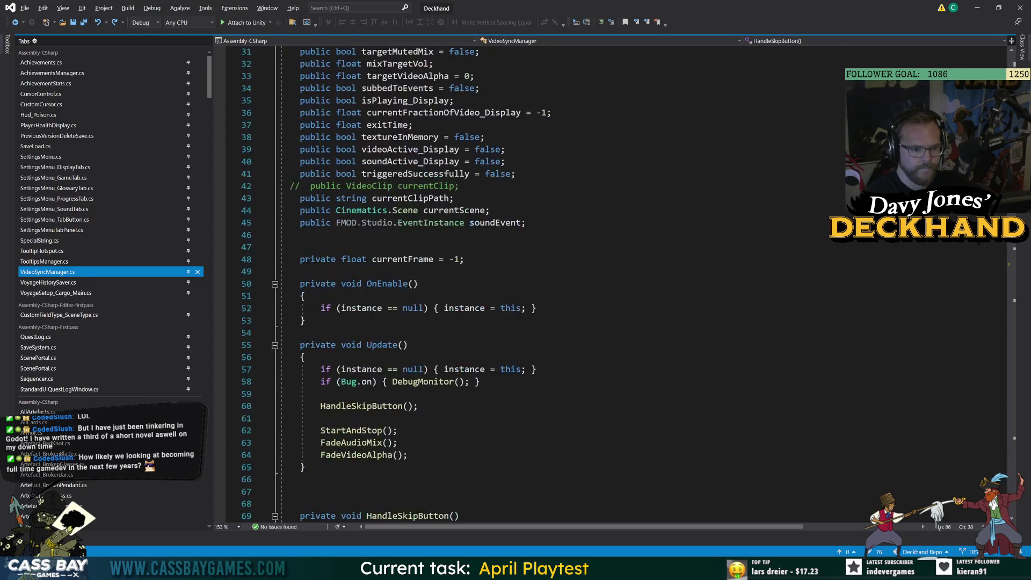
scroll(537, 285, "down", 11)
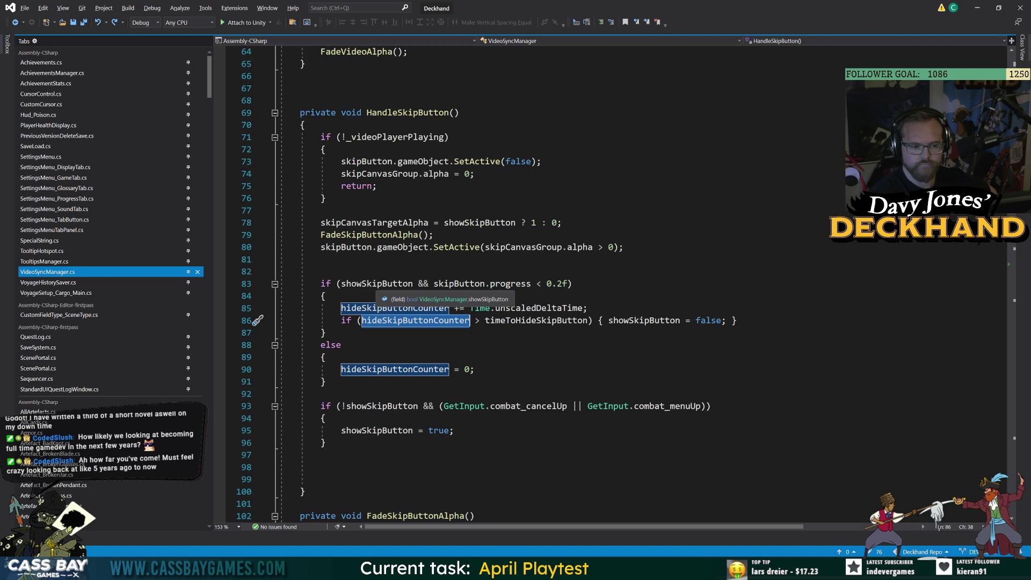
double_click(394, 407)
double_click(529, 407)
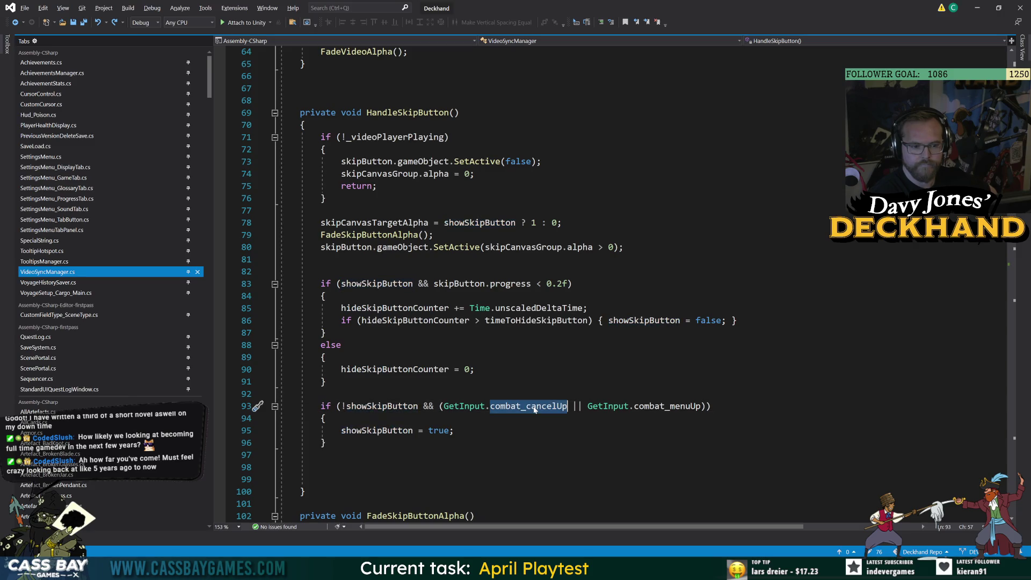
double_click(691, 407)
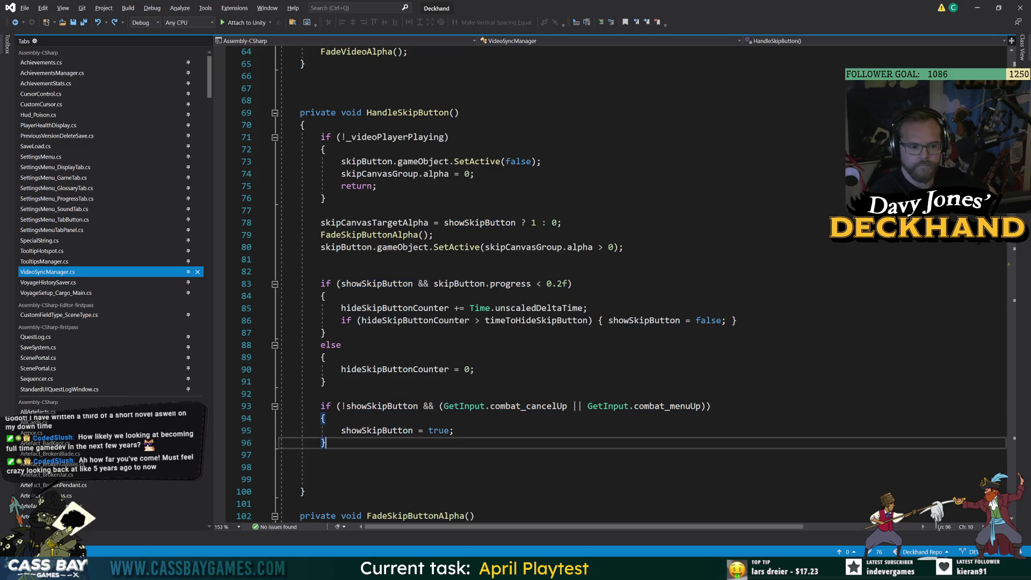
double_click(376, 430)
mouse_move(640, 572)
key("alt+Tab")
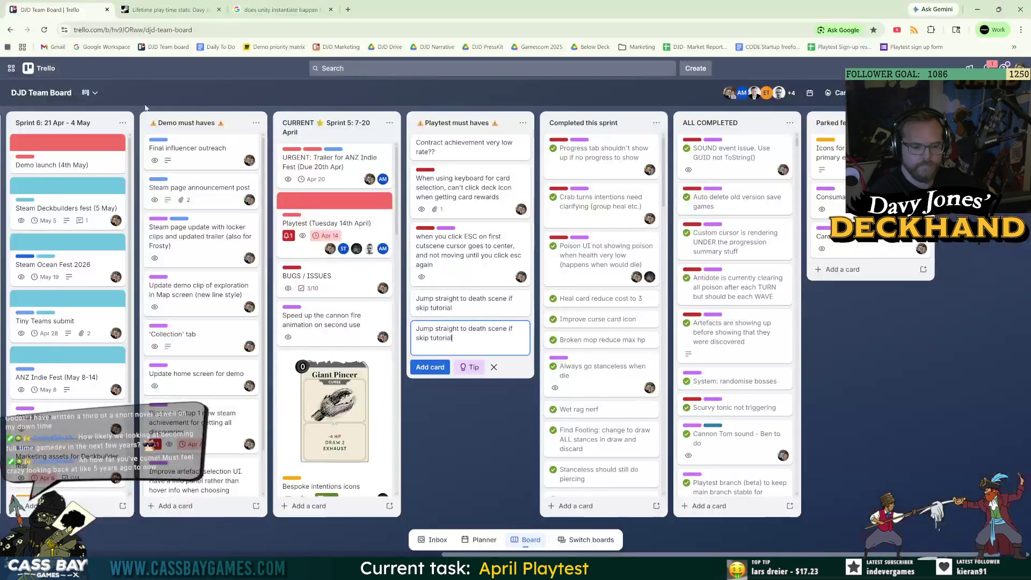
- Search Google for 'unity game cursor snap to centre when press escape'
left_click(348, 10)
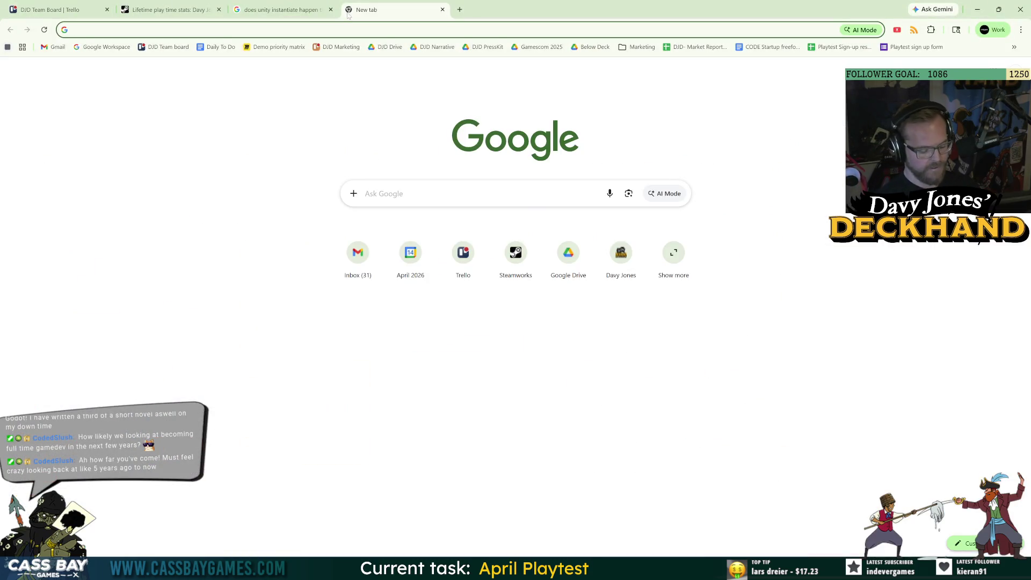
type("unity game cursor snap to ")
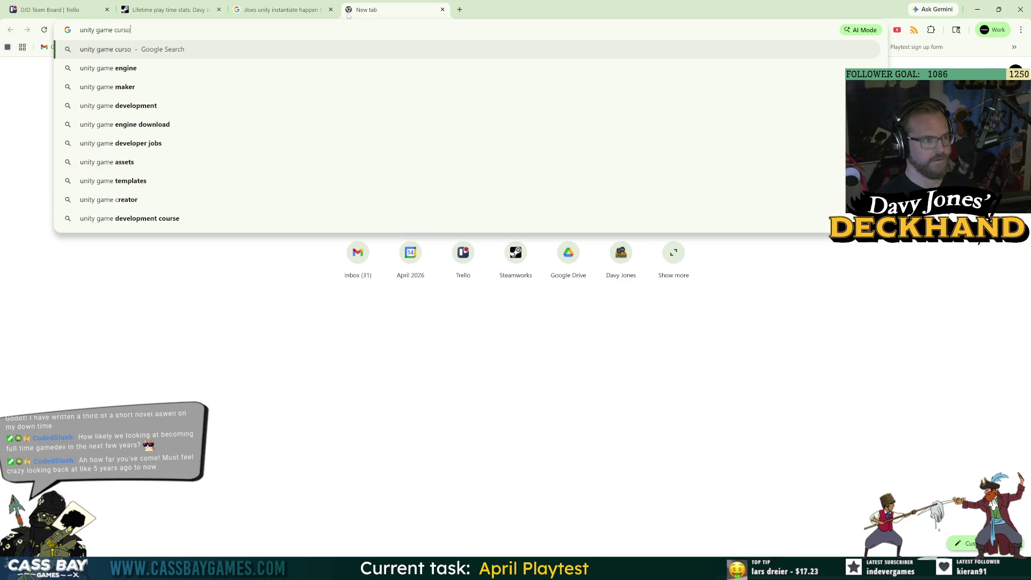
type("centre wehn")
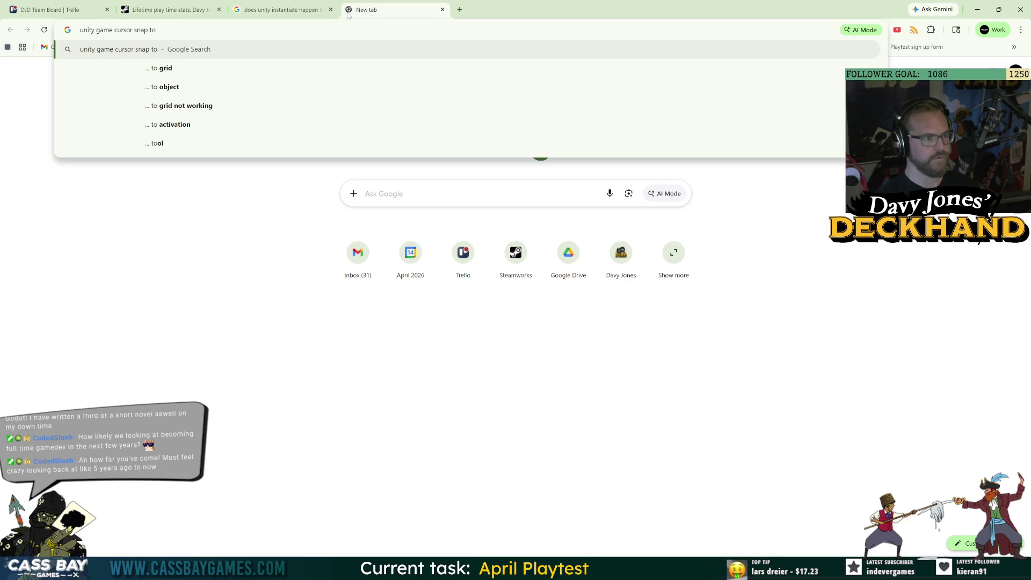
key("BackSpace")
key("BackSpace")
key("BackSpace")
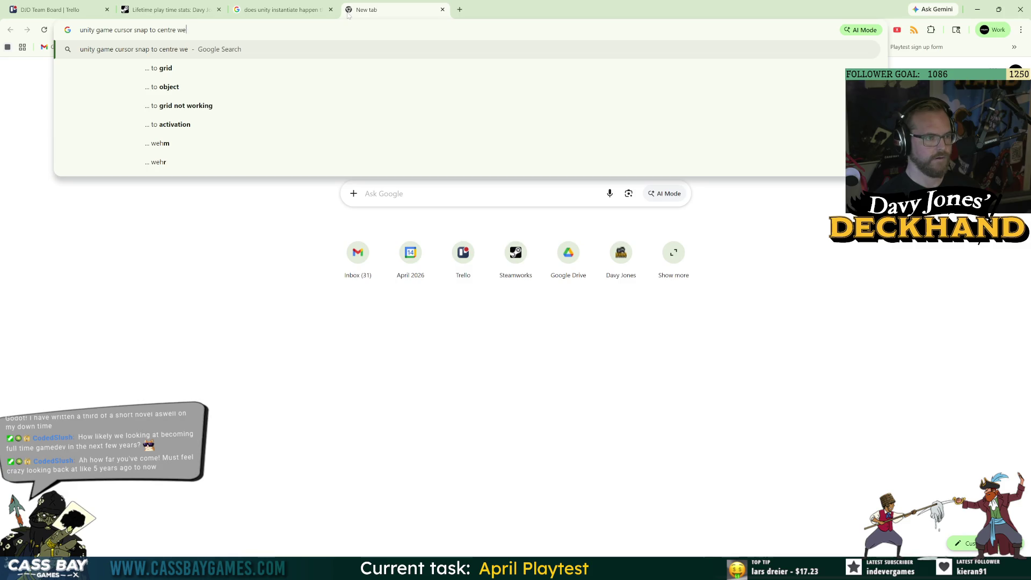
type("when press escape")
key("Return")
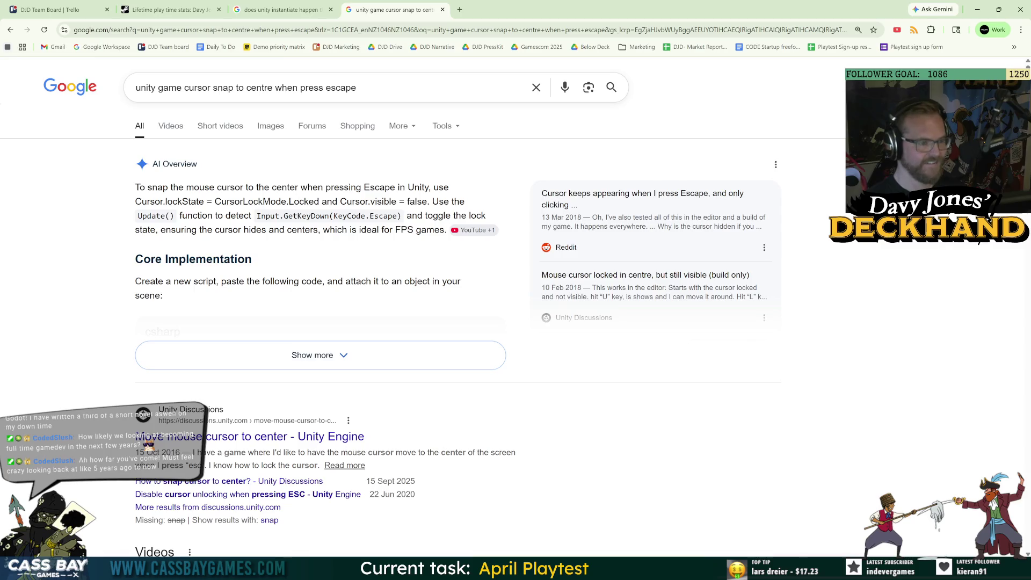
- Read the AI Overview, highlighting its CursorLockMode.Locked guidance
left_click_drag(200, 187, 370, 188)
left_click(370, 188)
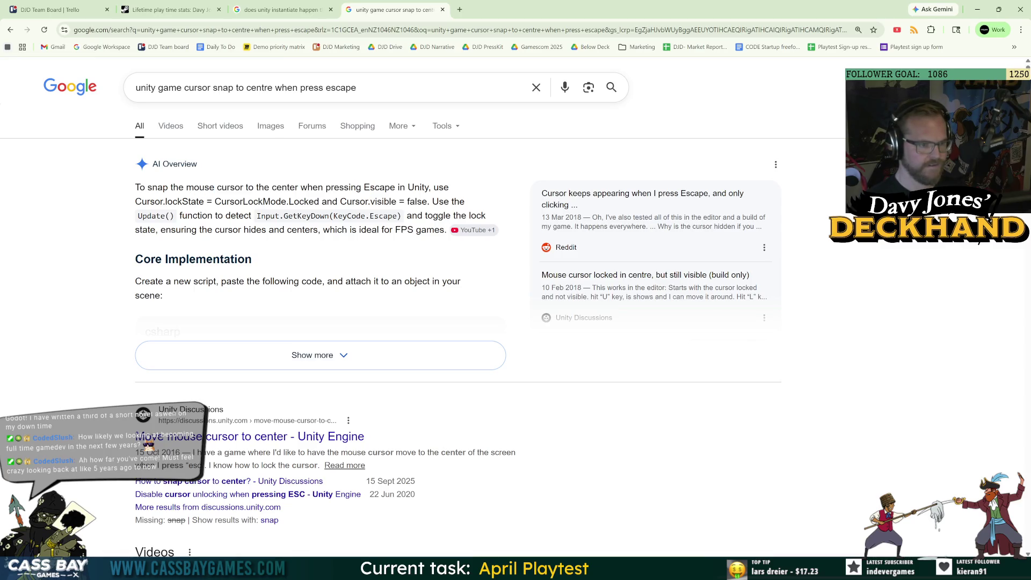
left_click_drag(234, 201, 369, 201)
left_click(369, 201)
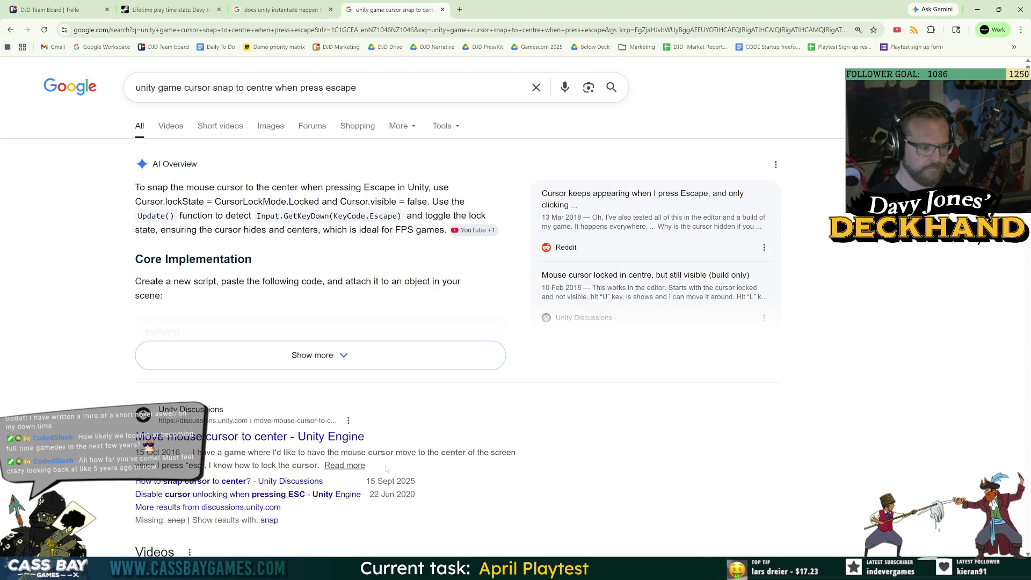
- Read the 'Move mouse cursor to center' thread's code, then open CustomCursor.cs in Visual Studio
middle_click(250, 437)
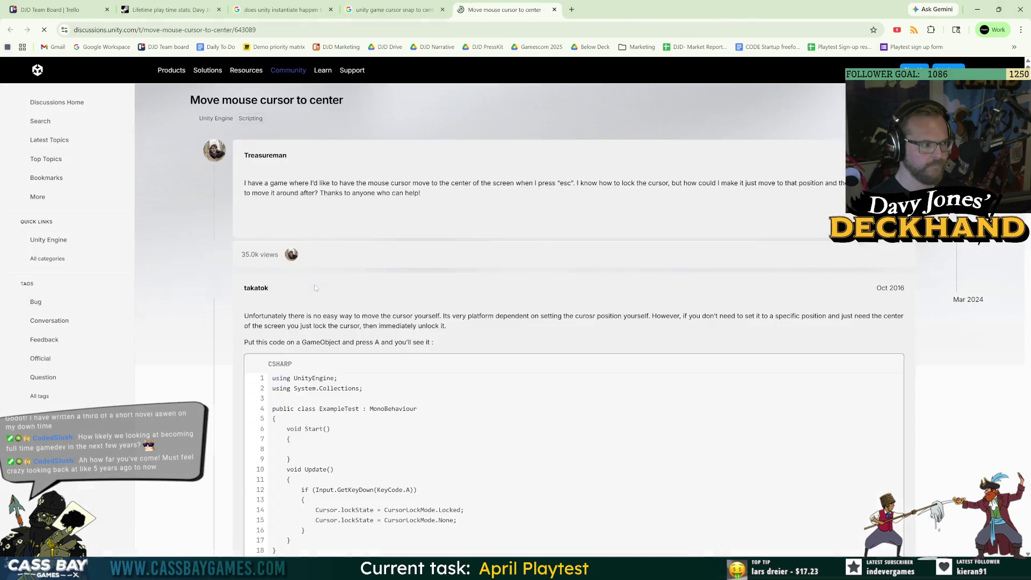
scroll(248, 399, "down", 3)
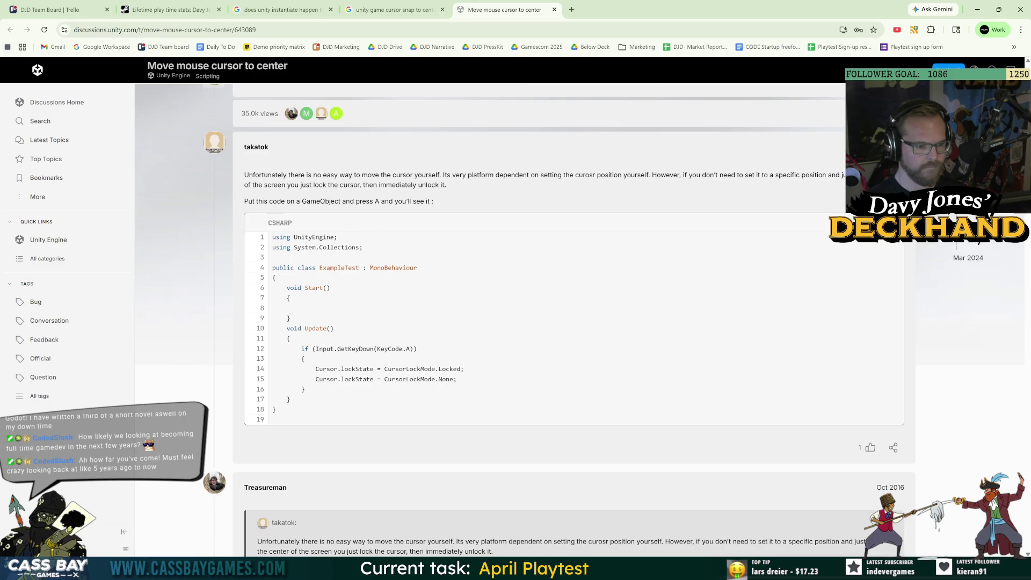
left_click(395, 9)
left_click(465, 4)
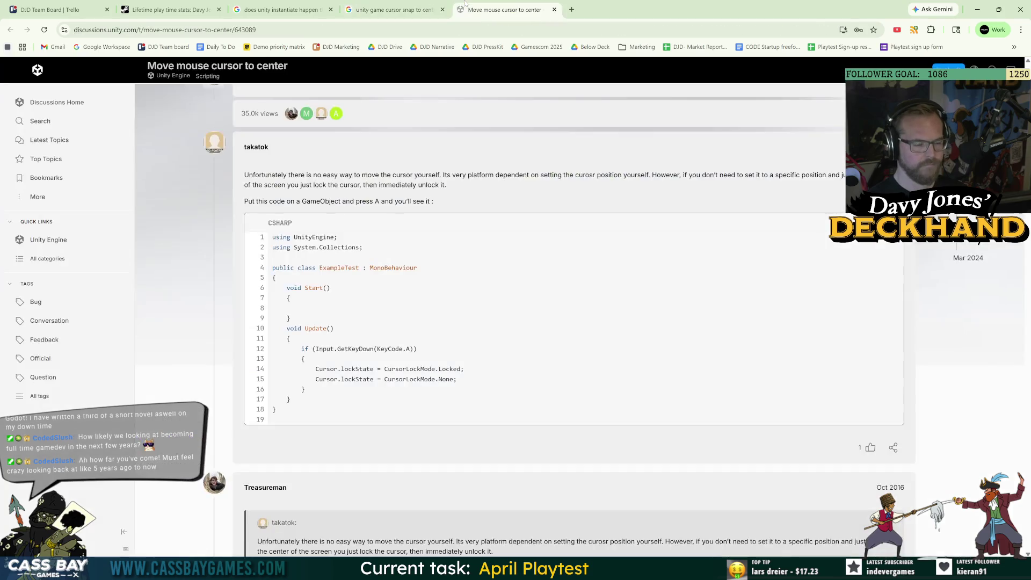
key("alt+Tab")
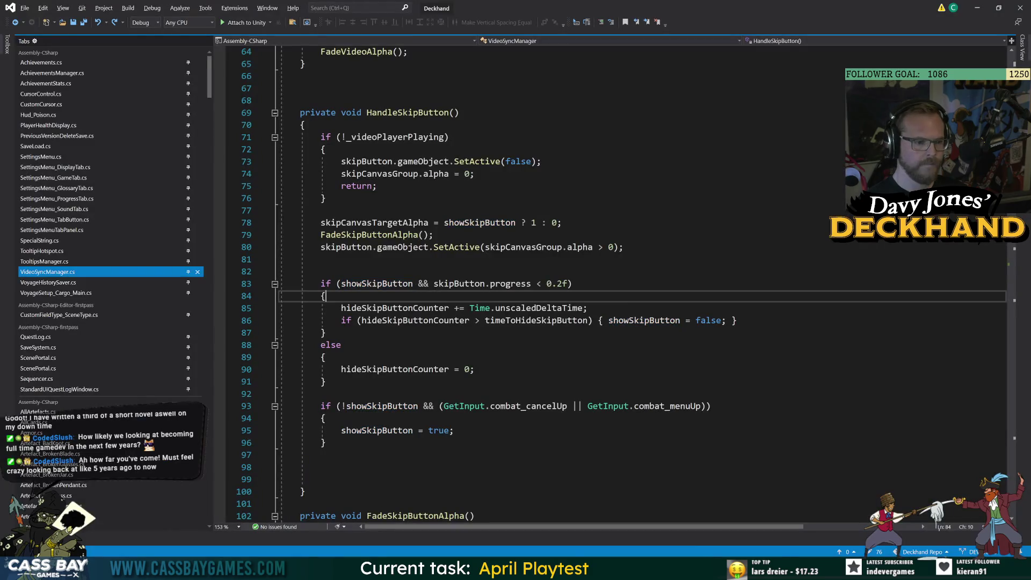
left_click(121, 106)
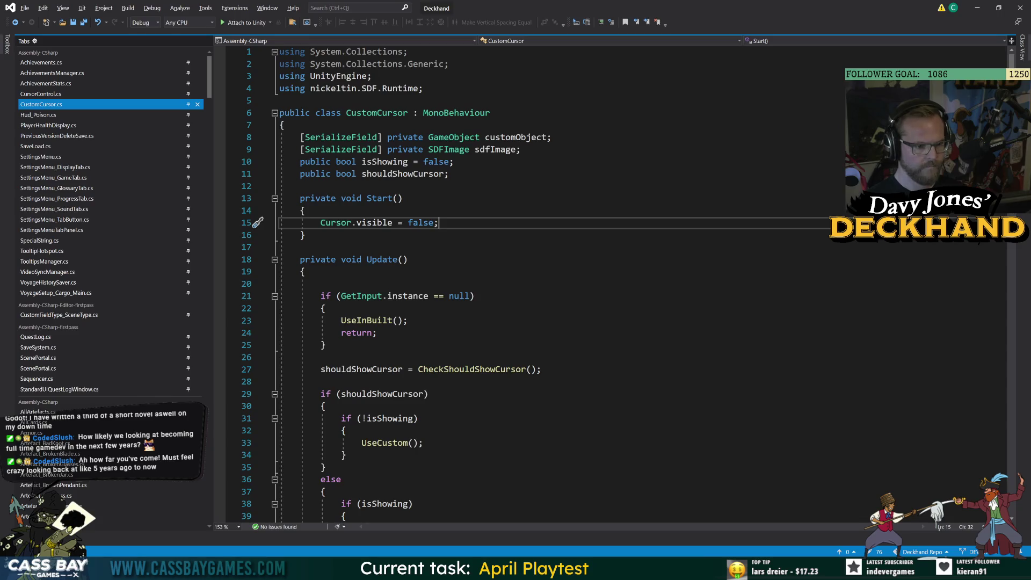
- Jump to the UseCustom method definition in CustomCursor.cs
double_click(369, 321)
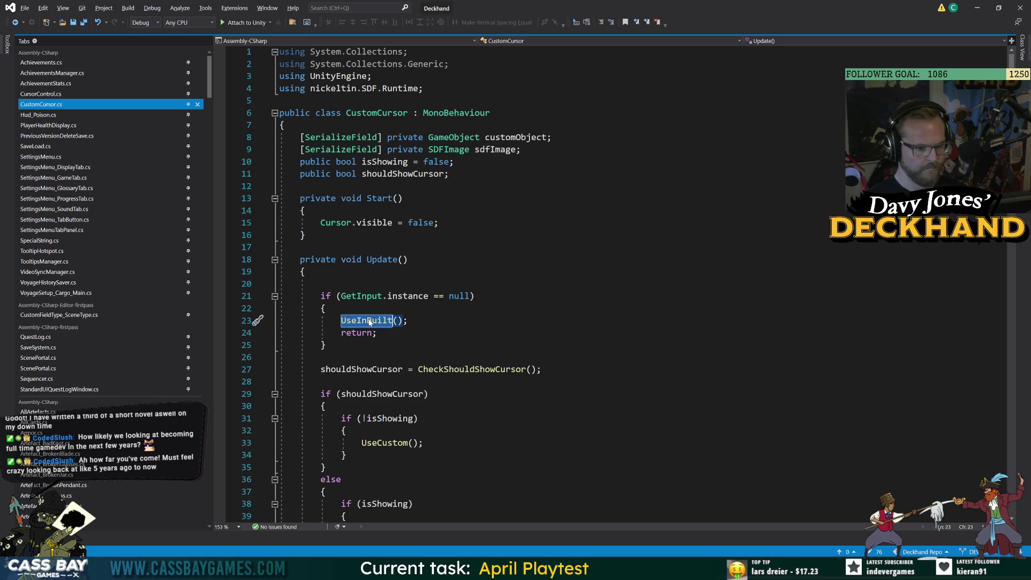
double_click(391, 443)
key("F12")
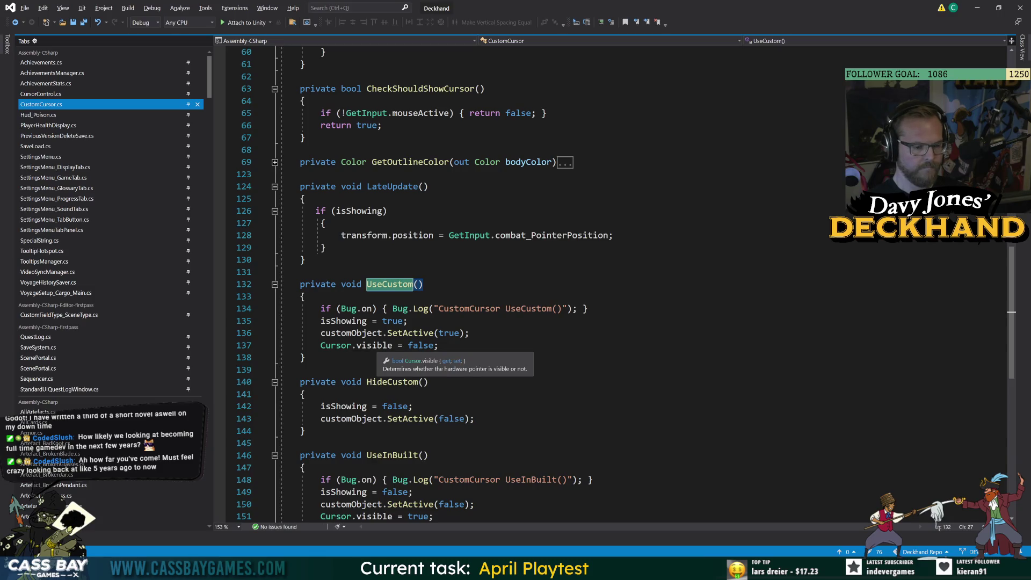
- Start a Cursor.lockState line in UseCustom, remove it, and save the unchanged file
left_click(439, 345)
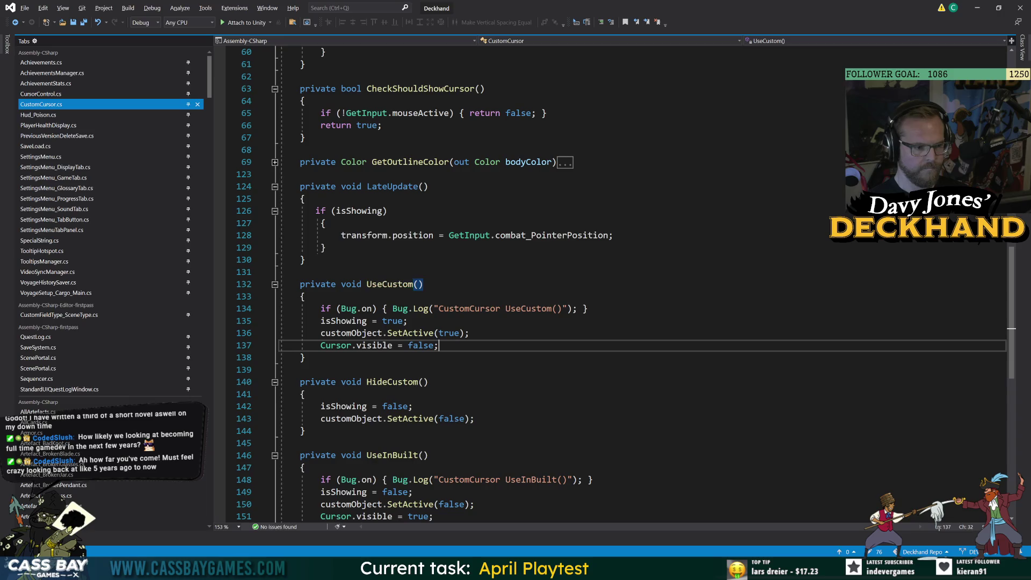
key("Return")
type("Cursor.st")
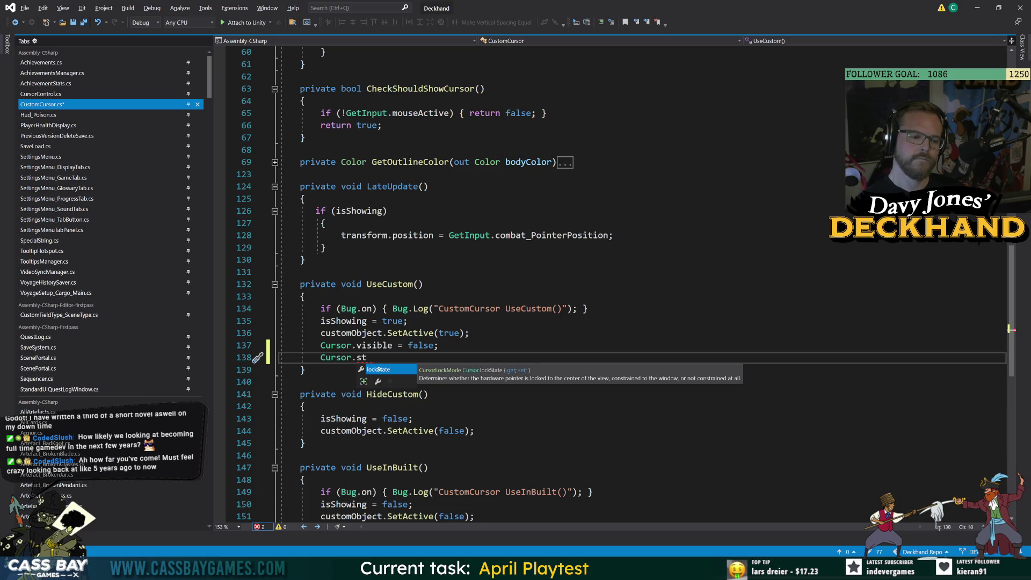
left_click(470, 333)
key("Down")
key("Down")
key("shift+Home")
key("Delete")
key("ctrl+shift+l")
key("ctrl+s")
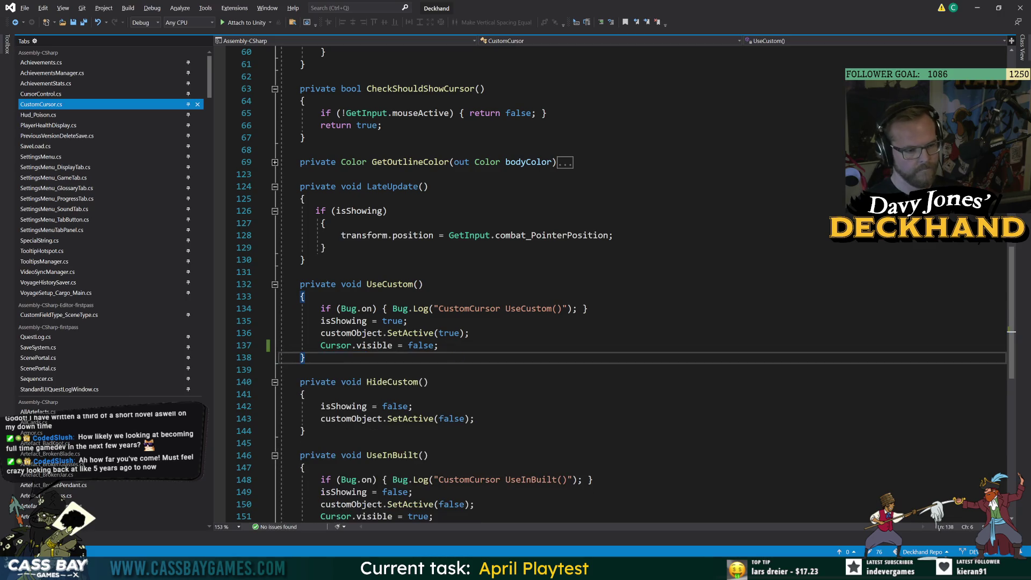
key("alt+Tab")
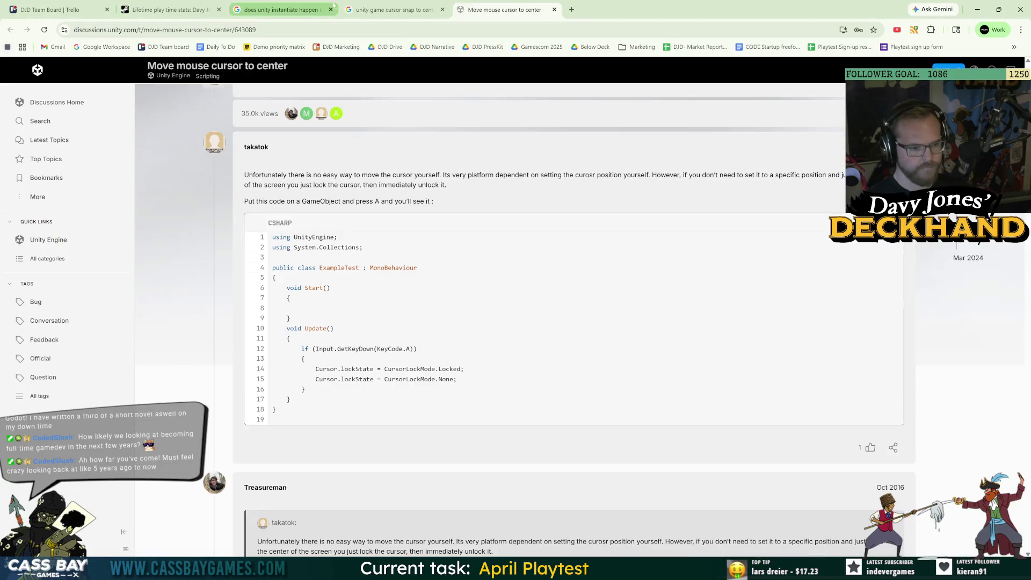
- Google 'unity stop cursor being active at all', expand the AI Overview code, then highlight Cursor uses in CustomCursor.cs
left_click(572, 10)
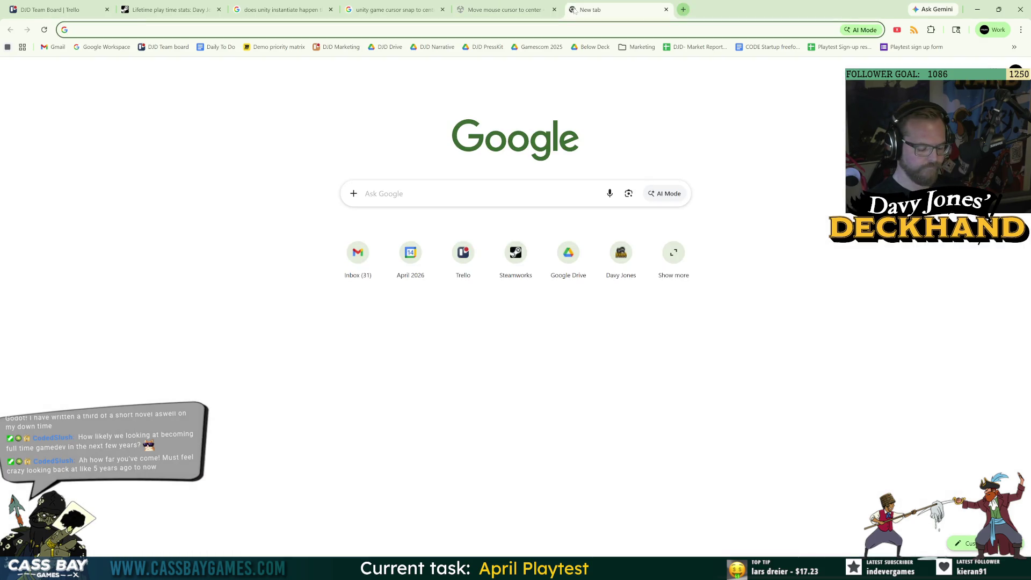
type("unit")
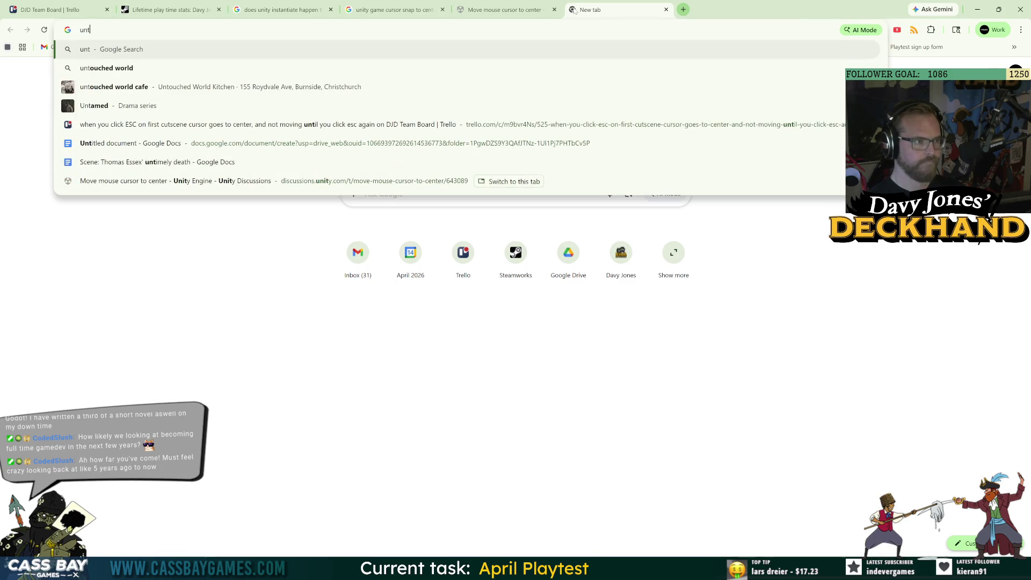
type("y stop curs")
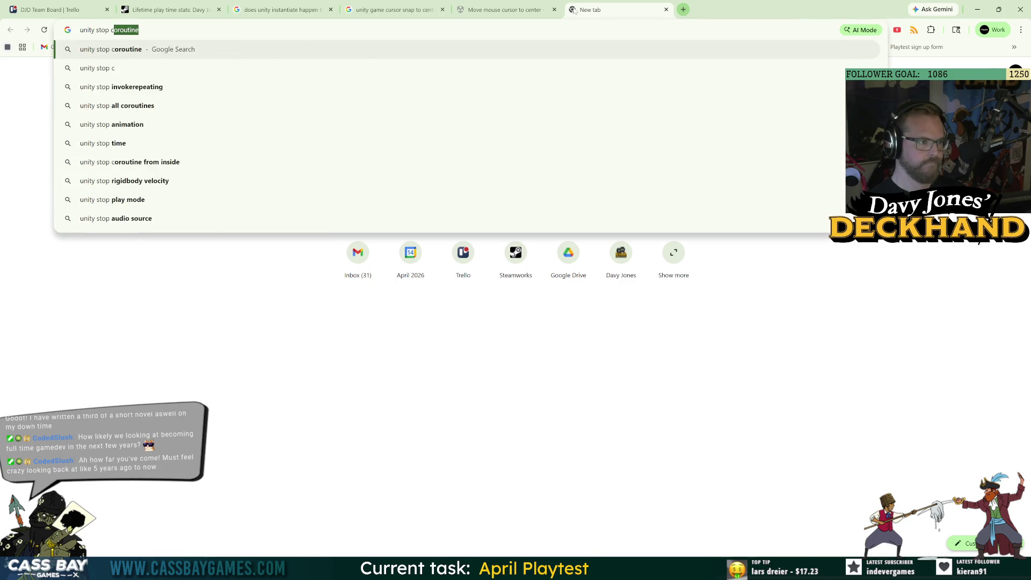
type("or being ")
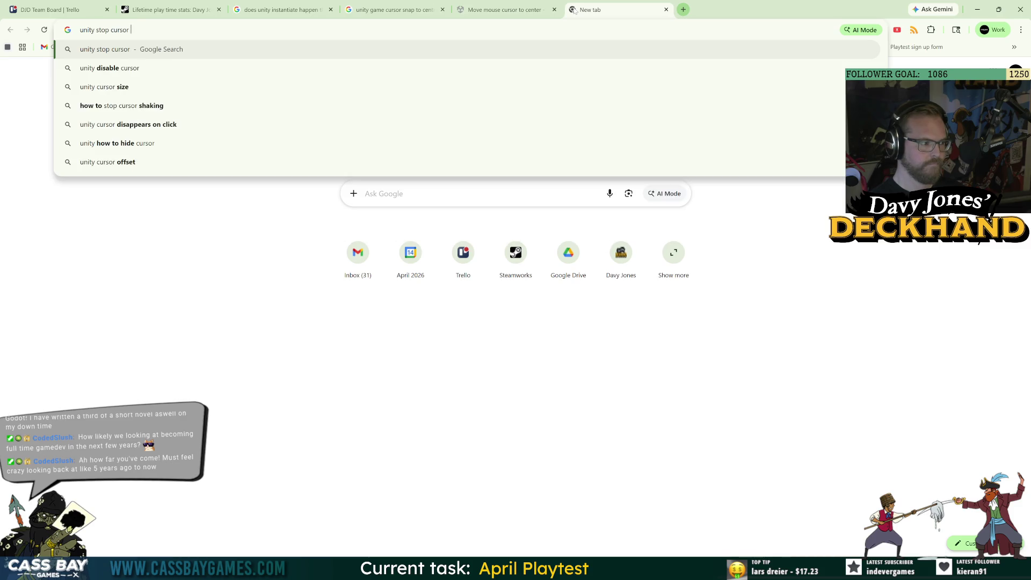
type("active a")
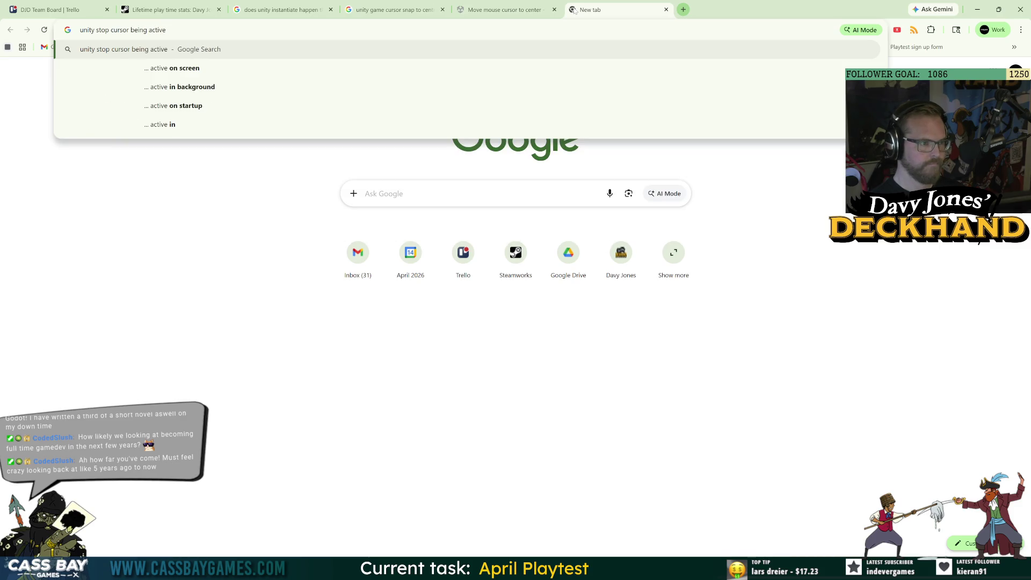
type("t all")
key("Return")
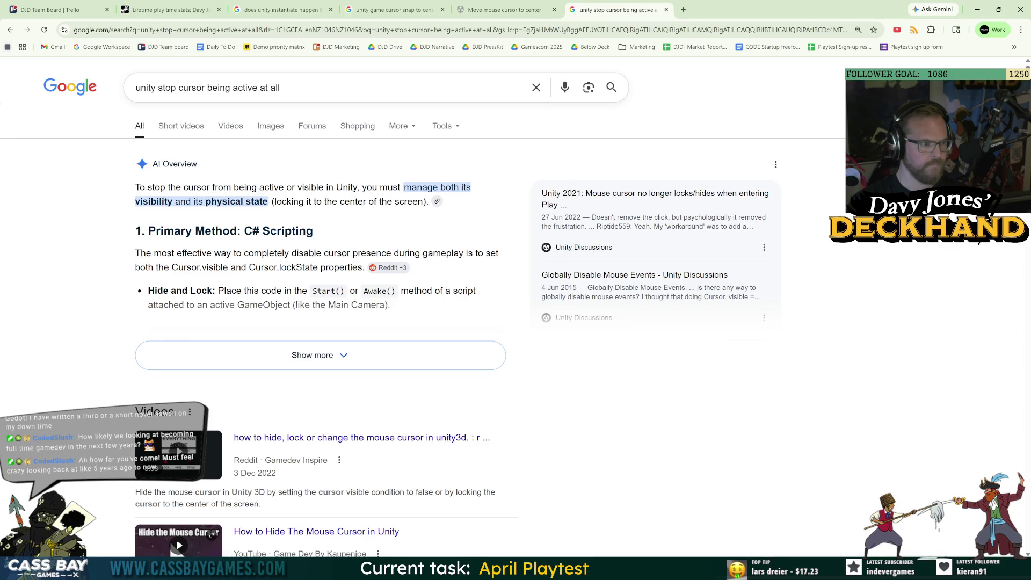
left_click(306, 354)
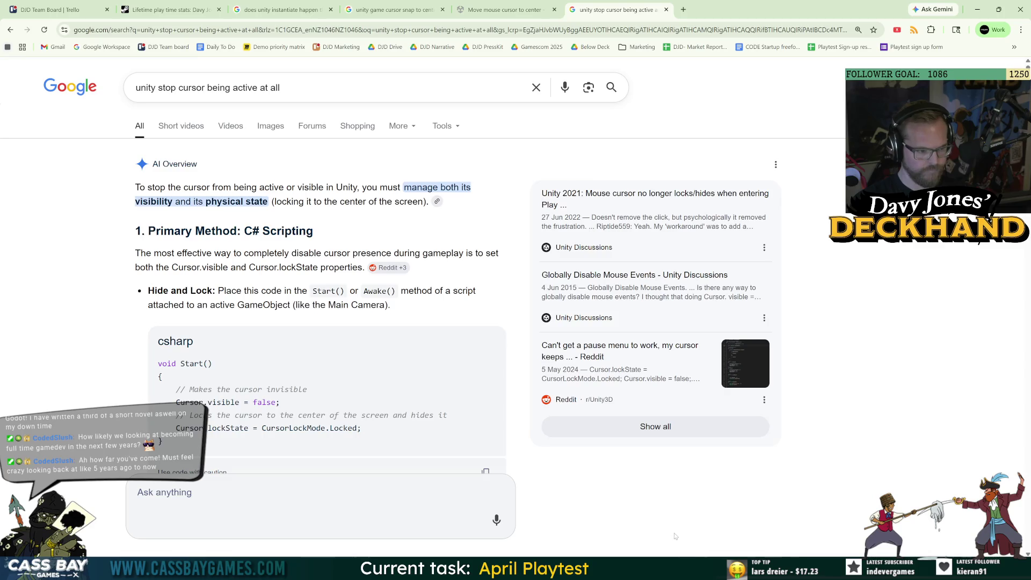
left_click(675, 553)
left_click(352, 345)
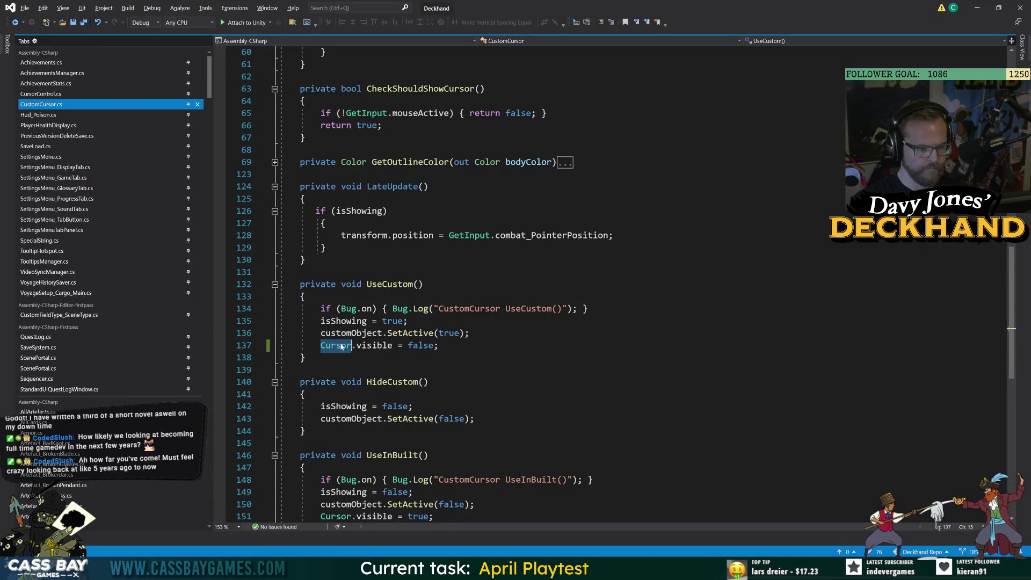
scroll(352, 345, "up", 1)
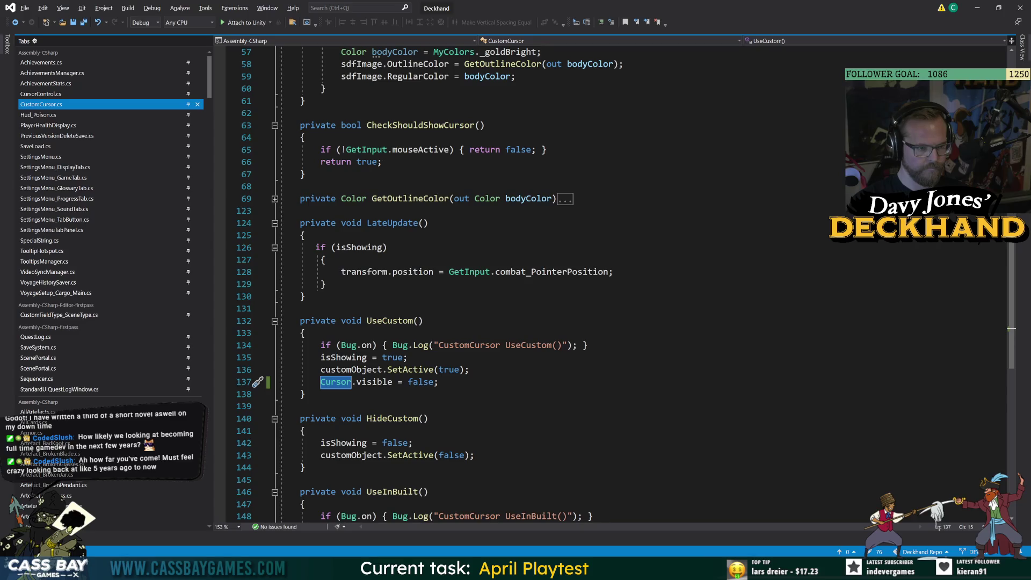
scroll(352, 346, "up", 13)
scroll(351, 345, "up", 6)
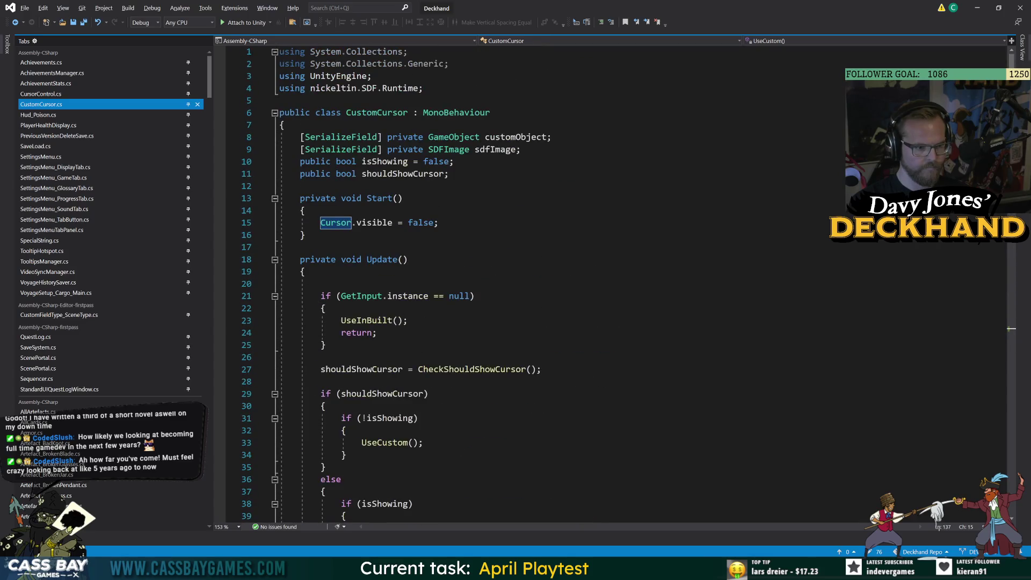
scroll(352, 345, "down", 9)
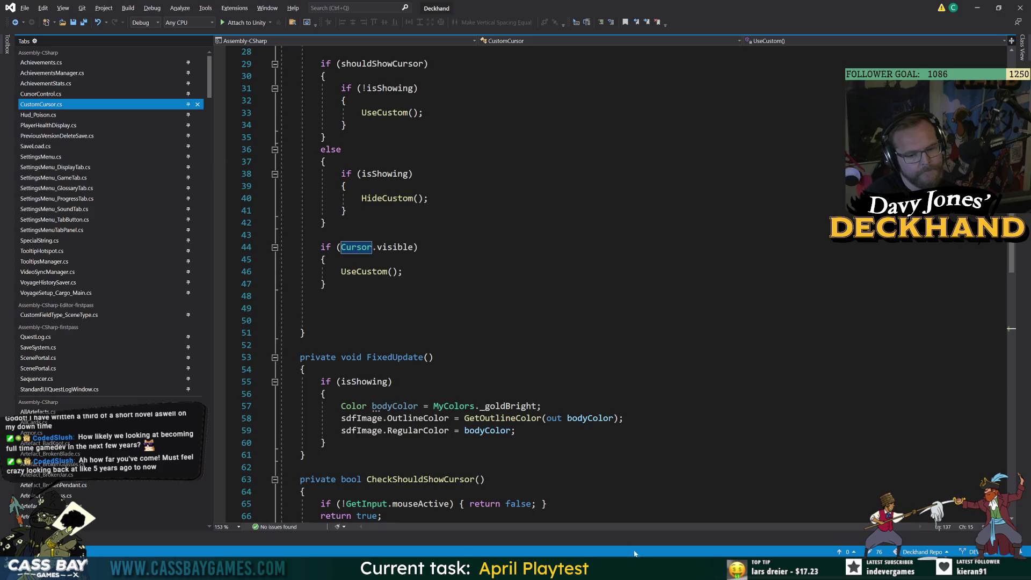
mouse_move(656, 553)
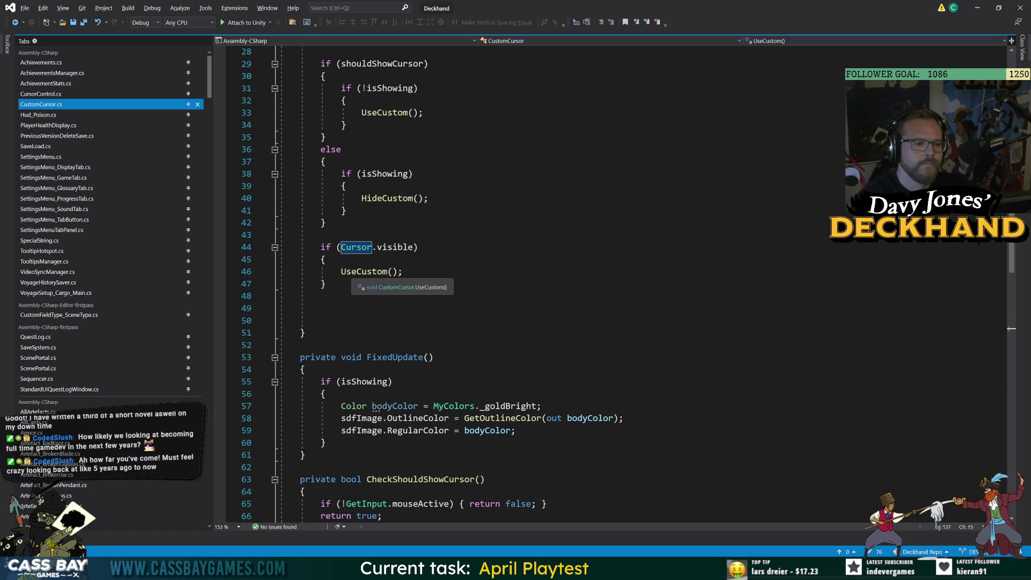
double_click(395, 247)
scroll(396, 247, "up", 6)
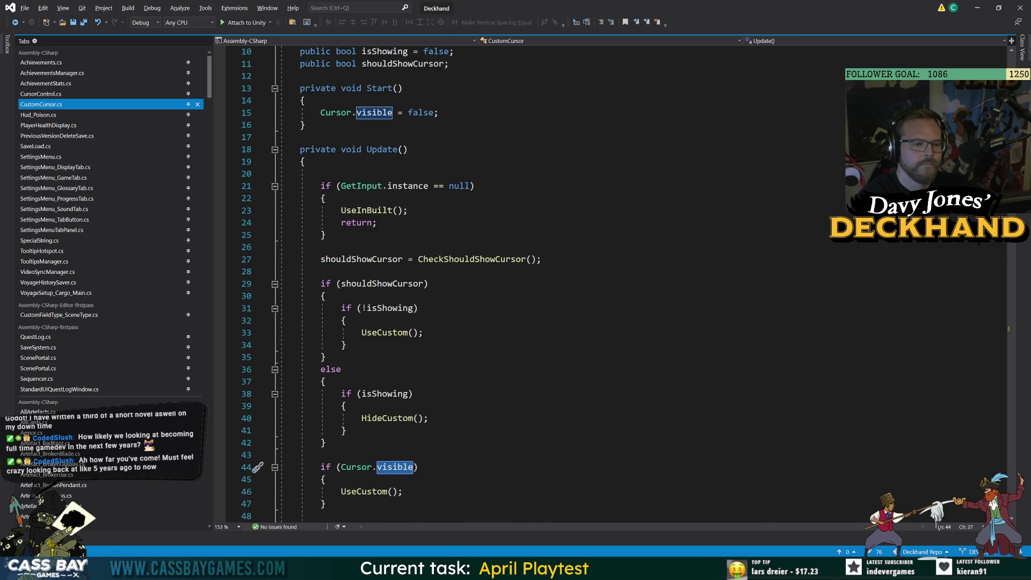
scroll(515, 328, "up", 3)
scroll(515, 327, "down", 7)
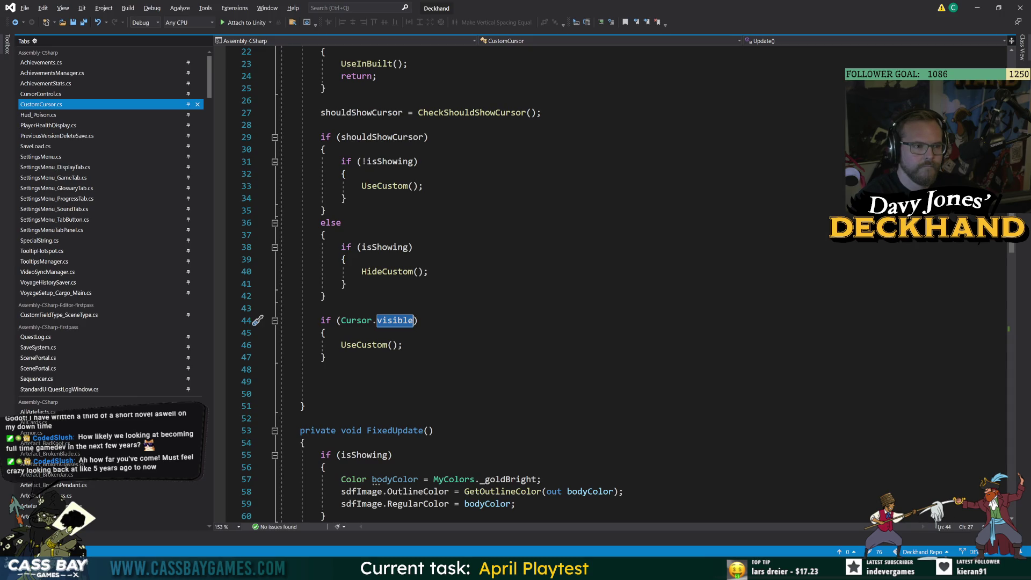
scroll(516, 284, "up", 6)
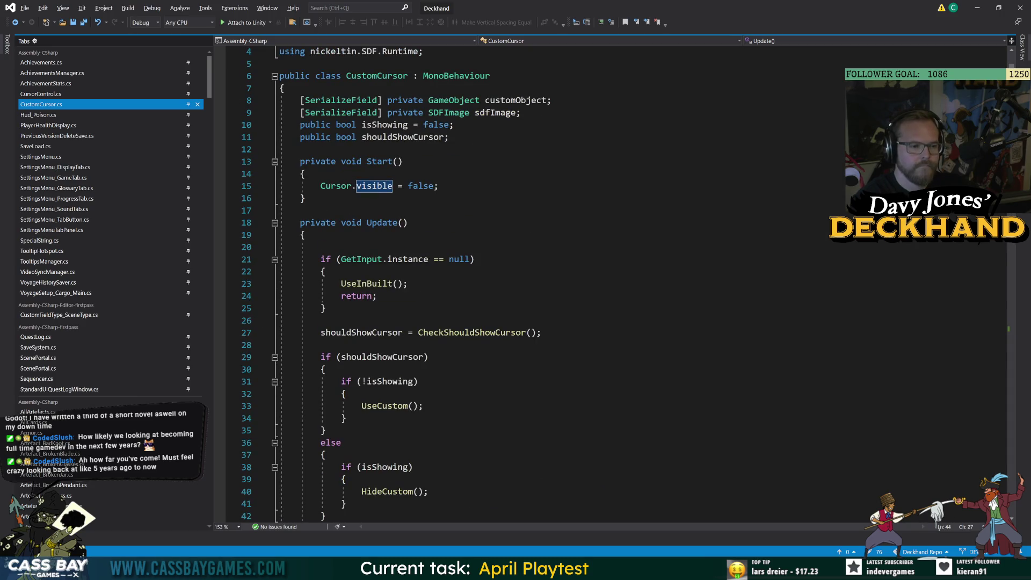
scroll(516, 284, "down", 14)
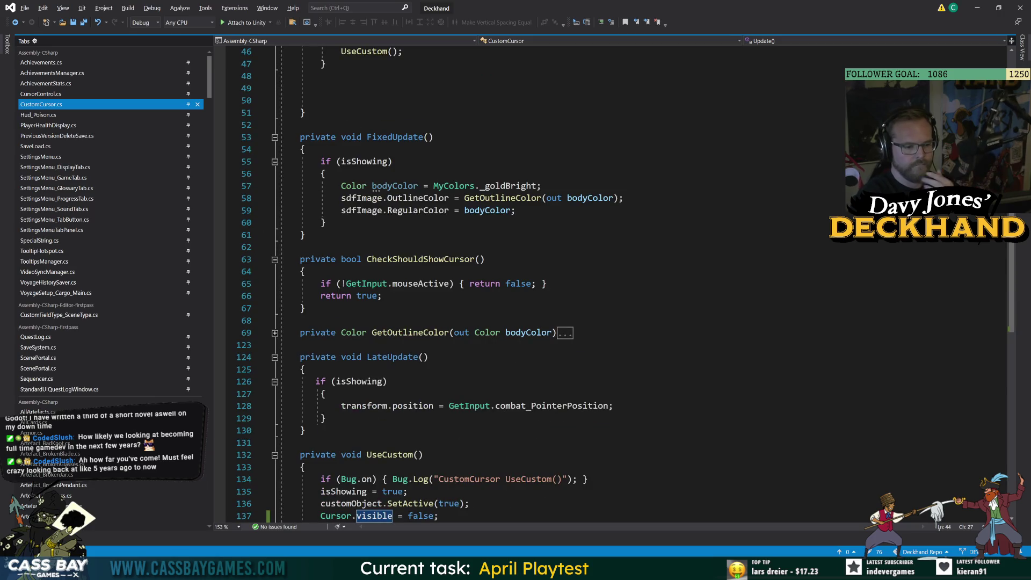
scroll(537, 406, "down", 3)
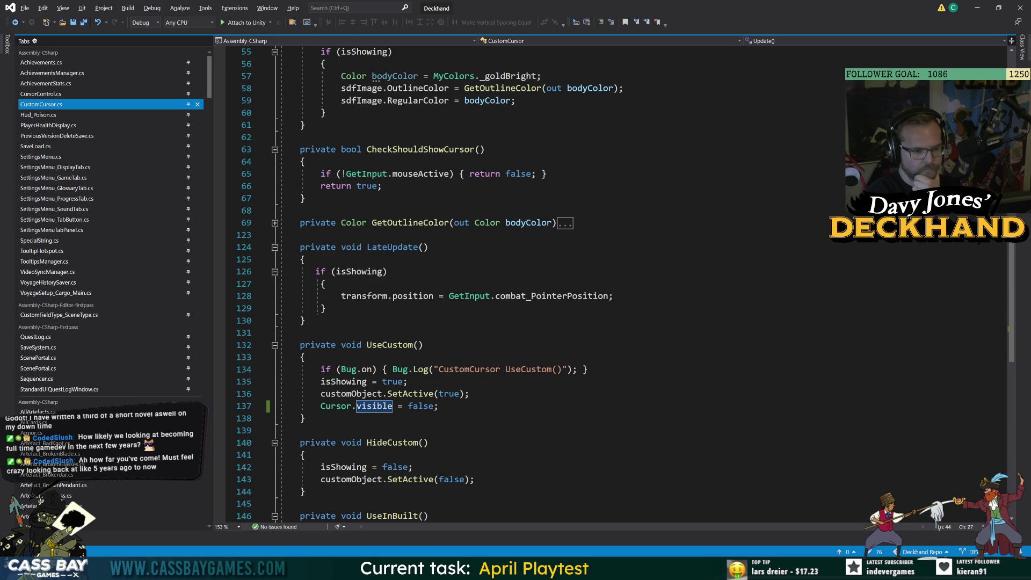
scroll(537, 285, "up", 10)
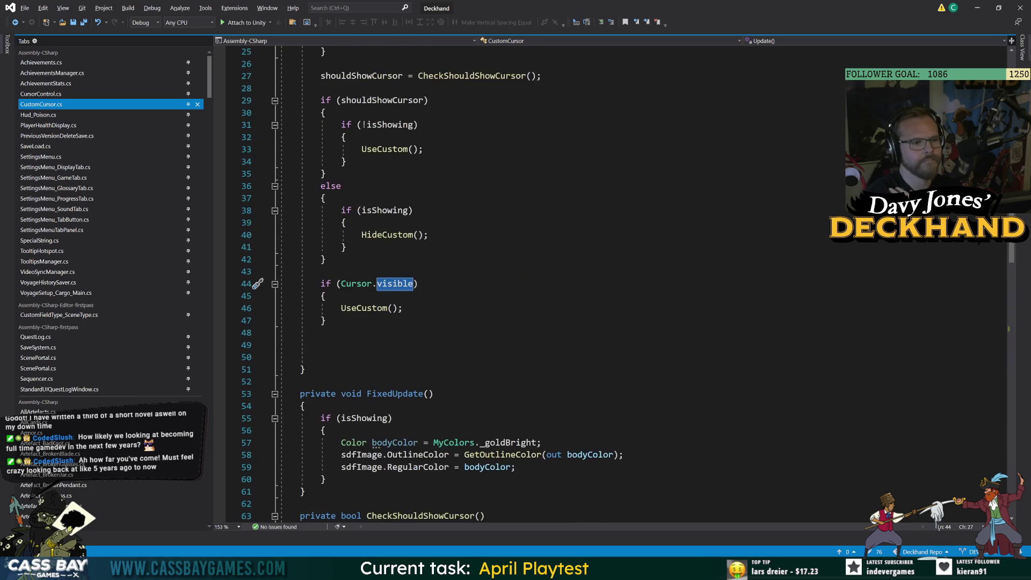
scroll(537, 284, "up", 4)
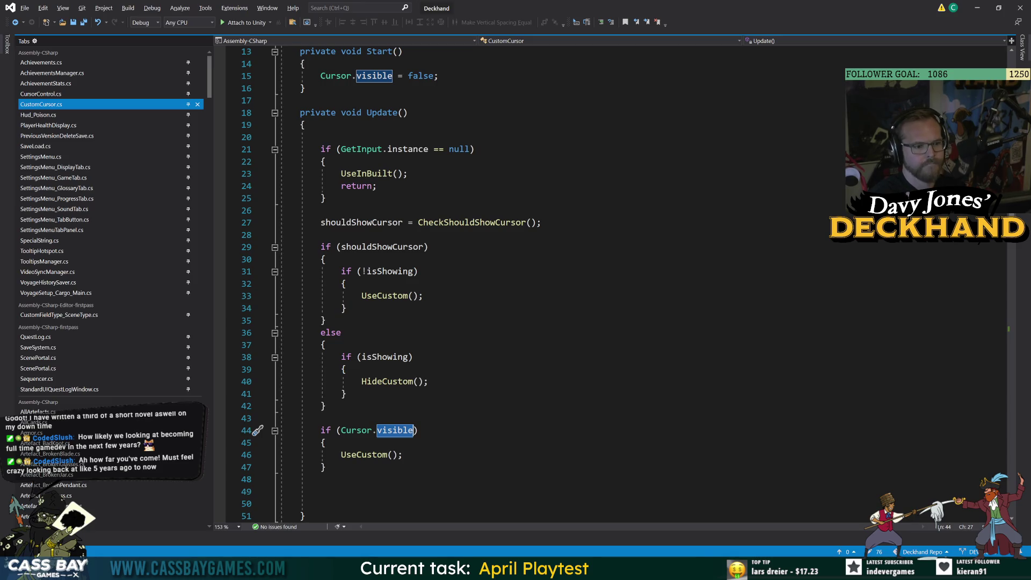
left_click(384, 246)
left_click(473, 222)
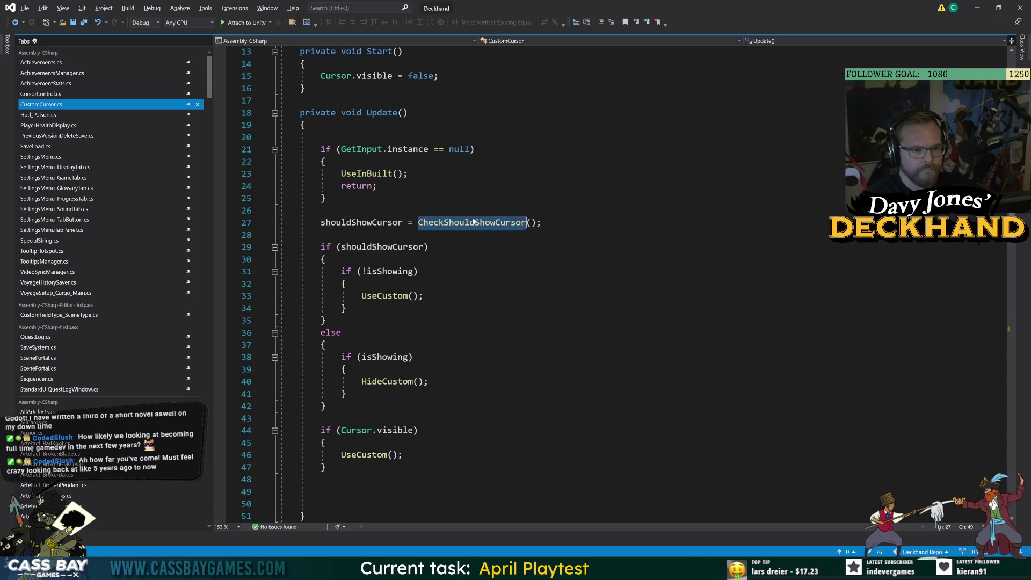
key("F12")
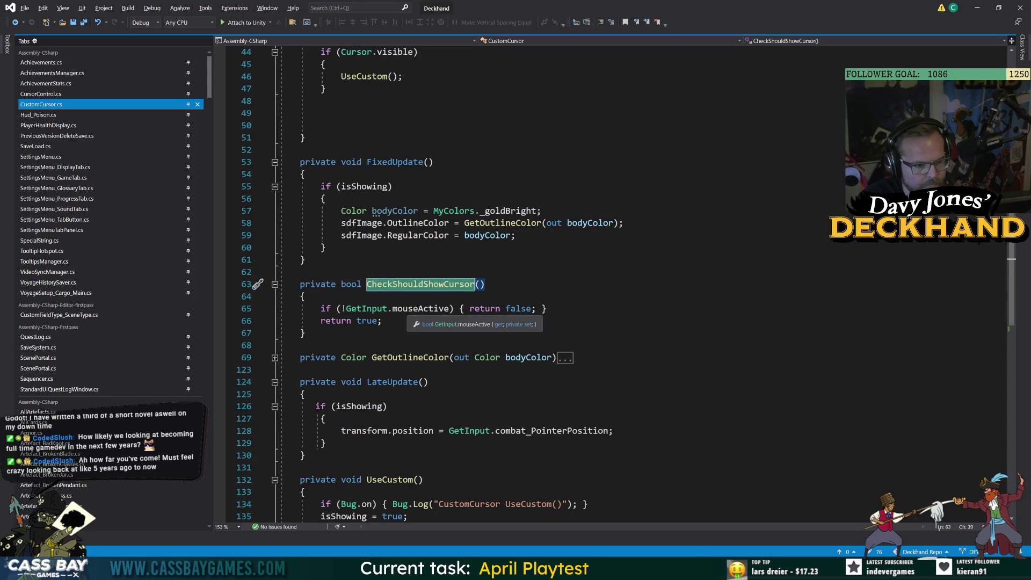
left_click(412, 311)
key("Down")
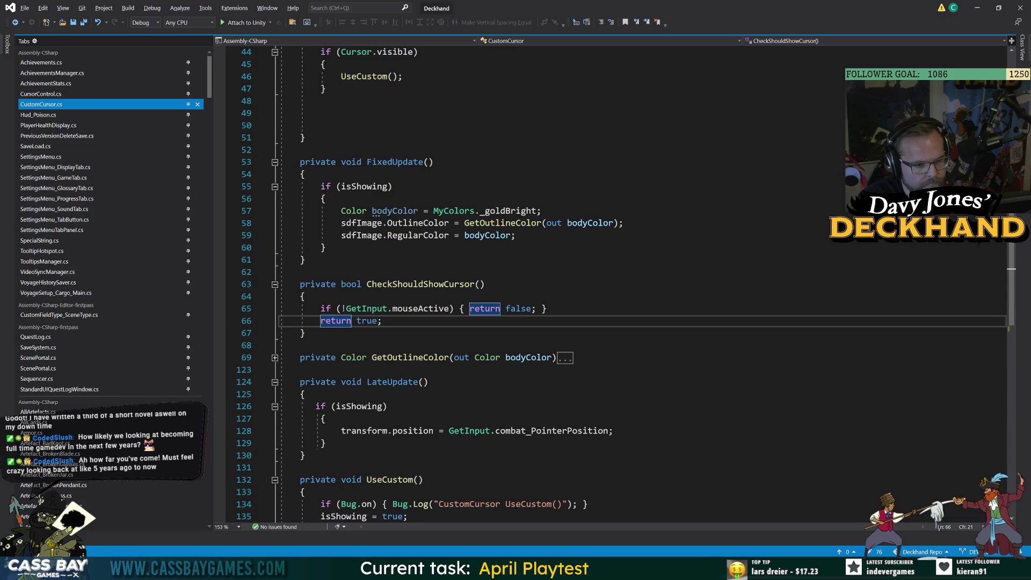
double_click(420, 309)
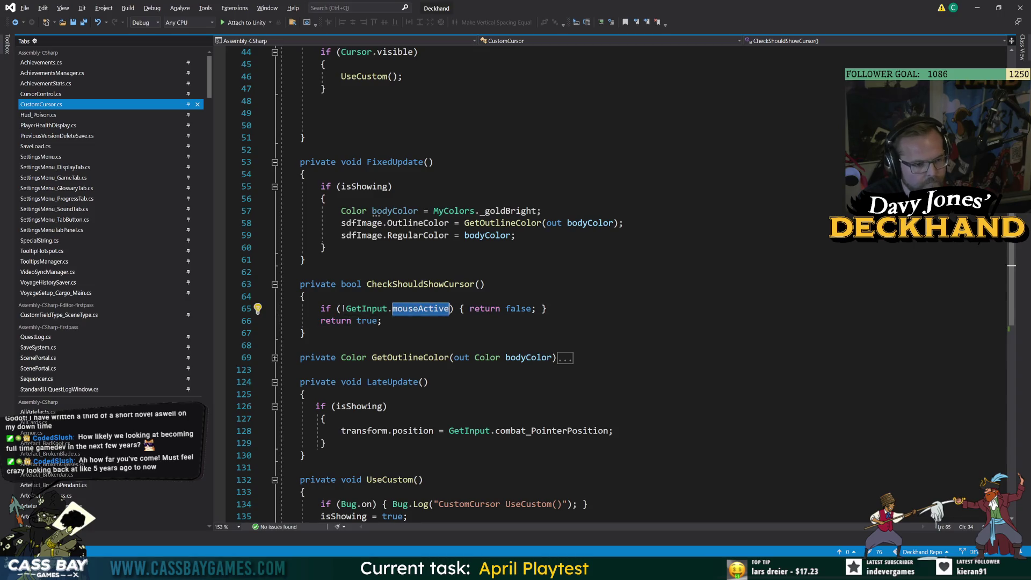
key("Down")
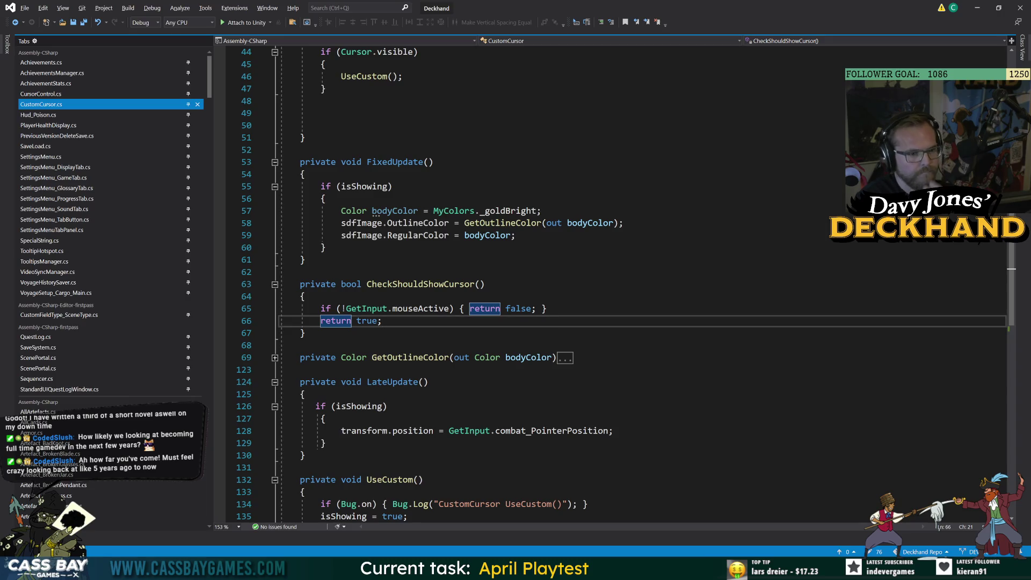
mouse_move(661, 569)
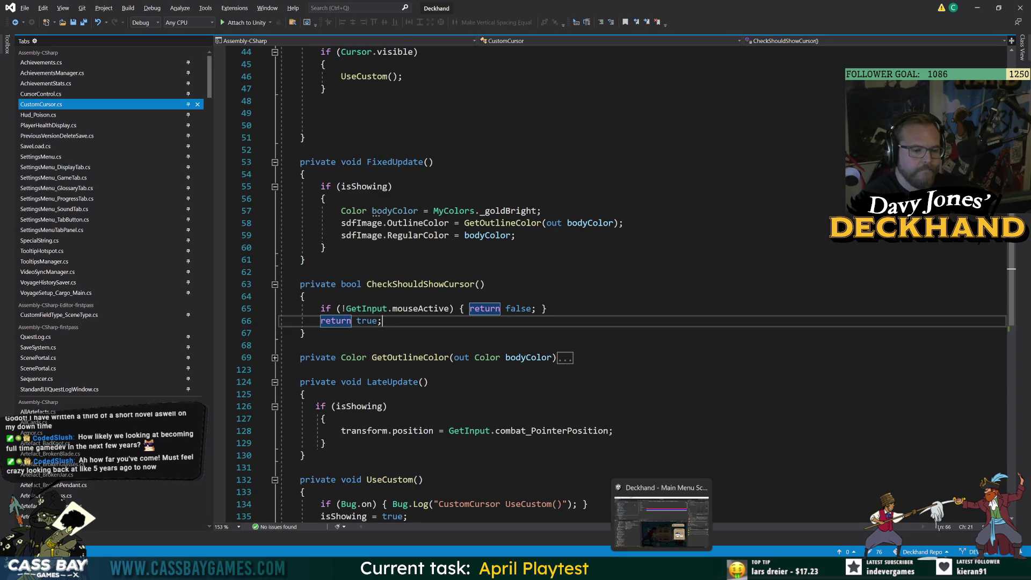
- Enter play mode, exiting prefab mode when prompted, and start a New Voyage from Deckhand's main menu
left_click(661, 515)
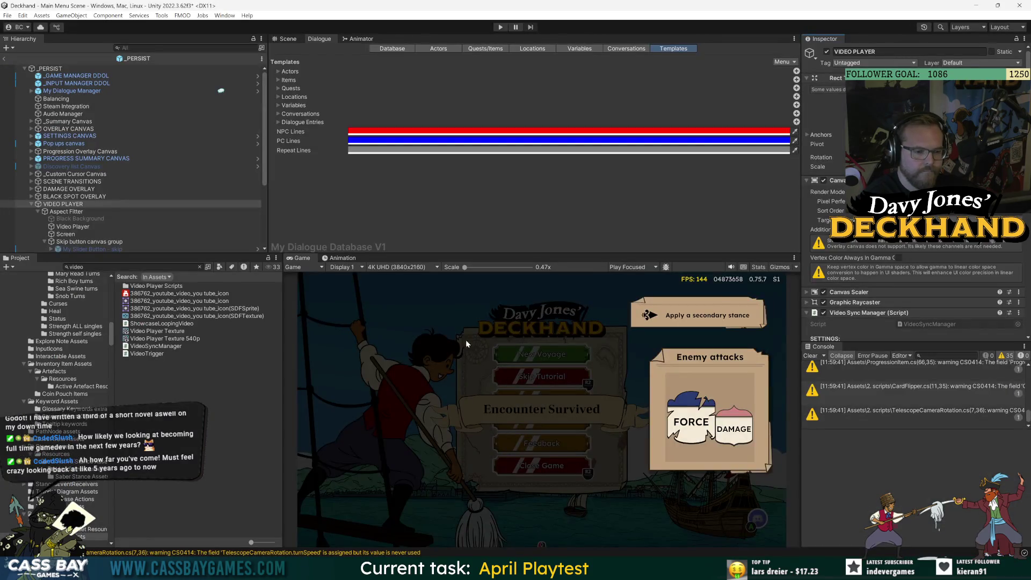
left_click(500, 28)
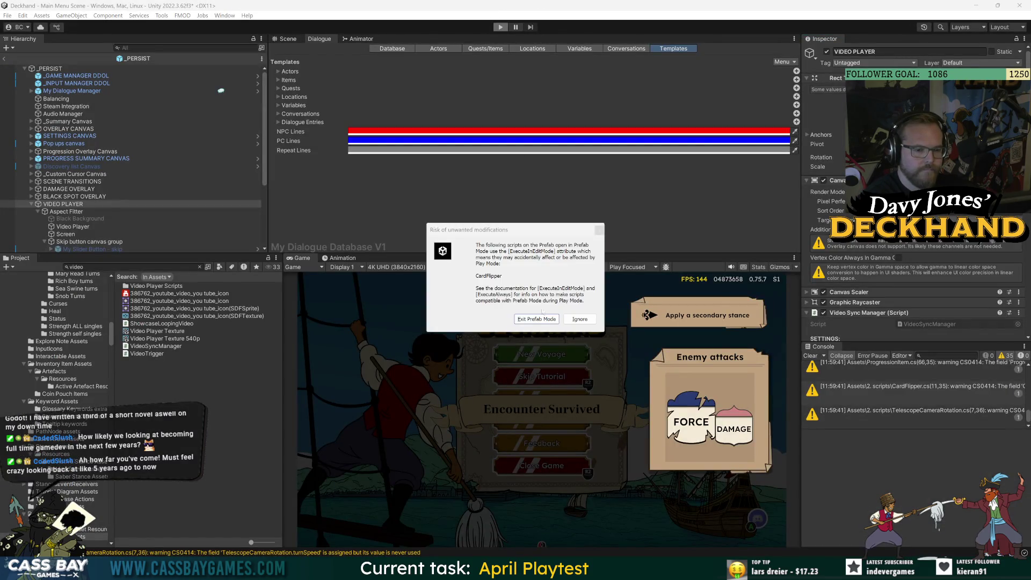
left_click(538, 318)
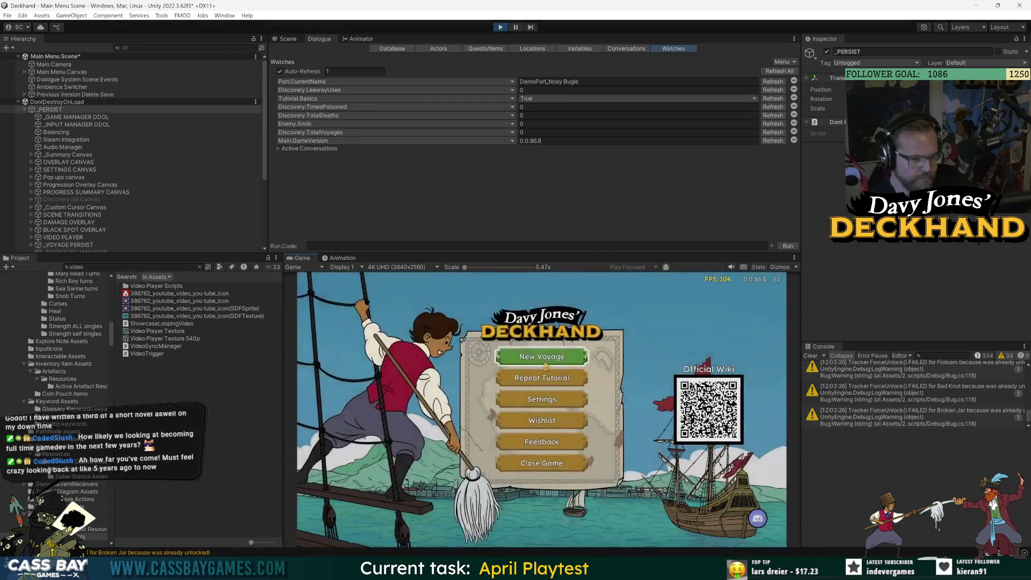
left_click(540, 383)
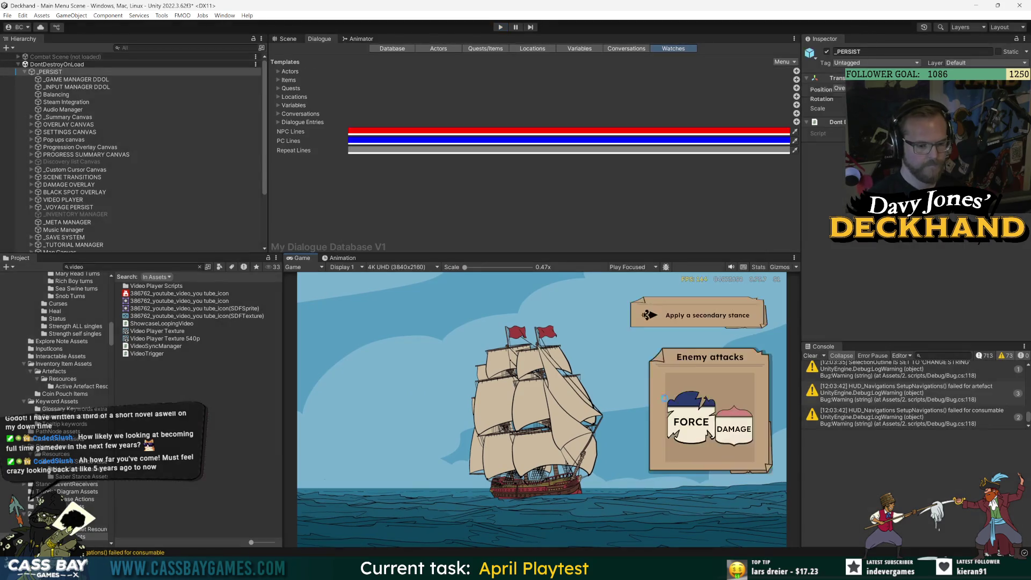
key("super")
- Show Davy Jones Deckhand Playtest running in Steam's library, then list the _PERSIST prefab's overrides in Unity
type("steam")
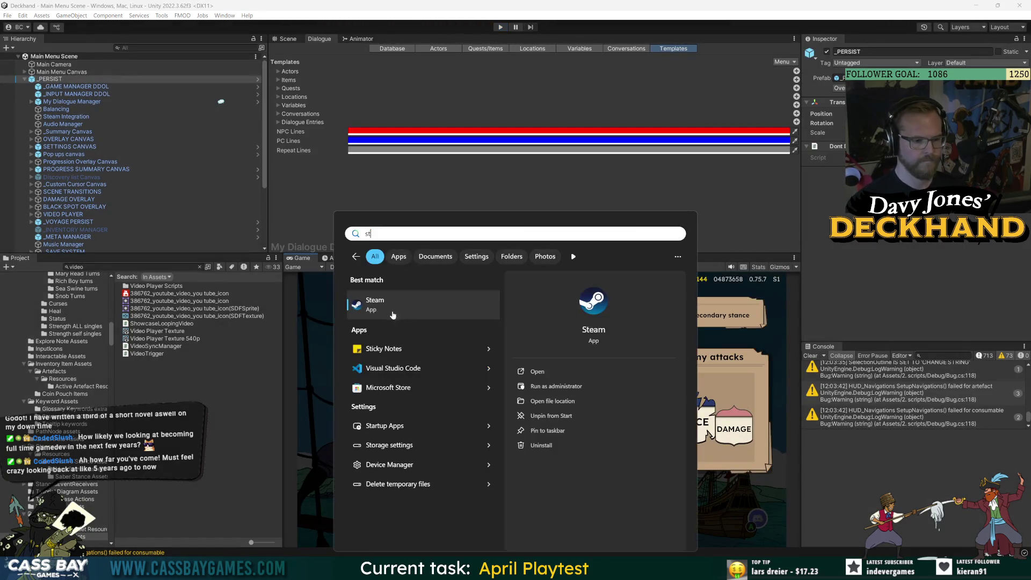
left_click(385, 313)
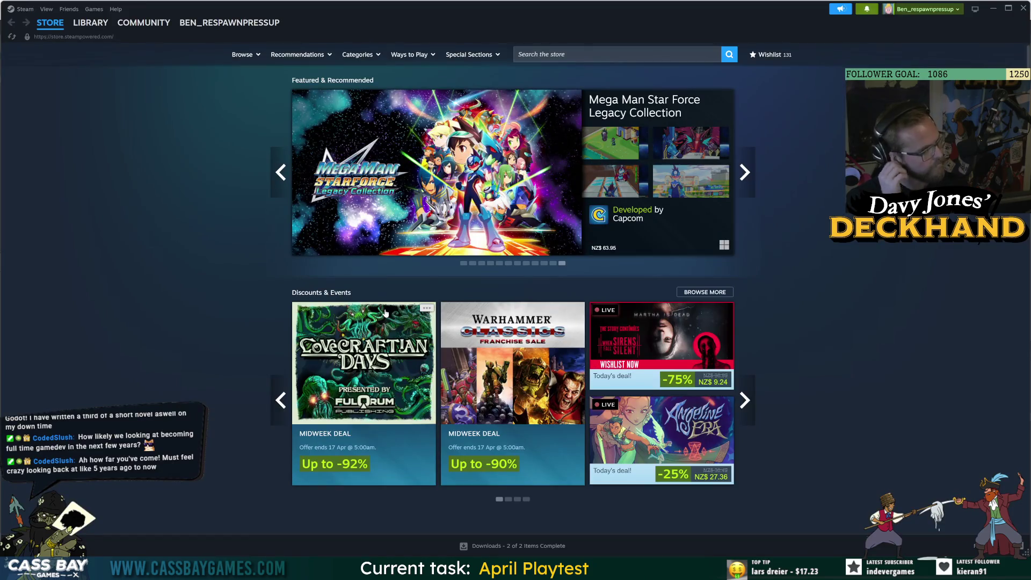
left_click(90, 22)
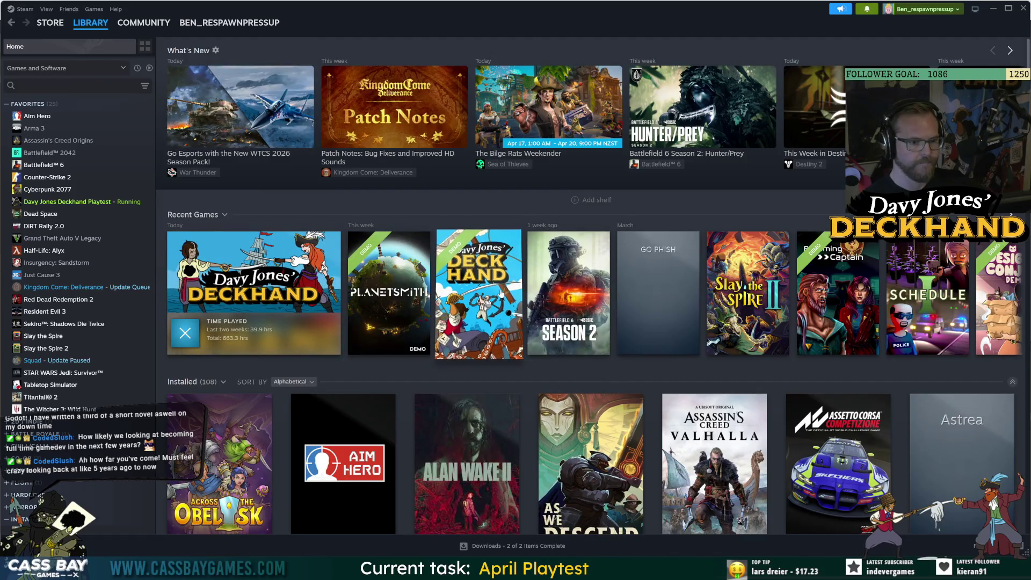
mouse_move(501, 295)
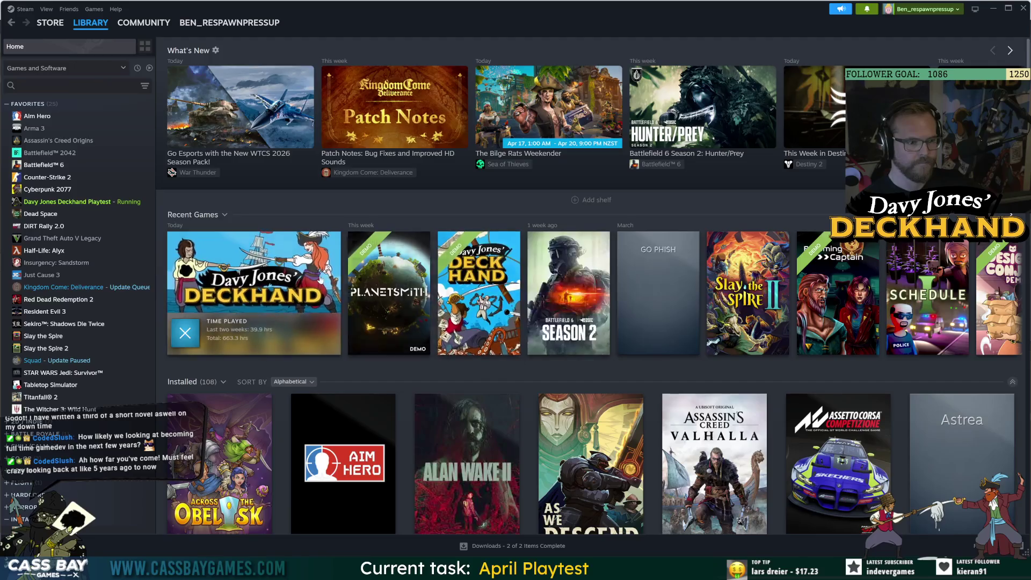
left_click(320, 280)
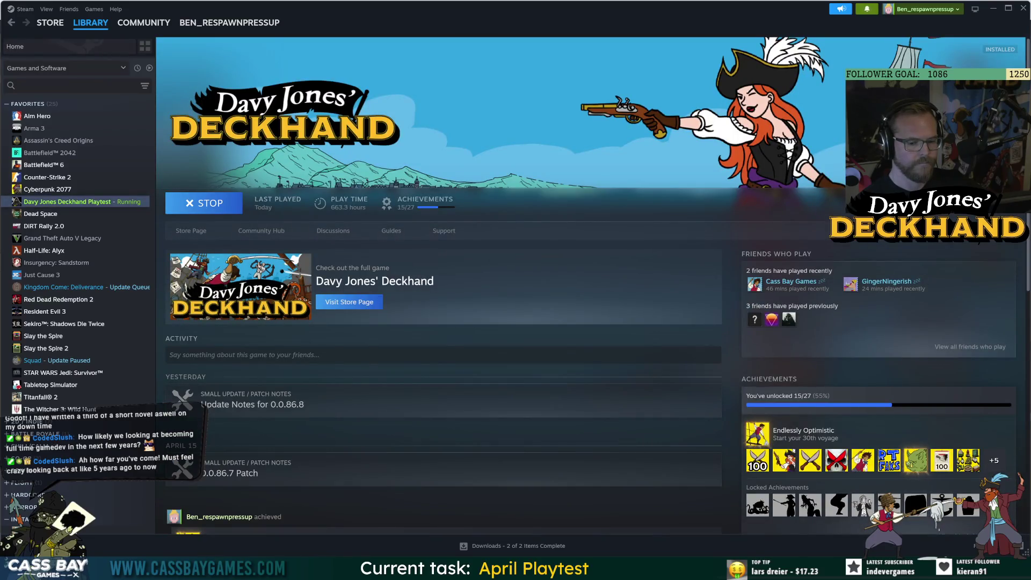
key("alt+Tab")
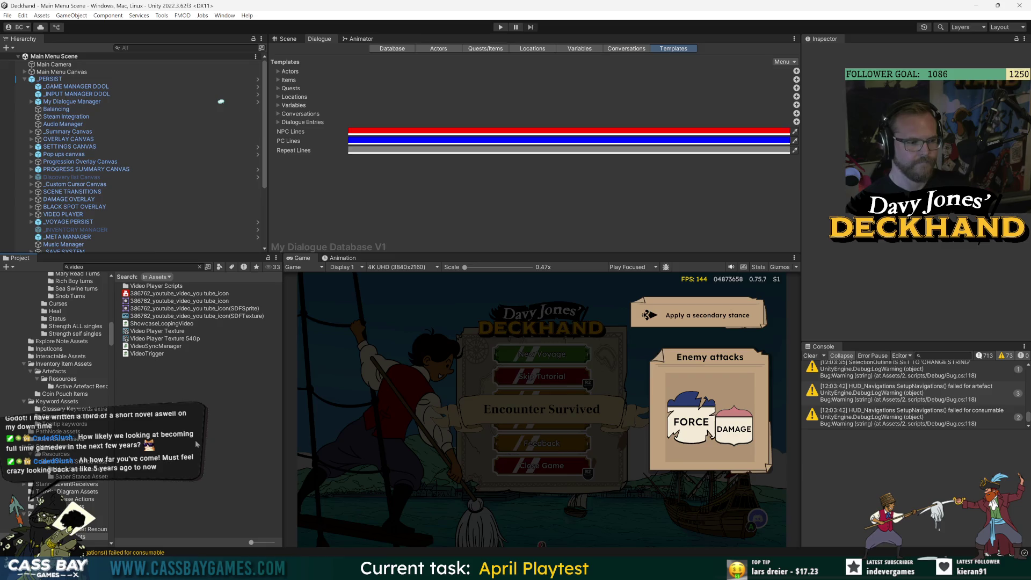
left_click(838, 88)
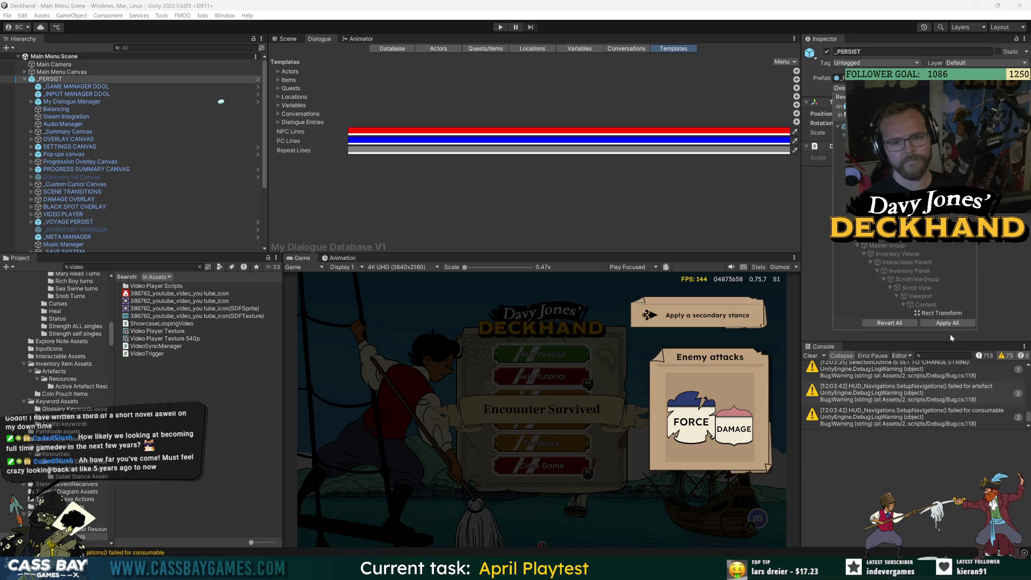
- Add the 'Jump straight to death scene if skip tutorial' card to Playtest must haves on Trello
left_click(995, 280)
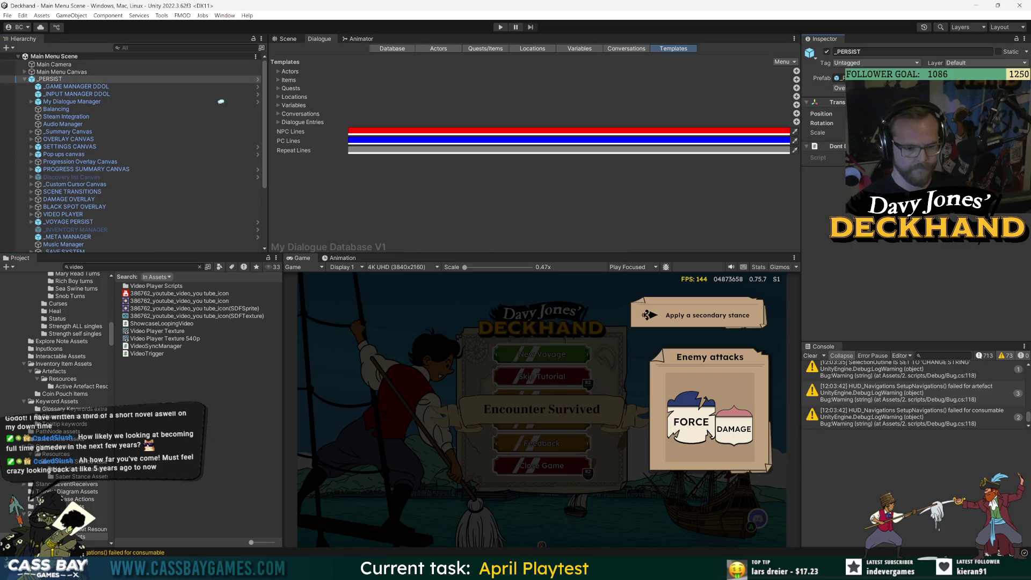
key("alt+Tab")
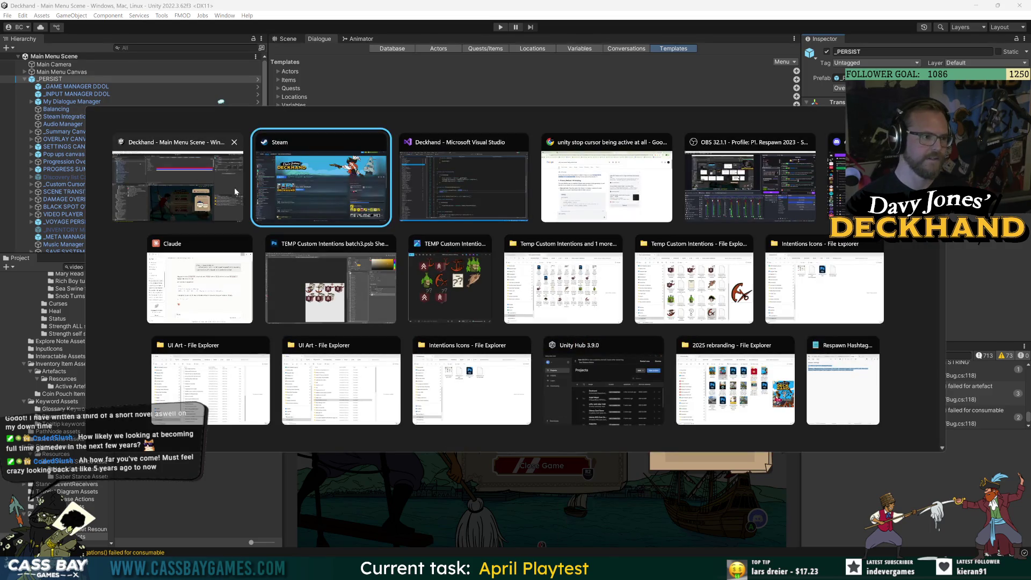
left_click(548, 177)
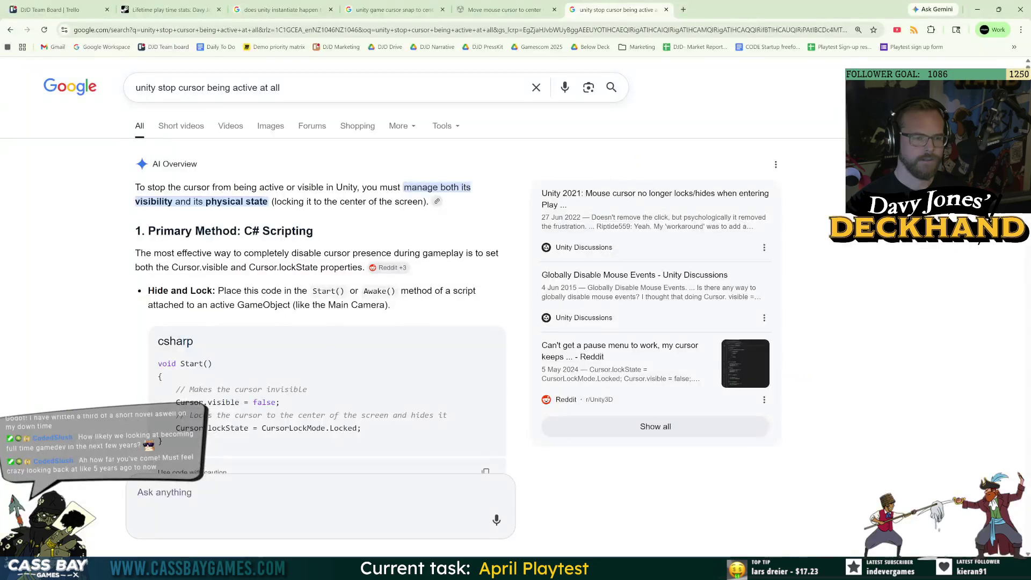
left_click(51, 9)
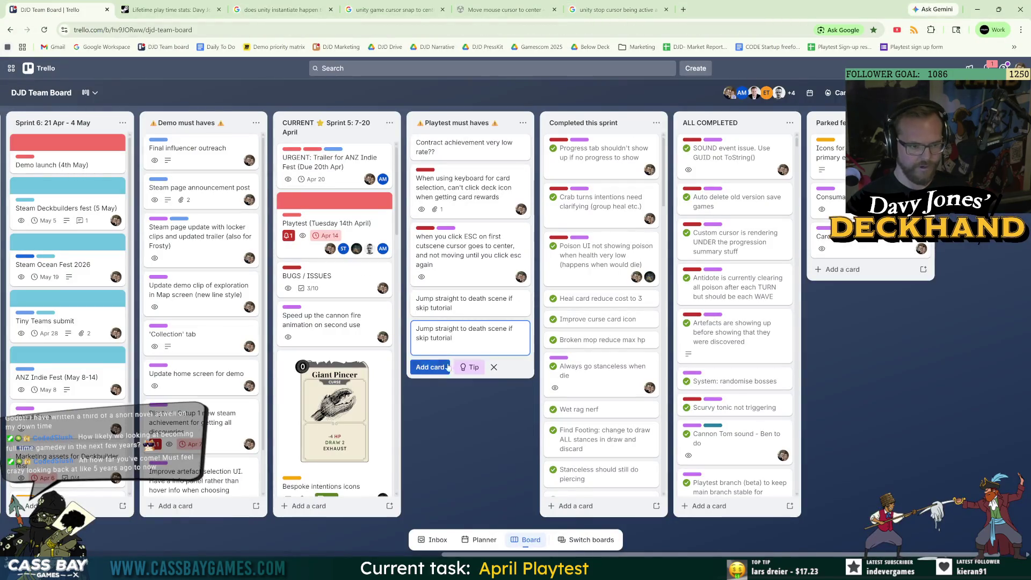
left_click(443, 366)
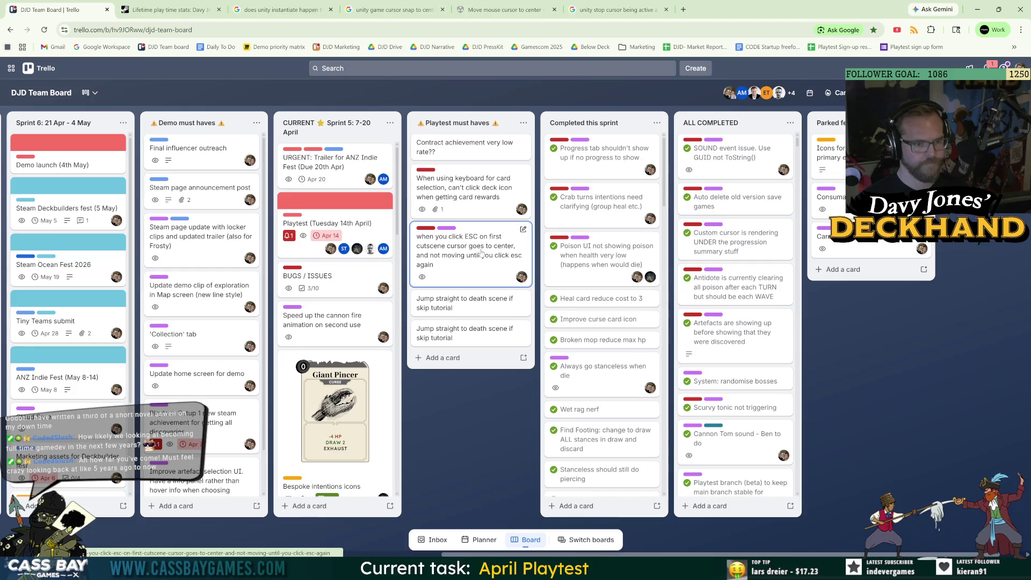
- Move the ESC cursor-centring card into the Next up list and return to Unity
left_click_drag(481, 253, 20, 228)
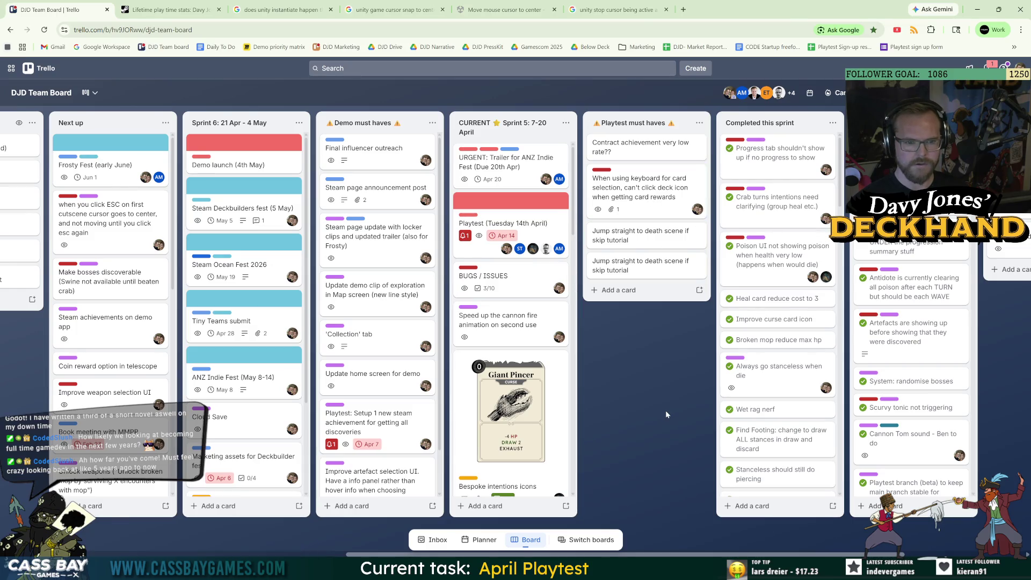
key("ctrl+s")
key("alt+Tab")
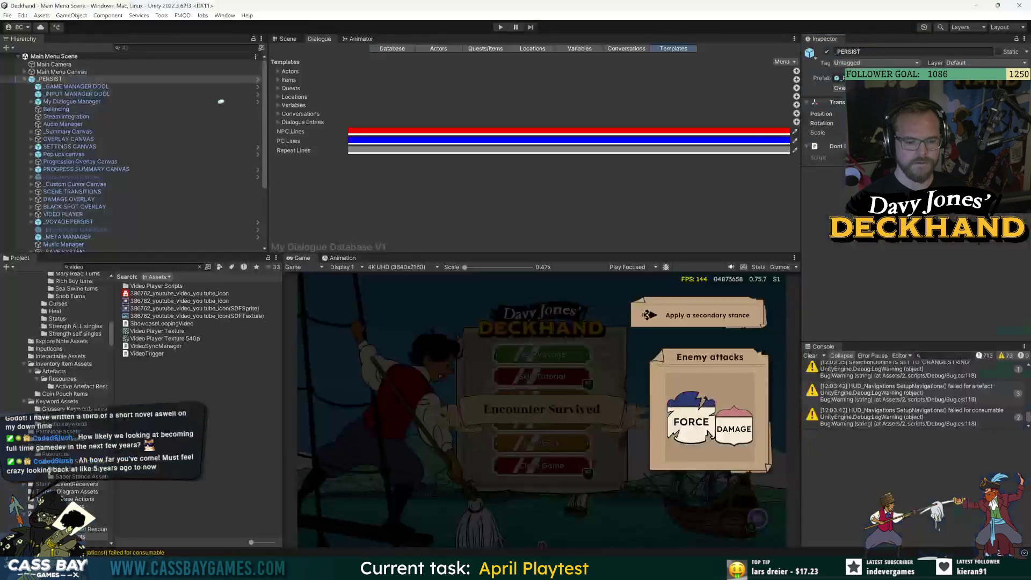
- Enter play mode and start the tutorial via Settings and Continue Tutorial on the game's main menu
left_click(499, 27)
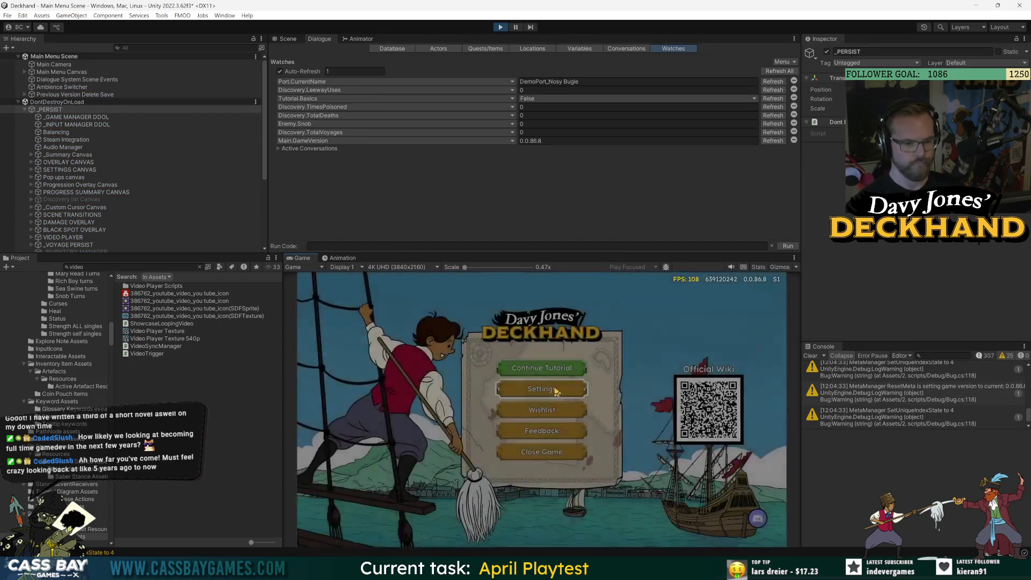
left_click(556, 390)
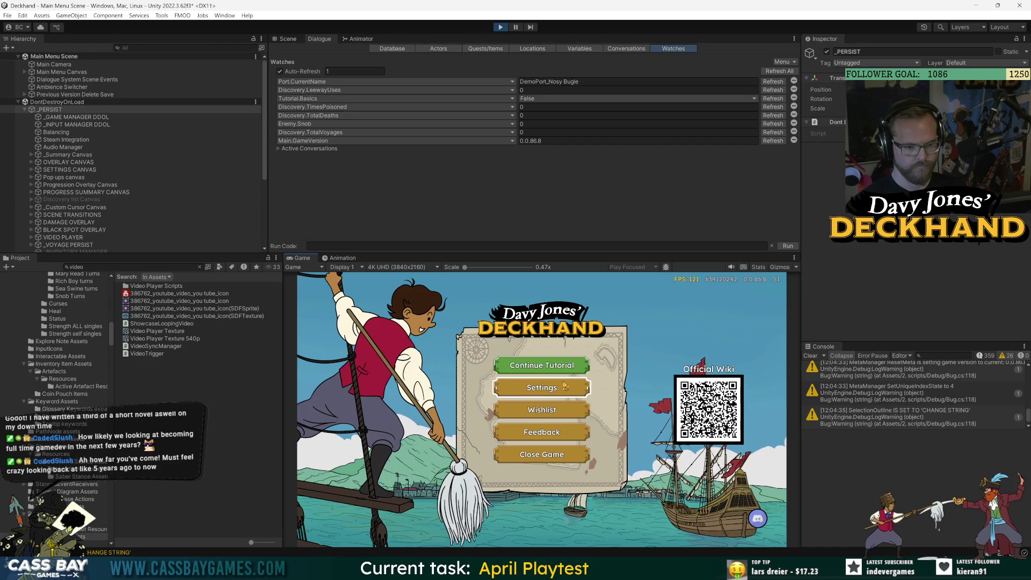
left_click(557, 357)
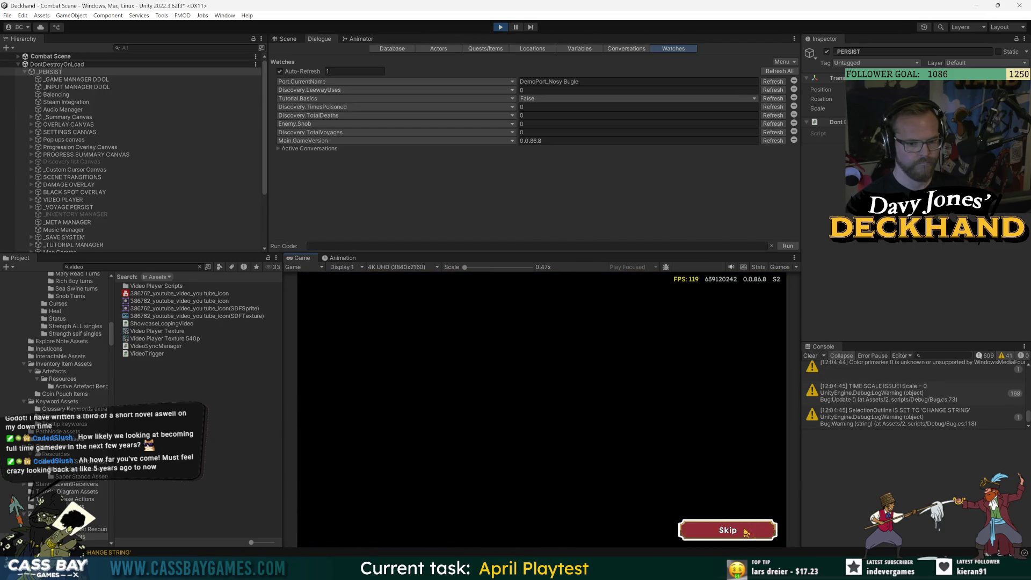
- Skip the intro video, advance the tutorial dialogue and open the Sound settings in the Esc menu
left_click(745, 531)
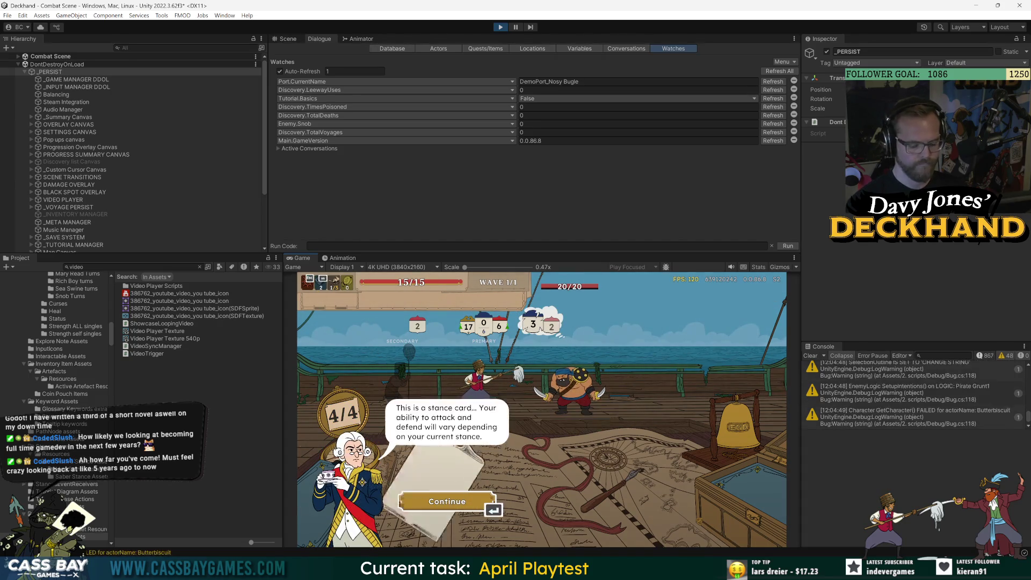
key("Return")
key("Return")
key("Escape")
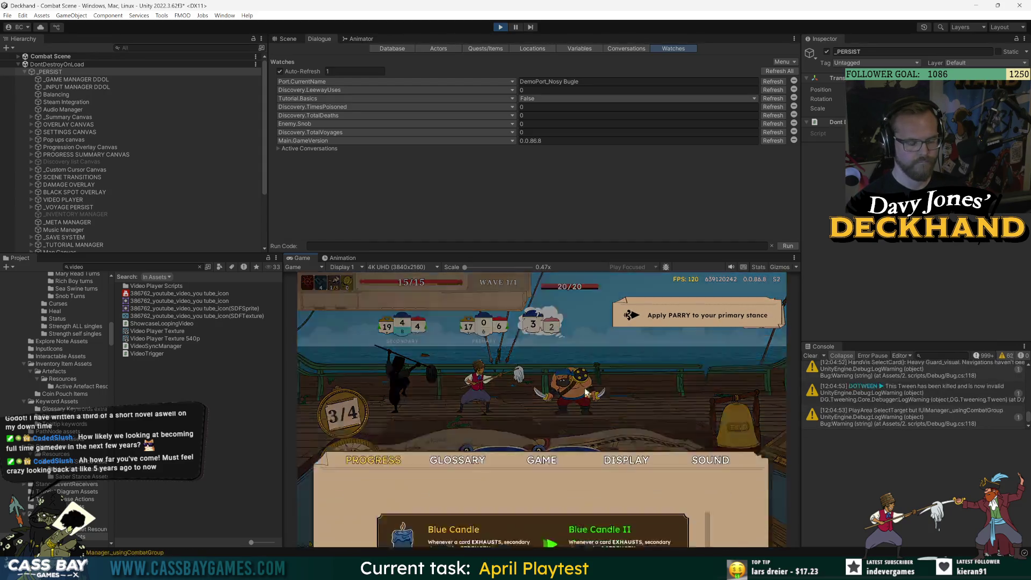
left_click(725, 310)
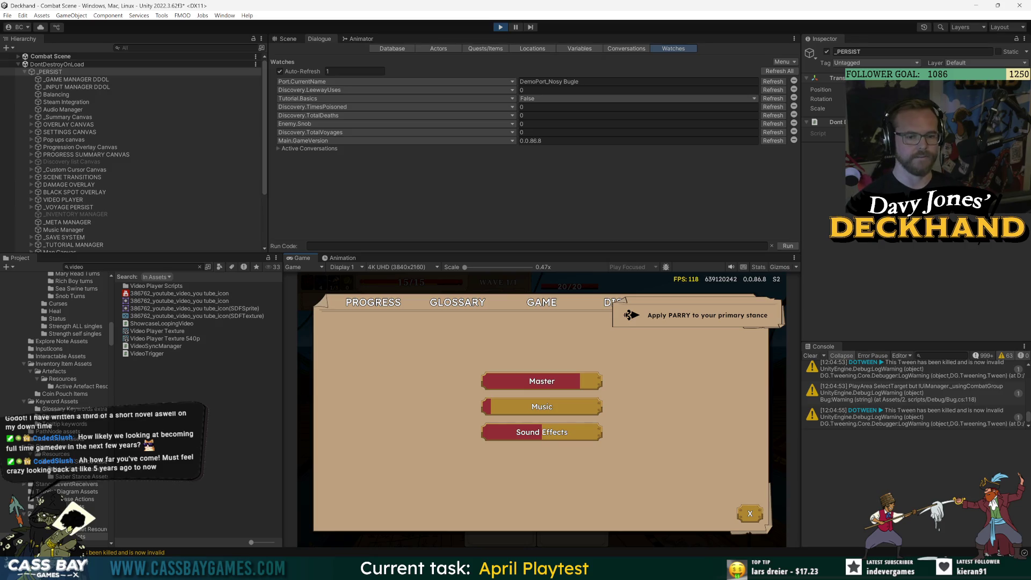
- Pause and inspect SETTINGS CANVAS, _TUTORIAL MANAGER and _Tutorial Canvas in the Combat Scene, then stop play mode
left_click(514, 27)
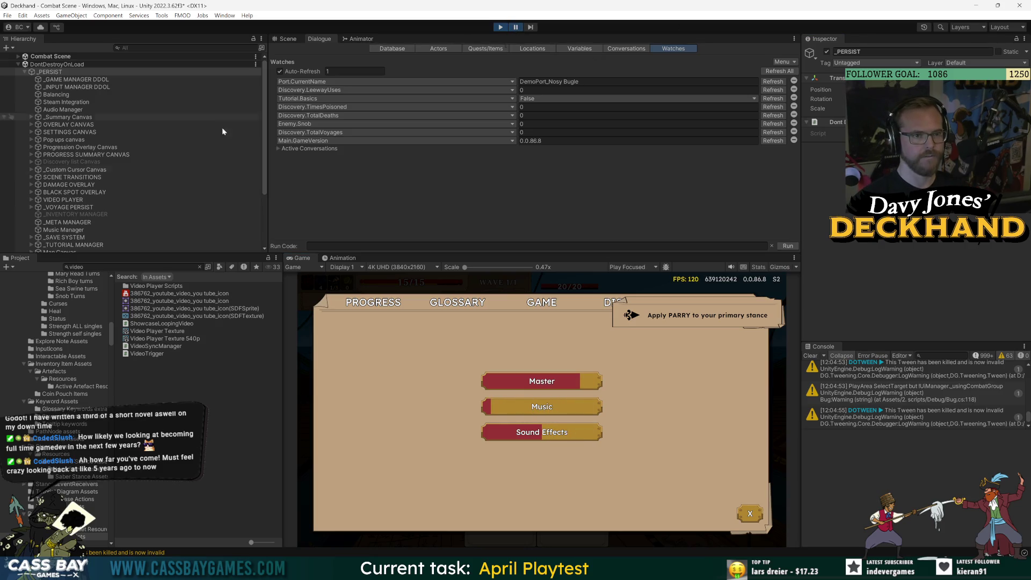
left_click(19, 57)
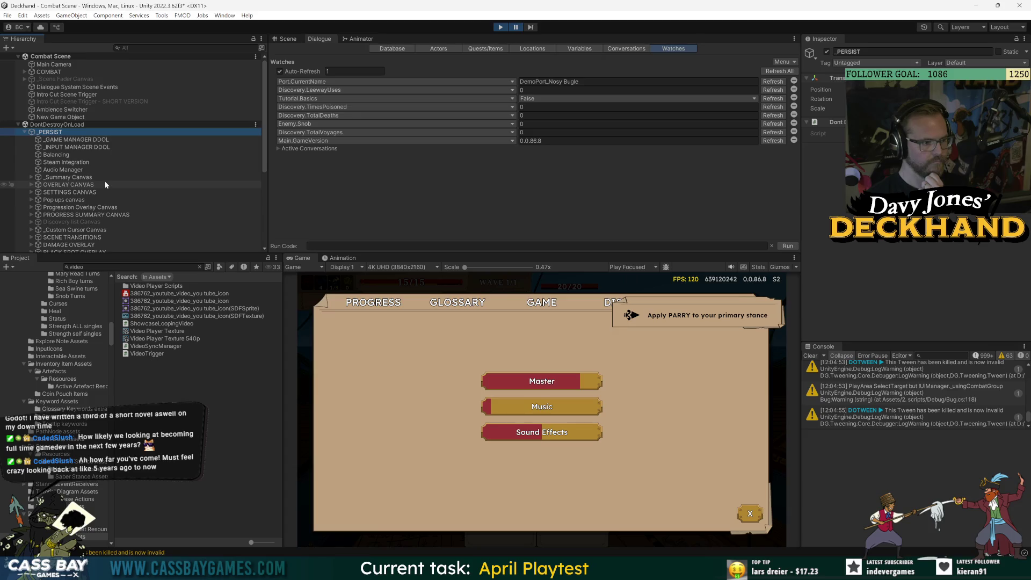
left_click(67, 192)
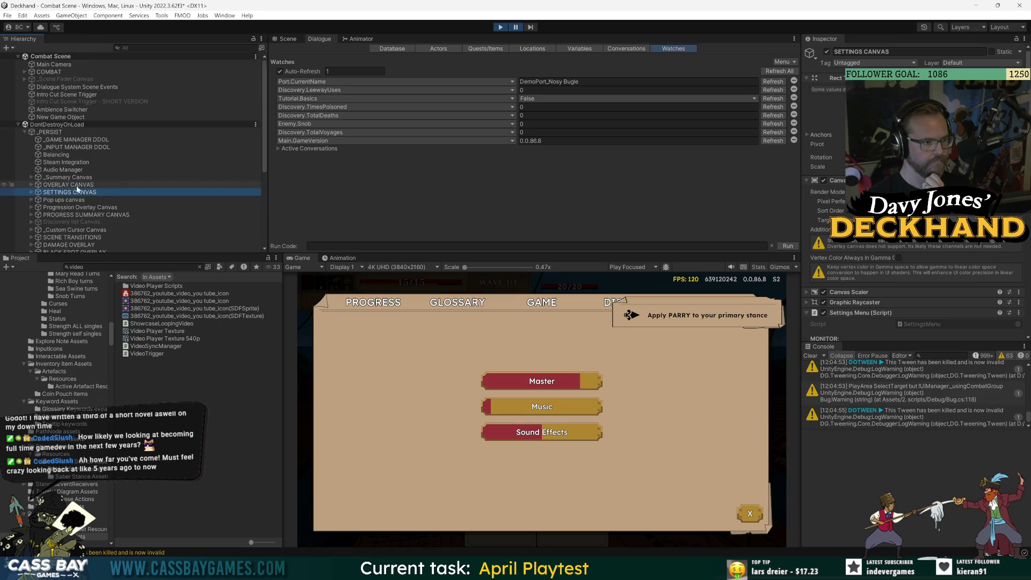
scroll(56, 184, "down", 4)
left_click(32, 221)
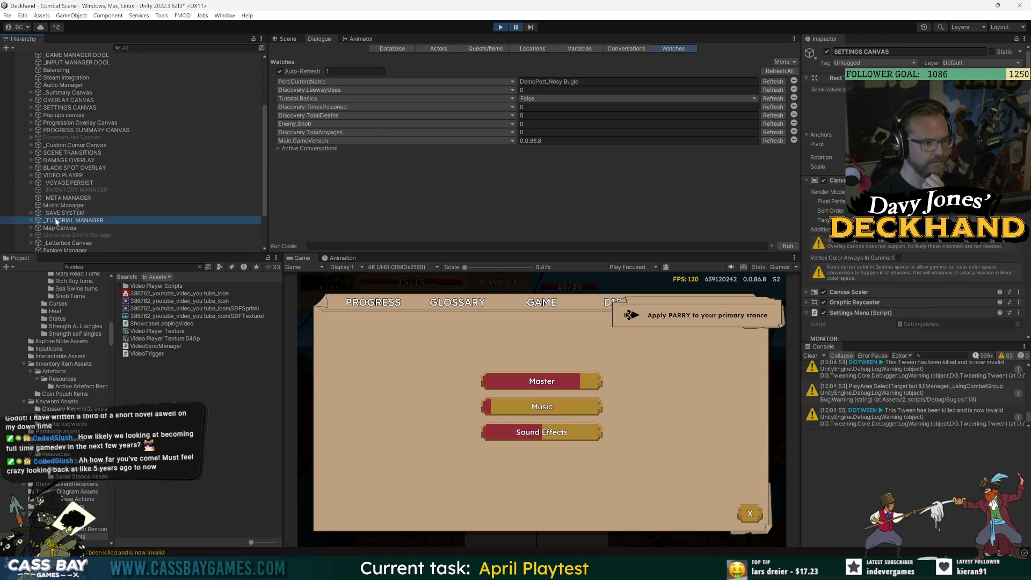
left_click(31, 220)
left_click(81, 228)
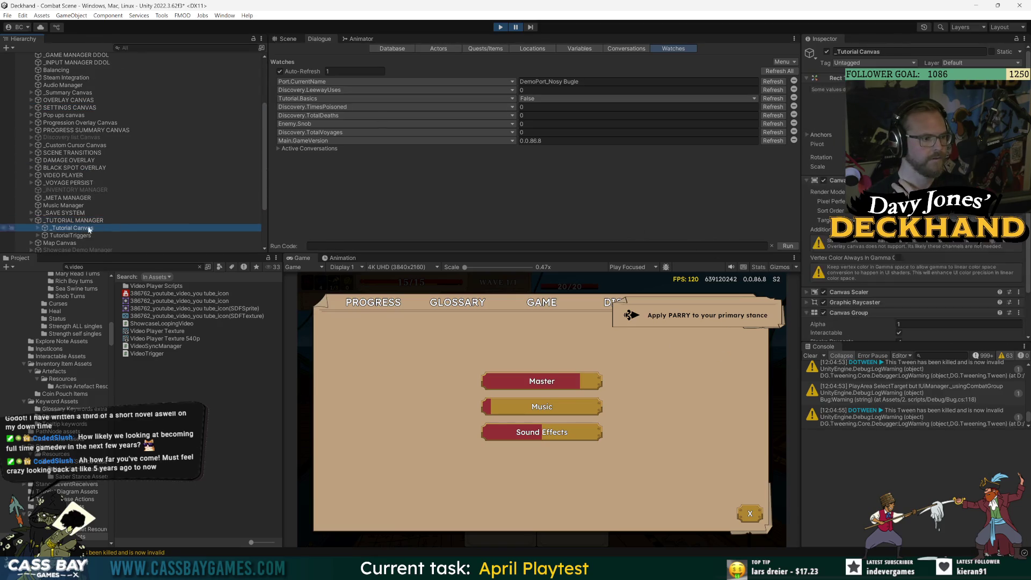
left_click(75, 108)
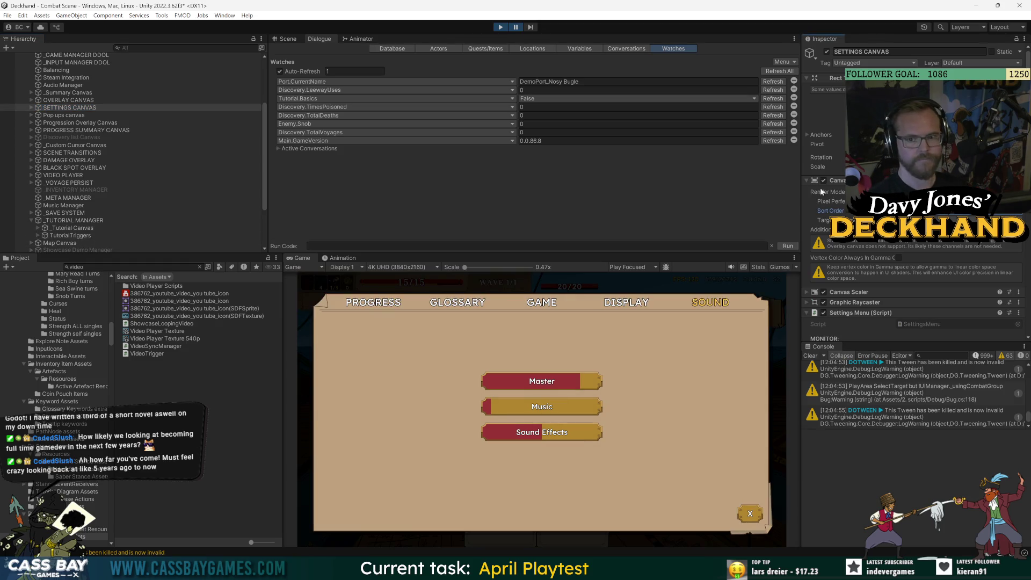
left_click(501, 27)
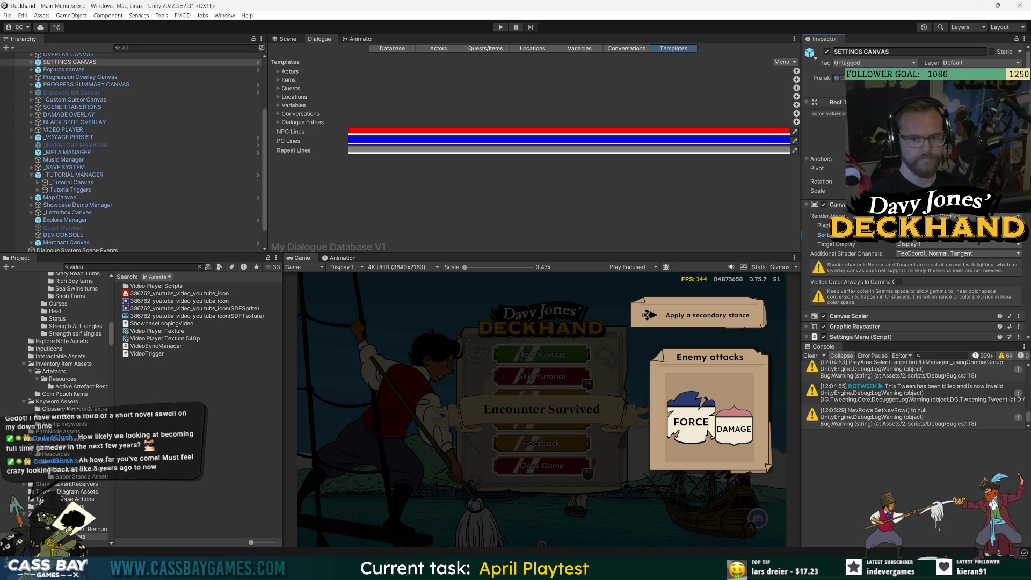
- Open the _PERSIST prefab and drill into its SETTINGS MENU CANVAS prefab
scroll(54, 83, "up", 5)
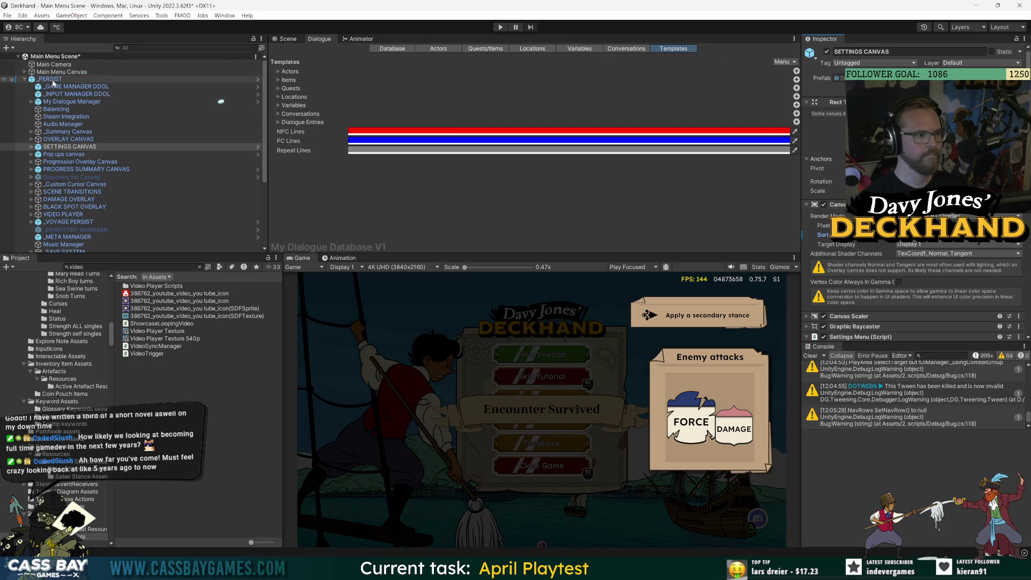
left_click(53, 80)
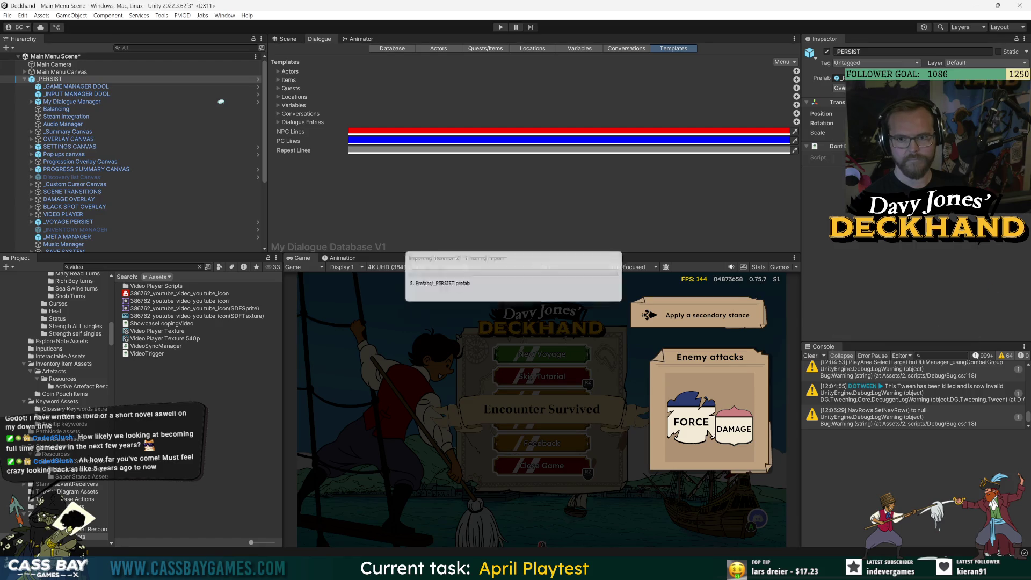
left_click(135, 135)
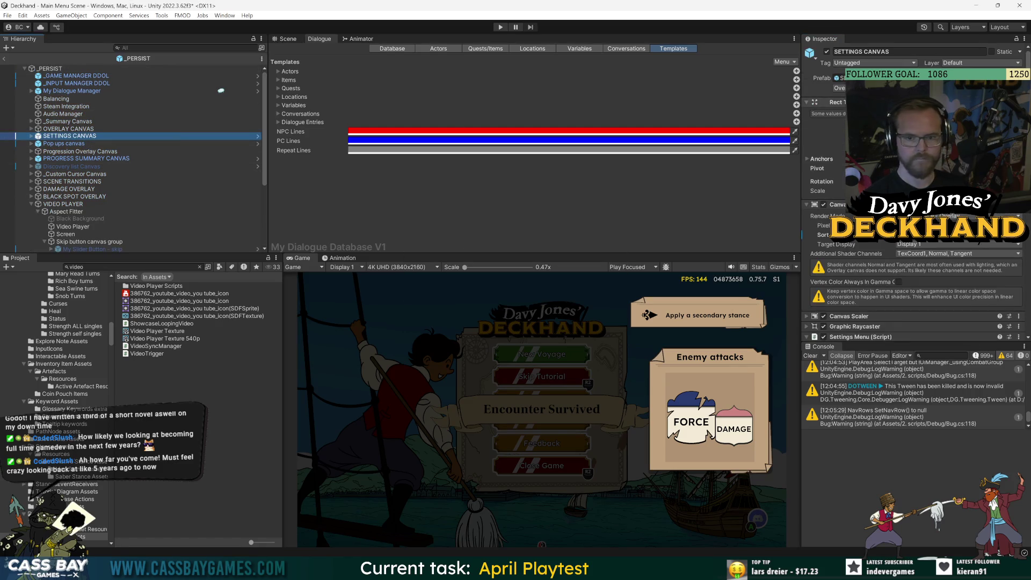
left_click(257, 136)
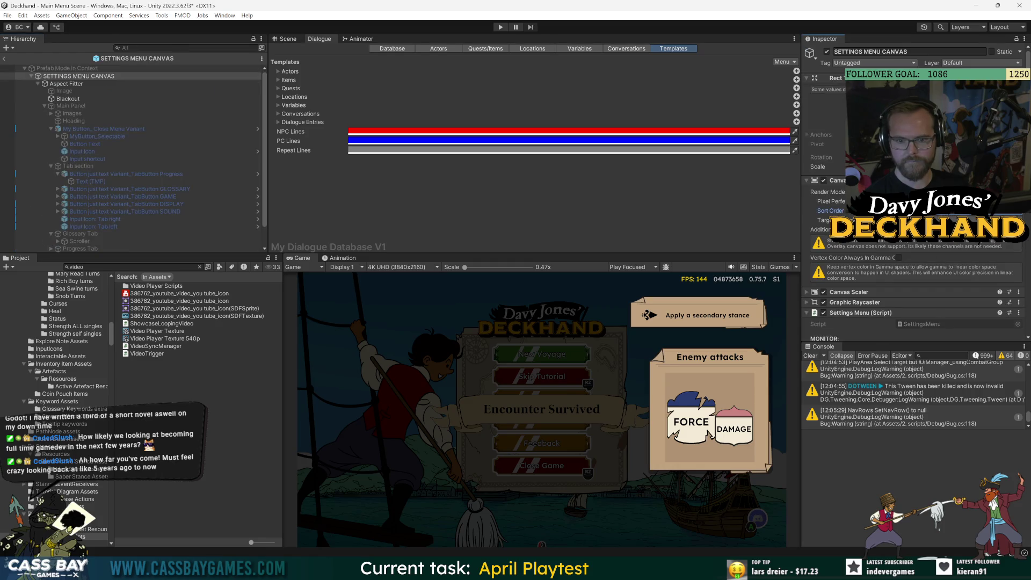
- Return to _PERSIST, review its overrides, leave prefab mode and start play mode again
left_click(4, 58)
left_click(839, 88)
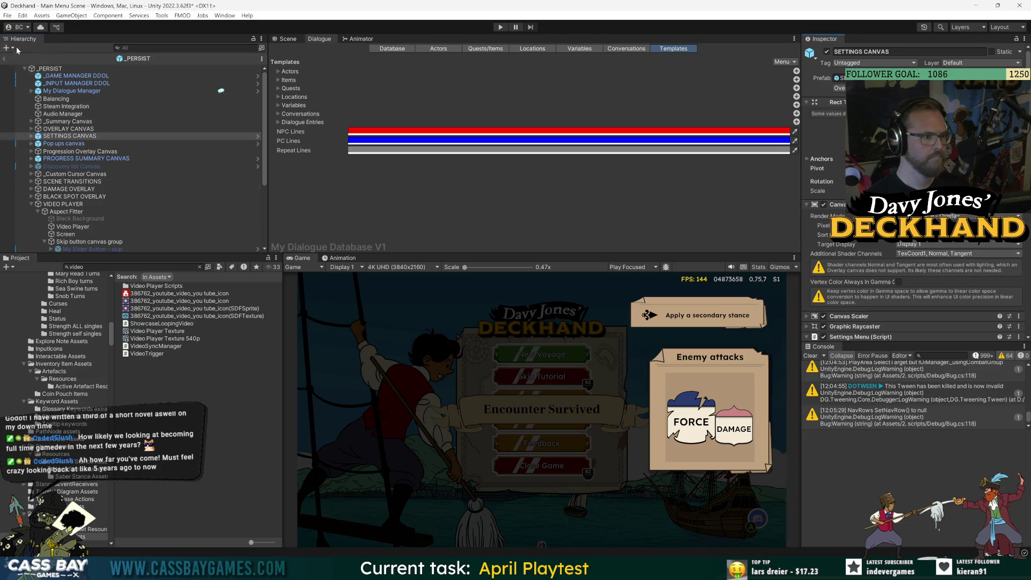
left_click(3, 58)
left_click(501, 27)
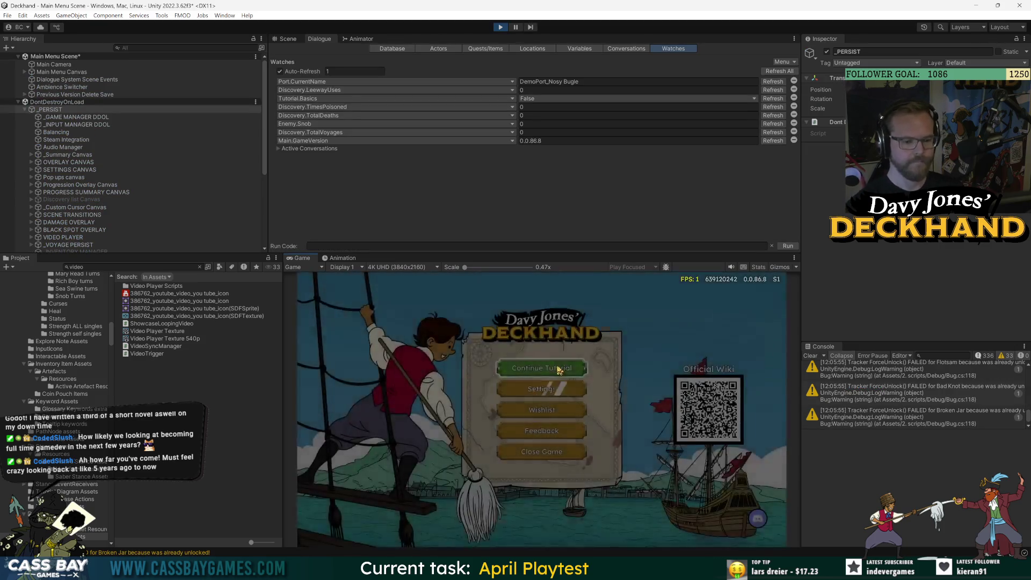
- Start the tutorial, open and close the progress panel, and dismiss the tutorial dialogue
left_click(559, 370)
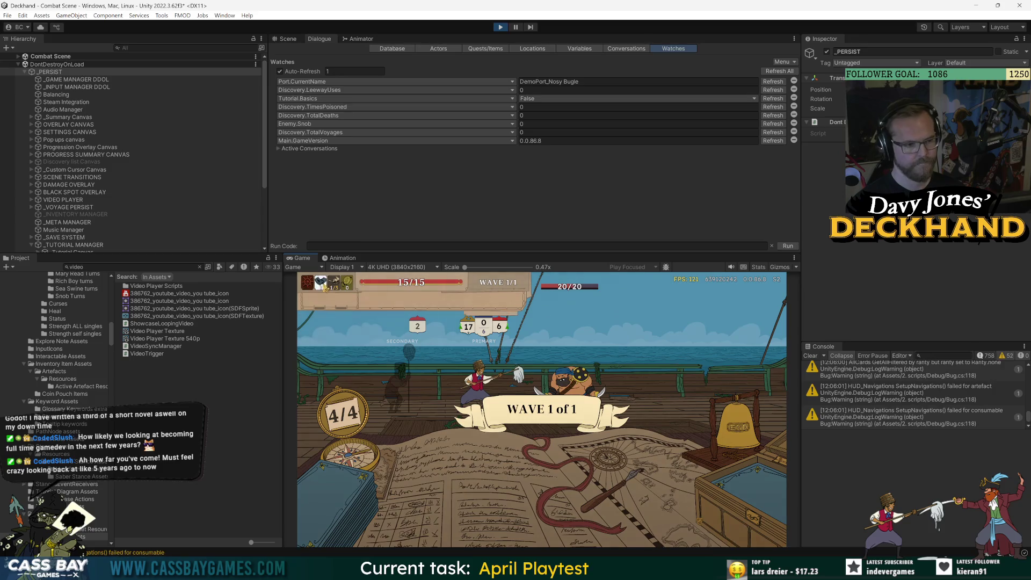
left_click(303, 286)
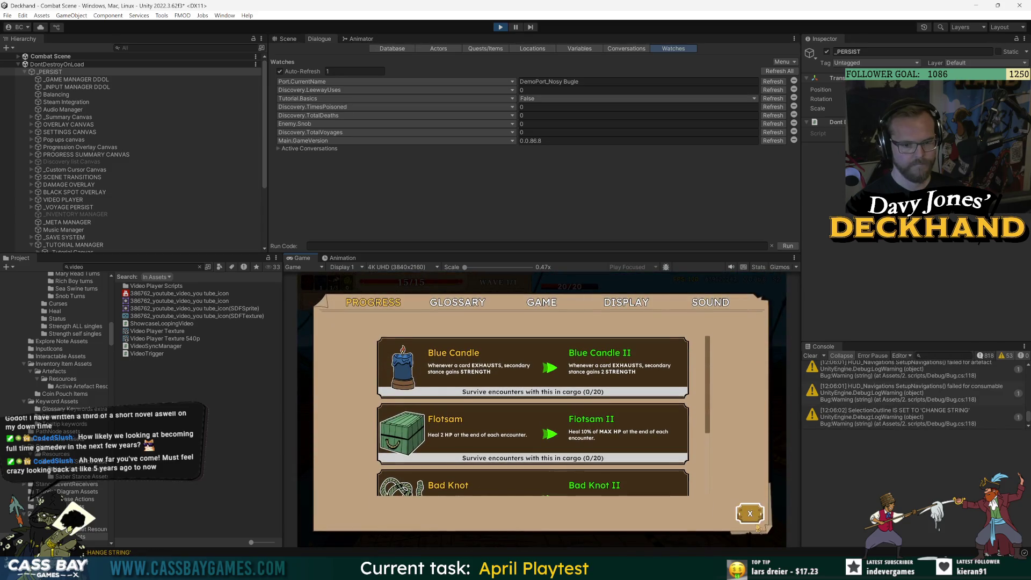
left_click(750, 519)
left_click(454, 501)
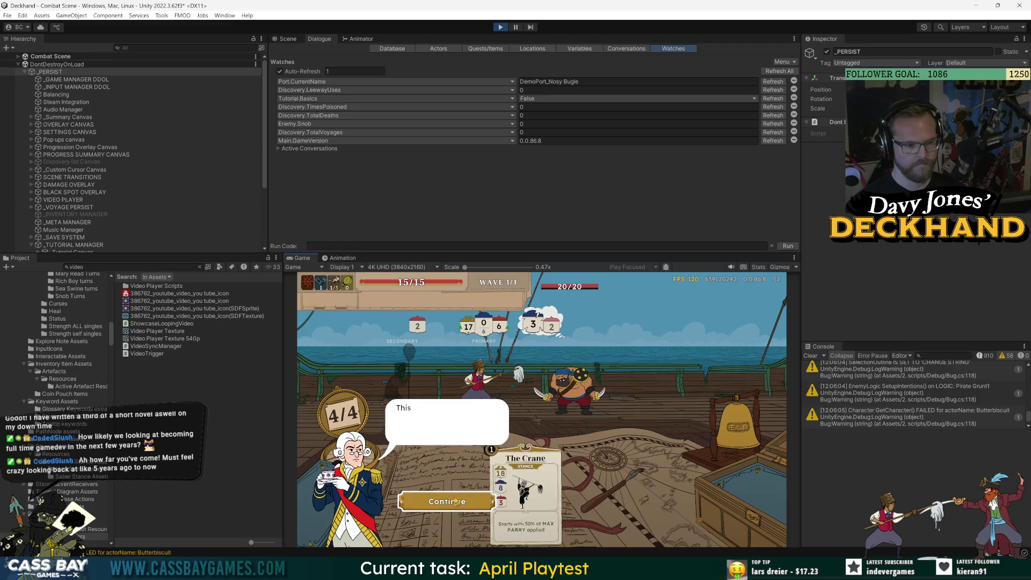
left_click(455, 500)
- Delete the save file from the pause panel's GAME options and switch to CustomCursor.cs in Visual Studio
left_click(309, 284)
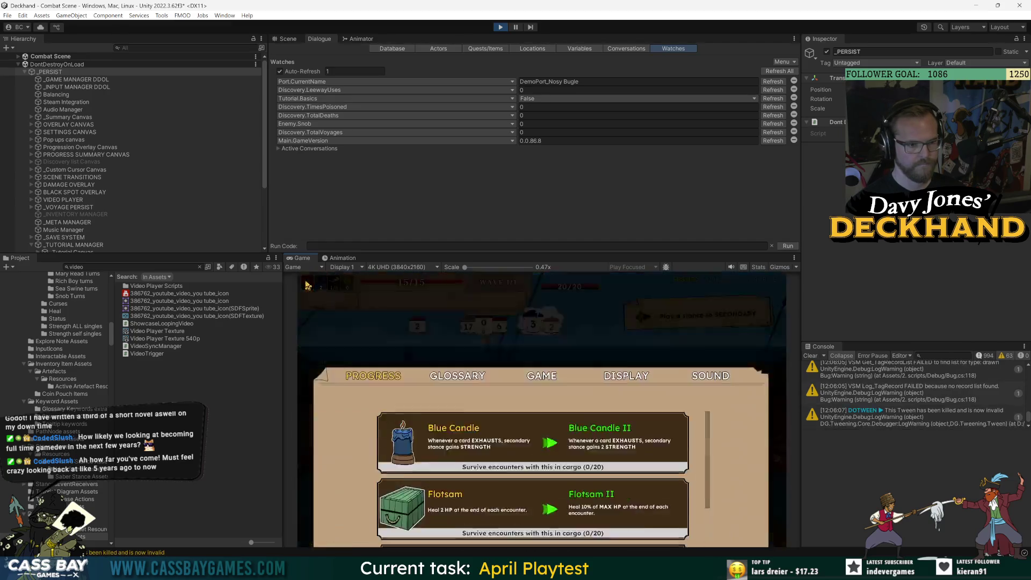
left_click(534, 304)
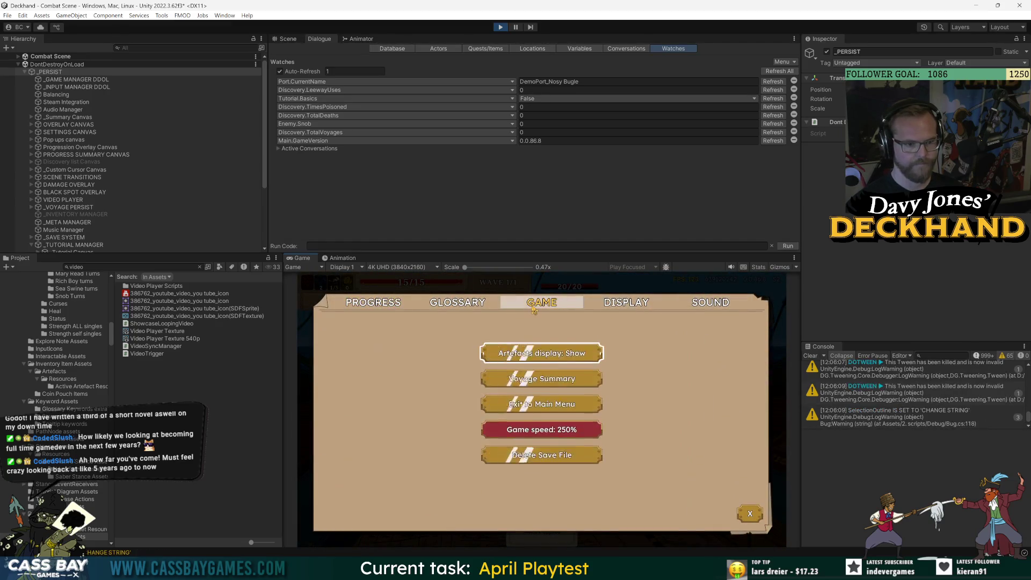
left_click(563, 451)
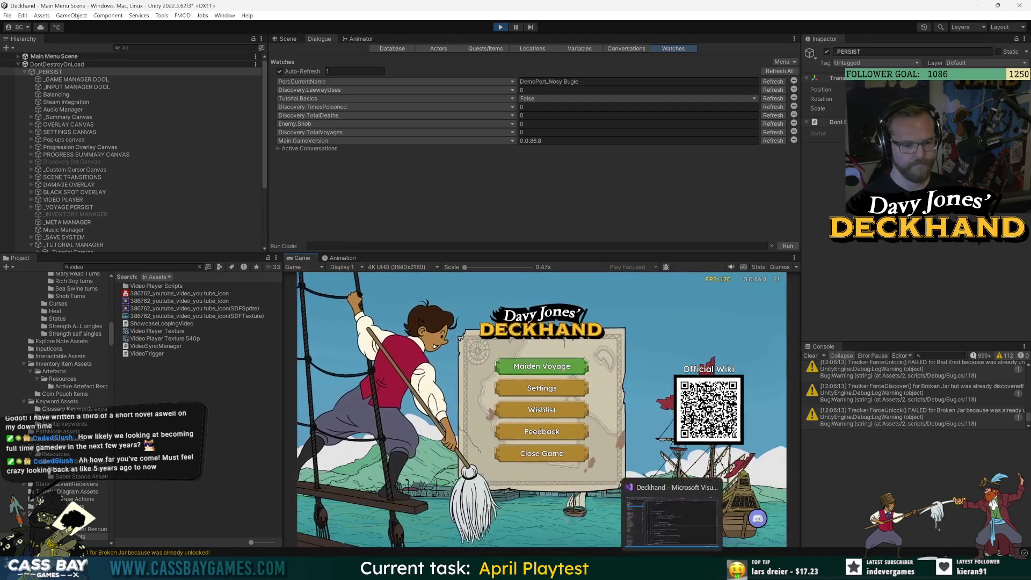
key("alt+Tab")
key("Down")
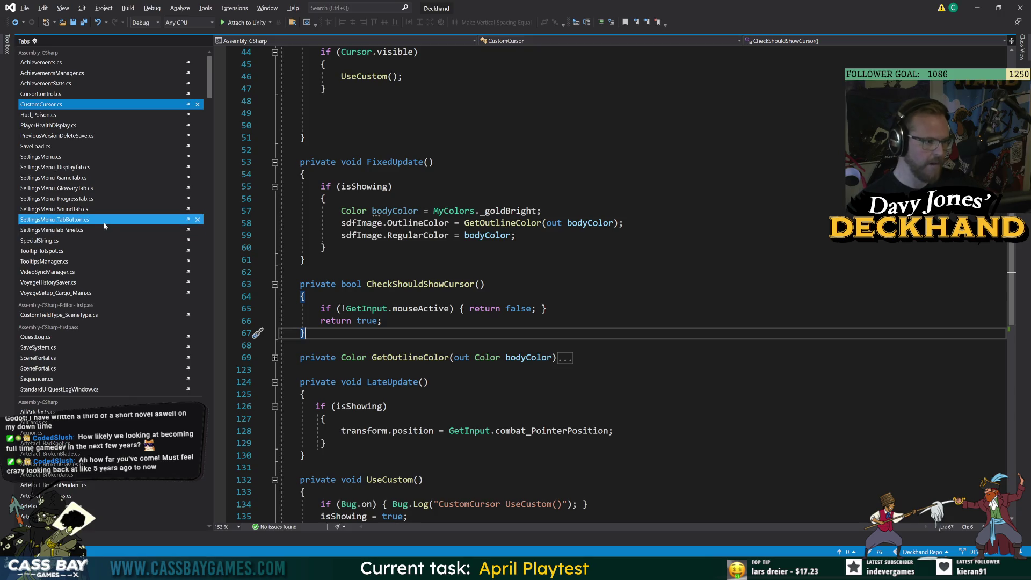
- Open SettingsMenu.cs and look over the TweenClose method and its closing tween sequence
left_click(57, 158)
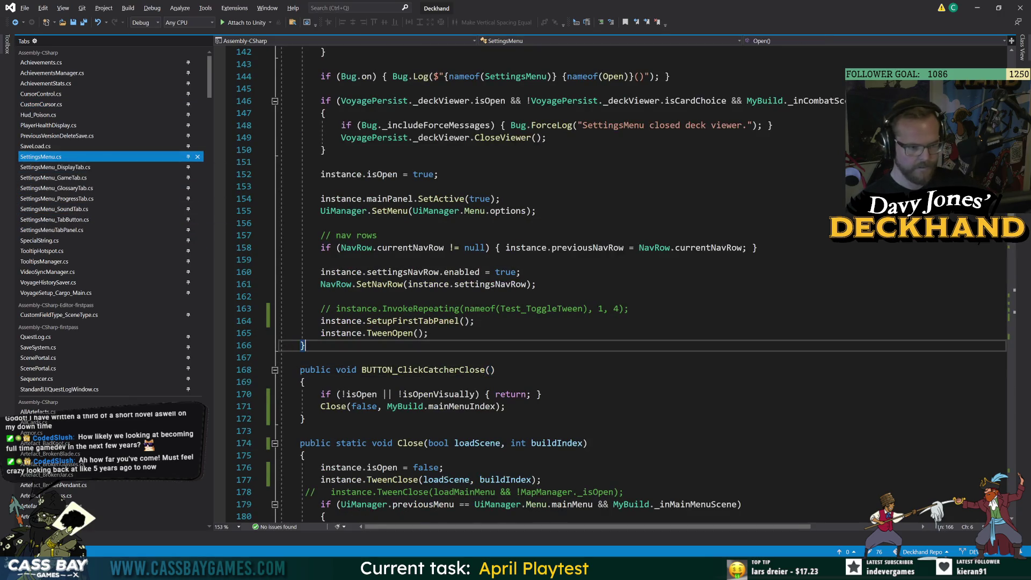
scroll(537, 279, "down", 20)
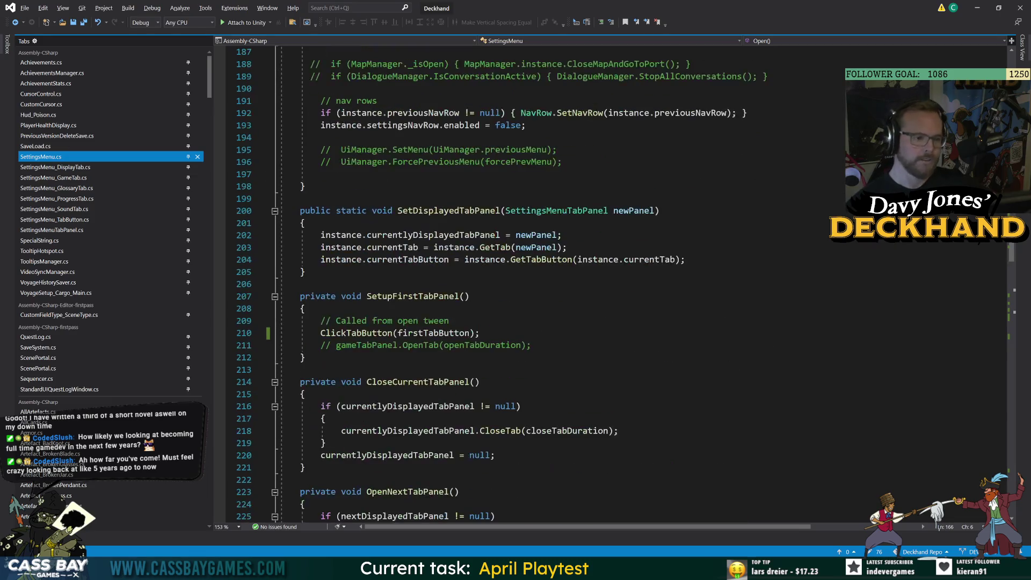
scroll(537, 279, "down", 16)
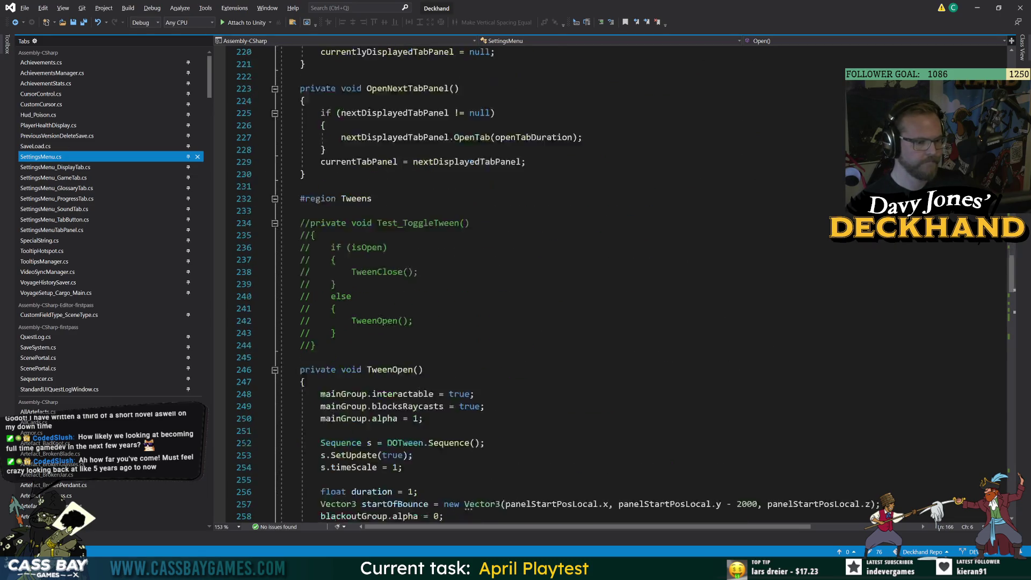
left_click(280, 149)
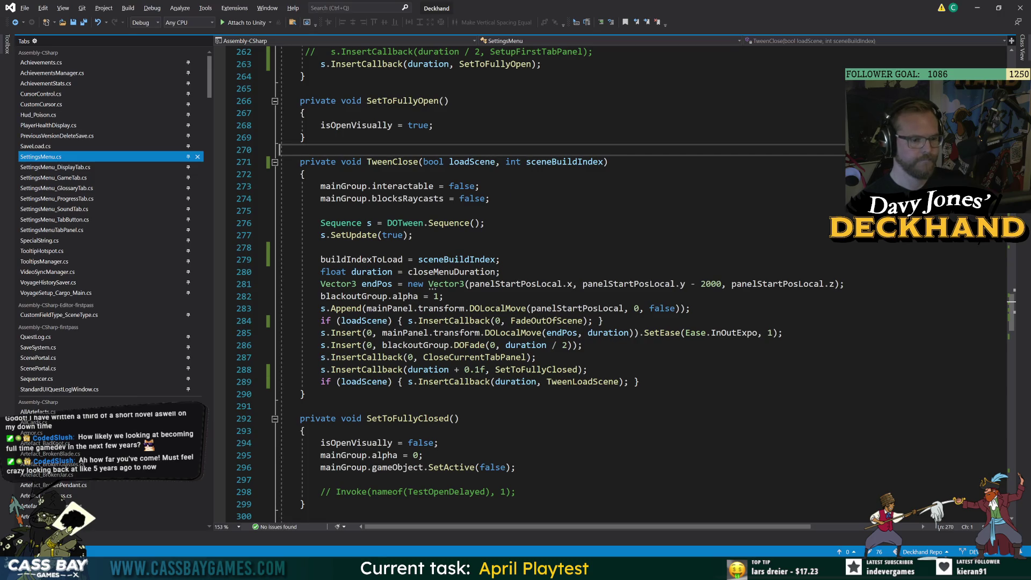
left_click(535, 357)
left_click(397, 162)
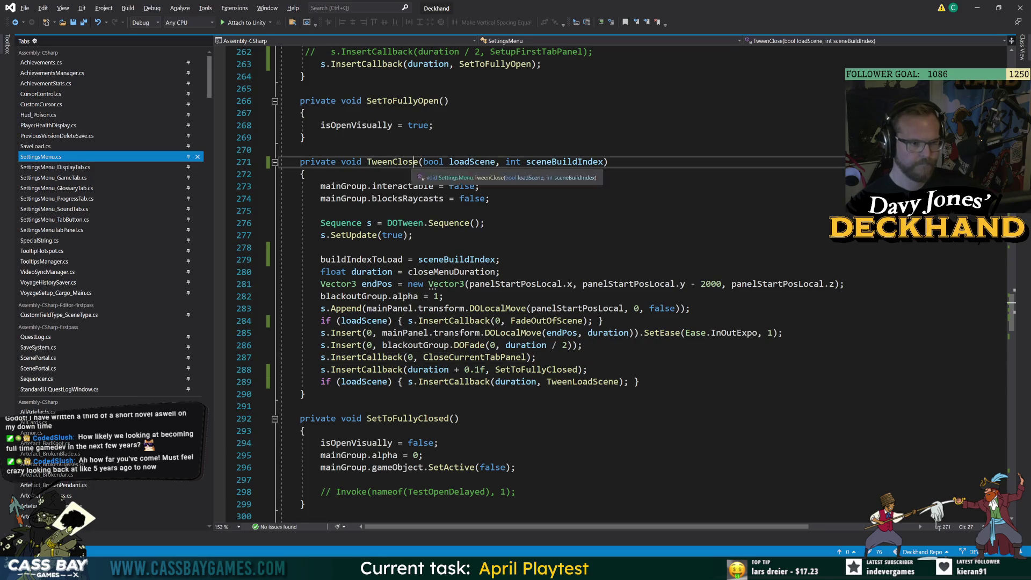
scroll(537, 279, "up", 7)
scroll(537, 279, "down", 11)
scroll(537, 279, "down", 20)
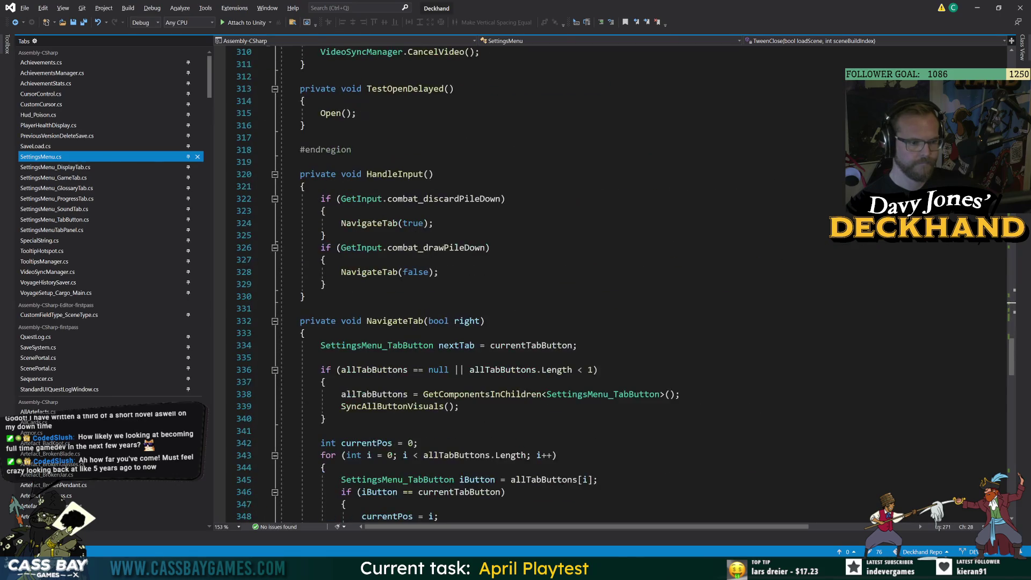
scroll(537, 279, "up", 8)
scroll(537, 280, "up", 20)
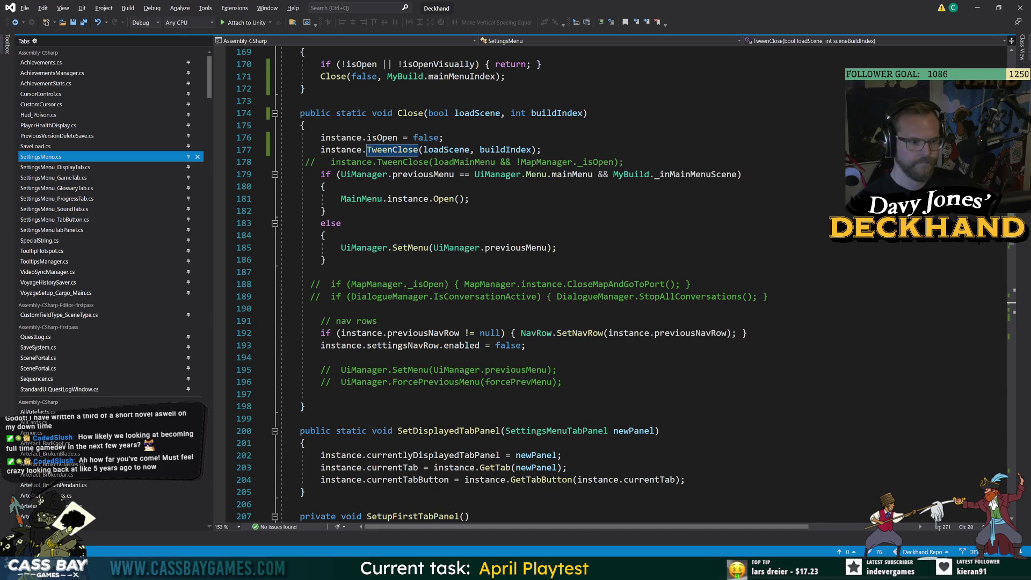
scroll(537, 279, "up", 4)
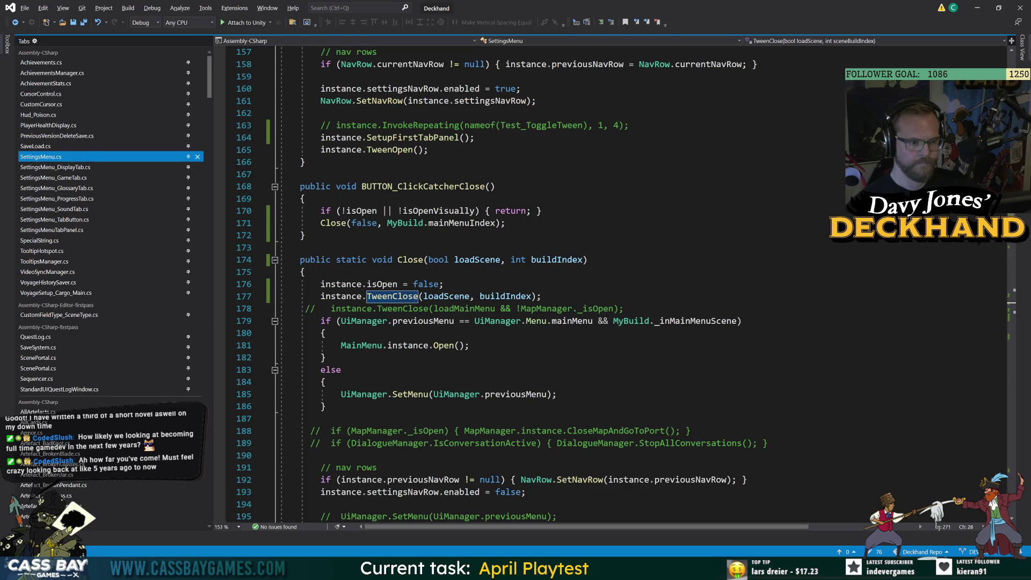
- Trace loadScene from Close through TweenClose and FadeOutOfScene to the closeMenuDuration definition
left_click(499, 260)
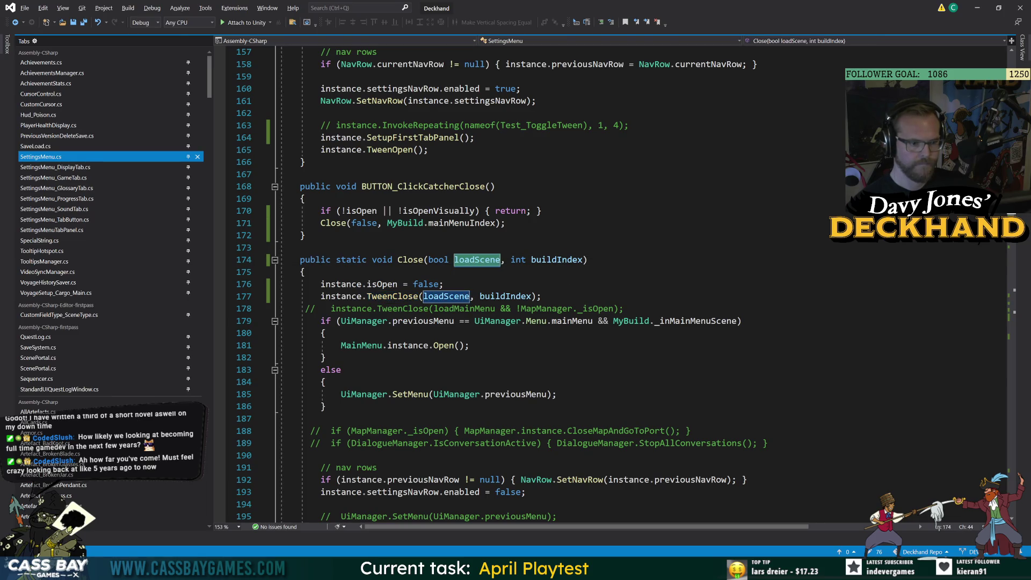
left_click(394, 296)
key("F12")
left_click(476, 284)
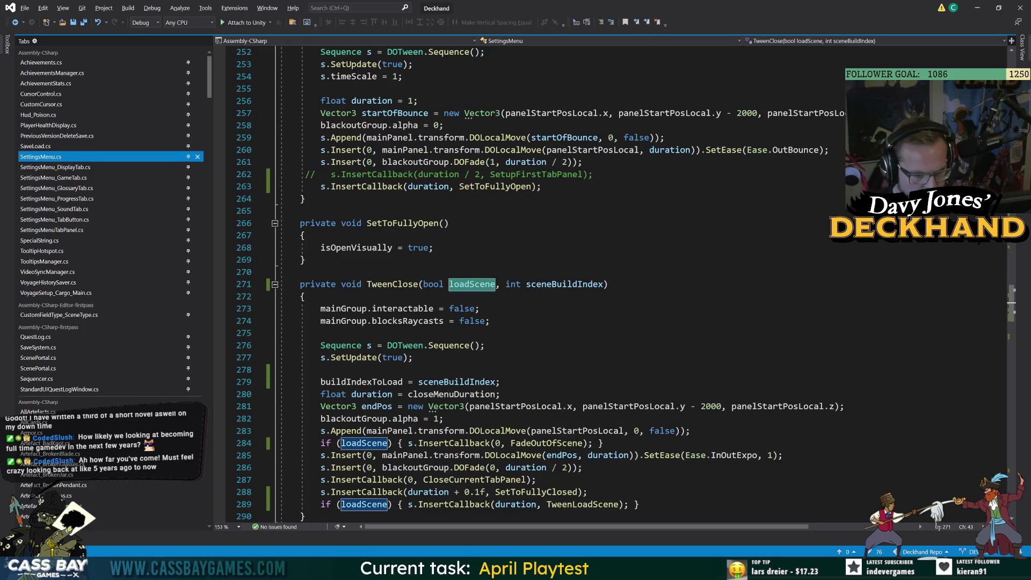
double_click(546, 443)
key("F12")
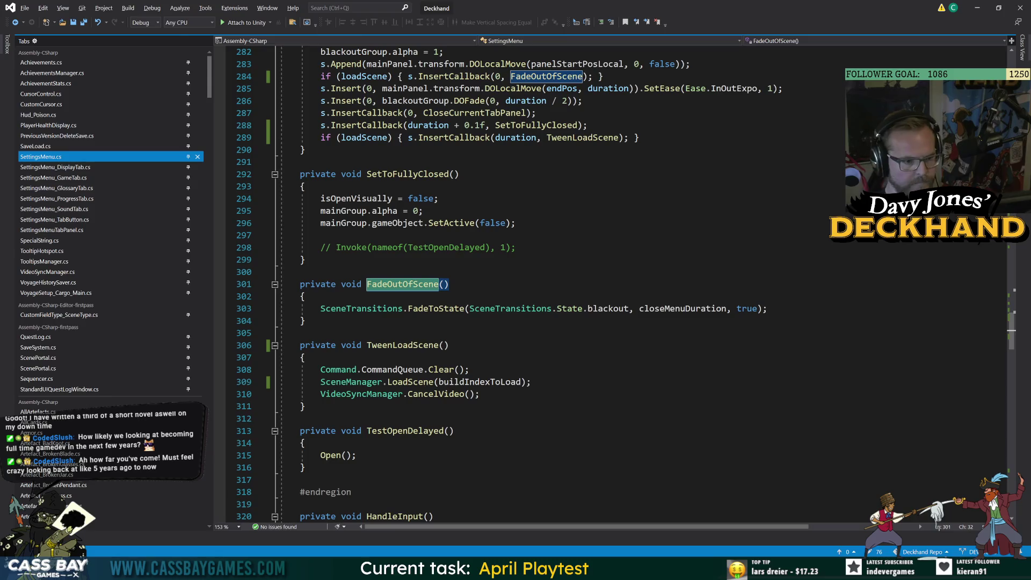
double_click(682, 308)
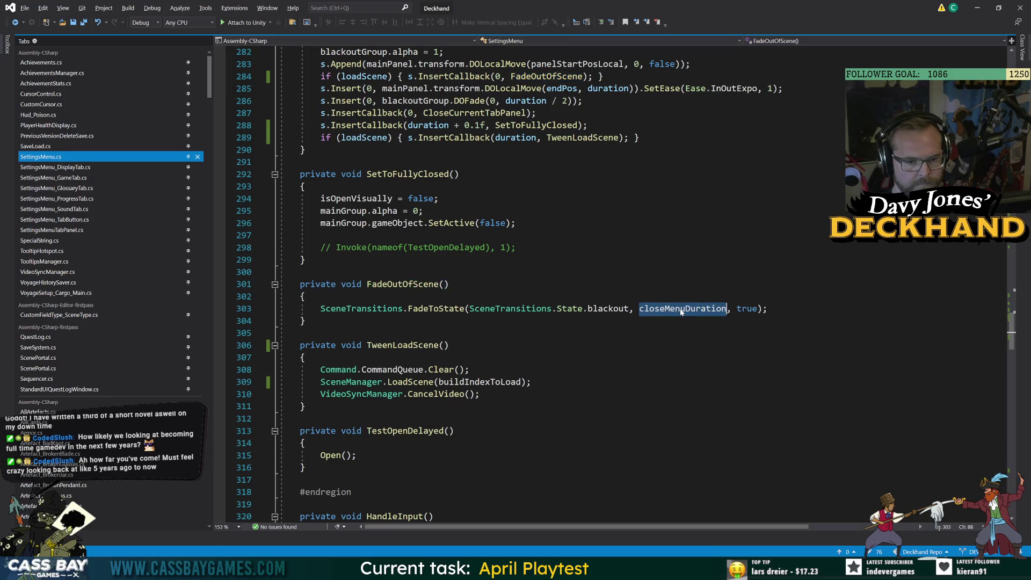
scroll(681, 308, "up", 1)
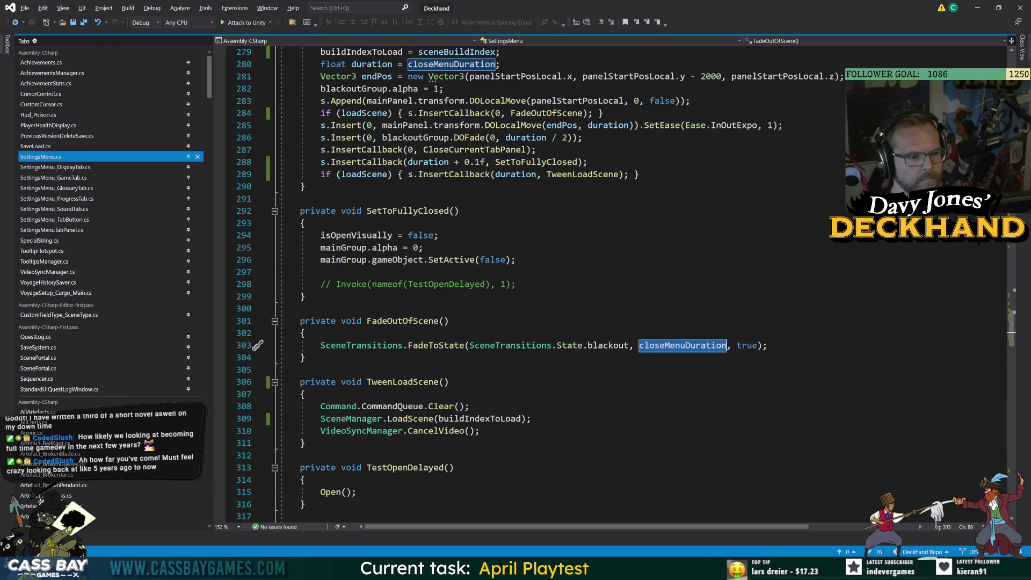
mouse_move(612, 347)
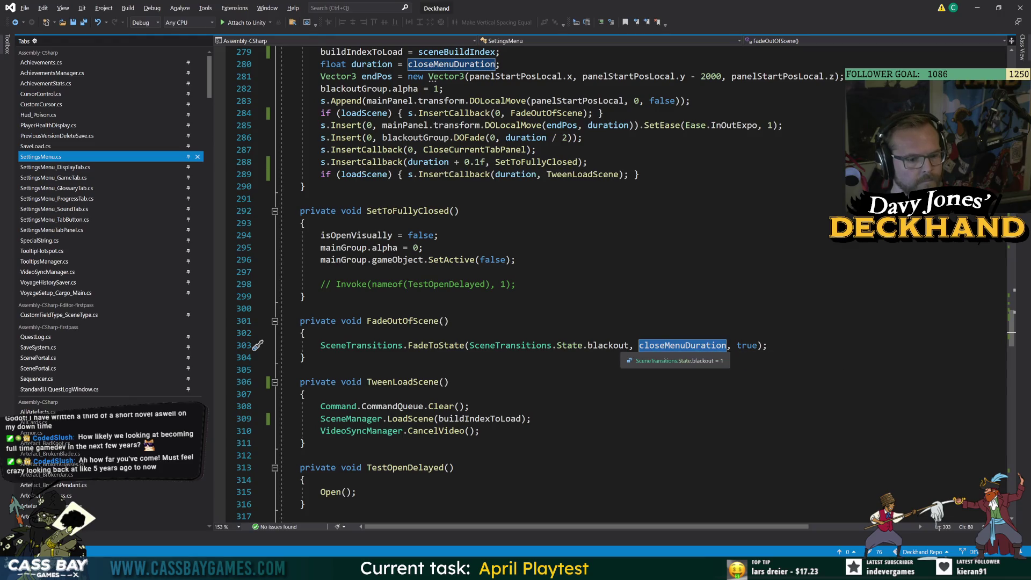
scroll(481, 215, "up", 3)
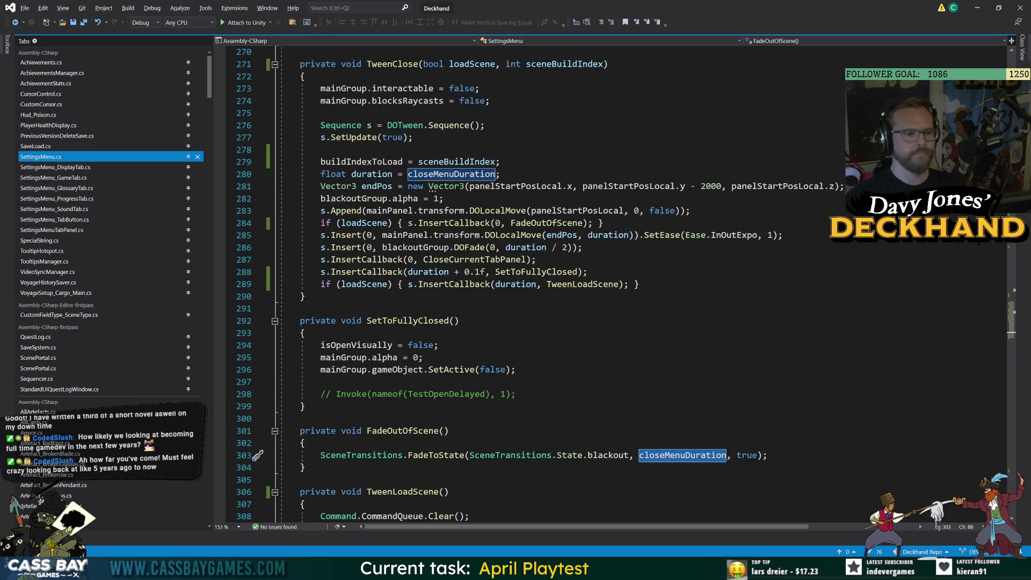
left_click(481, 162)
left_click(475, 174)
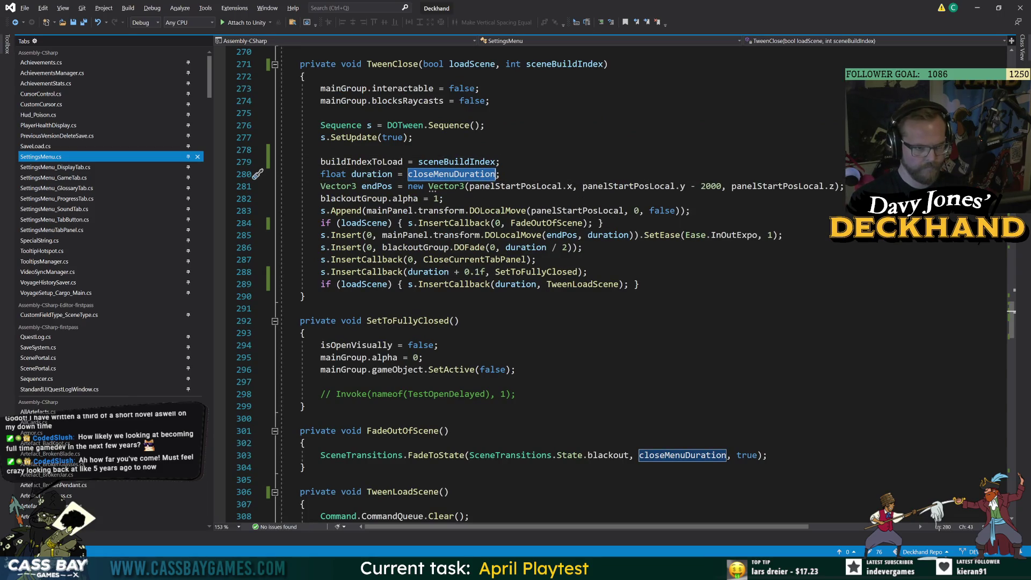
key("F12")
- Change closeMenuDuration from 0.1f to 0.2f
left_click(489, 284)
key("BackSpace")
type("2")
key("End")
left_click(306, 418)
- Review where closeMenuDuration and FadeOutOfScene are used in SettingsMenu.cs
mouse_move(651, 570)
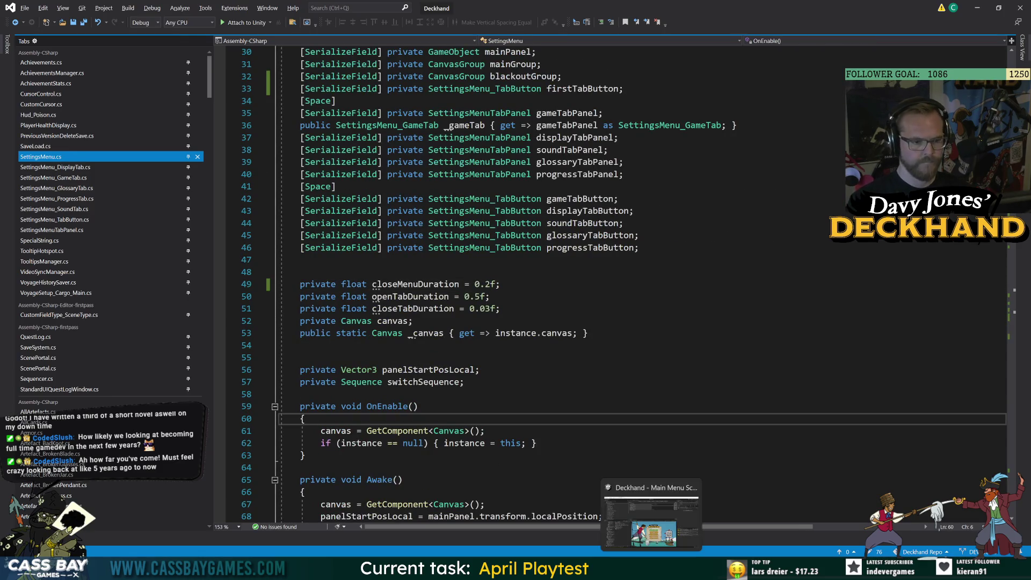
scroll(537, 285, "down", 20)
scroll(537, 285, "up", 17)
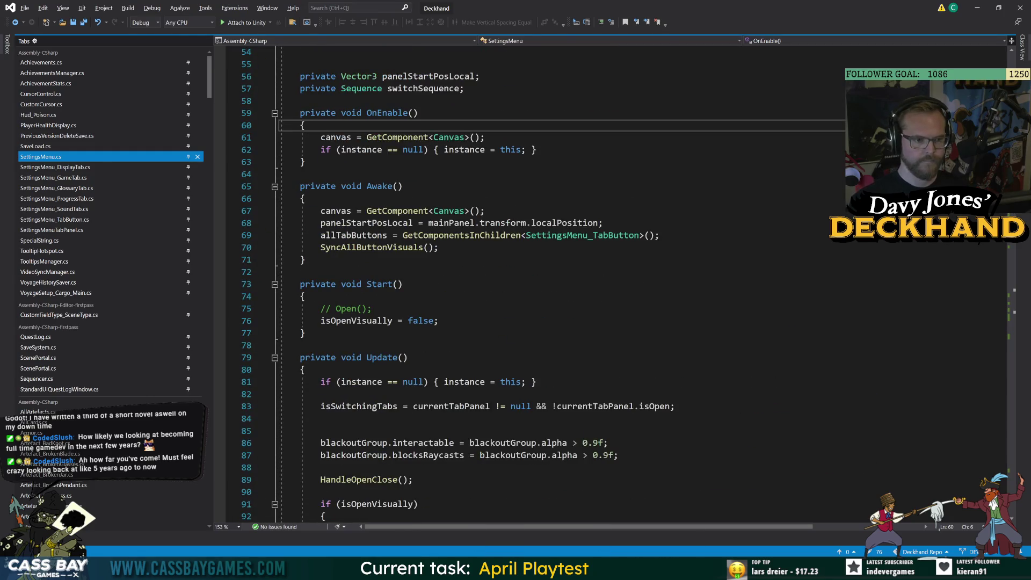
scroll(537, 285, "up", 4)
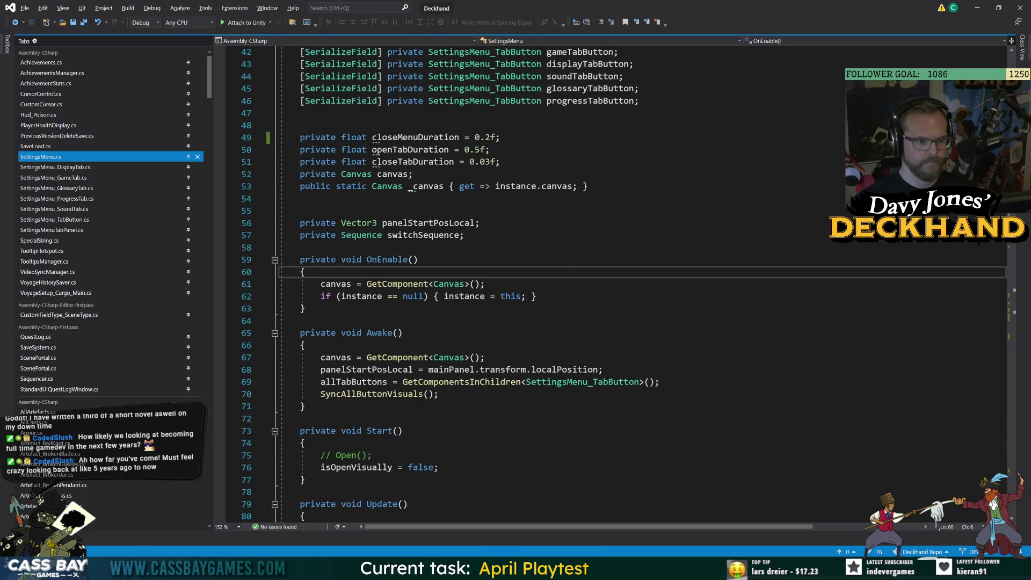
left_click(438, 137)
scroll(537, 285, "down", 20)
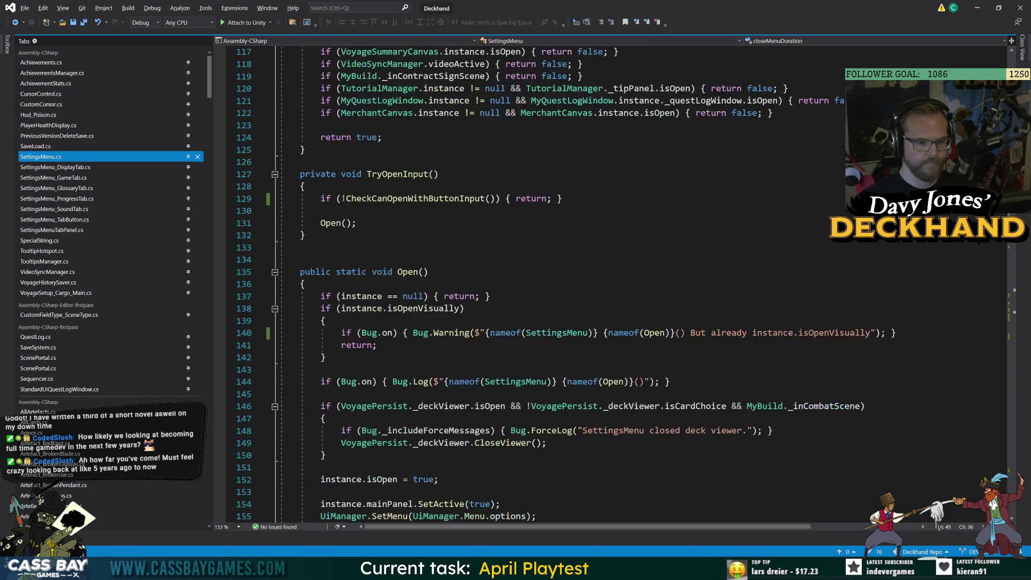
scroll(537, 284, "down", 16)
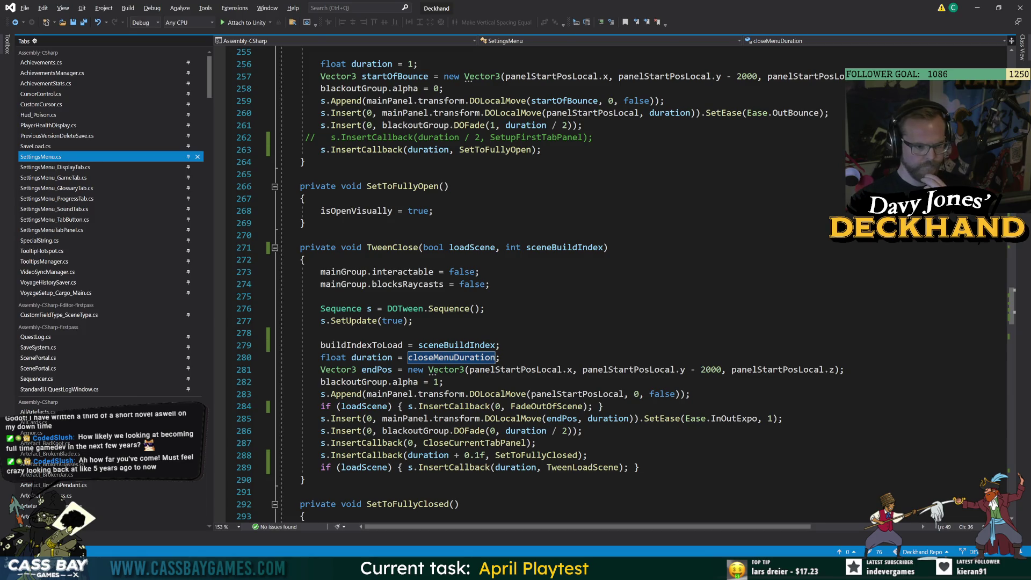
scroll(537, 285, "down", 8)
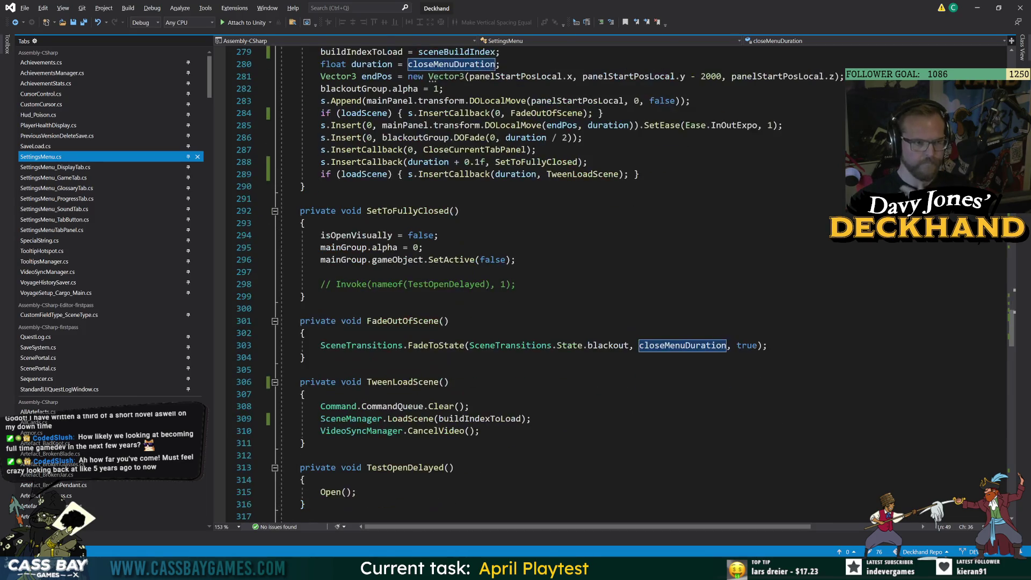
left_click(418, 320)
scroll(418, 321, "up", 4)
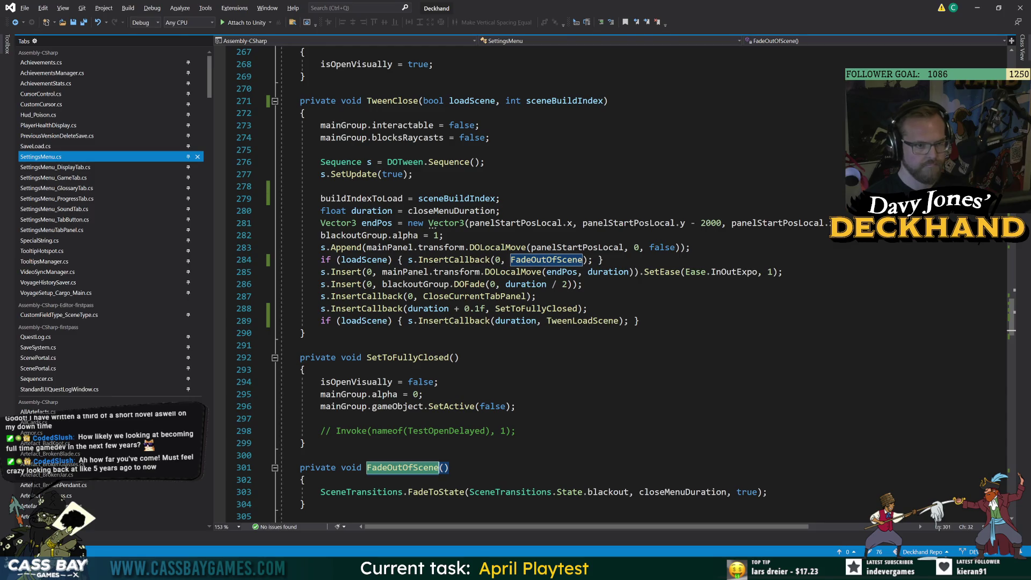
- Add a FadeOutOfScene(); call at the top of TweenClose and save the script
left_click(321, 149)
key("Return")
key("Return")
key("Up")
type("Fade")
key("Tab")
type("();")
key("ctrl+s")
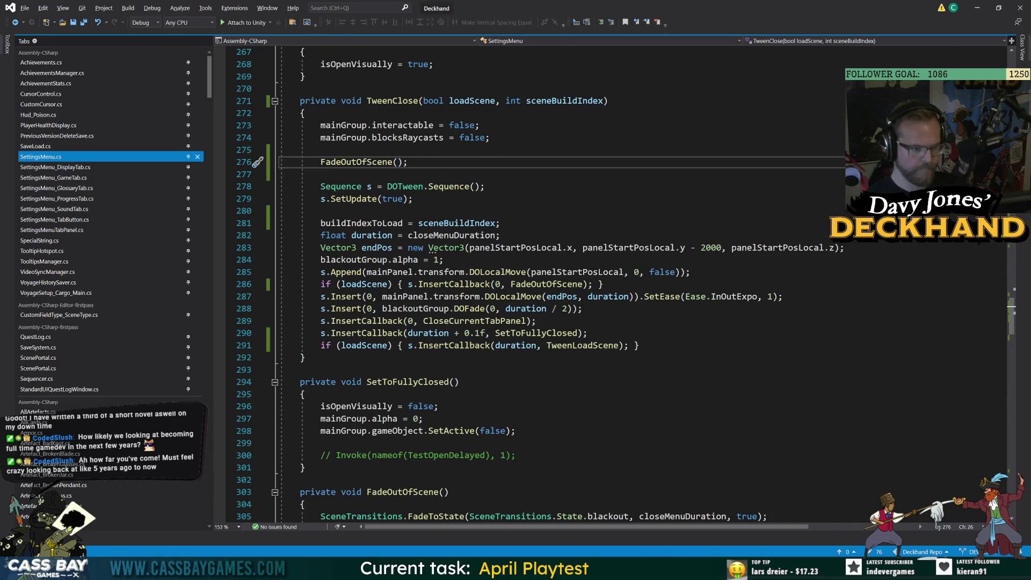
- Wrap the FadeOutOfScene() call inside an 'if (loadScene) {' block
key("ctrl+Return")
type("if (loadScene)")
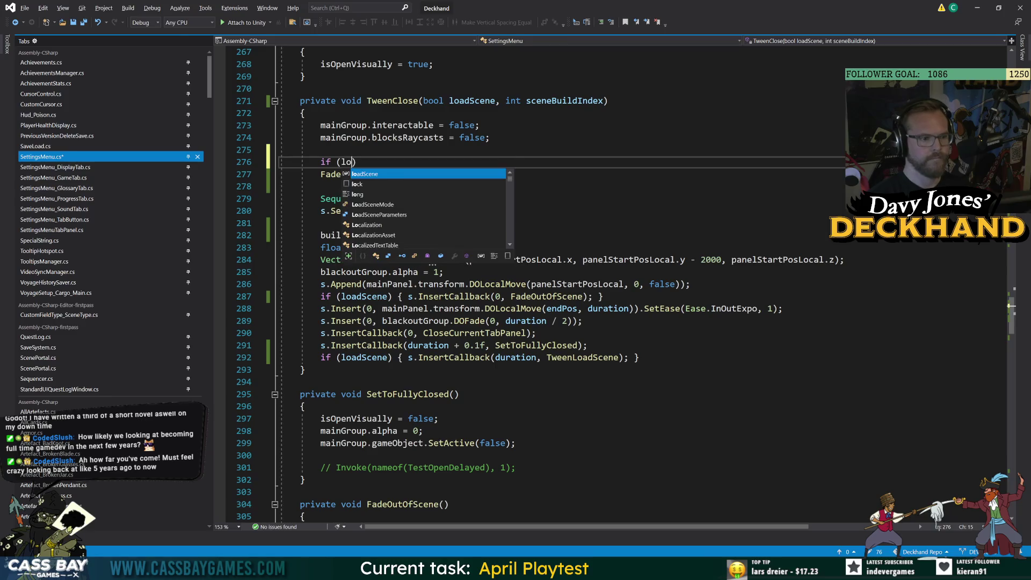
type(" {")
key("Down")
key("shift+Home")
key("shift+Home")
key("ctrl+x")
left_click(406, 162)
key("ctrl+v")
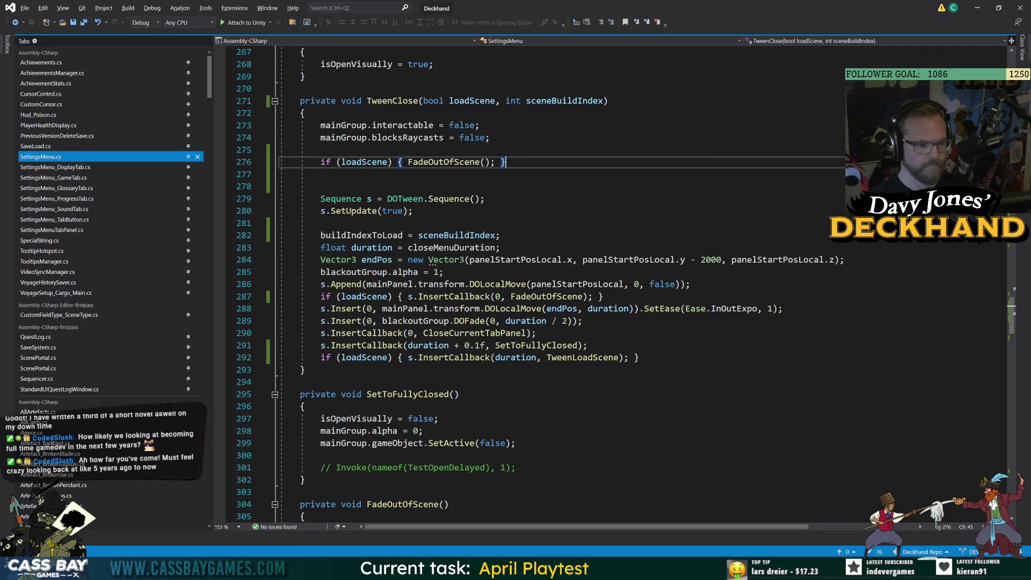
- Comment out the old InsertCallback(0, FadeOutOfScene) line and return to Unity
left_click(470, 322)
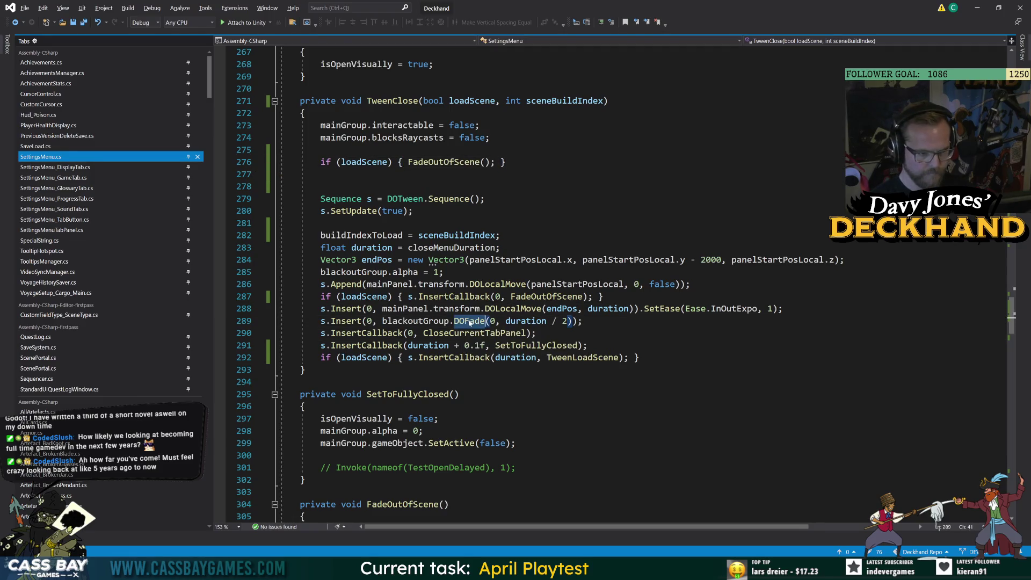
left_click(585, 345)
left_click(511, 296)
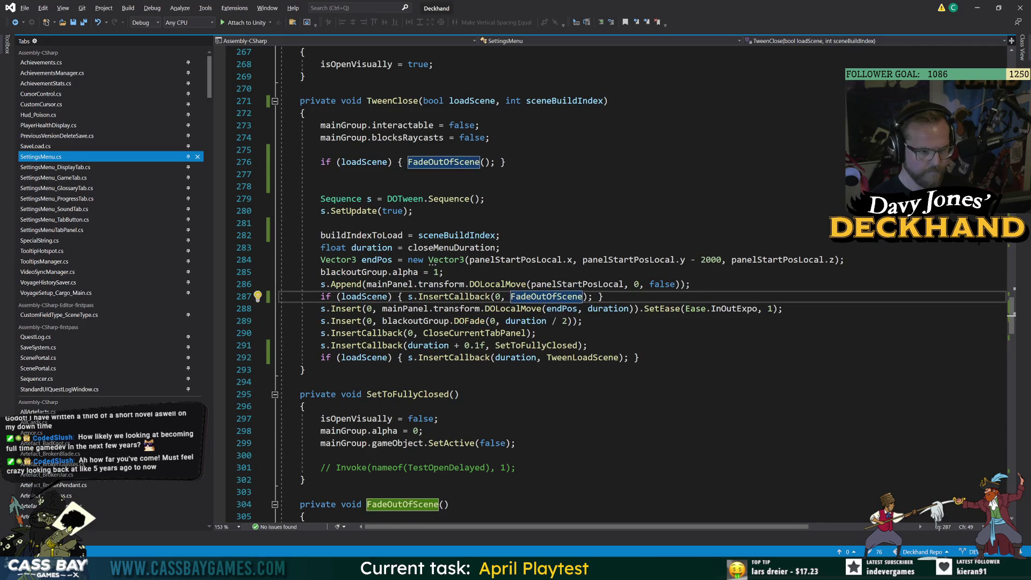
key("ctrl+k")
key("ctrl+c")
left_click(392, 211)
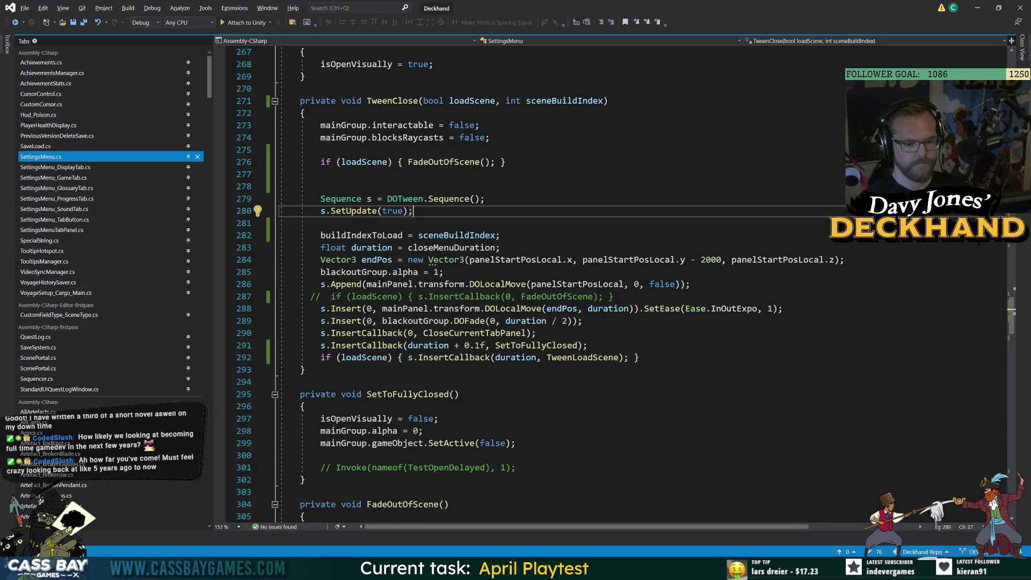
key("alt+Tab")
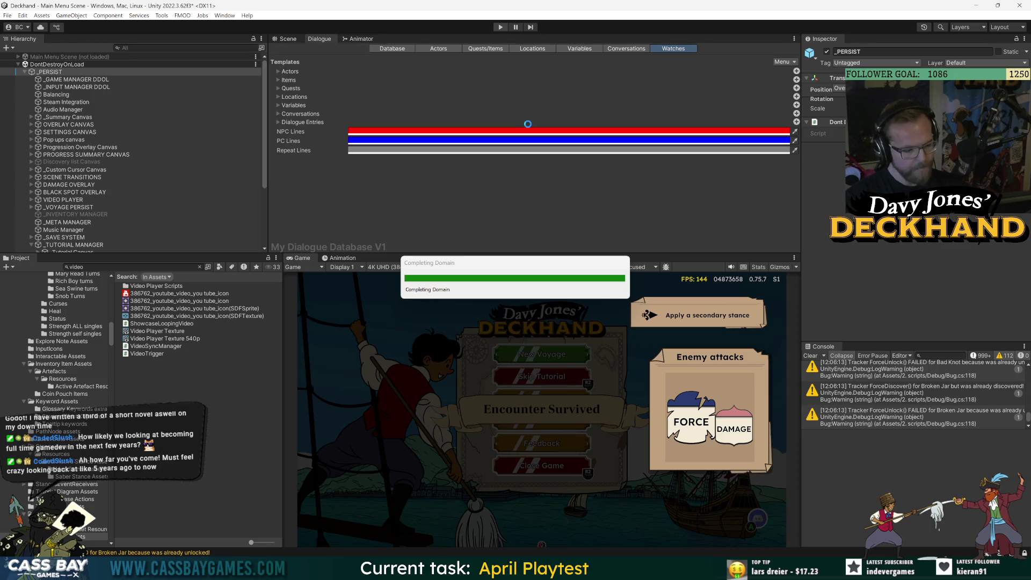
- Retest in play mode by choosing Skip Tutorial on the Settings GAME tab, loading Sign Contract Scene
left_click(500, 27)
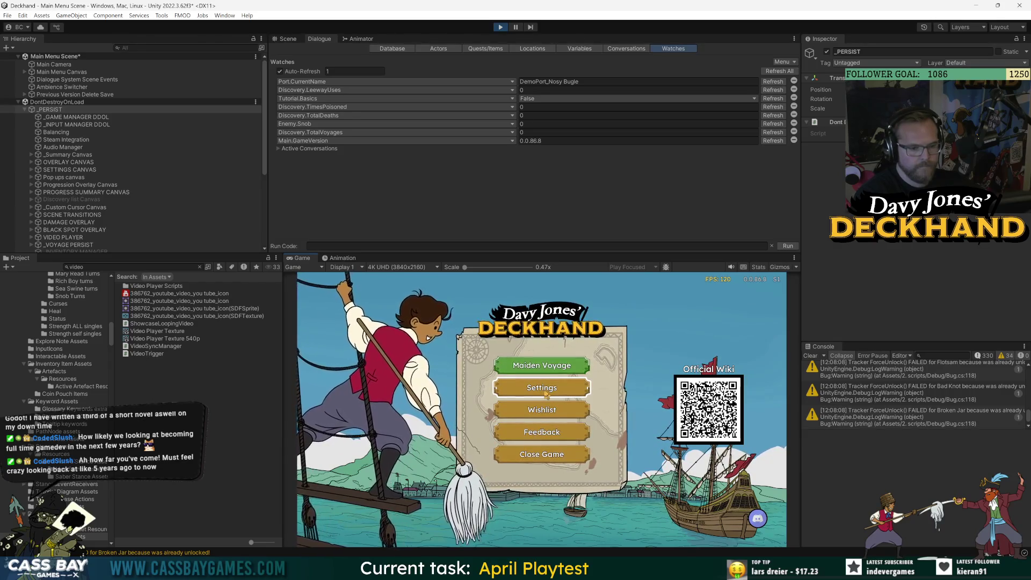
left_click(546, 393)
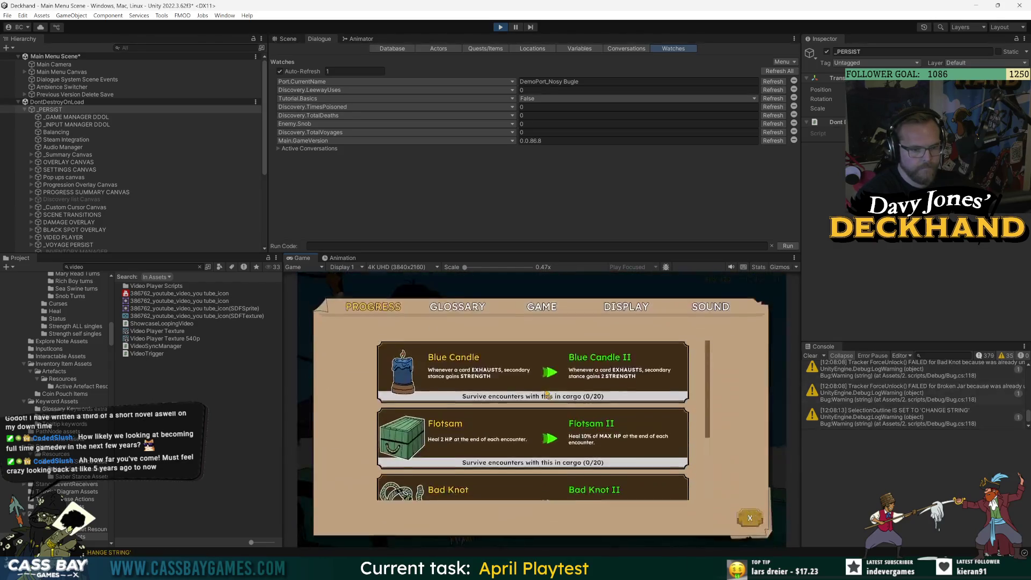
left_click(746, 516)
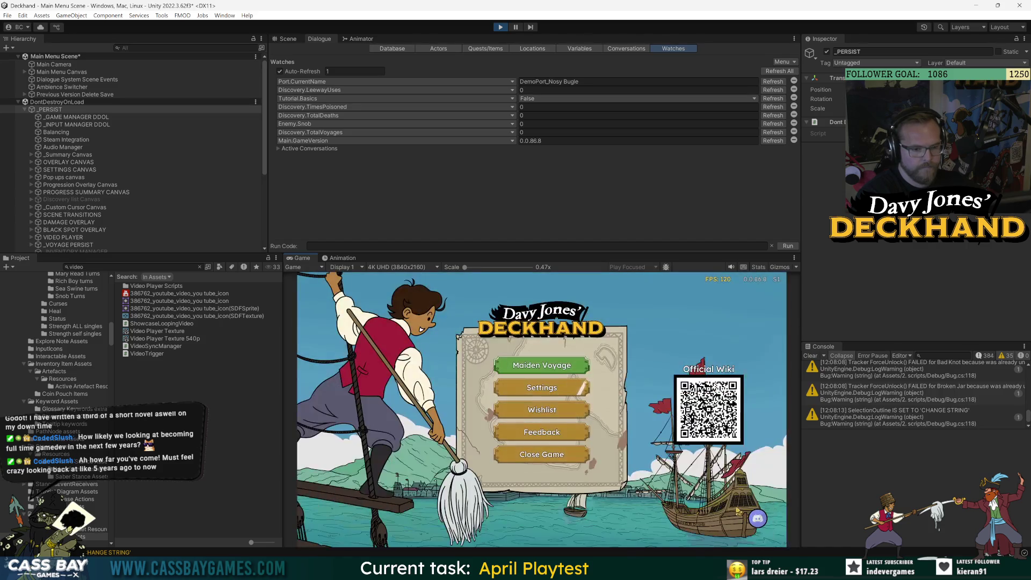
left_click(564, 393)
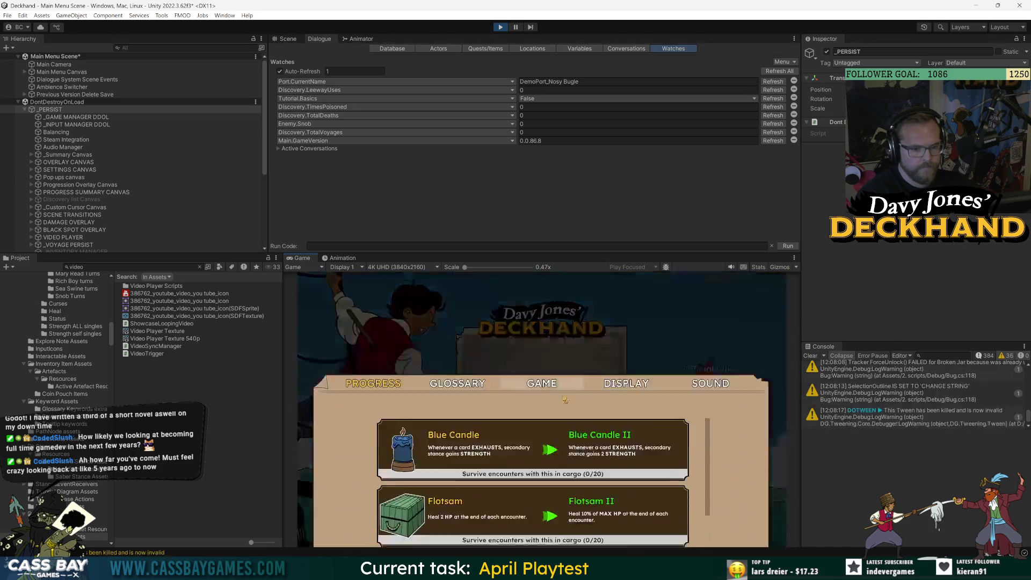
left_click(541, 303)
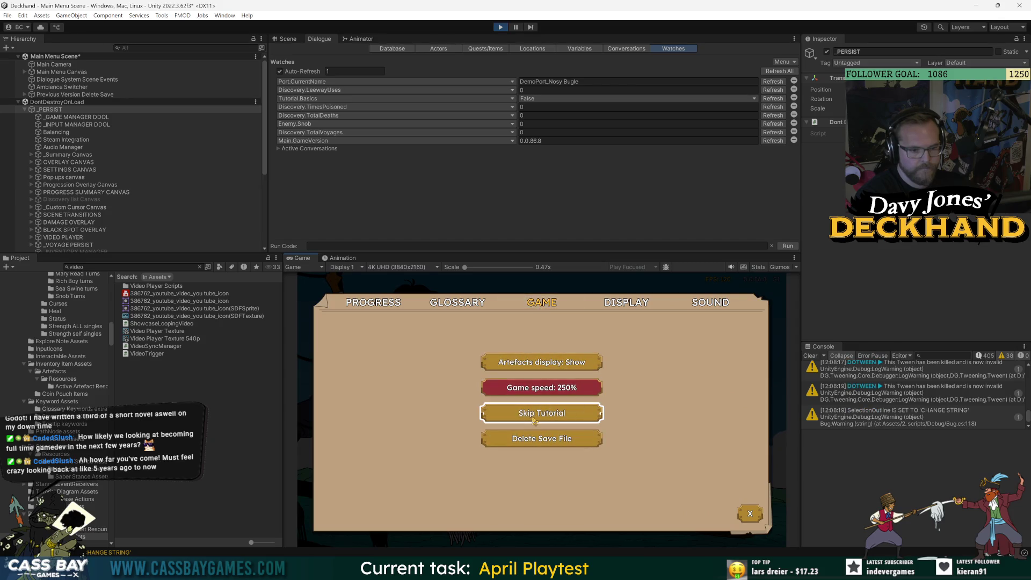
left_click(533, 418)
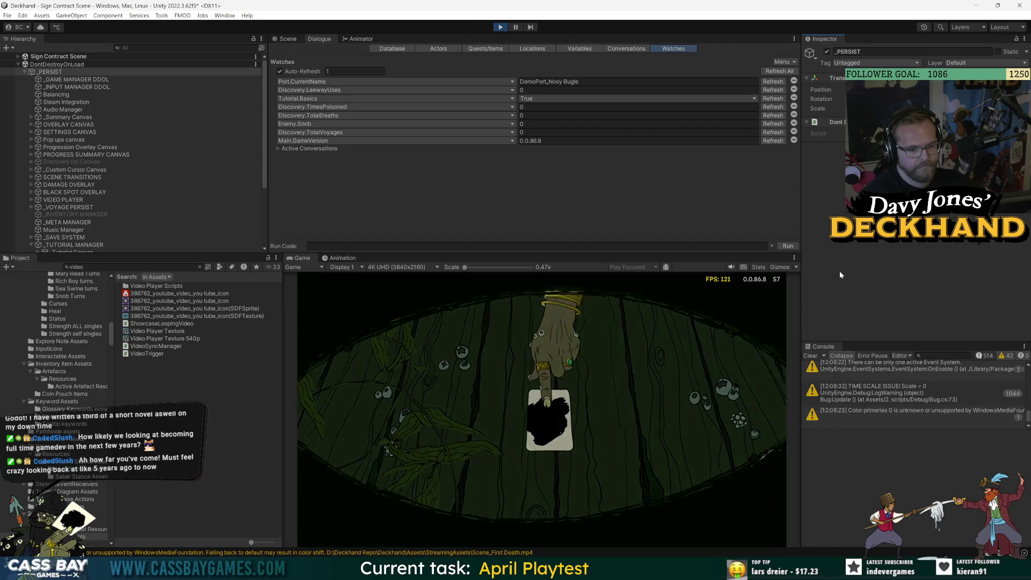
key("alt+Tab")
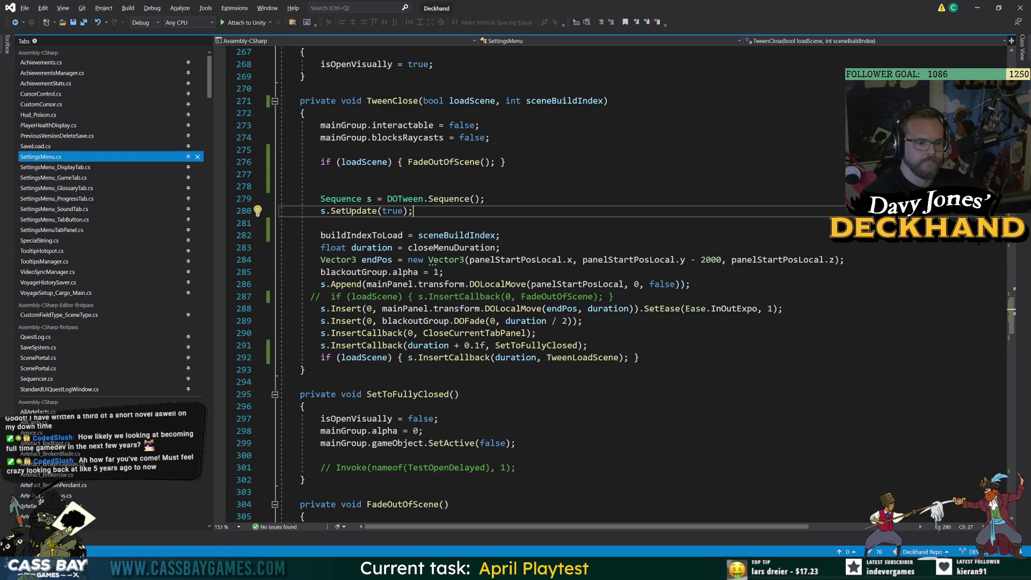
- Inspect TweenClose's duration, the FadeOutOfScene call and closeMenuDuration, then navigate back to TweenClose
left_click(418, 100)
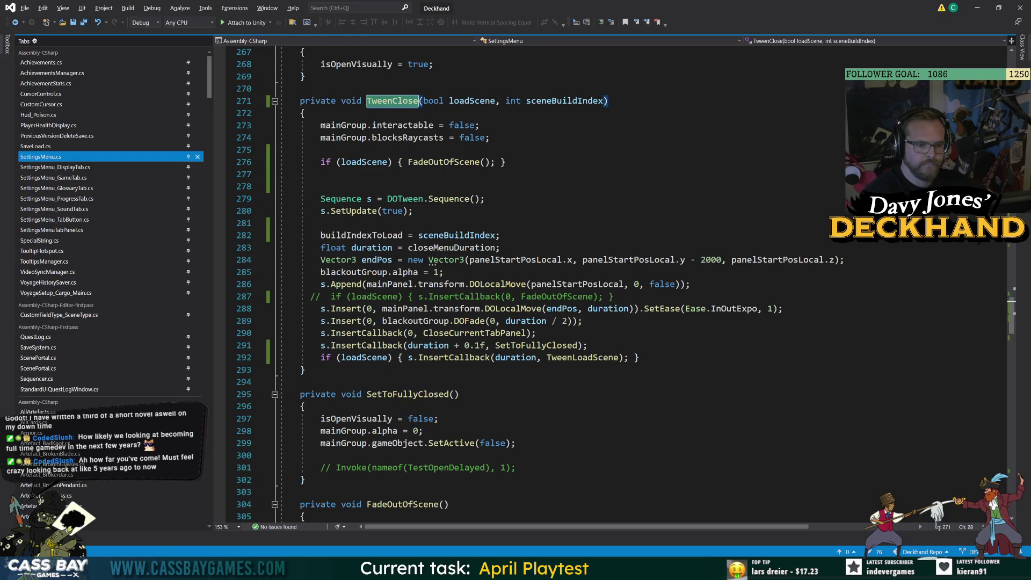
left_click(449, 345)
double_click(444, 161)
left_click(449, 345)
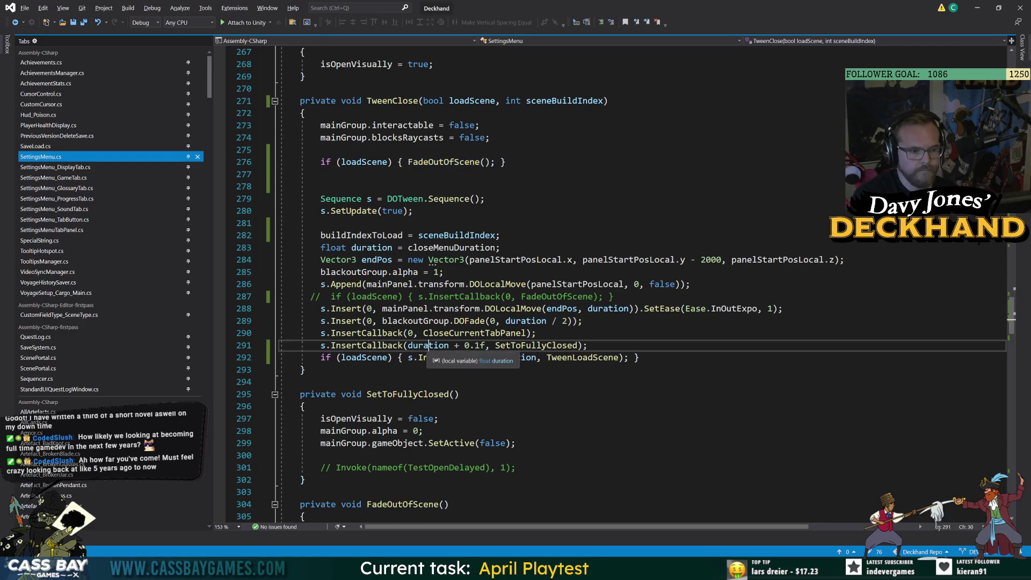
double_click(428, 163)
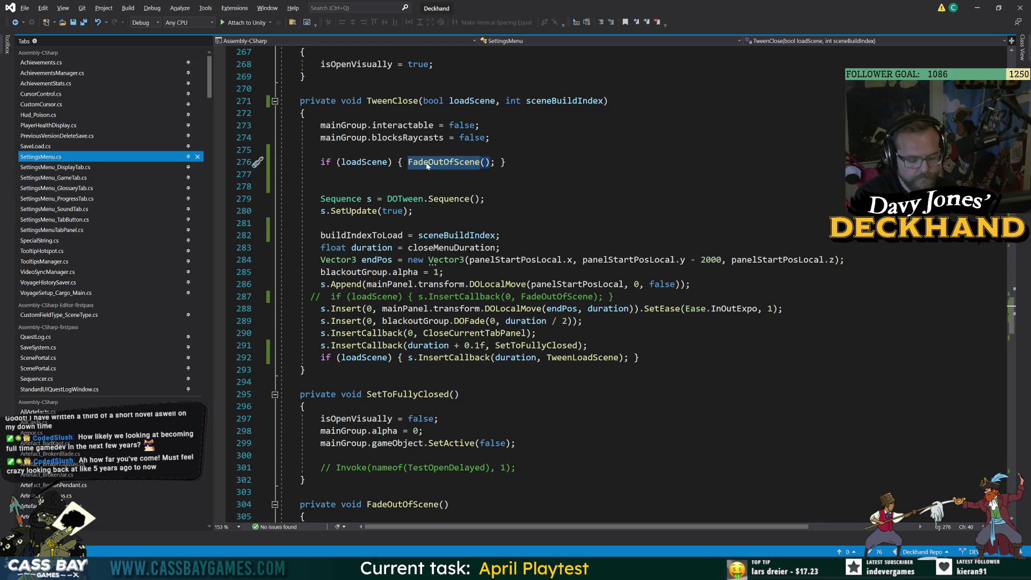
key("F12")
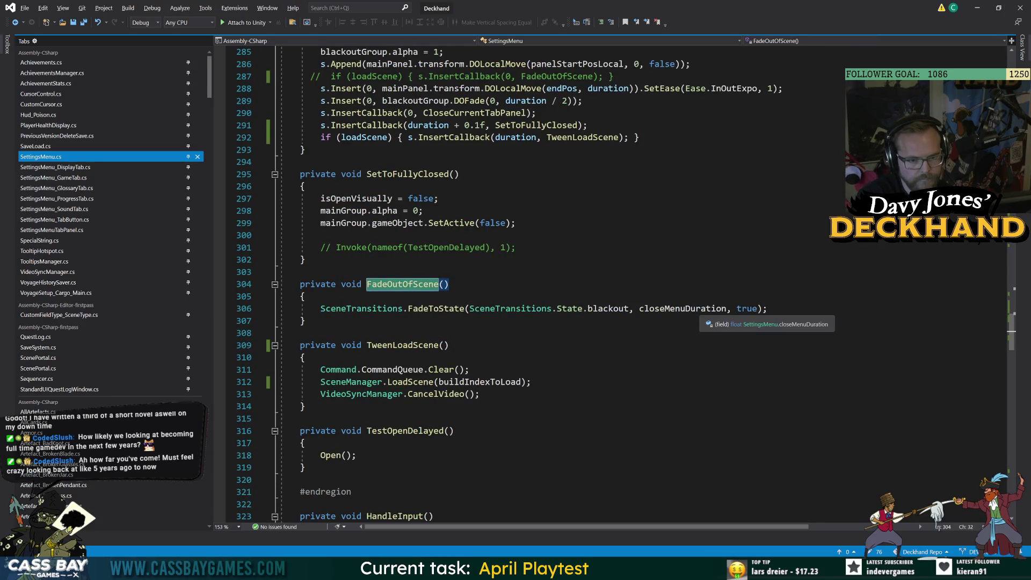
double_click(682, 308)
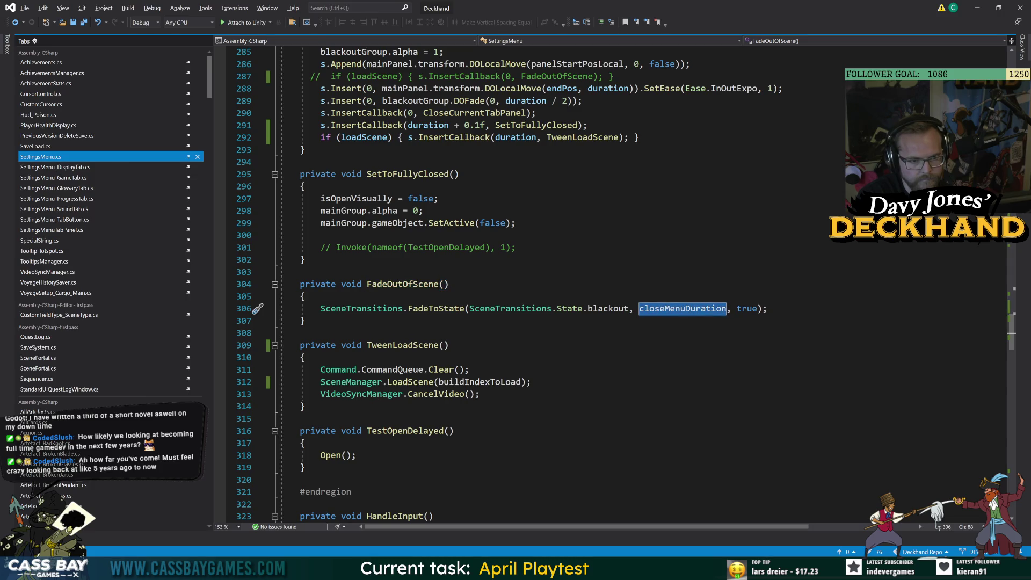
left_click(15, 23)
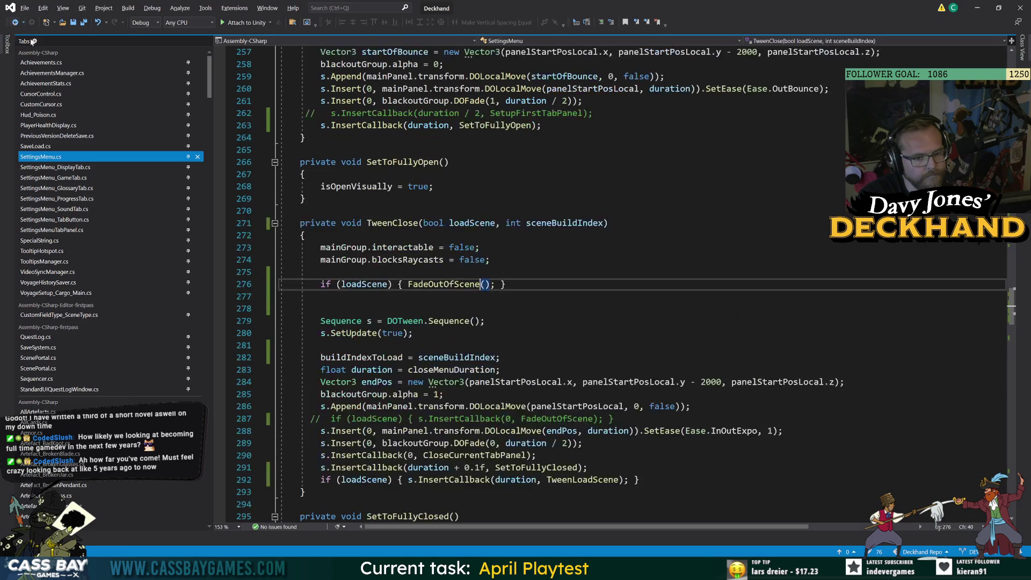
left_click(15, 23)
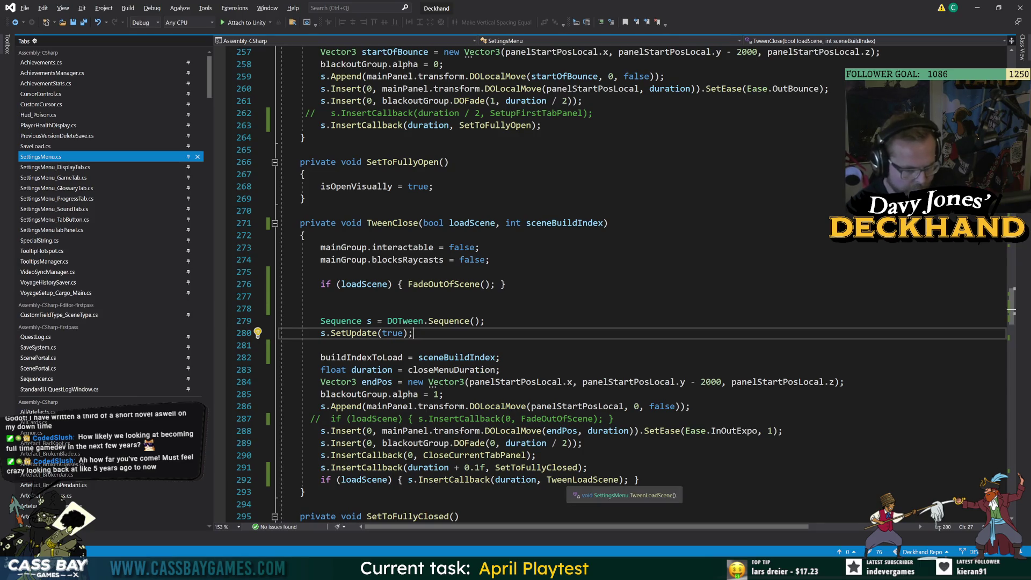
- Change line 292's TweenLoadScene callback time to duration + 0.1f
double_click(364, 479)
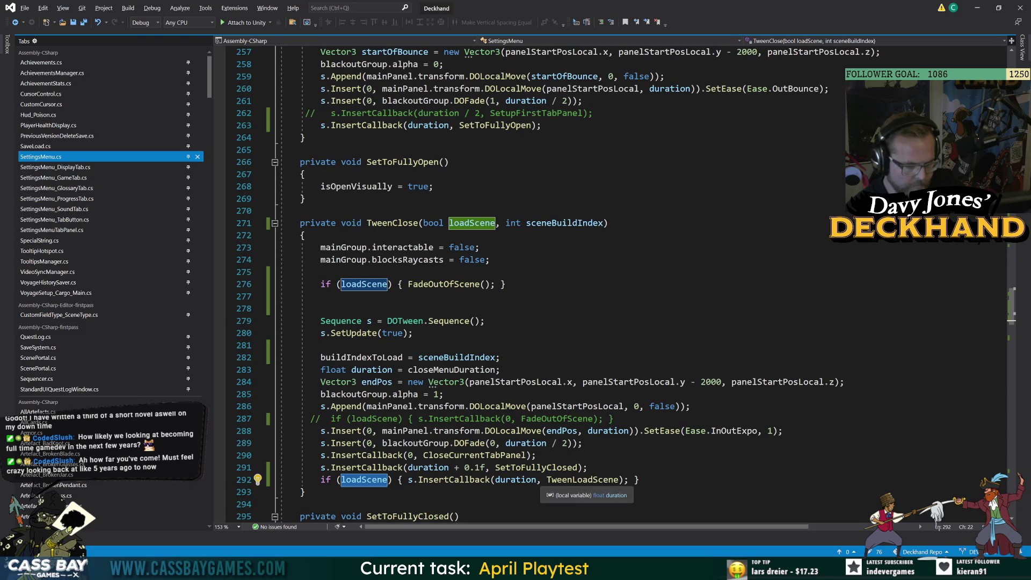
left_click(536, 480)
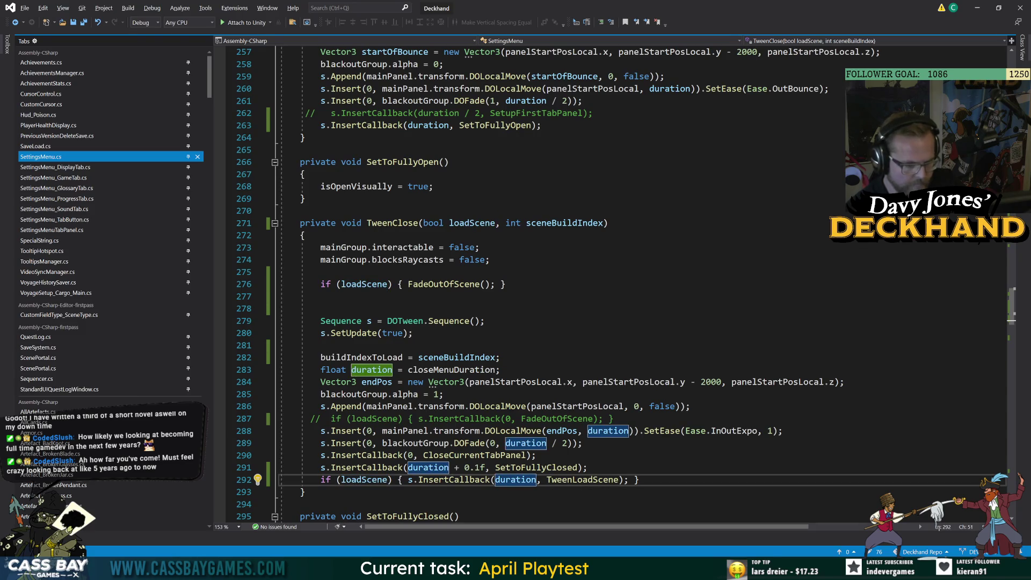
type("+ 0")
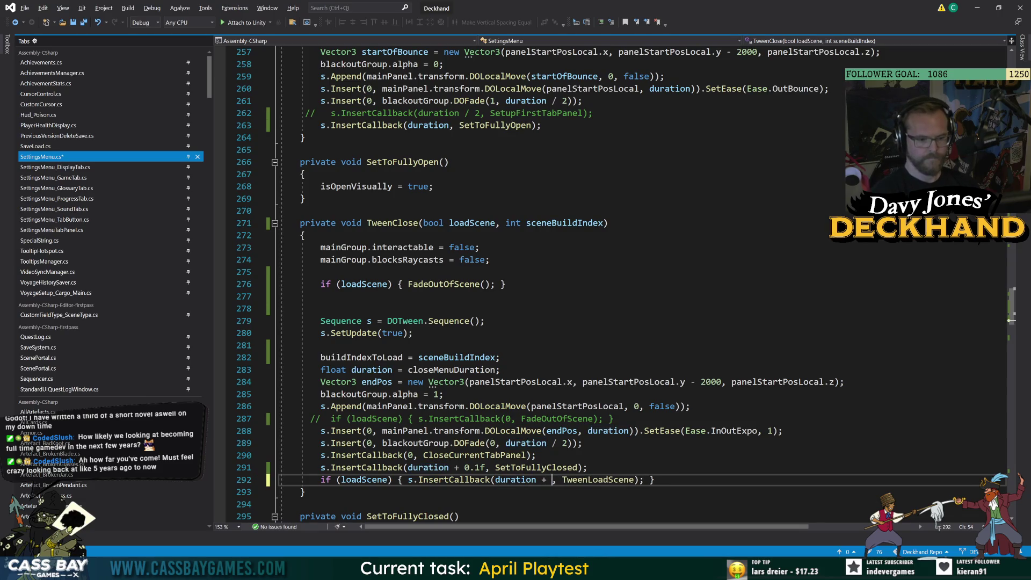
type(".1f")
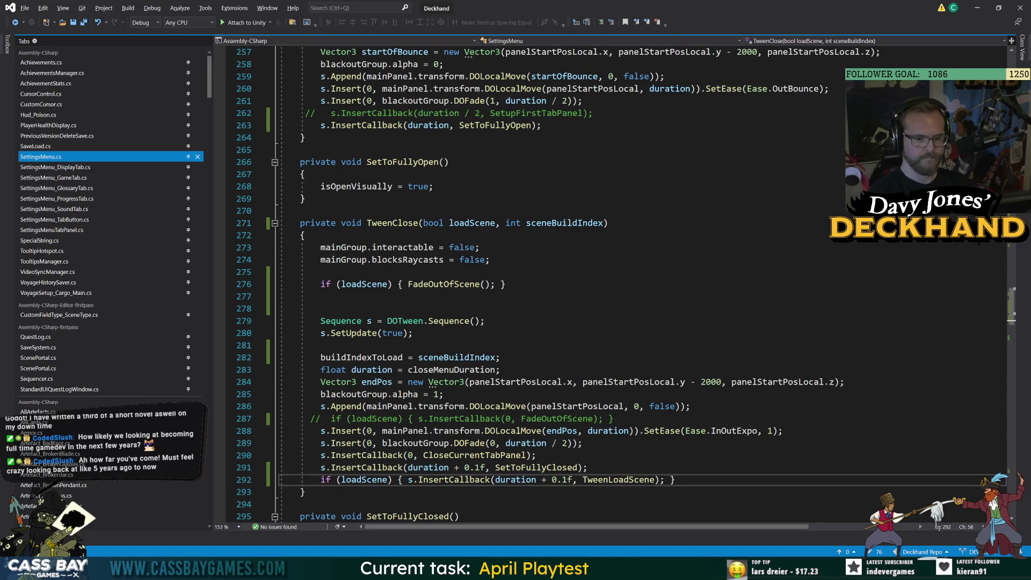
left_click(535, 455)
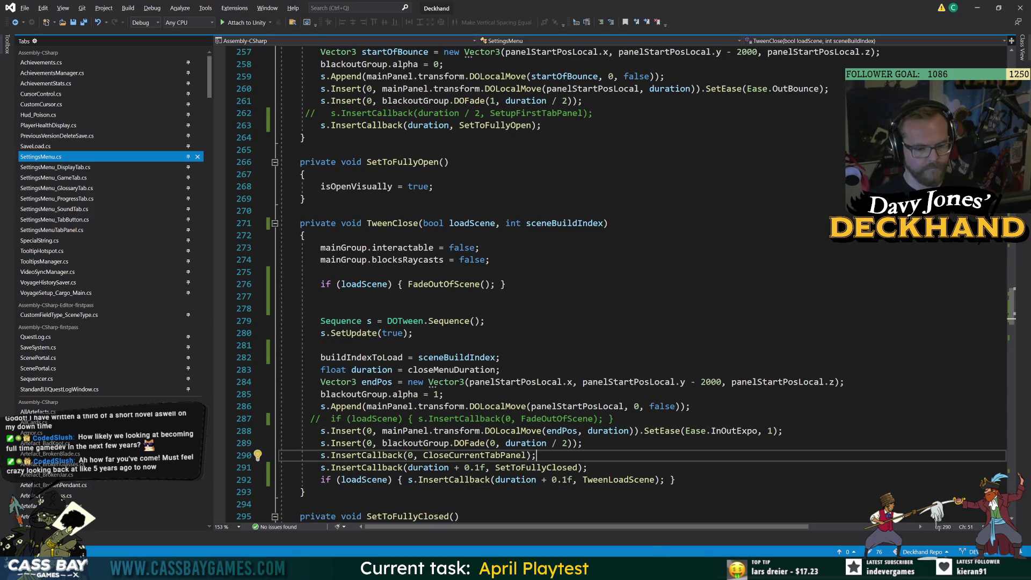
- Look over the TweenLoadScene definition, then return to the running game in Unity
mouse_move(651, 568)
left_click(617, 479)
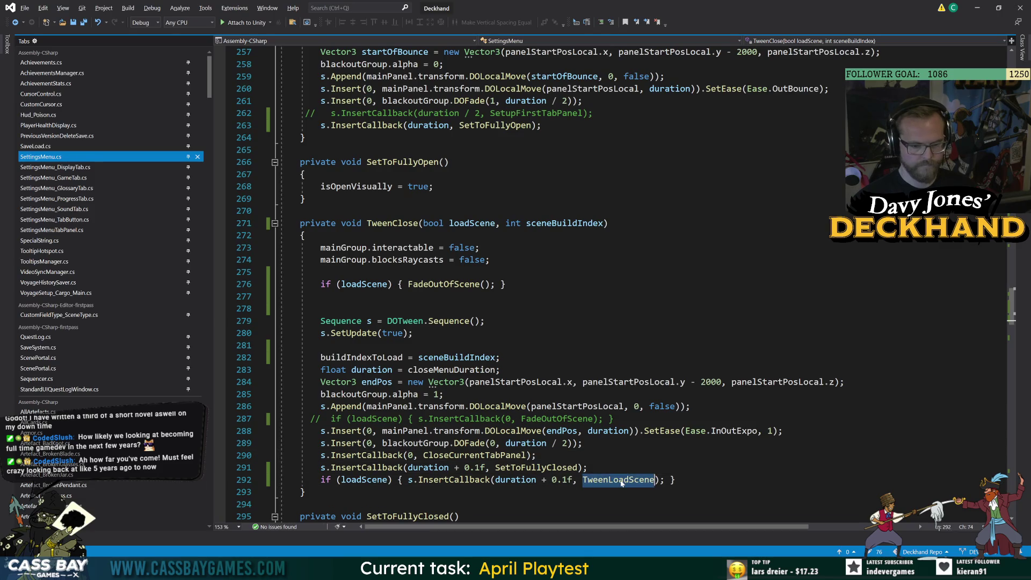
key("F12")
left_click(304, 345)
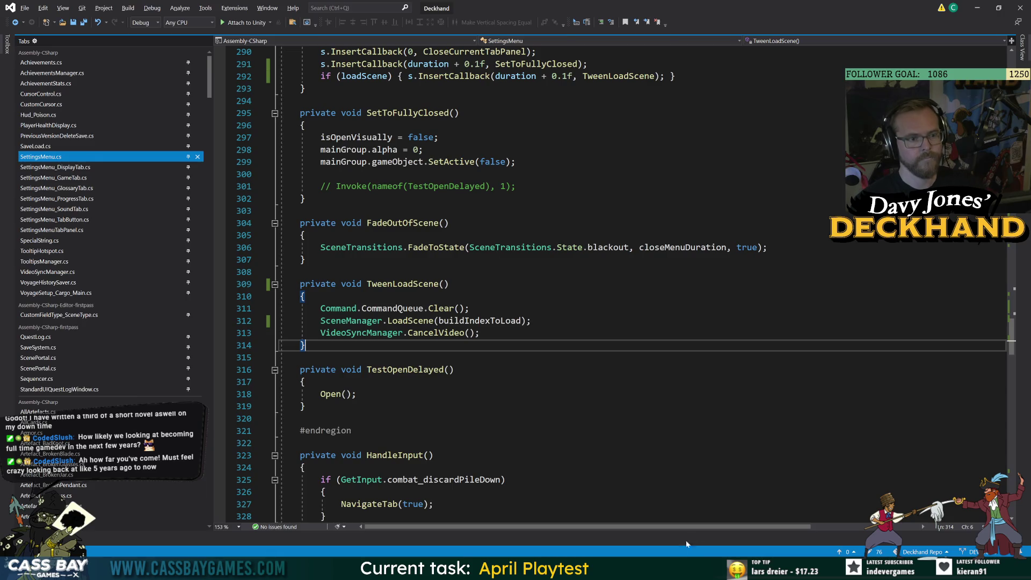
key("alt+Tab")
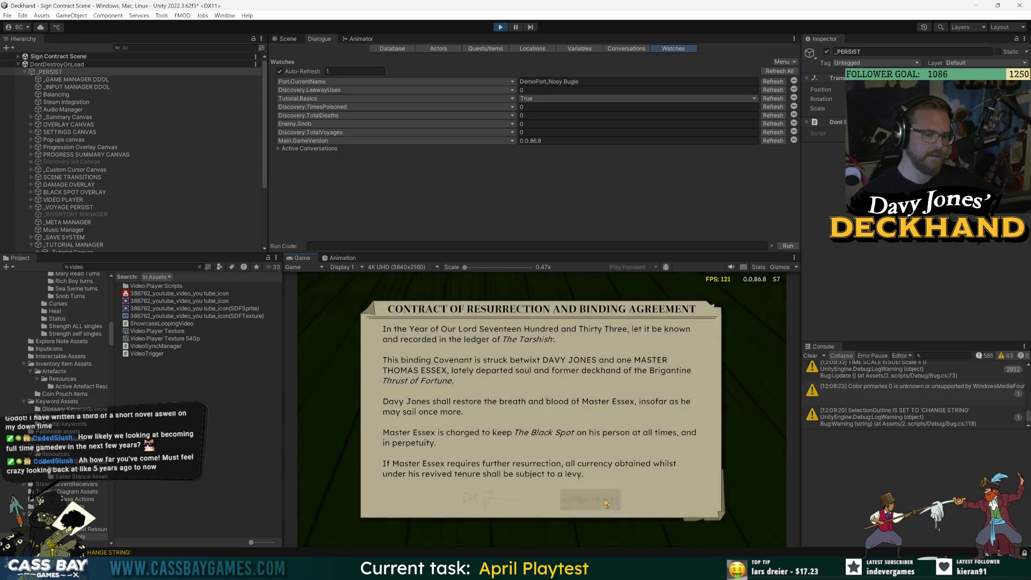
- Sign the resurrection contract, walk across the deck, choose Resurrect, then stop play mode
left_click(592, 503)
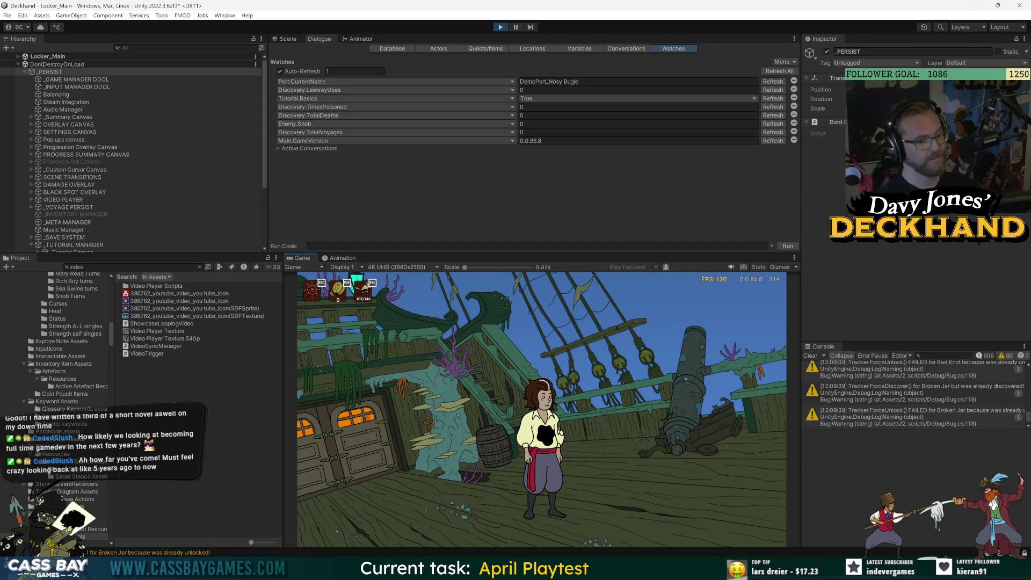
left_click(618, 401)
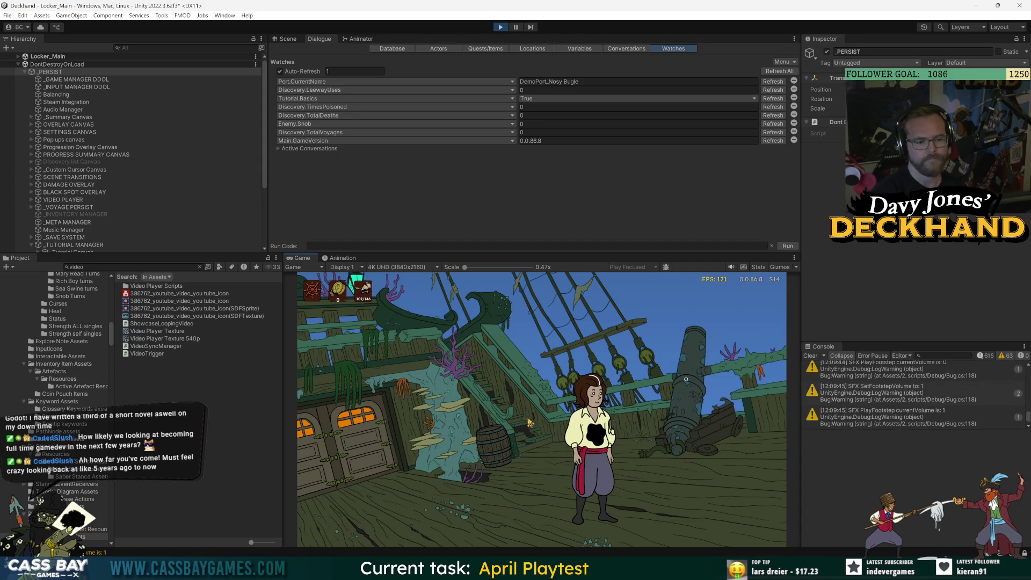
left_click(685, 379)
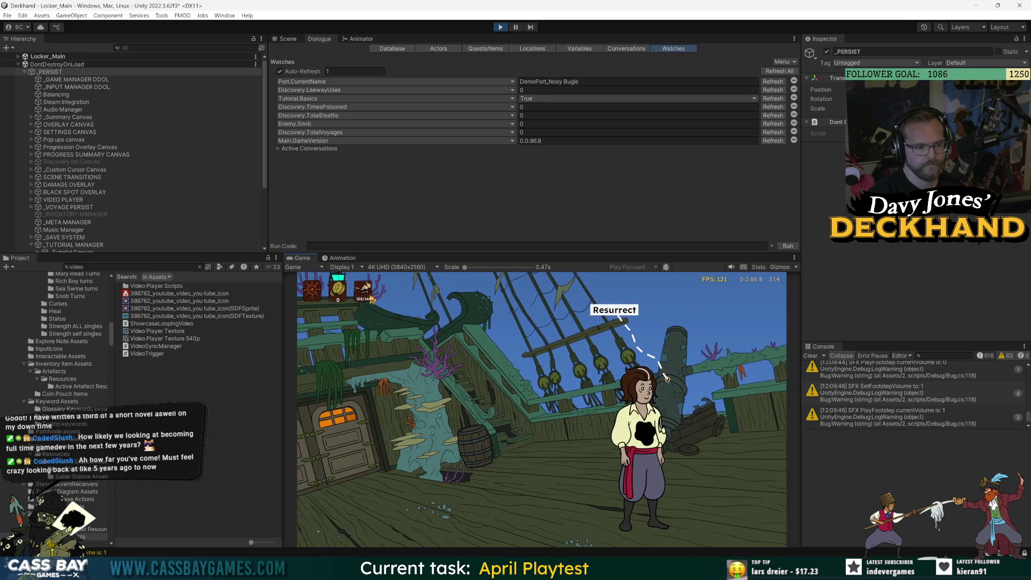
mouse_move(370, 297)
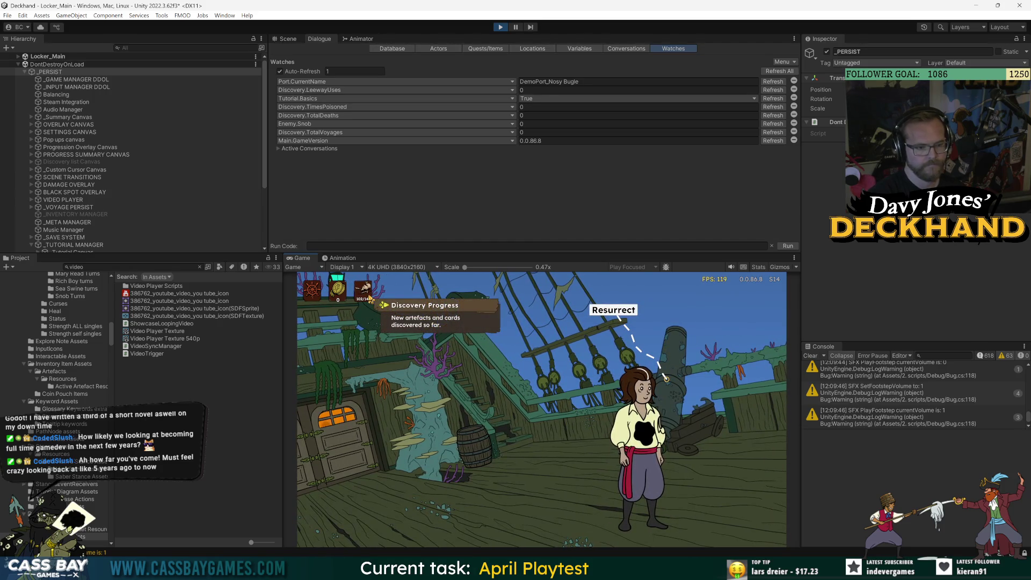
left_click(621, 315)
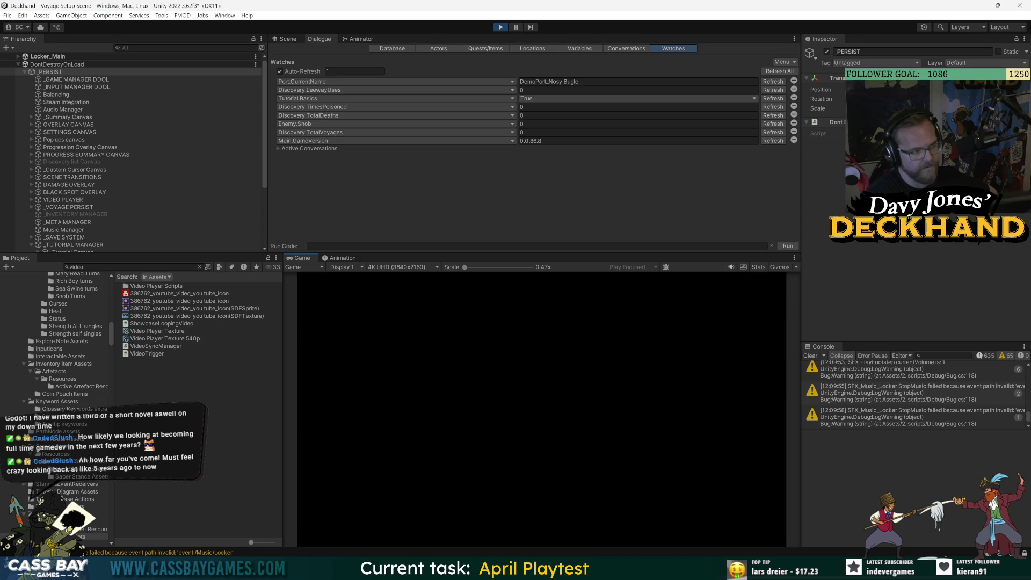
key("ctrl+p")
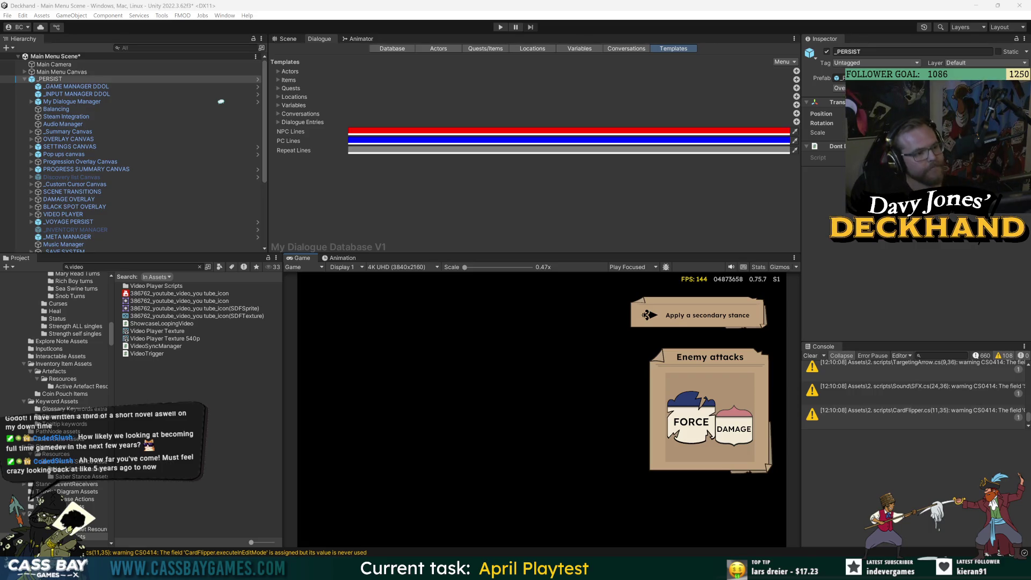
- Change a Bug debug setting on the GAME MANAGER DDOL object and save the scene
left_click(113, 86)
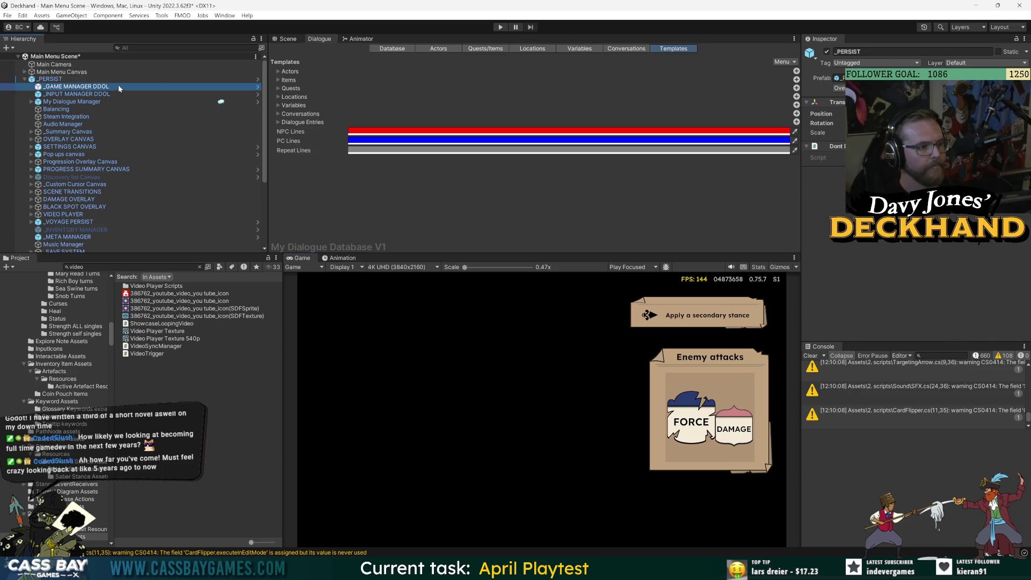
left_click(806, 157)
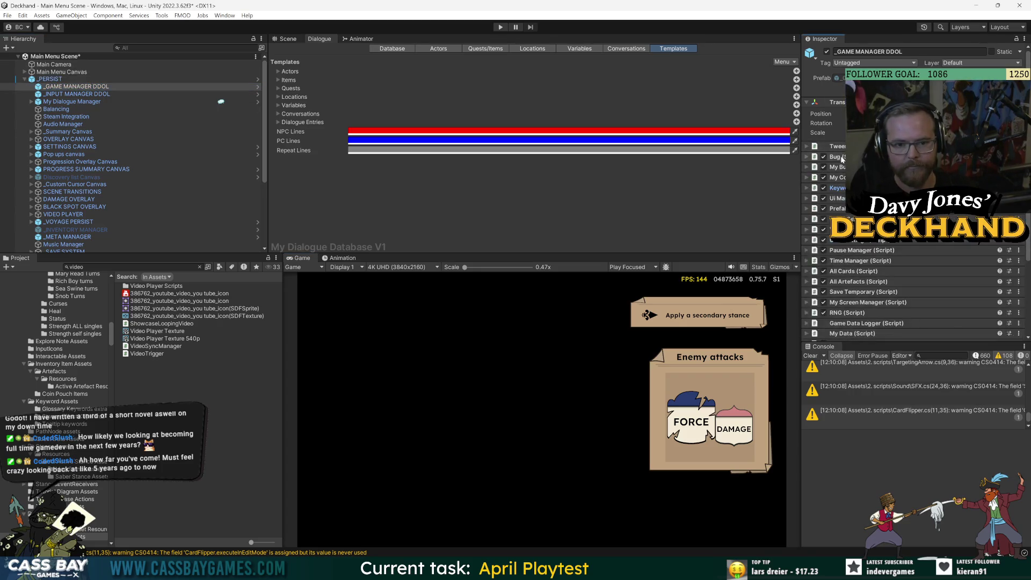
left_click(913, 232)
left_click(913, 253)
key("ctrl+s")
- Apply all prefab overrides on _PERSIST and save the Main Menu Scene
left_click(82, 79)
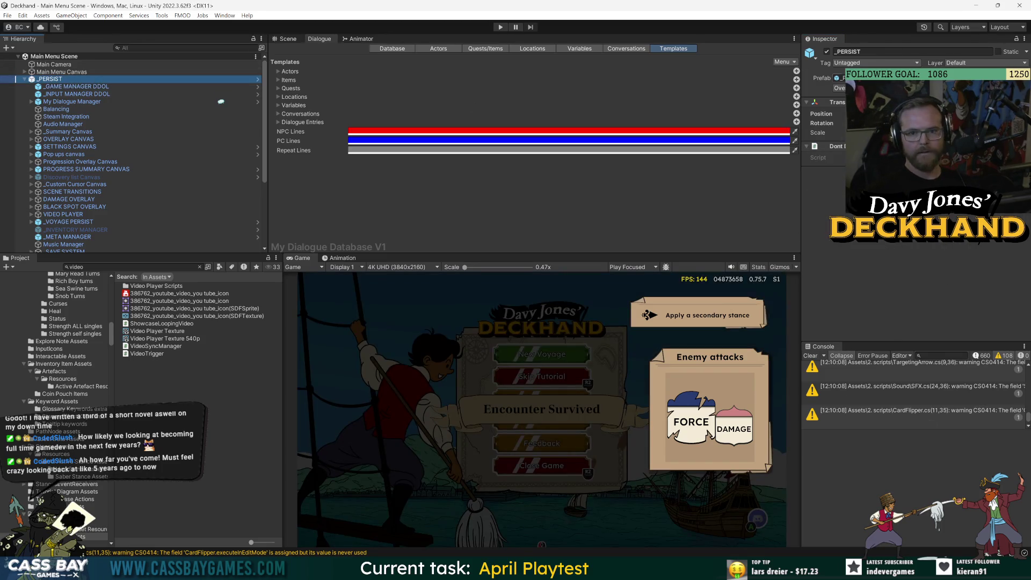
left_click(839, 77)
left_click(947, 340)
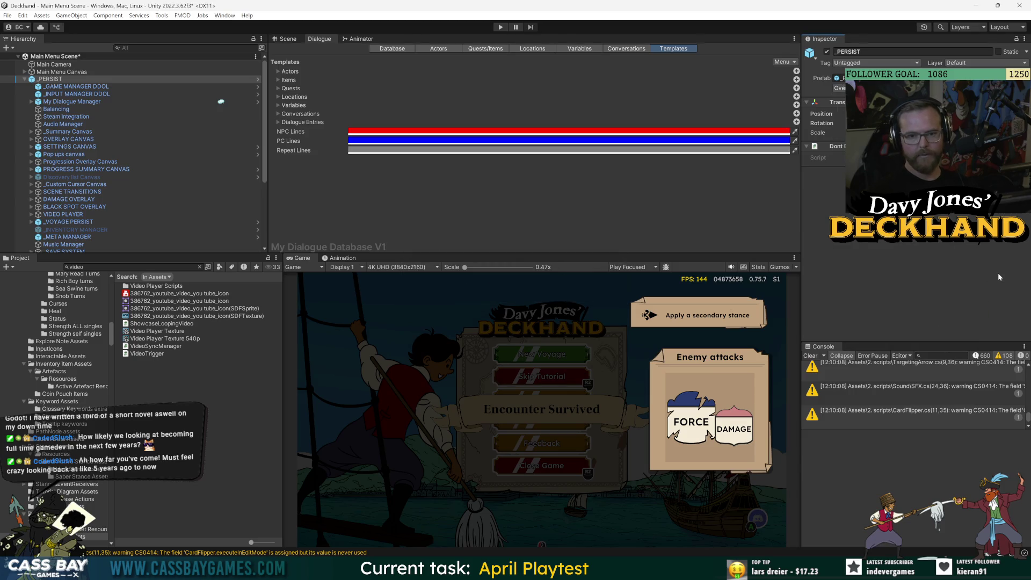
key("ctrl+s")
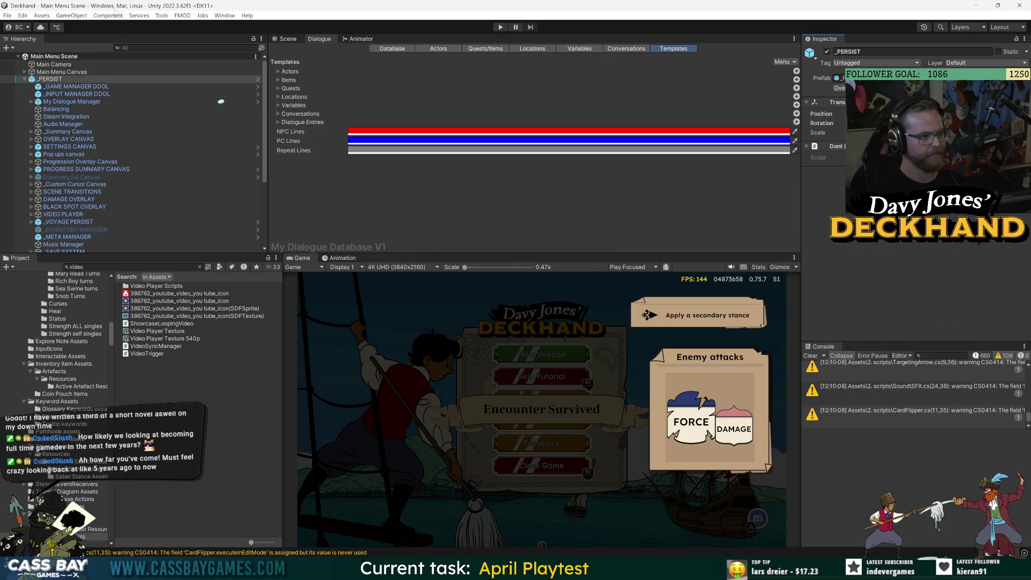
left_click(25, 79)
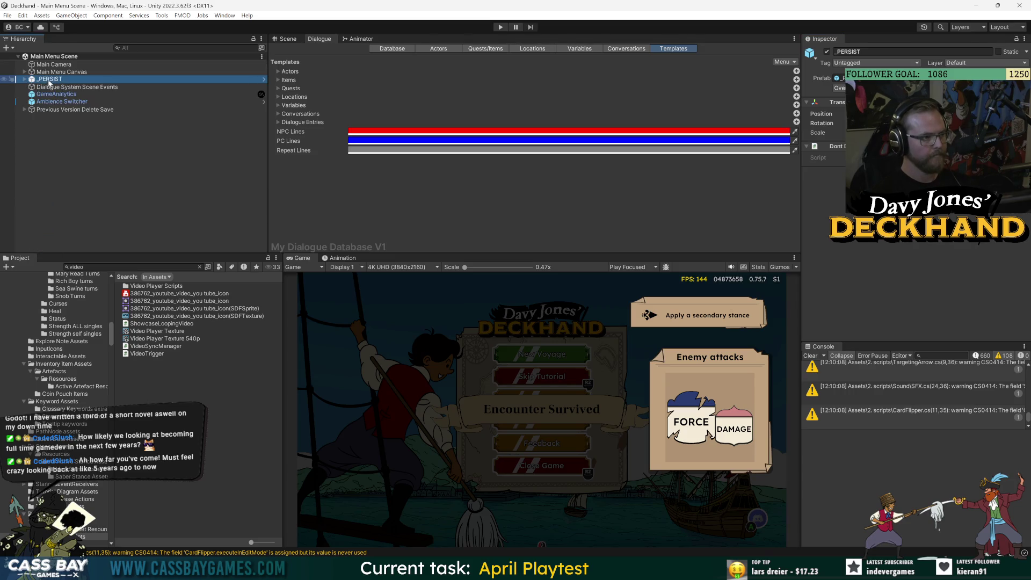
left_click(8, 15)
- In Build Settings, check the macOS target and set the Player Settings version to 0.0.86.9
left_click(75, 129)
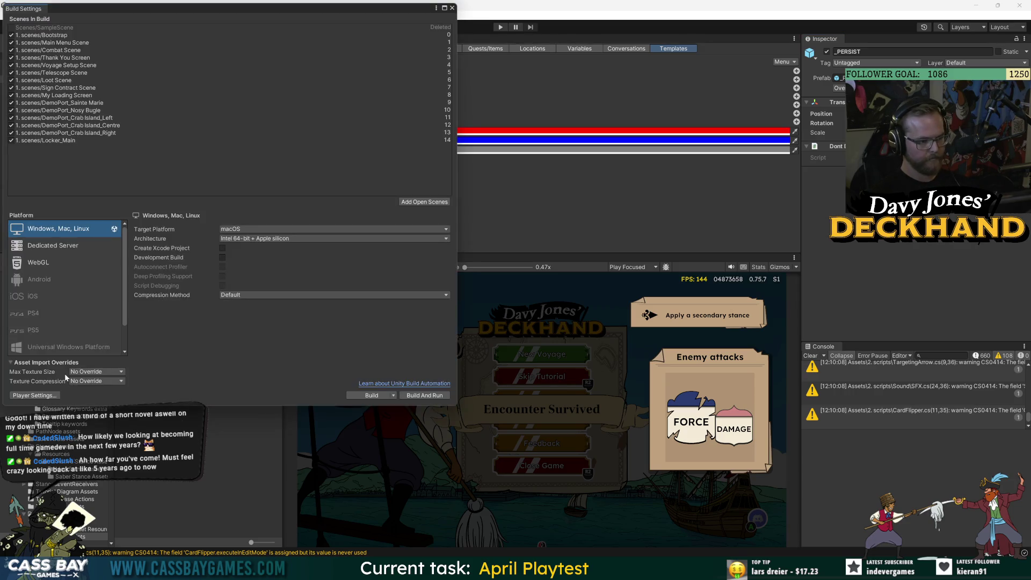
left_click(246, 230)
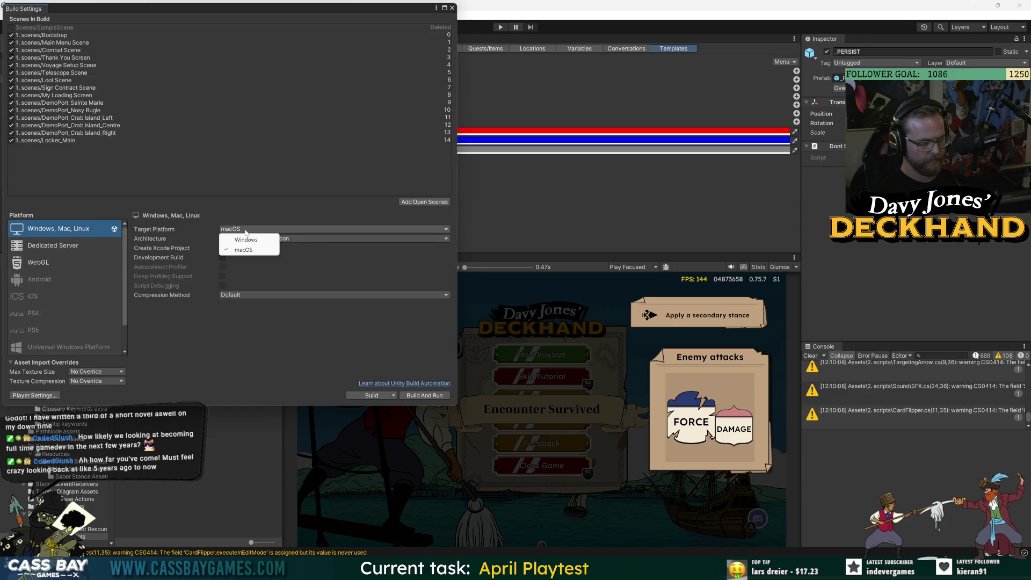
left_click(34, 396)
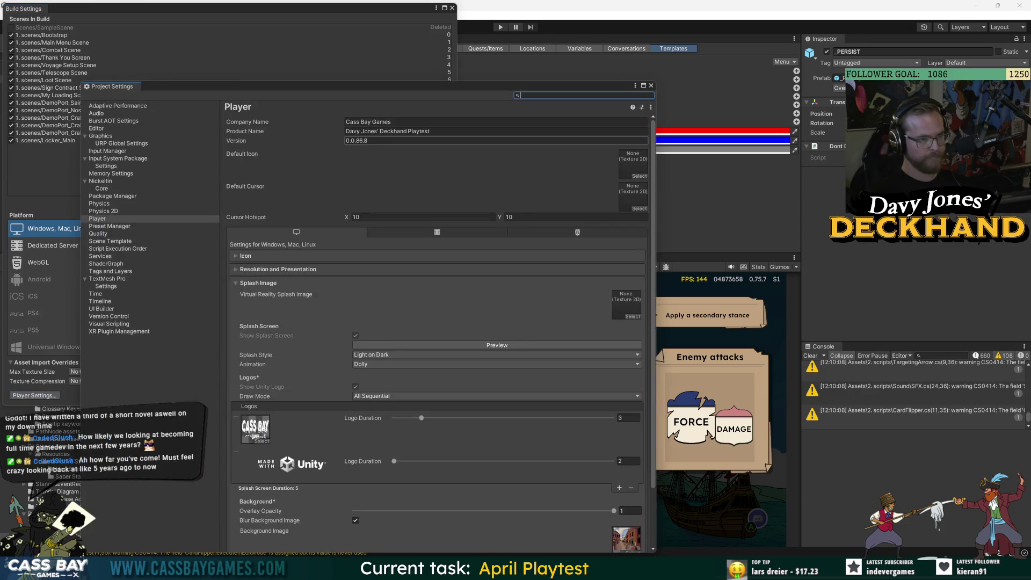
type("0.0.86.9")
key("Return")
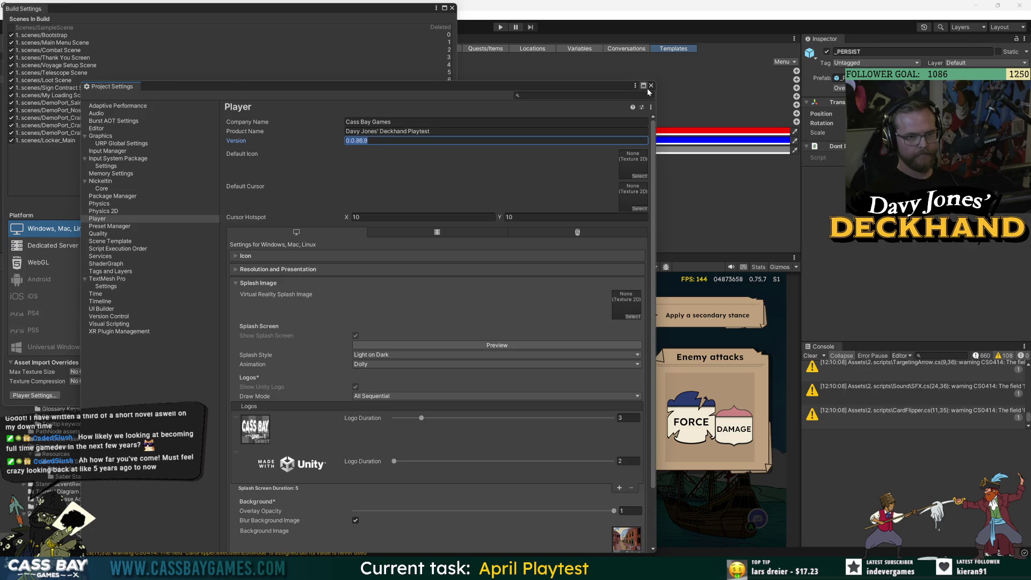
left_click(651, 85)
- Start the macOS build and create a 'Deckhand Mac 0.0.86.9' folder under Playtest builds
left_click(366, 394)
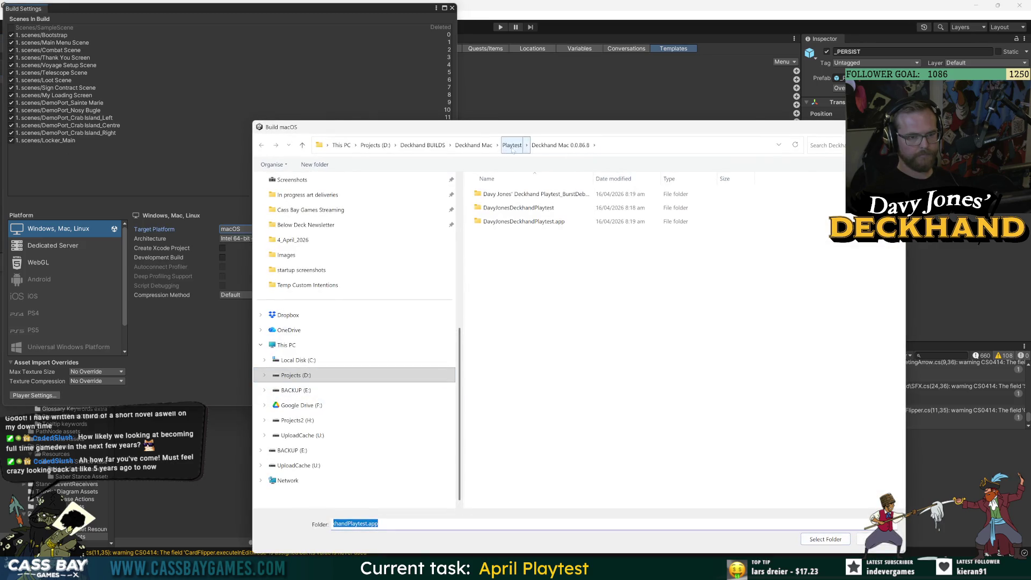
left_click(512, 145)
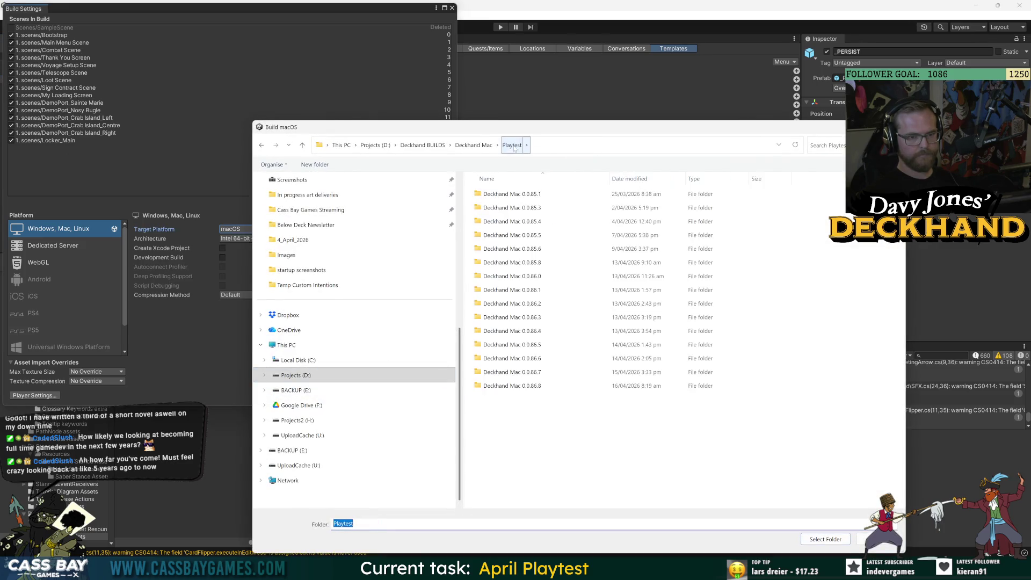
left_click(322, 165)
type("Deckhan")
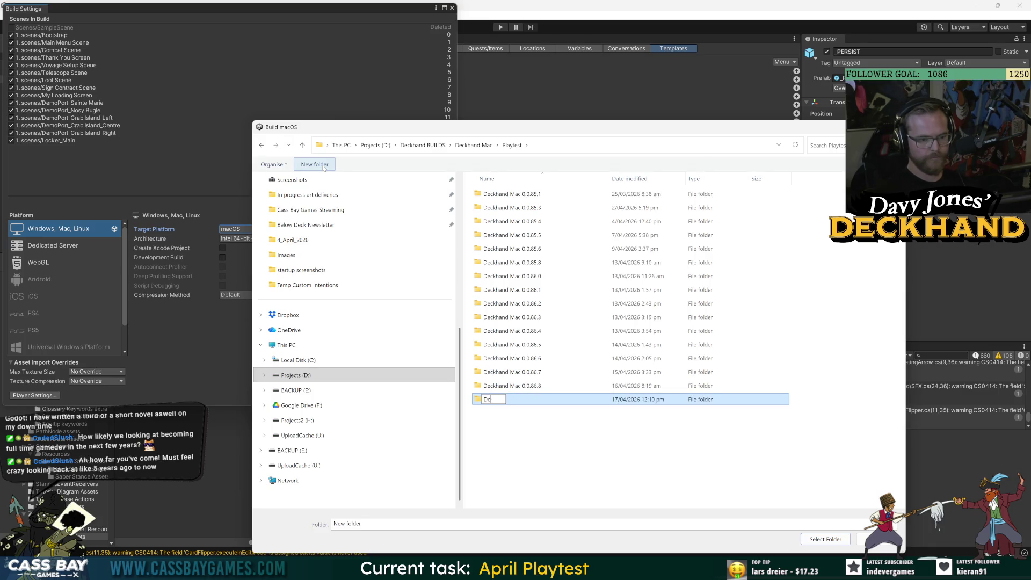
type("d Mac 0.0")
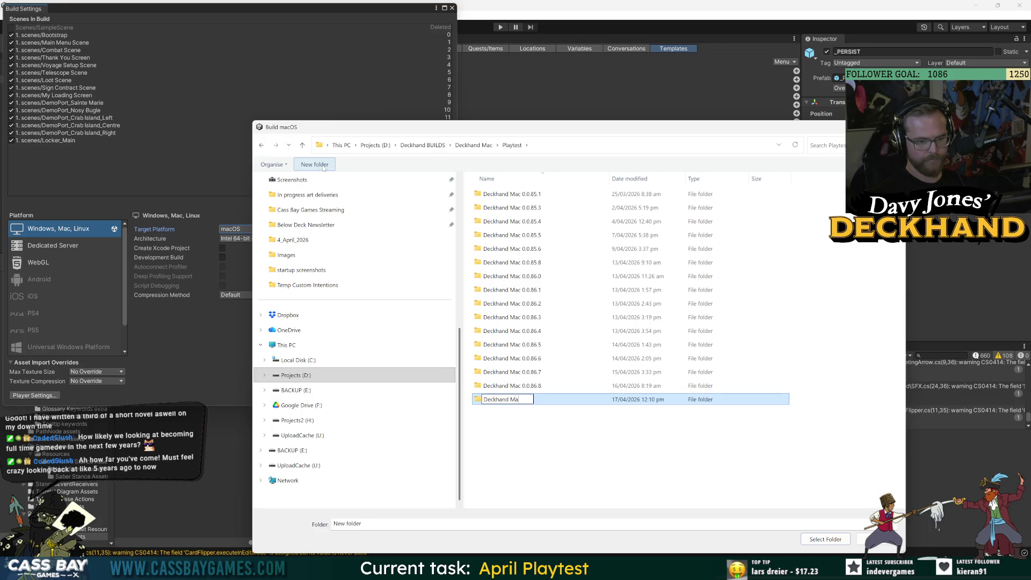
type(".86.9")
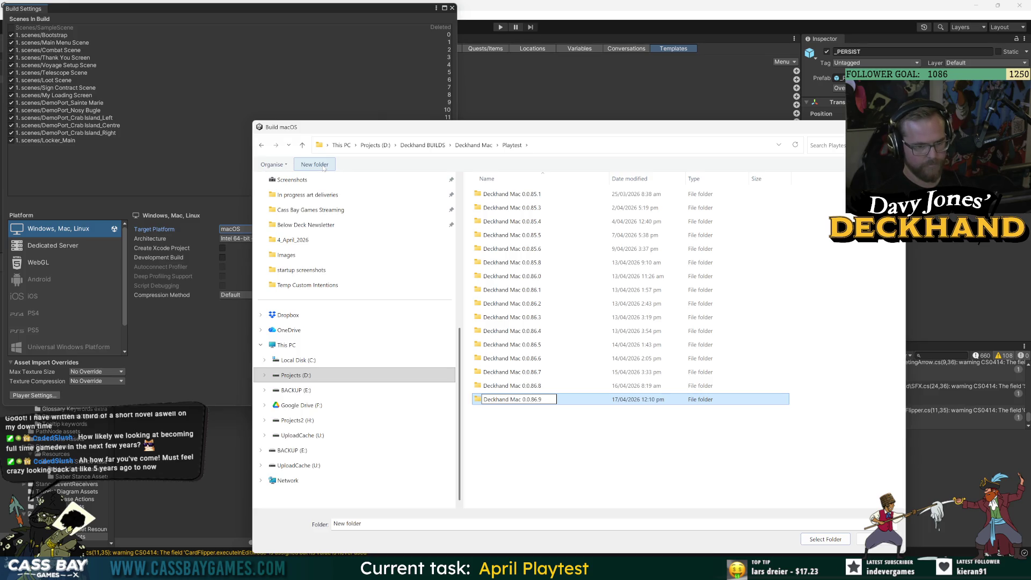
key("Return")
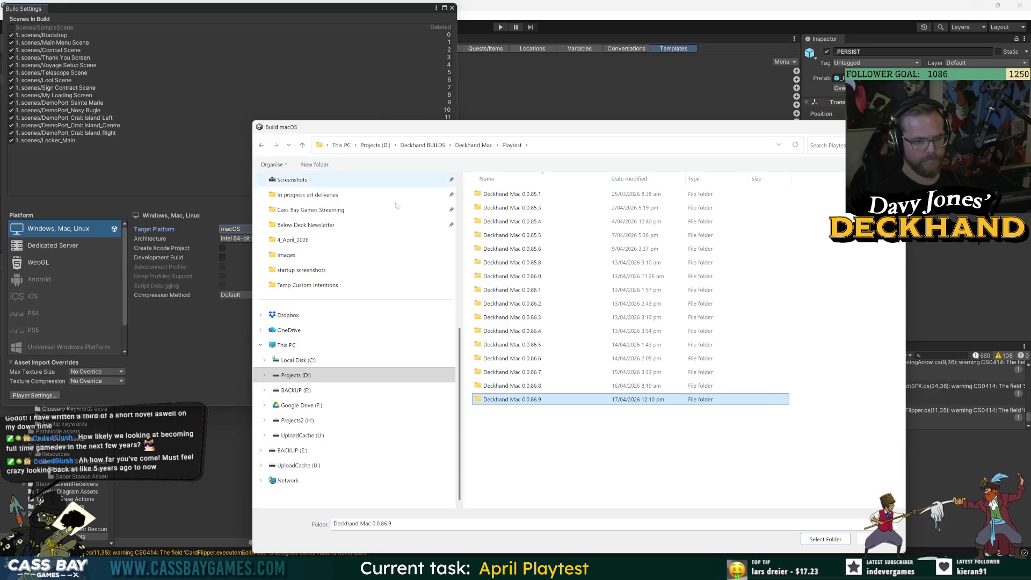
double_click(540, 400)
- Create a DavyJonesDeckhandPlaytest folder inside it and select it as the build destination
right_click(559, 278)
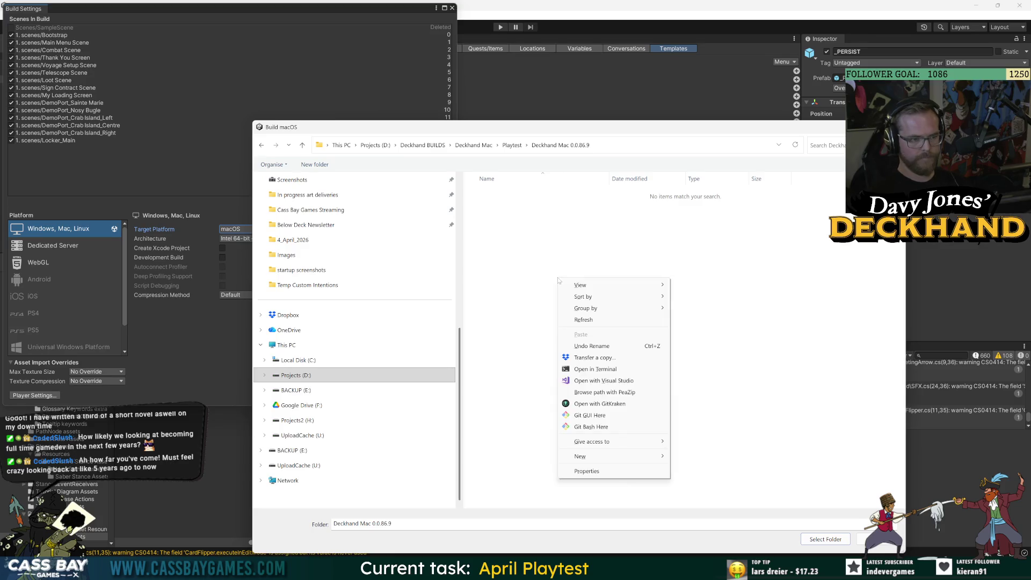
mouse_move(617, 456)
left_click(698, 301)
type("DavyJonesDeckhandP")
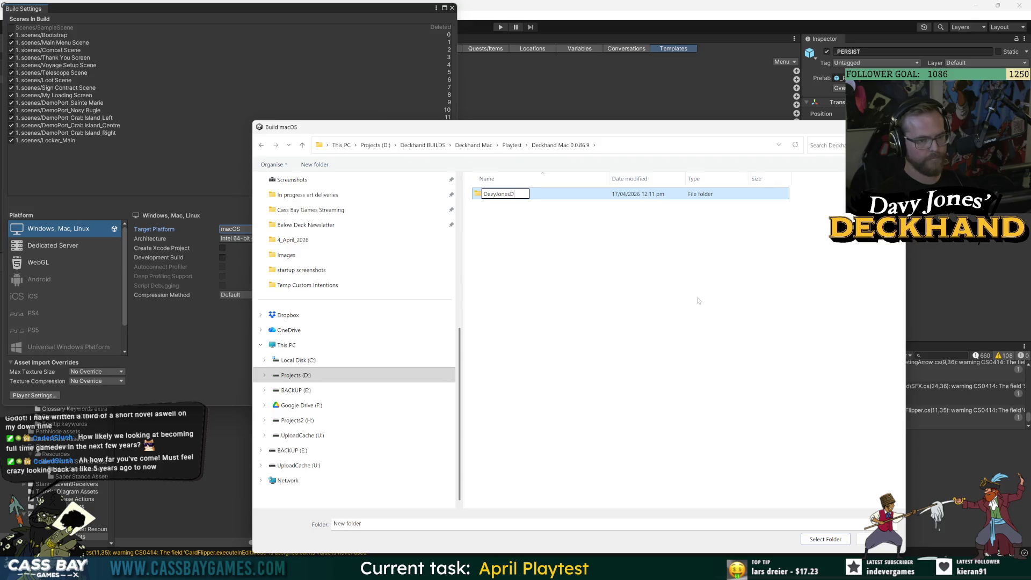
type("laytest")
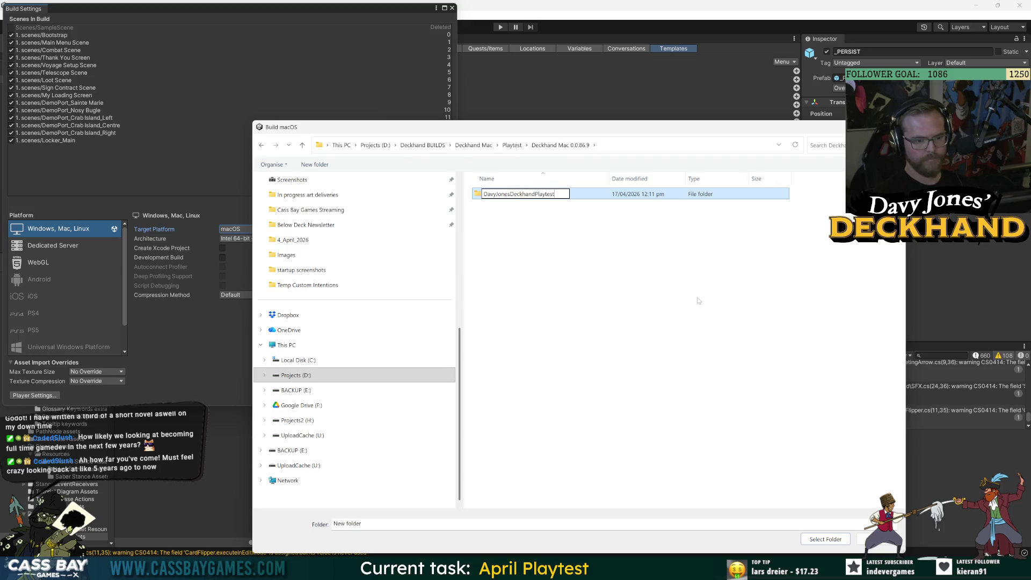
key("Return")
double_click(534, 194)
left_click(825, 538)
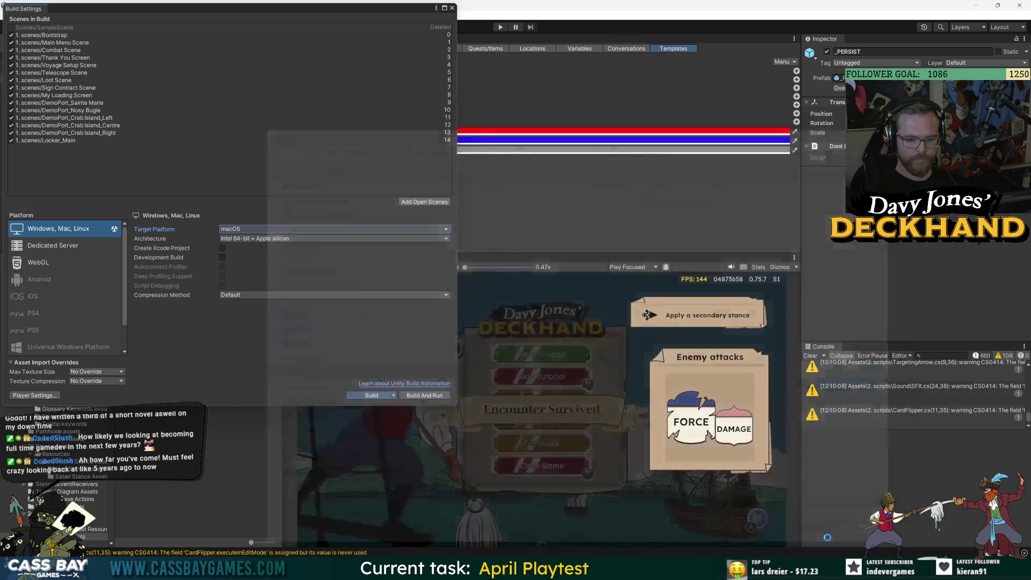
- Start a new Notepad tab headed 'PATCH 0.0.86.9' and shrink the Trello browser window
mouse_move(611, 571)
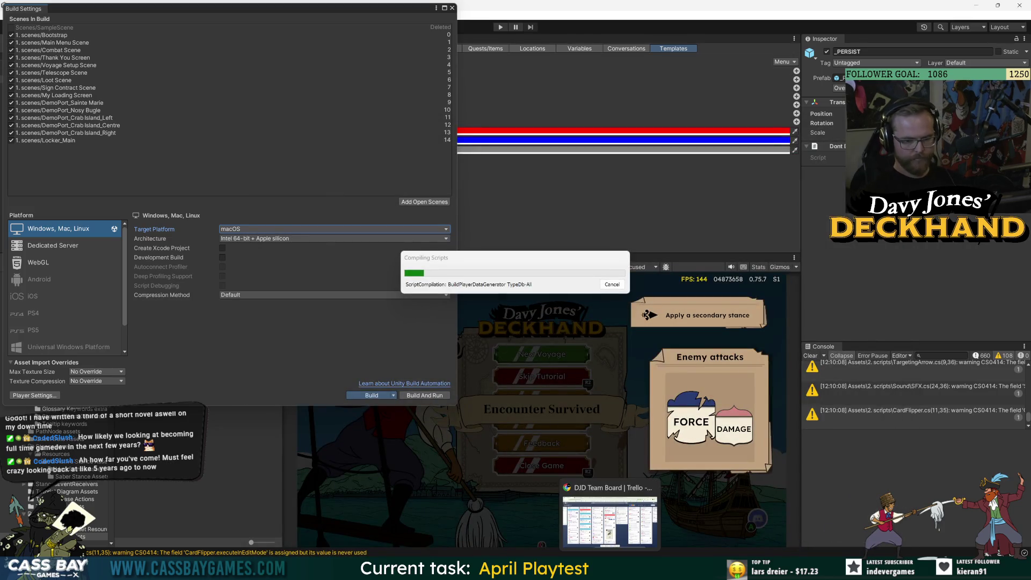
left_click(634, 570)
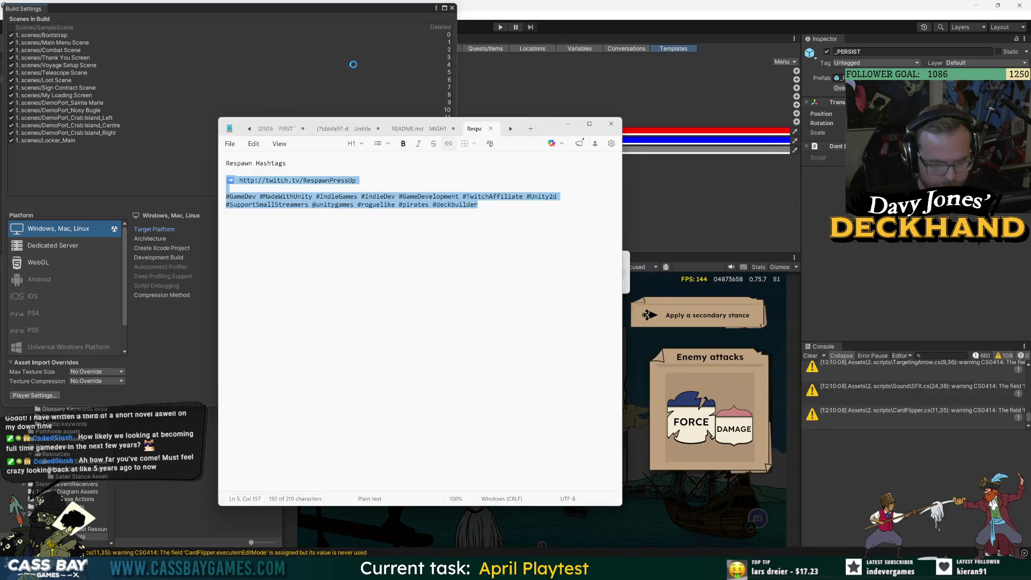
left_click(531, 130)
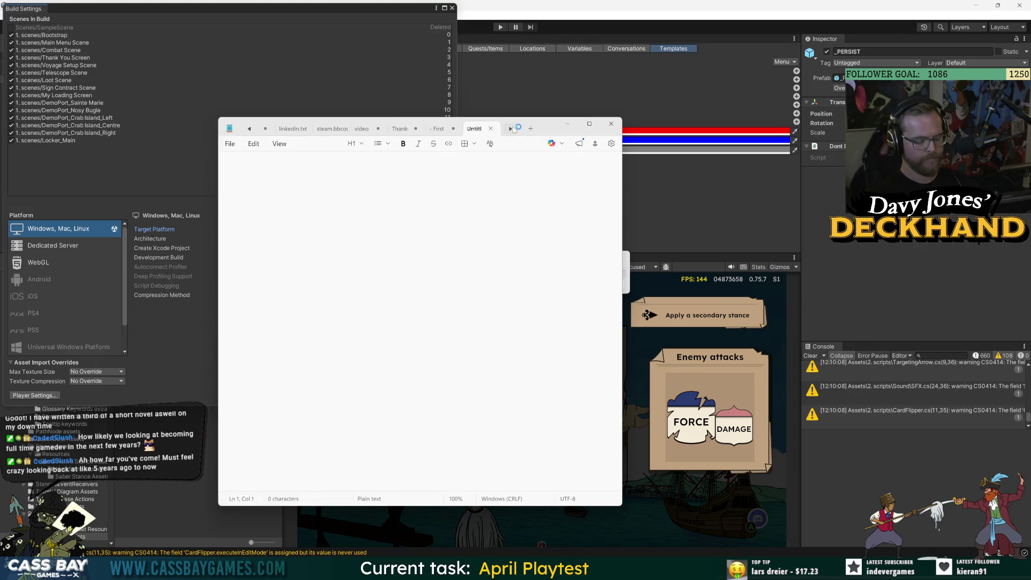
type("PATCH 0.0.86.")
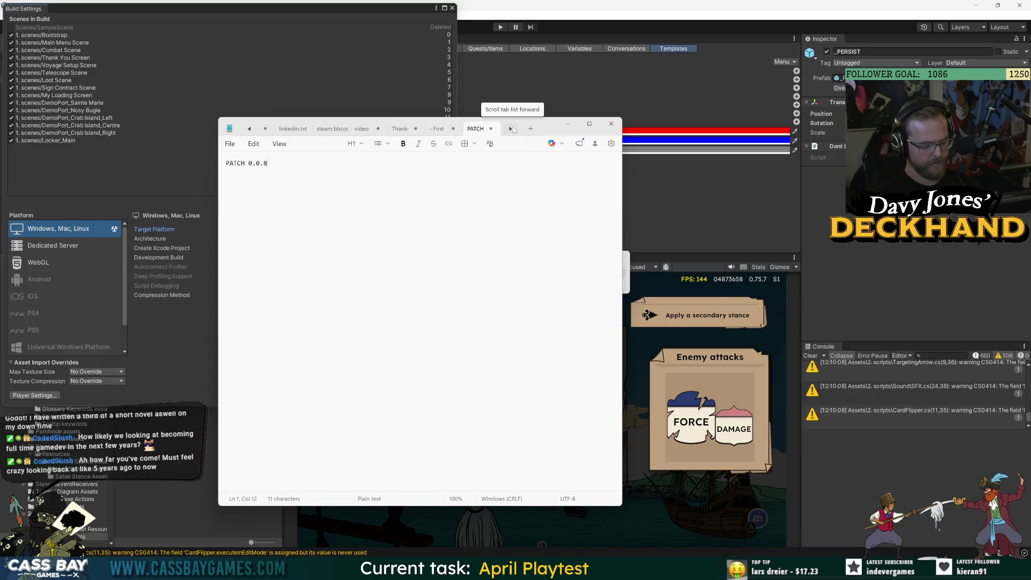
key("alt+Tab")
key("alt+Tab")
key("alt+Tab")
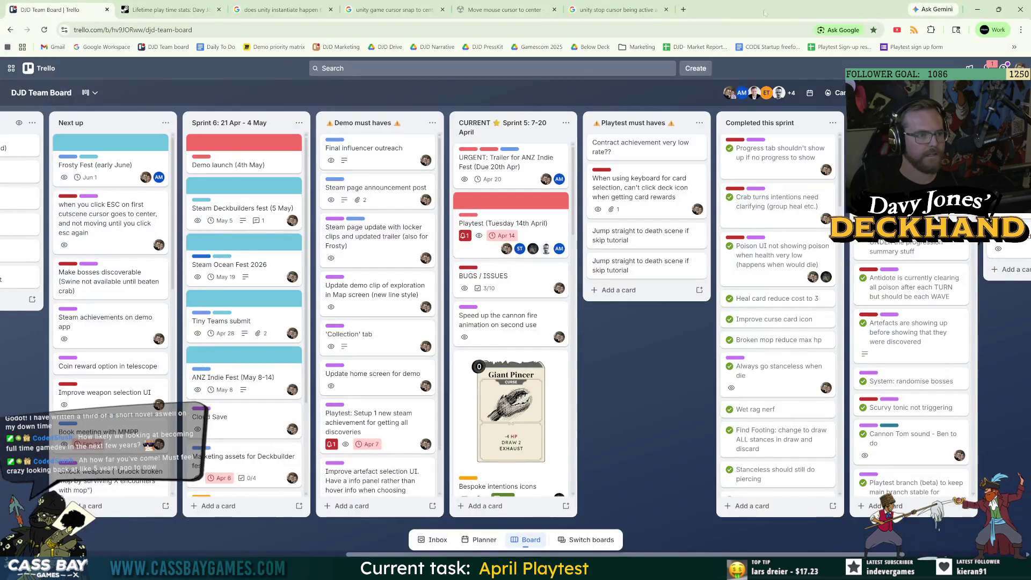
left_click_drag(752, 9, 284, 111)
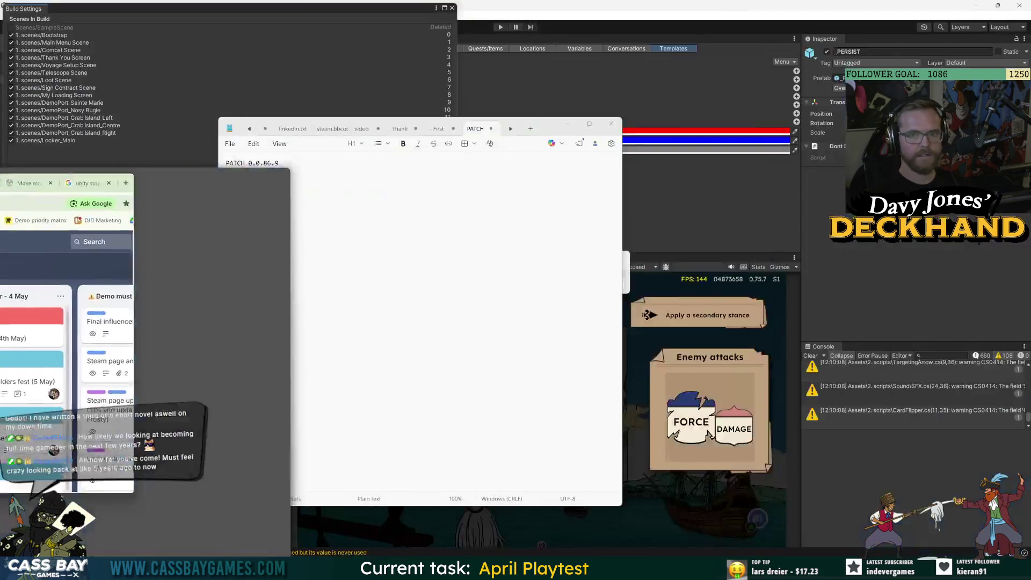
- Place the patch notes beside the Trello board and move the skip-tutorial death scene card to Completed this sprint
left_click_drag(542, 124, 857, 118)
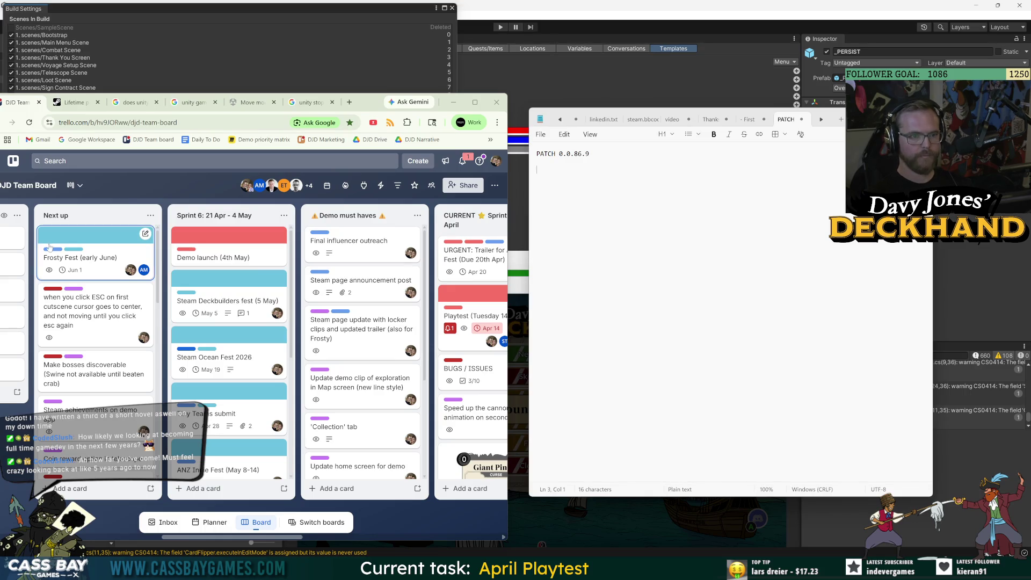
left_click_drag(235, 541, 307, 541)
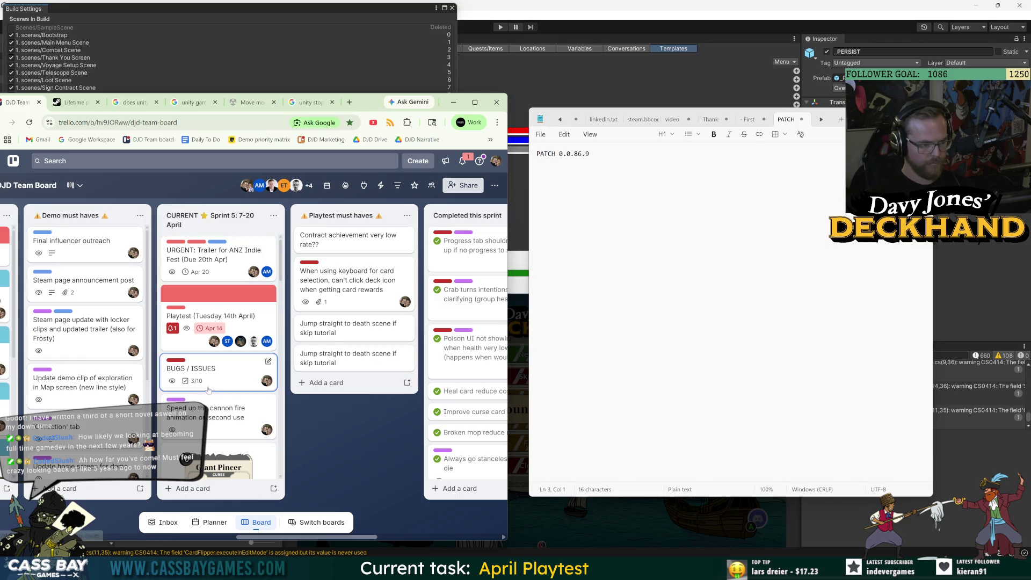
left_click_drag(248, 542, 290, 542)
left_click_drag(180, 240, 337, 229)
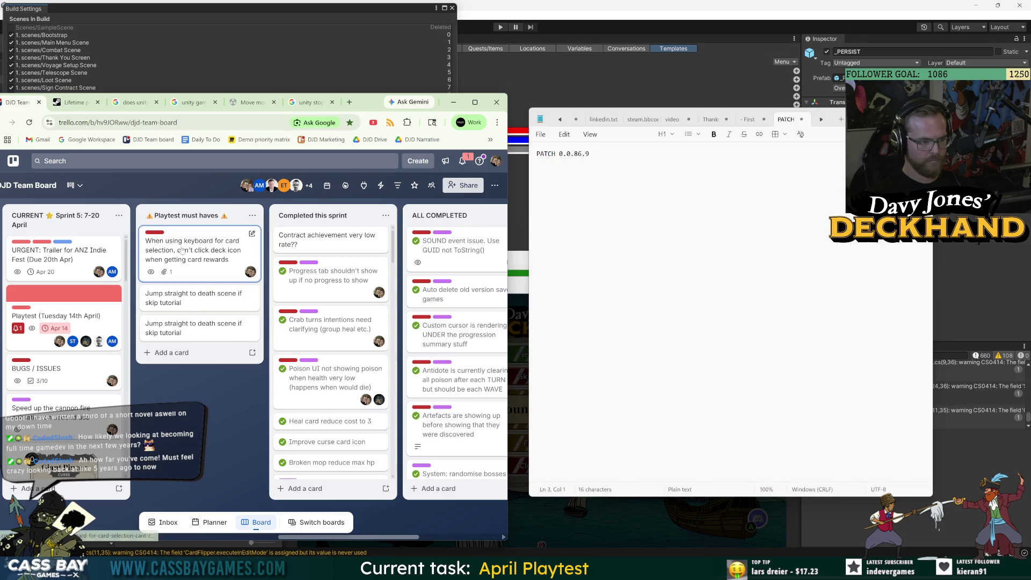
left_click_drag(220, 310, 334, 270)
- Add '- Poison UI fix (was stopping showing up when poison would kill you)' under the heading
left_click(536, 169)
type("- Poison UI ")
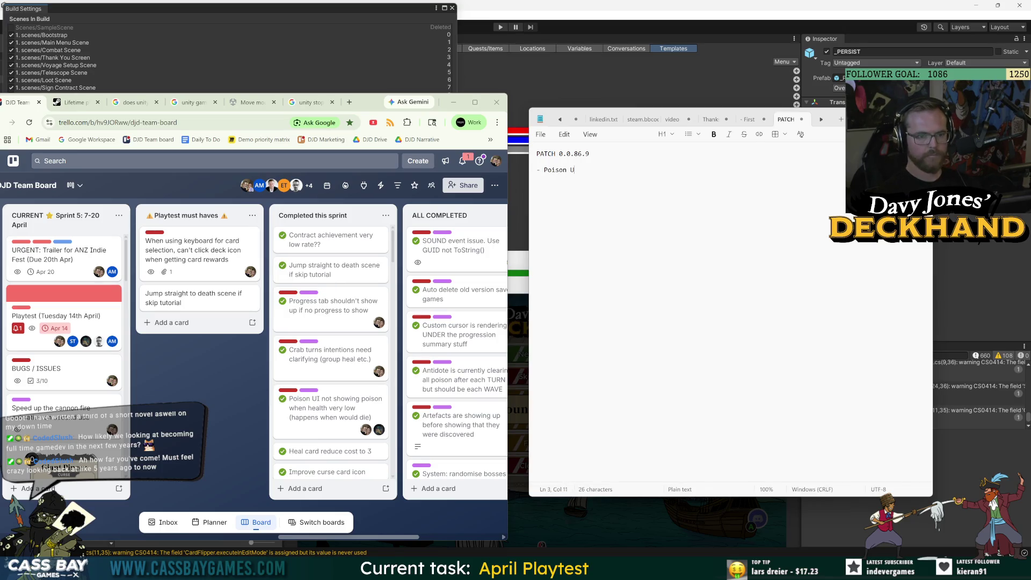
type("fix (was")
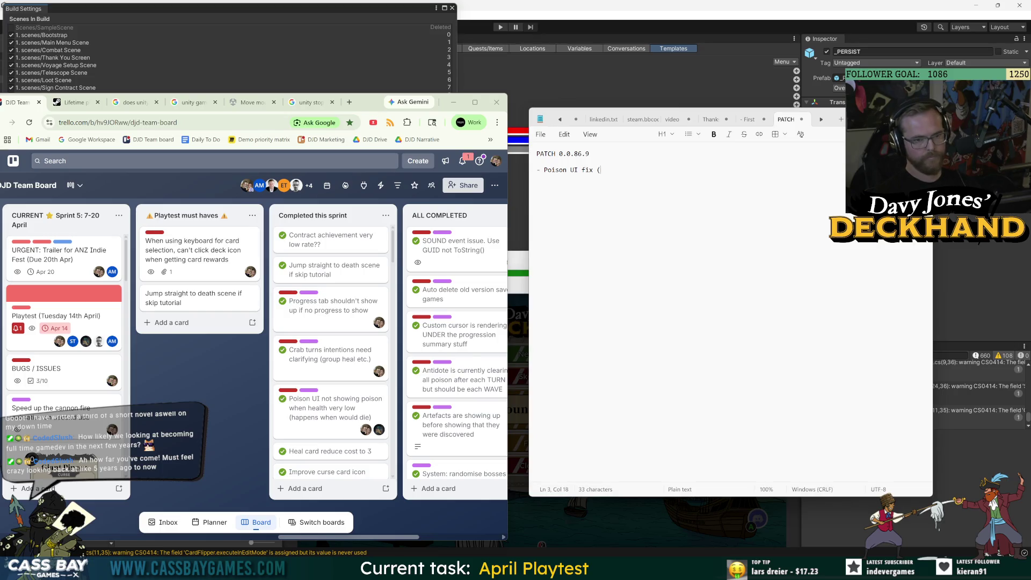
type("n't showing up when ")
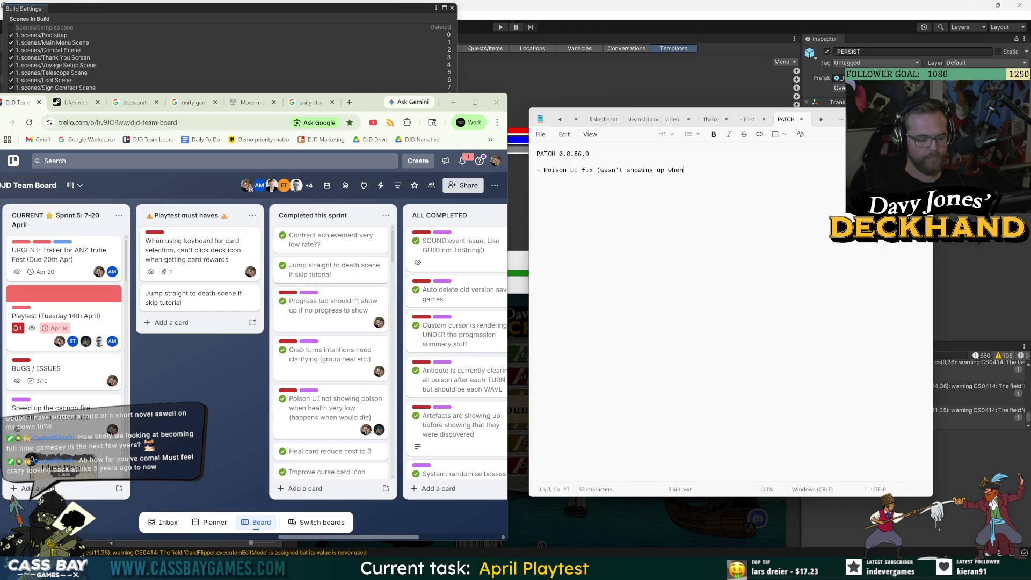
type("poison would kill you")
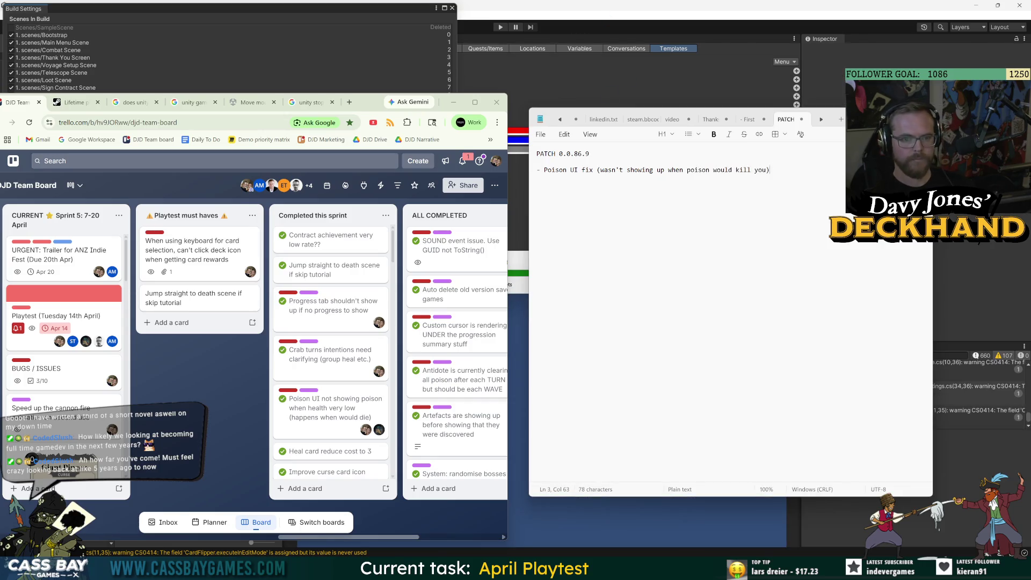
left_click_drag(616, 170, 653, 170)
key("BackSpace")
key("BackSpace")
type("stopping show")
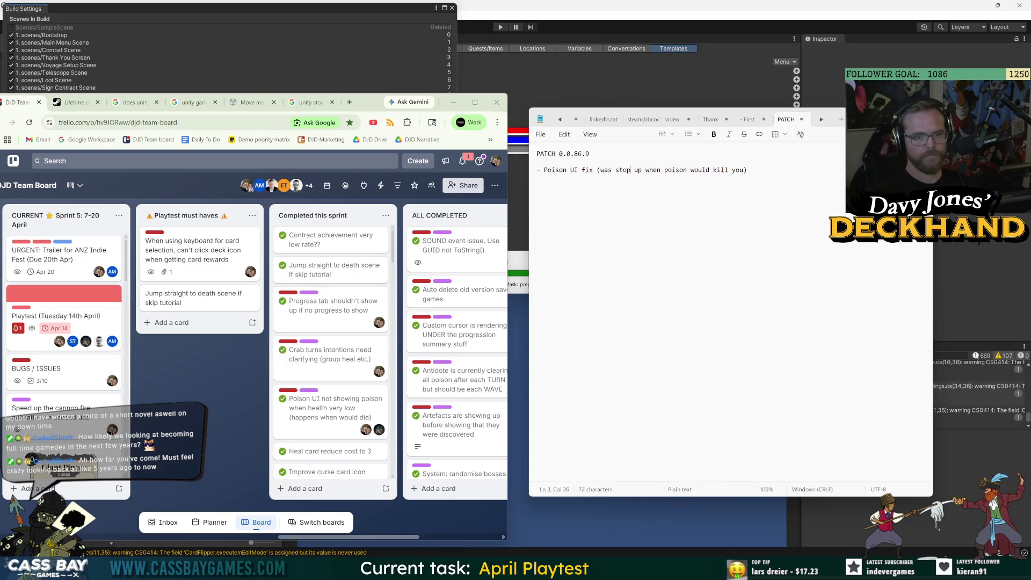
type("ing")
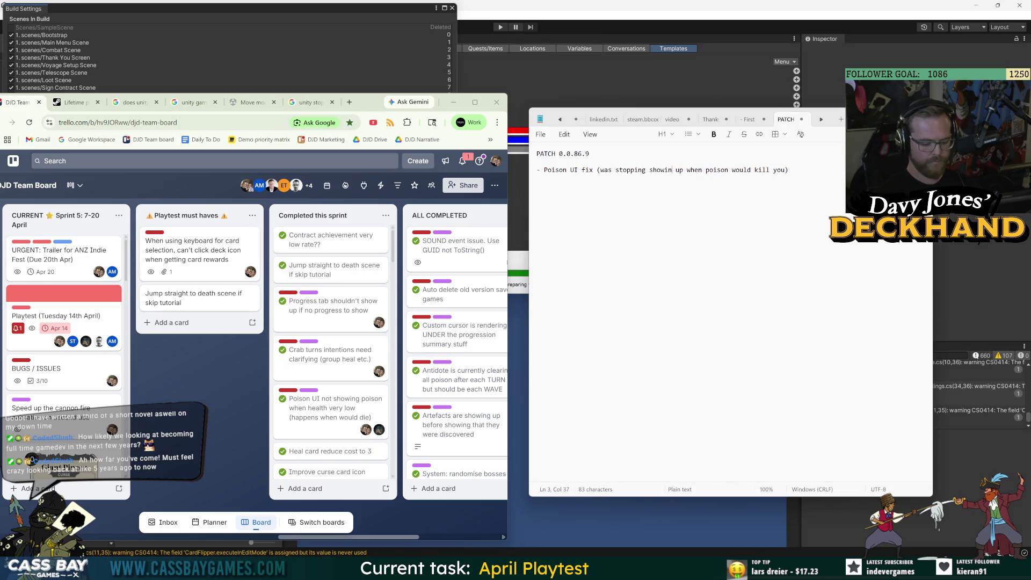
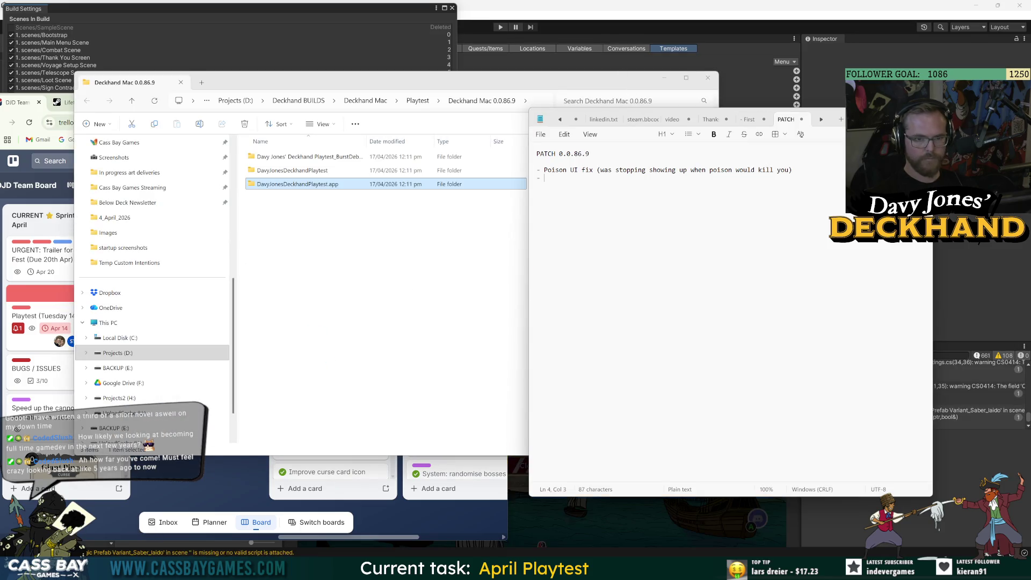
- Type the patch note 'Crab intentions show more detail' on the second bullet
type("b ")
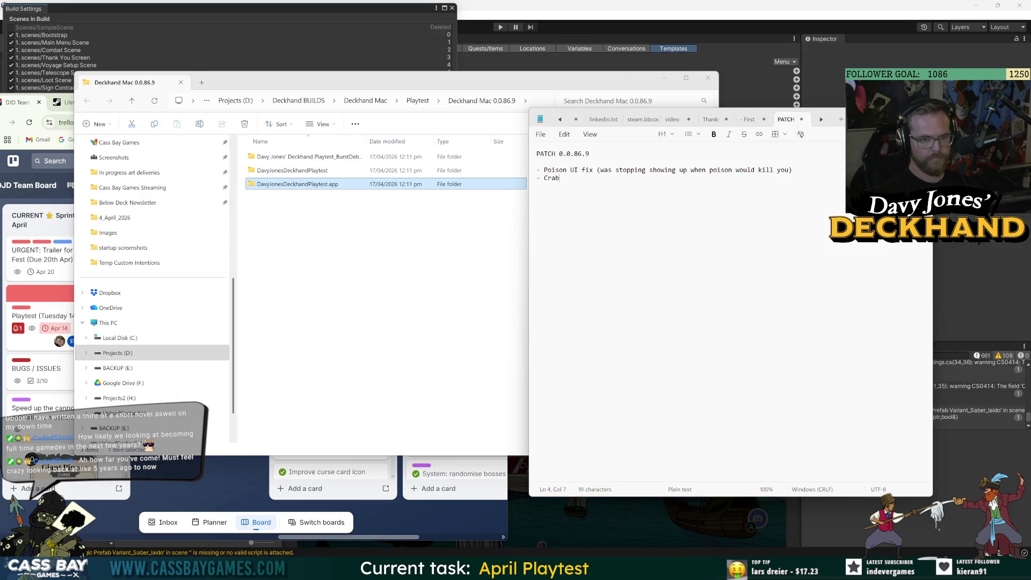
type("intentions detail i")
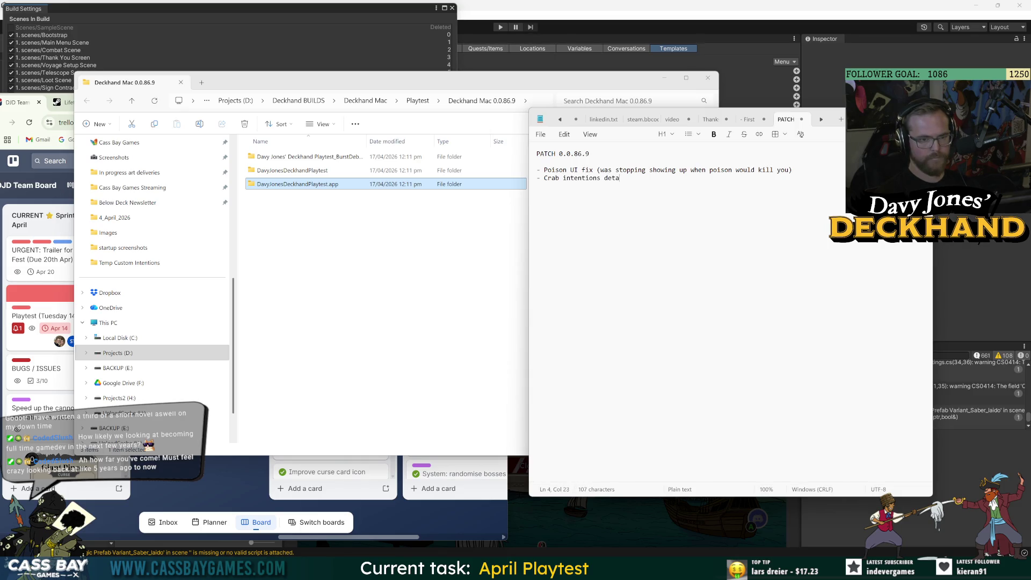
key("BackSpace")
key("BackSpace")
key("BackSpace")
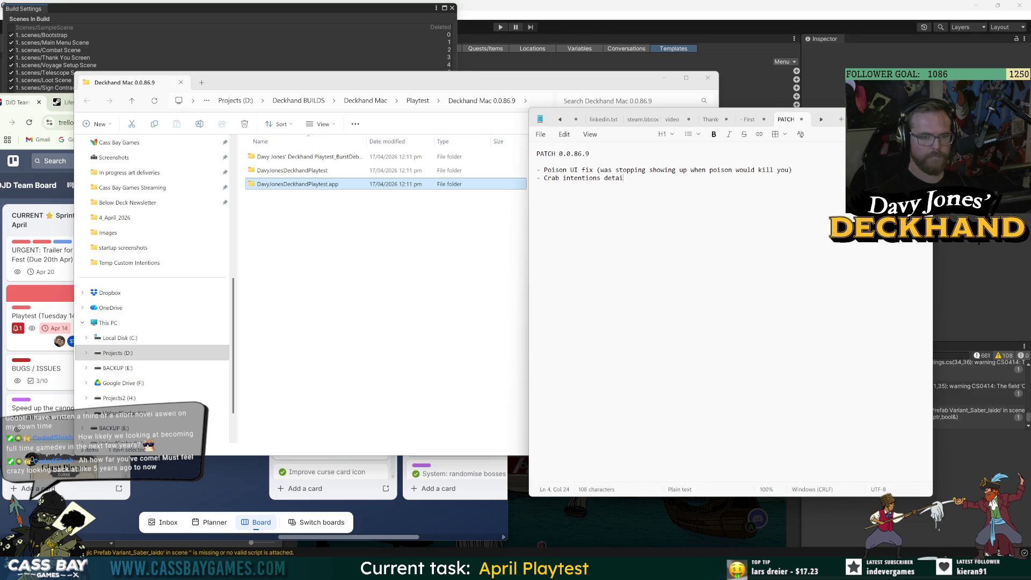
type("show more detail")
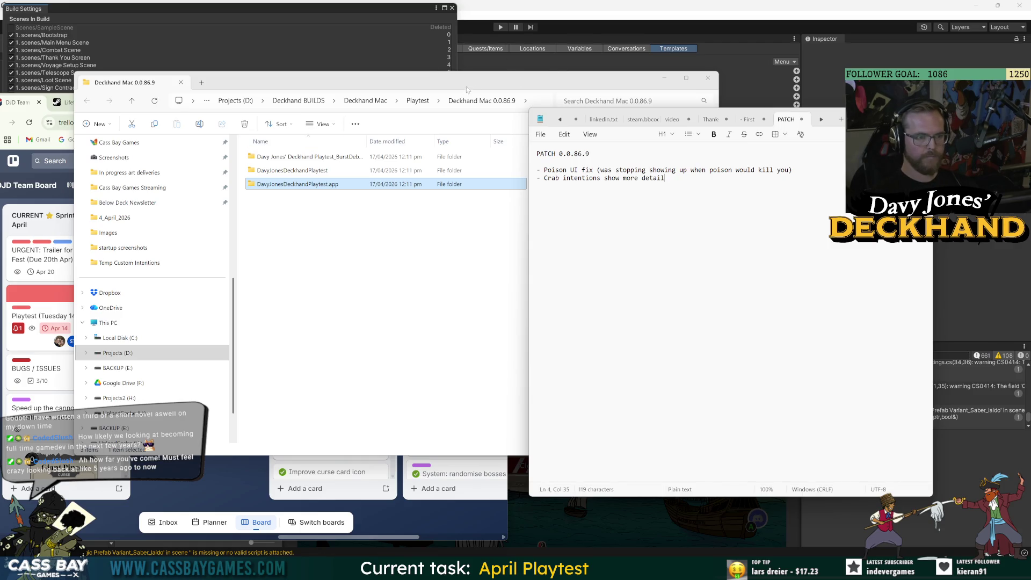
- Set the Unity build target platform to Windows
key("alt+Tab")
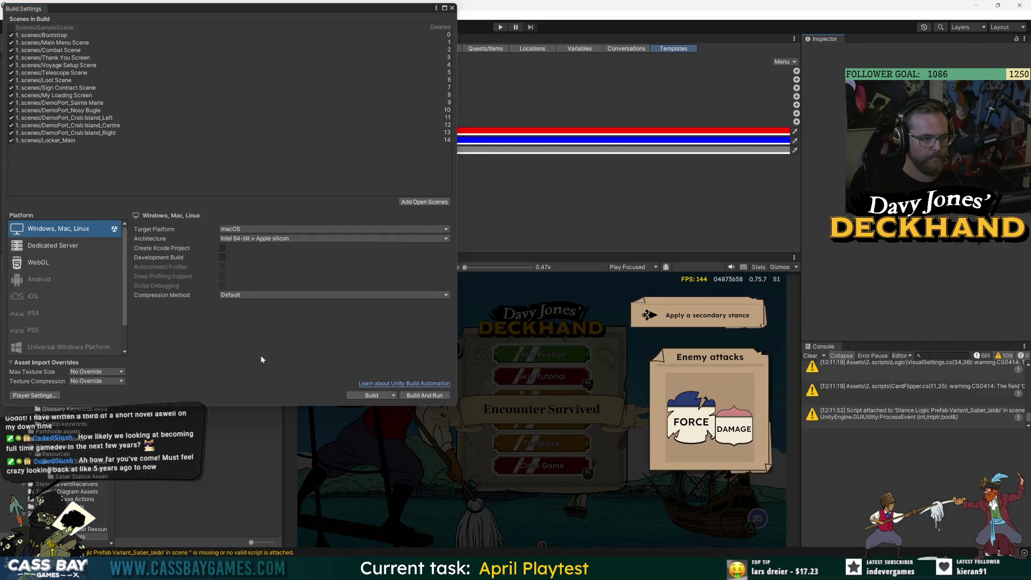
left_click(251, 230)
left_click(250, 237)
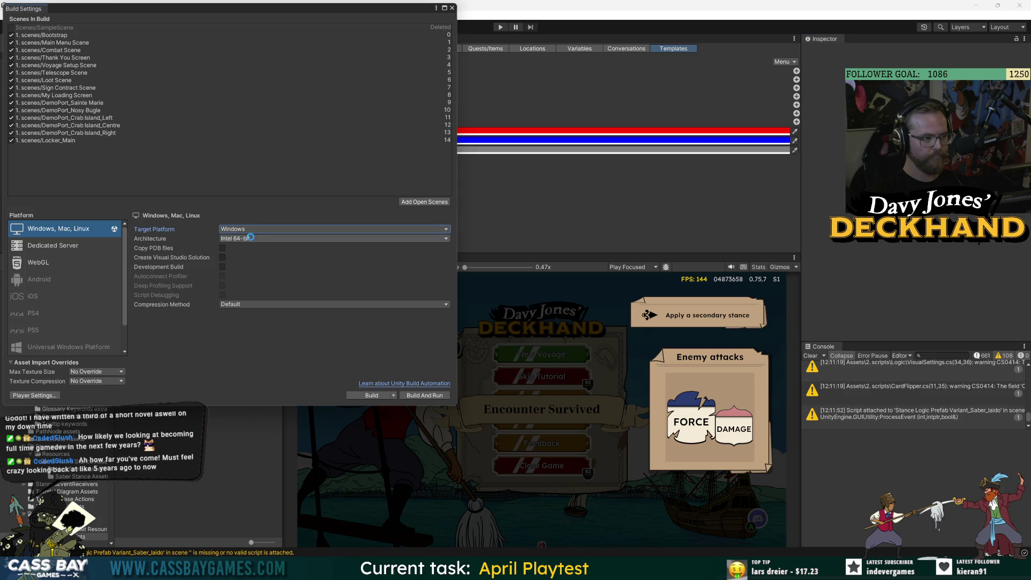
key("alt+Tab")
key("alt+Tab")
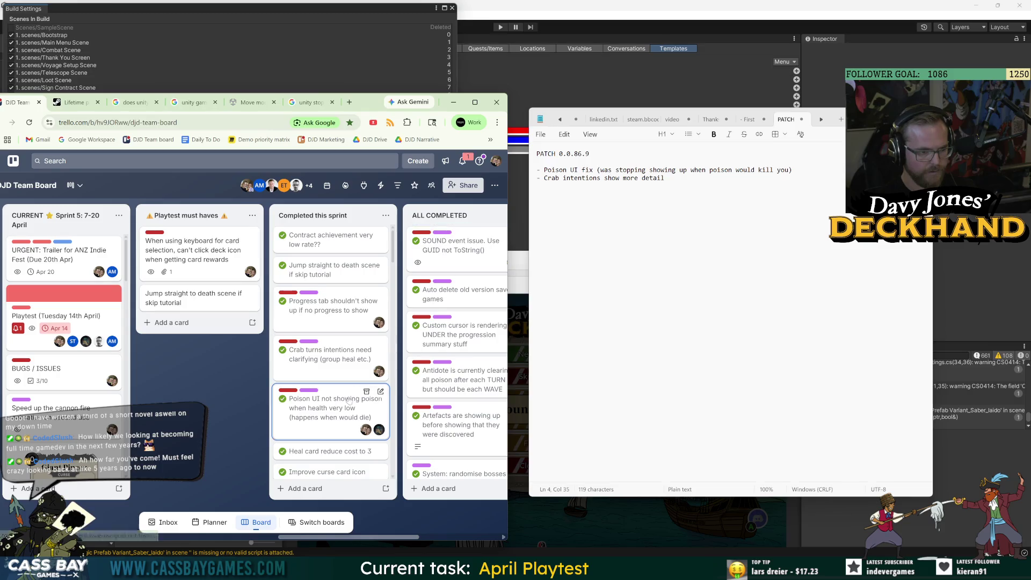
- Add the note '- Progress and Glossary are now first tabs in menu'
scroll(344, 408, "down", 1)
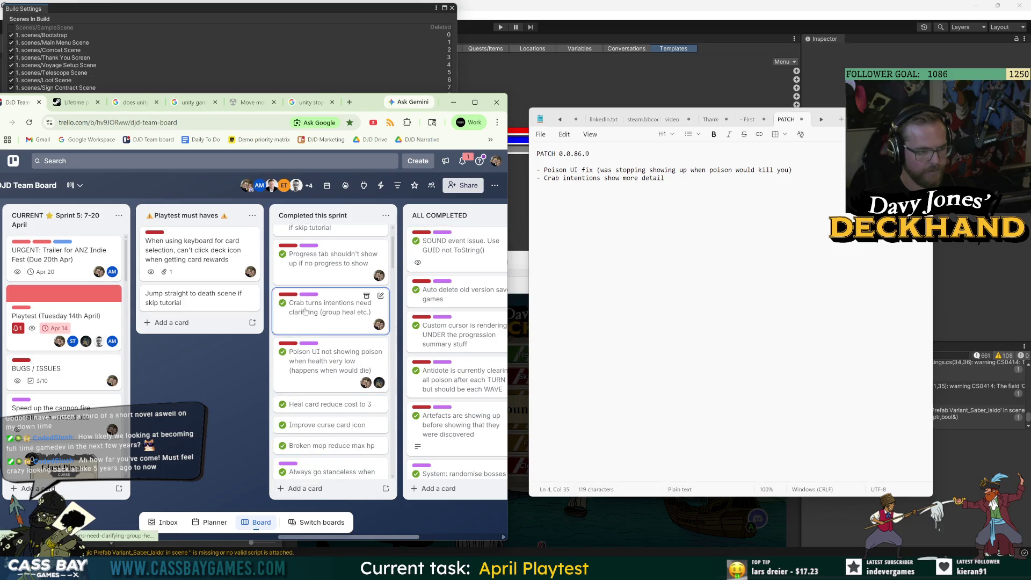
scroll(304, 311, "up", 1)
key("Return")
type("- Progress and ")
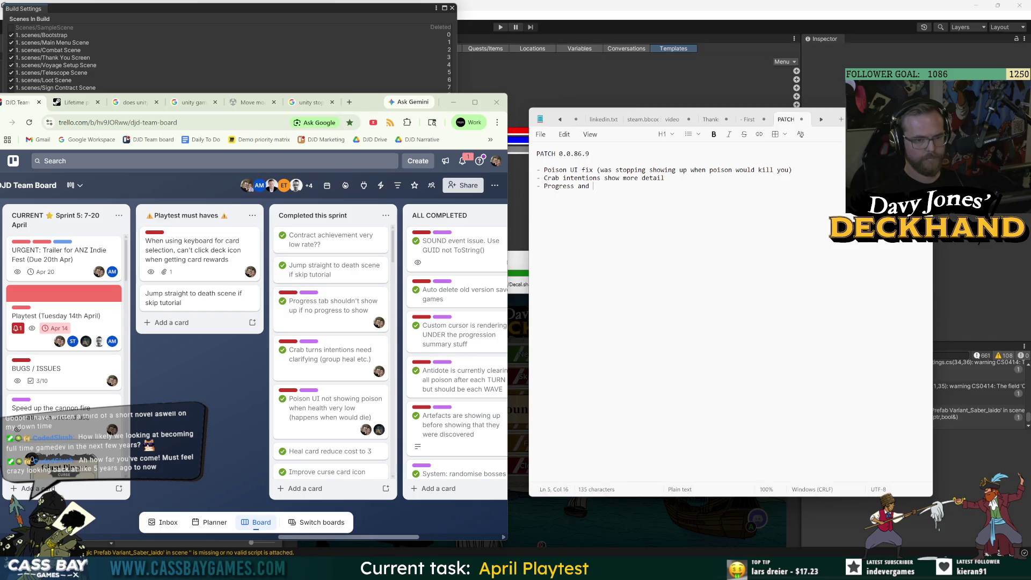
type("Indexc")
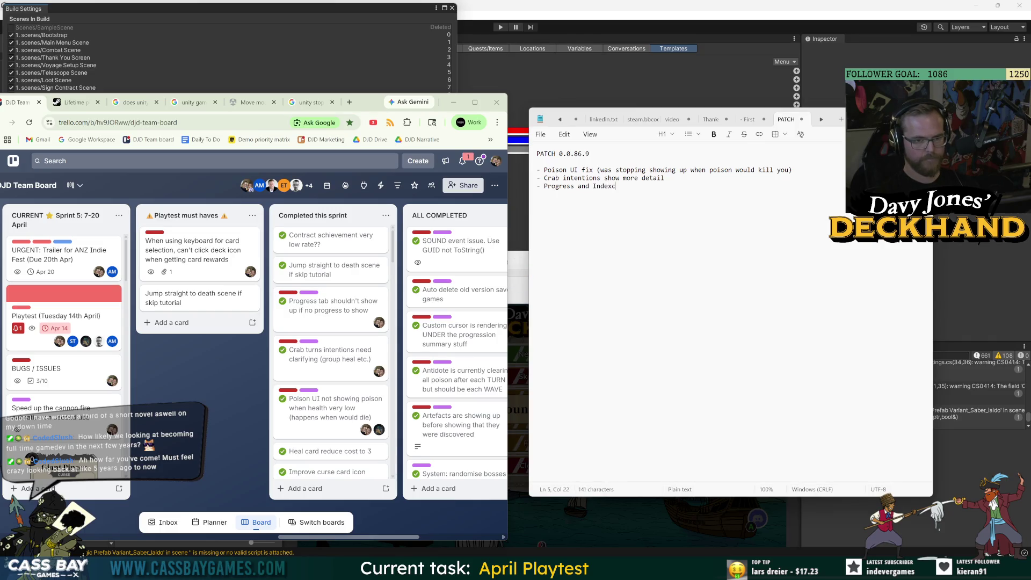
key("BackSpace")
type("lossary are now fir")
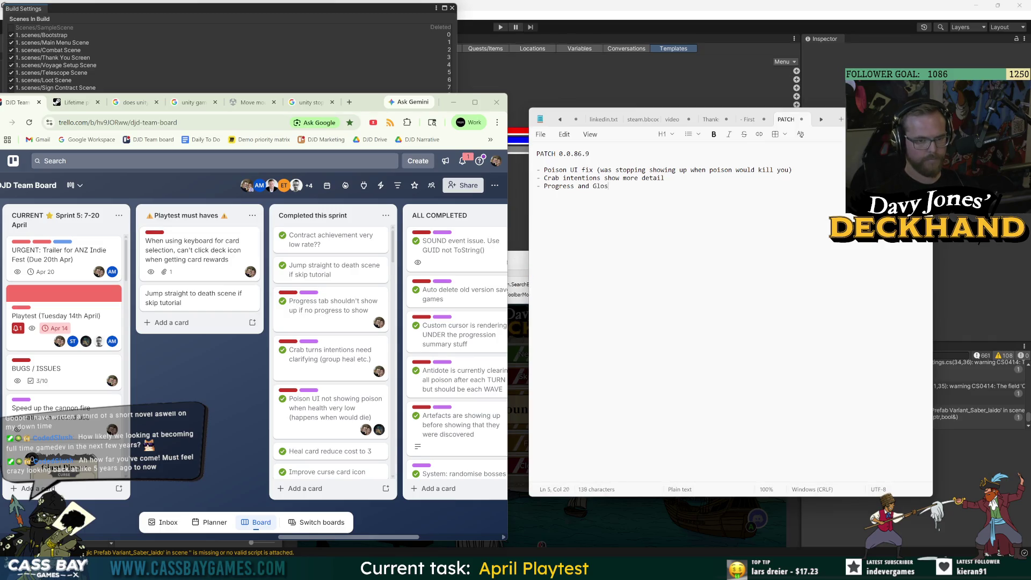
type("st it")
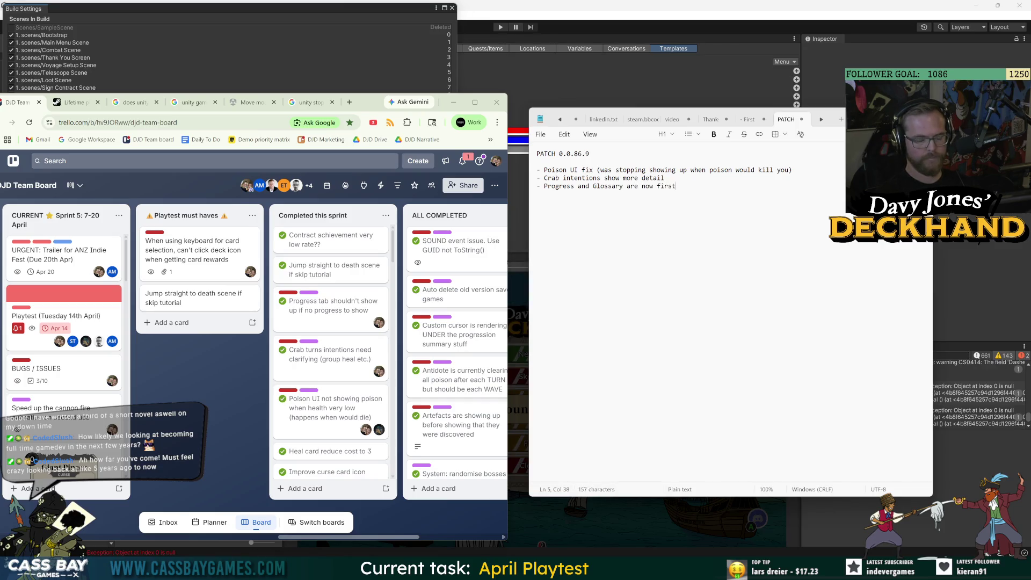
type("ems in")
key("BackSpace")
key("BackSpace")
key("BackSpace")
key("BackSpace")
key("BackSpace")
key("BackSpace")
type("tabs in menu")
- Add the note that the Progress tab shows all progress, sorted, and begin a 'Contract achievement' line
key("Return")
type("- Progress")
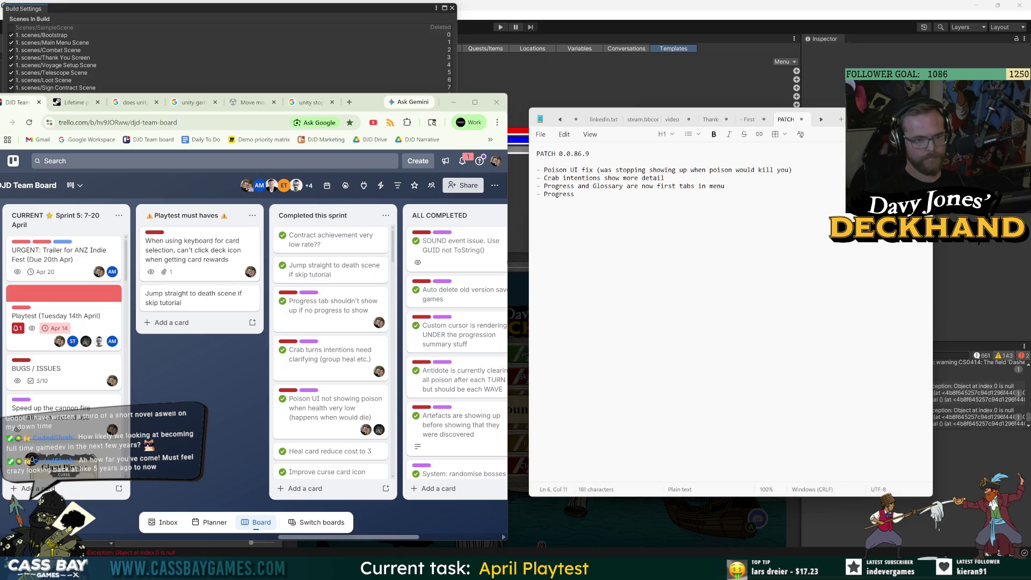
type(" men")
type("ab w")
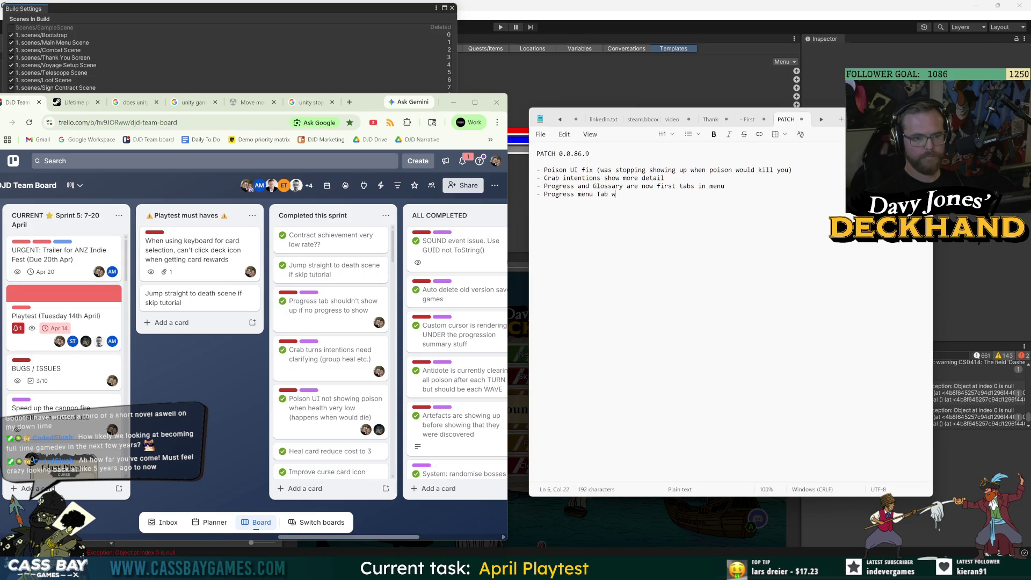
type("show ")
type("ll progress")
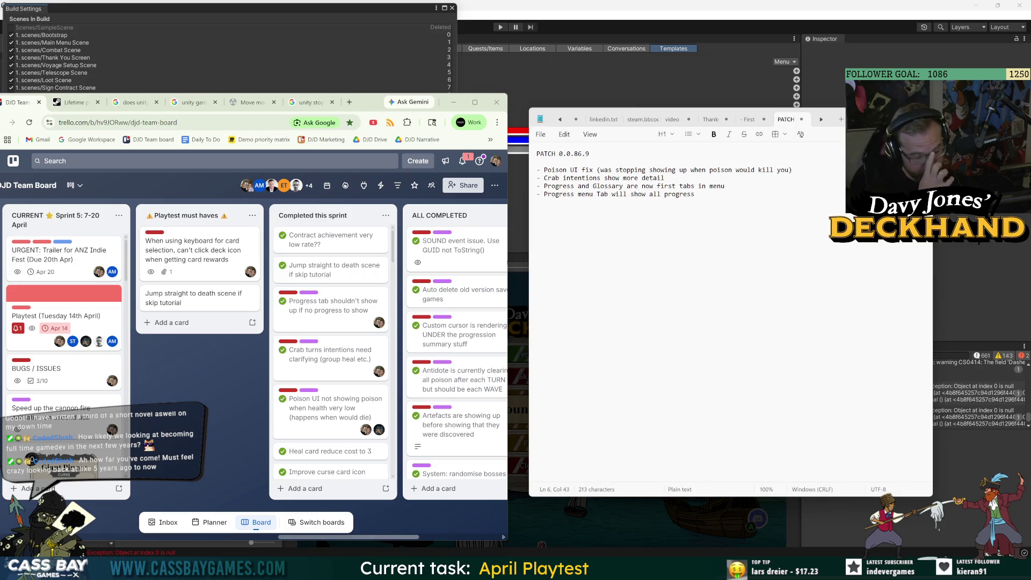
type("i")
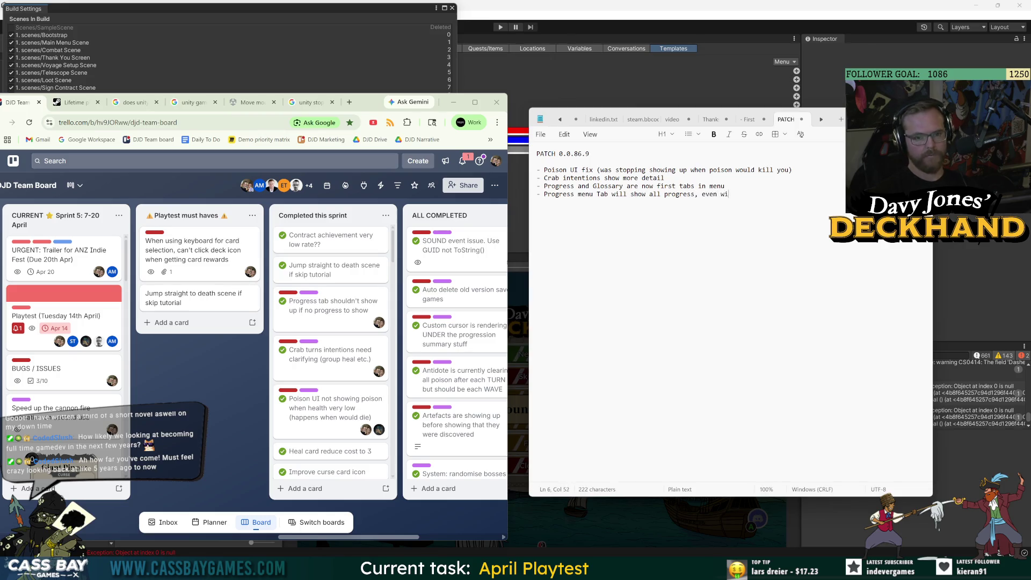
type("voyage not active. If")
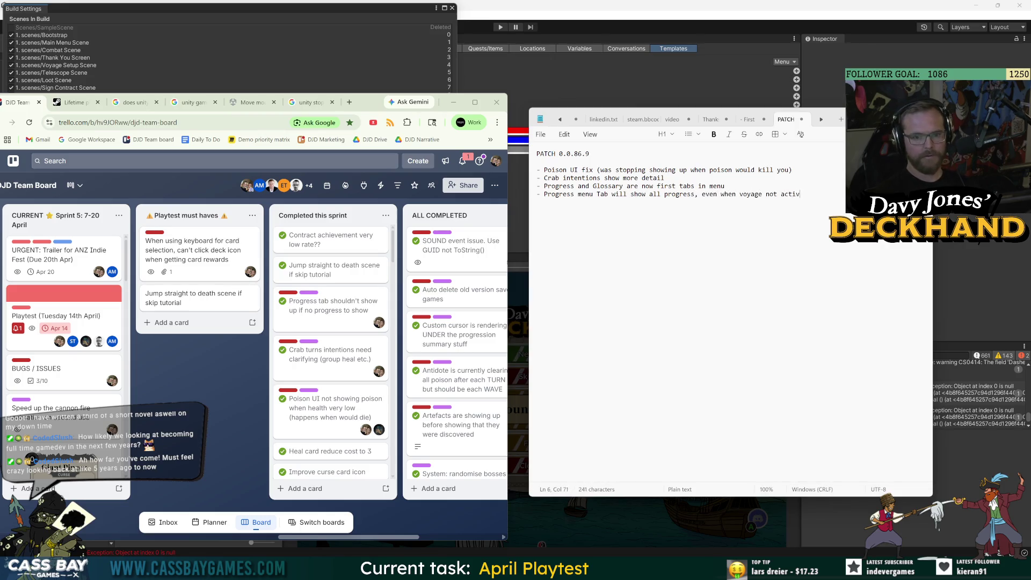
type("oyage")
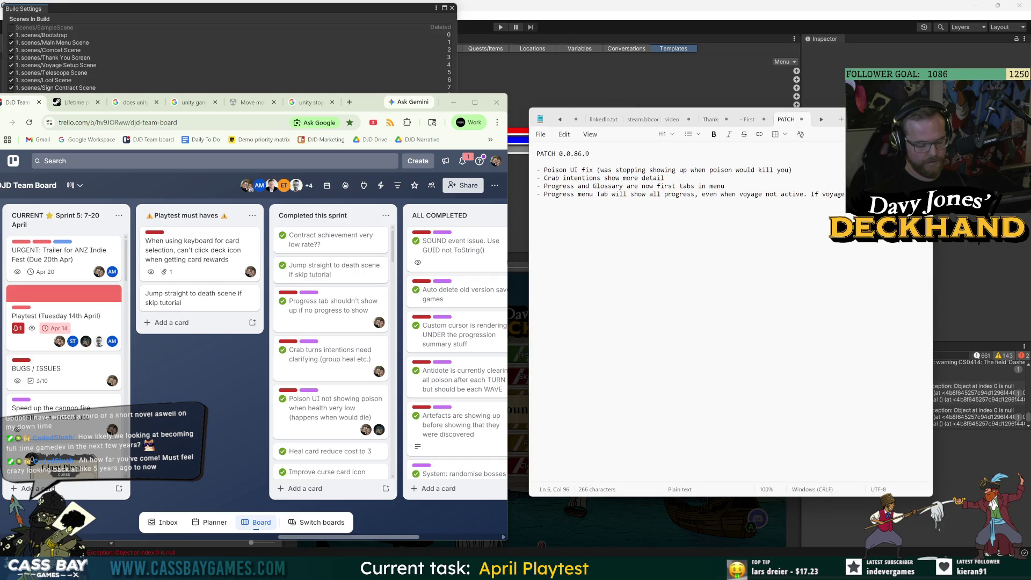
type("show ")
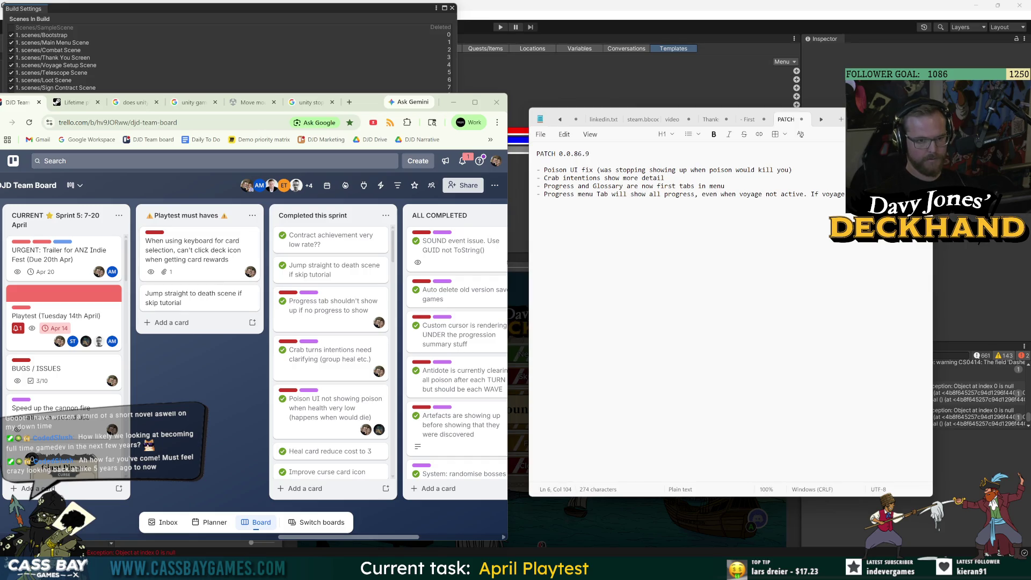
type("ur ru")
type("l show")
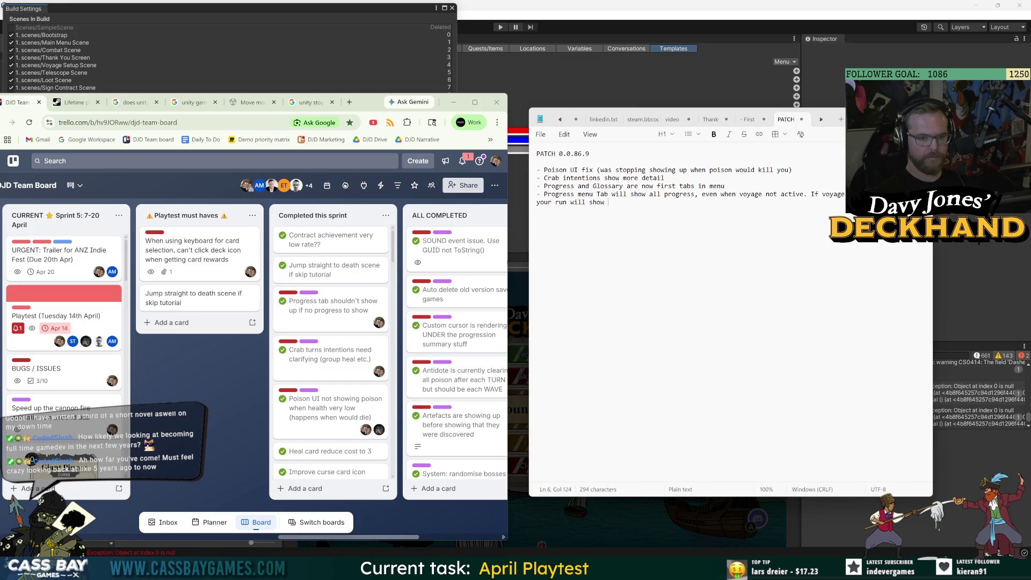
key("BackSpace")
key("BackSpace")
key("BackSpace")
type("ort to the top of the list.")
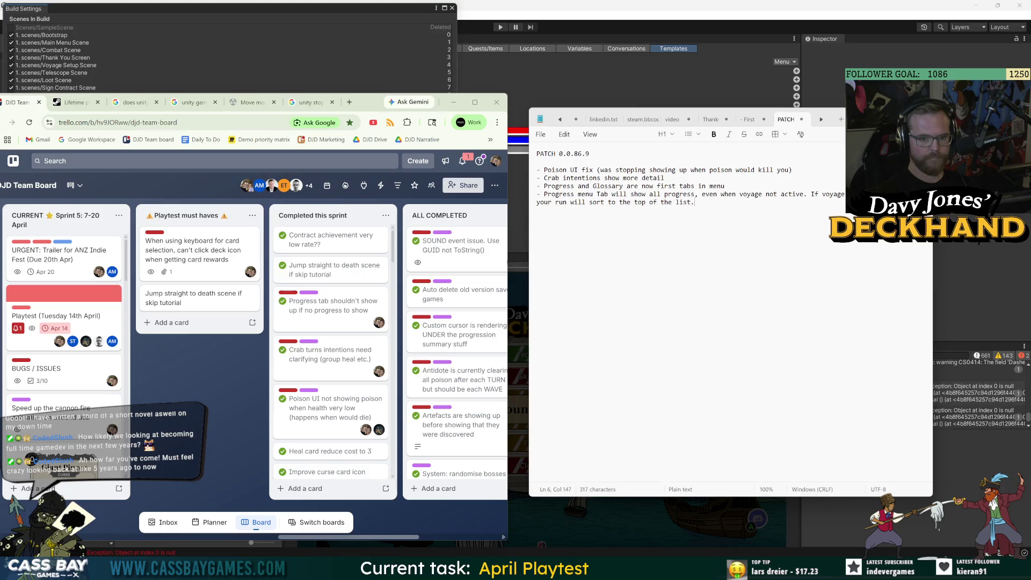
key("Return")
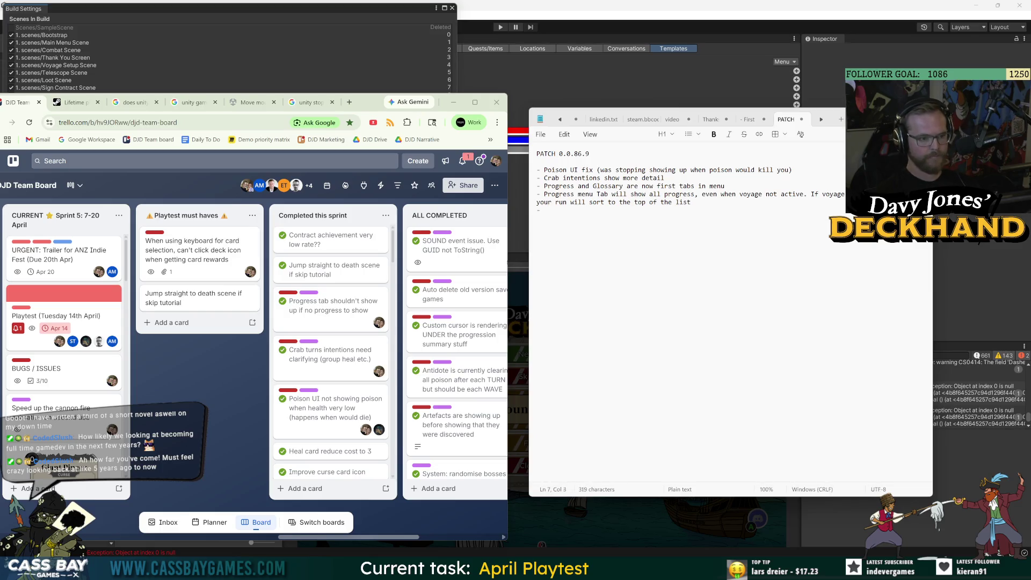
type("Contract achievement")
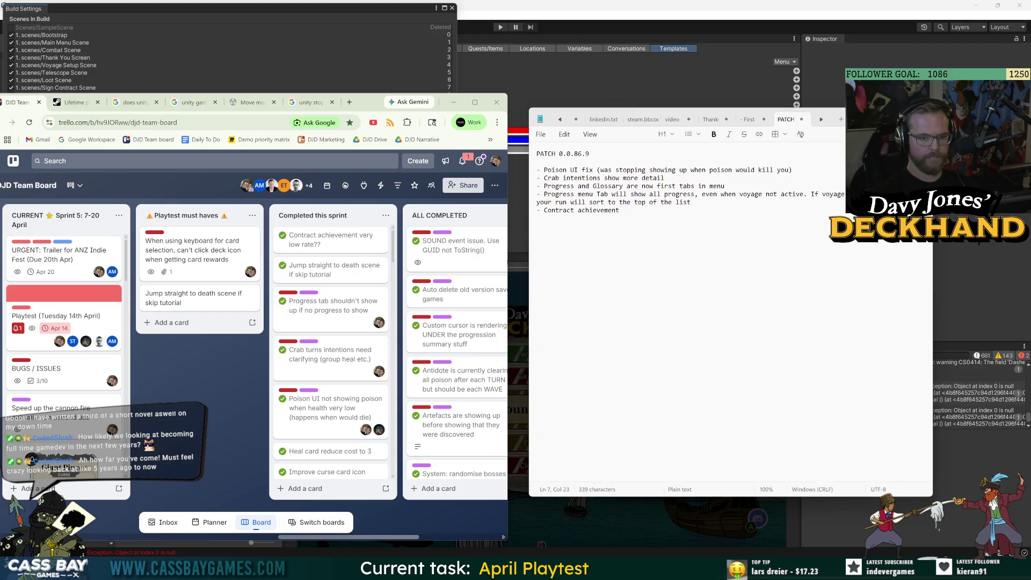
- Replace 'Contract achievement' with the note on the 'Skip tutorial' button jumping you straight in
key("ctrl+shift+Left")
key("ctrl+shift+Left")
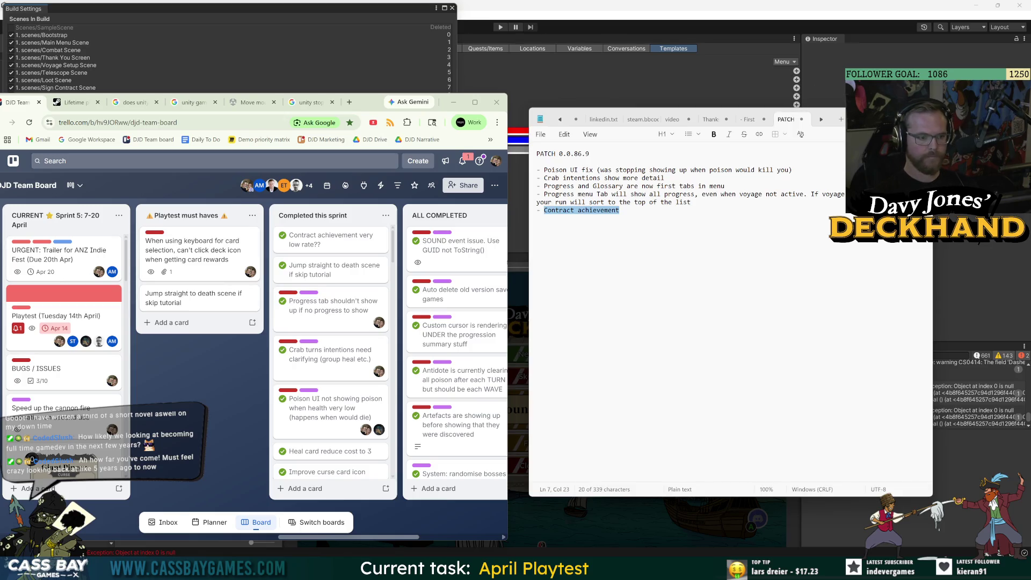
type("If you use the \"Skip tutorial\" button from m")
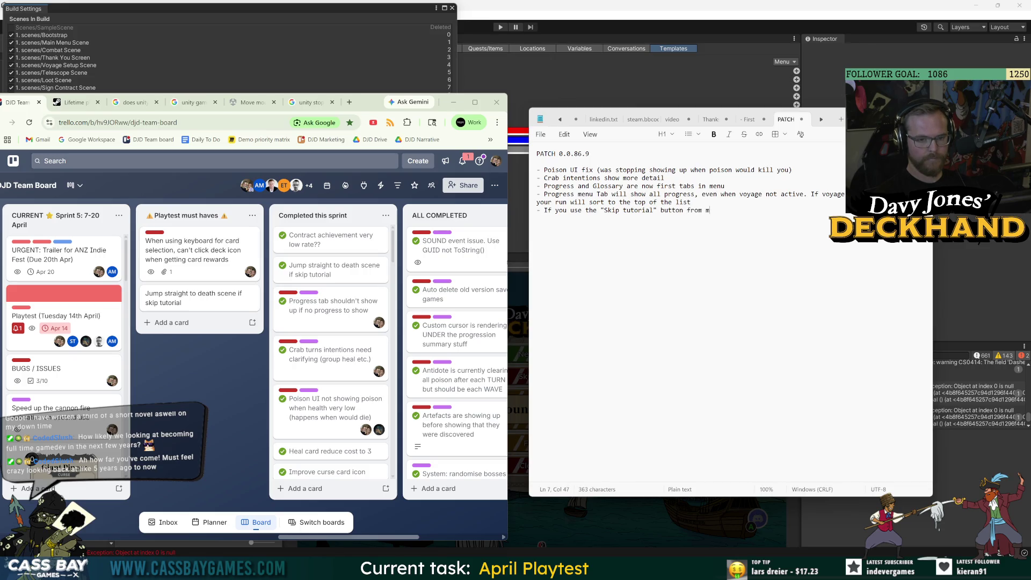
type("enu, i")
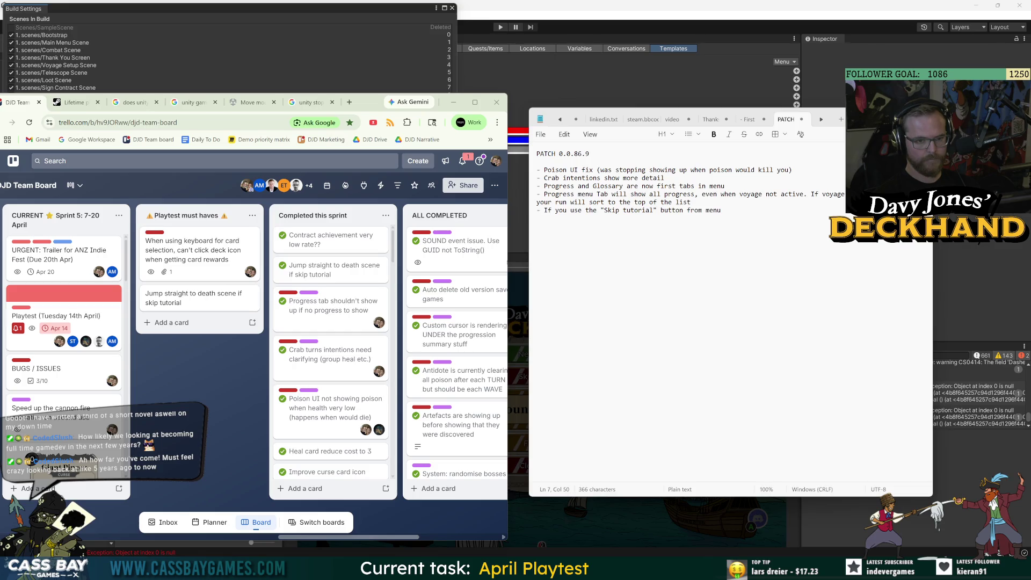
type("nstead of")
key("BackSpace")
key("BackSpace")
key("BackSpace")
type("t now jumps you straight into ")
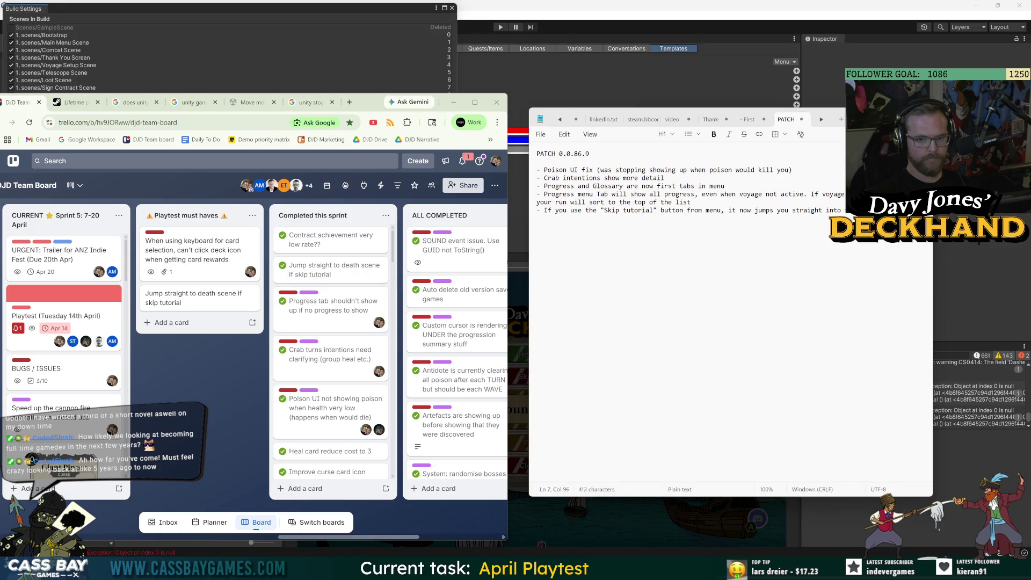
type("should hopefully ")
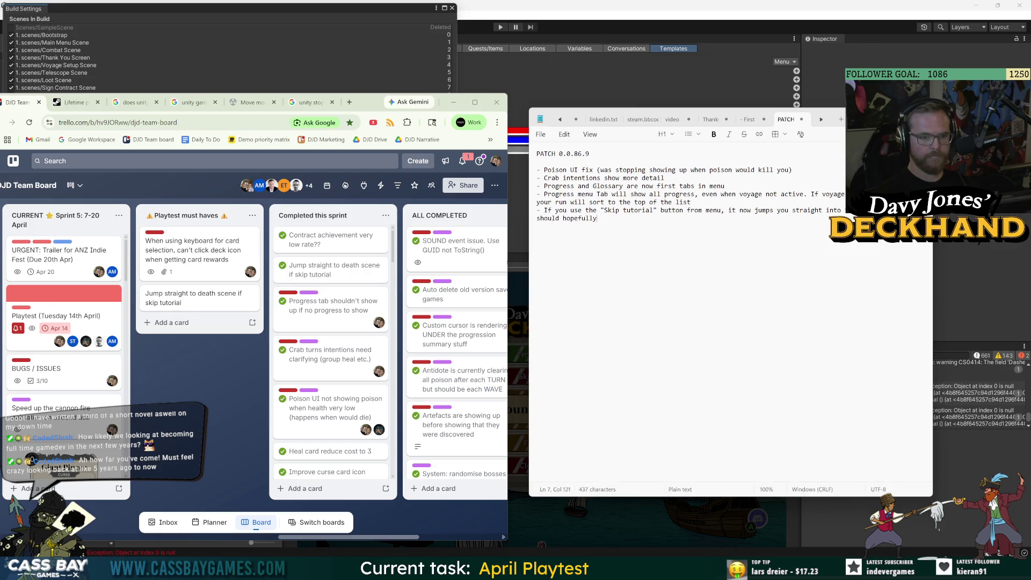
type("fix the \"")
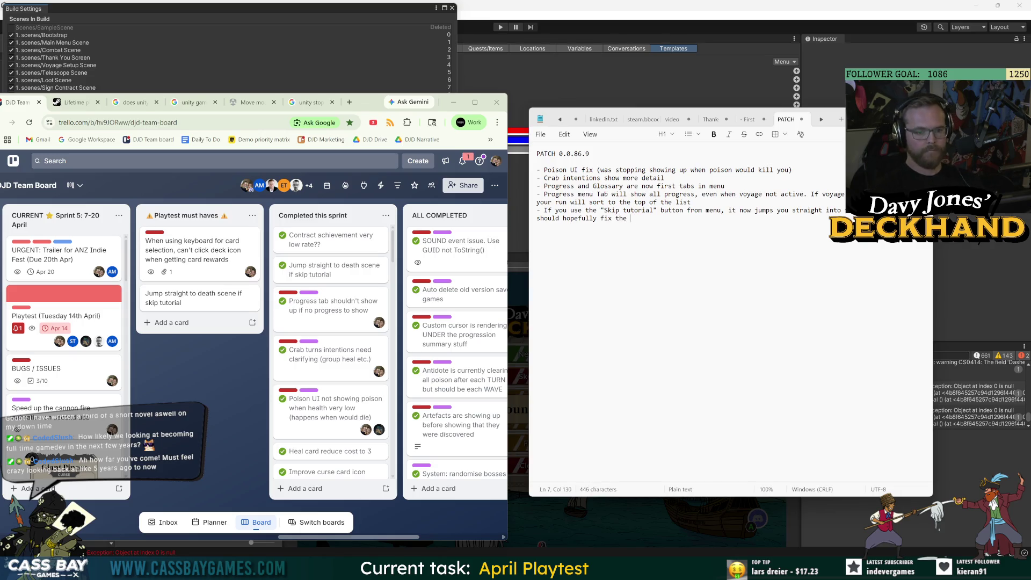
key("BackSpace")
- End the note with fixing the low "Davy Contract" achievement rate issue, removing the extra blank line
type("a")
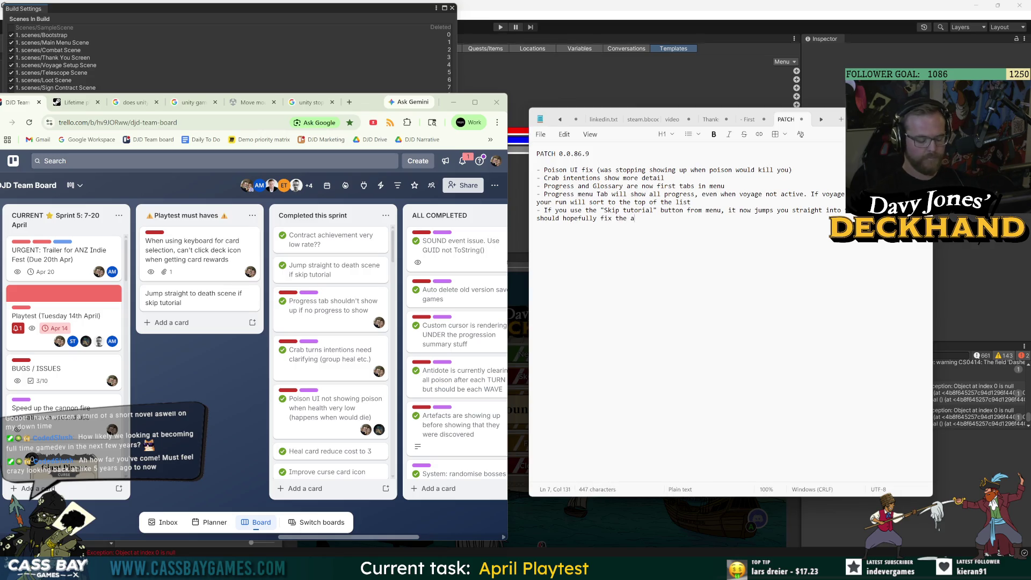
key("BackSpace")
type("low achievemen")
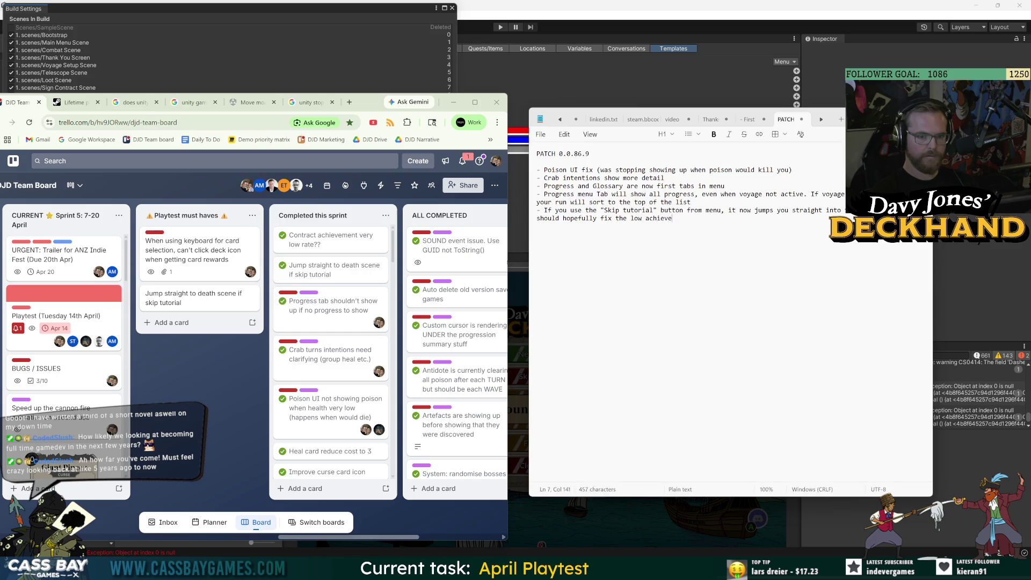
key("BackSpace")
key("BackSpace")
key("BackSpace")
type("\"Day")
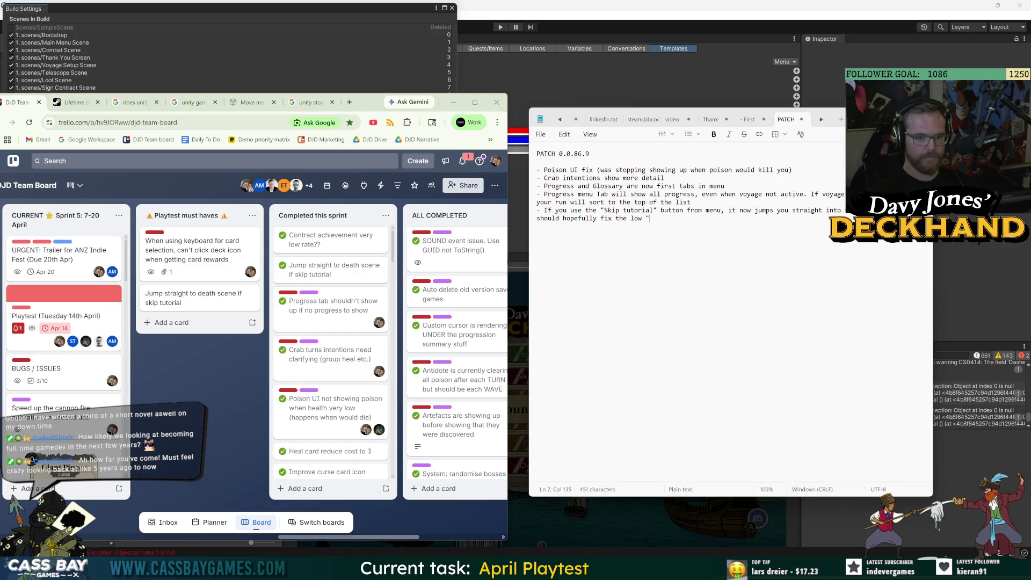
key("BackSpace")
type("vy Contract\" achi")
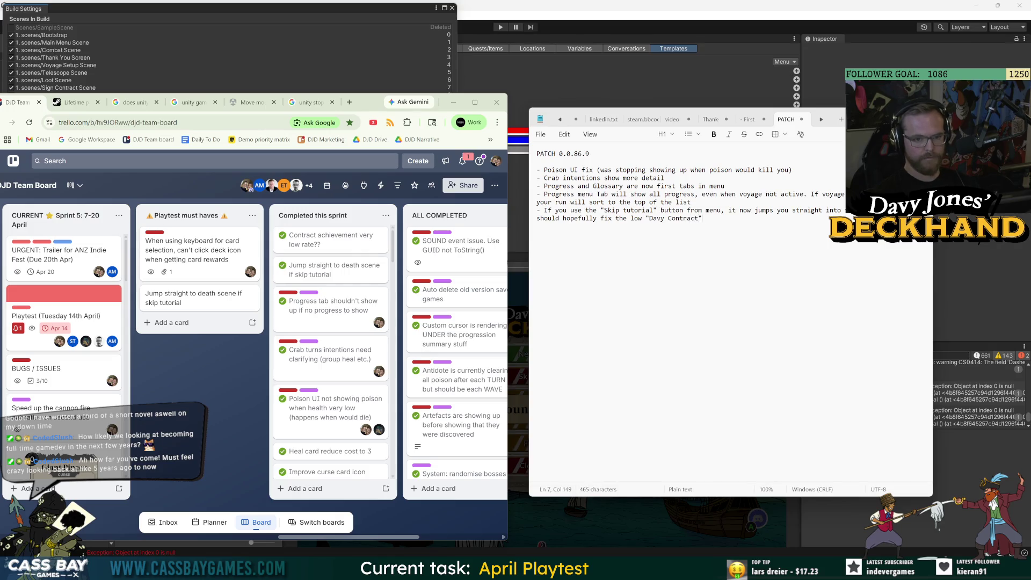
type("evement rate is")
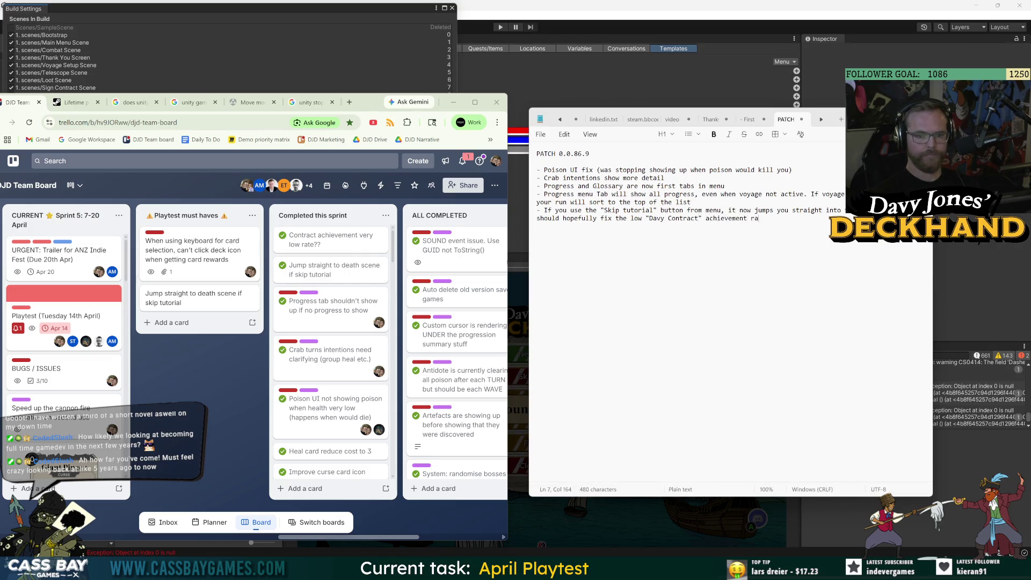
type("sue")
key("Return")
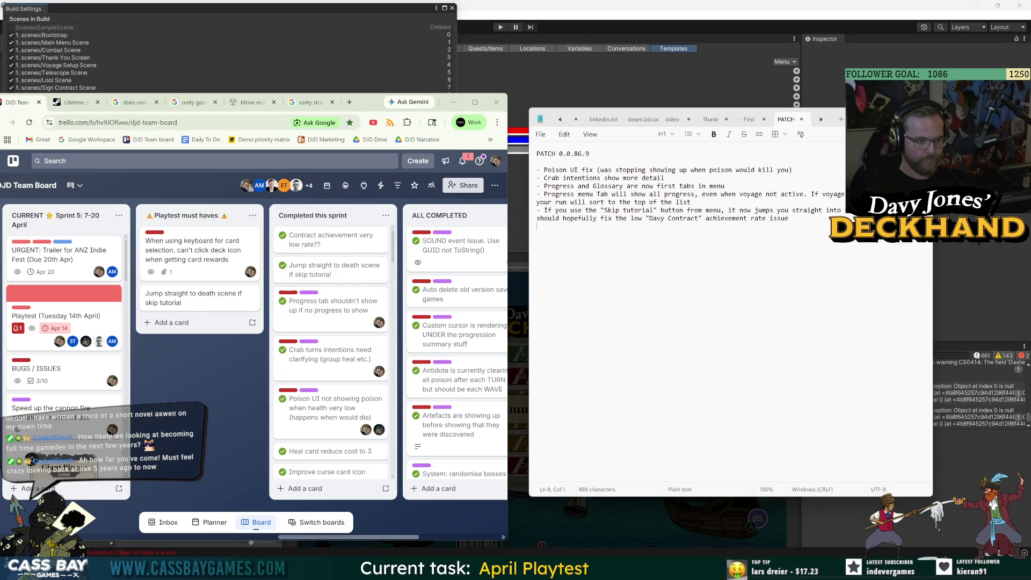
key("BackSpace")
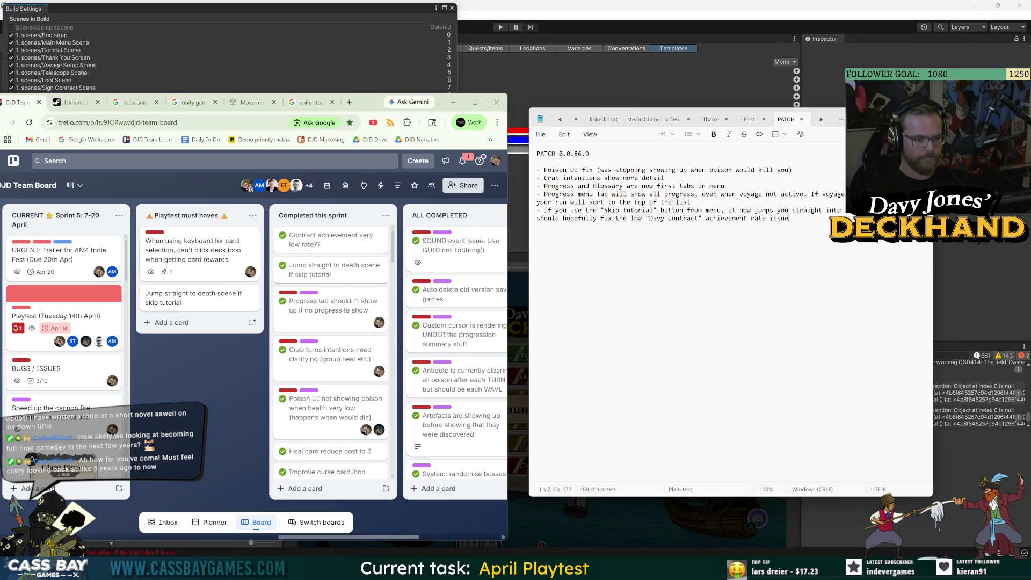
scroll(320, 319, "down", 3)
- Move the 'Jump straight to death scene if skip tutorial' card into Completed this sprint
scroll(319, 319, "up", 3)
left_click_drag(170, 300, 344, 276)
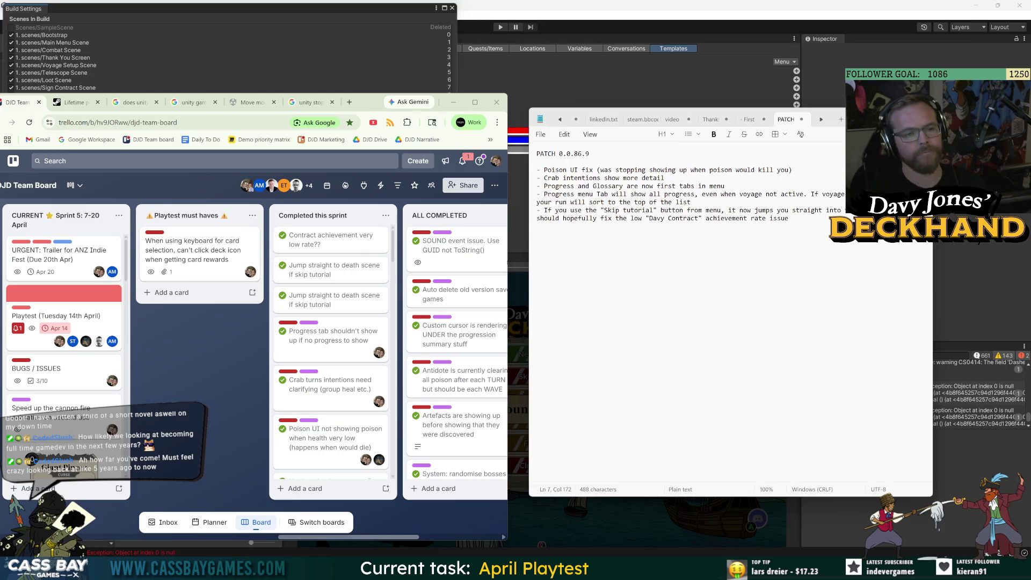
left_click(758, 218)
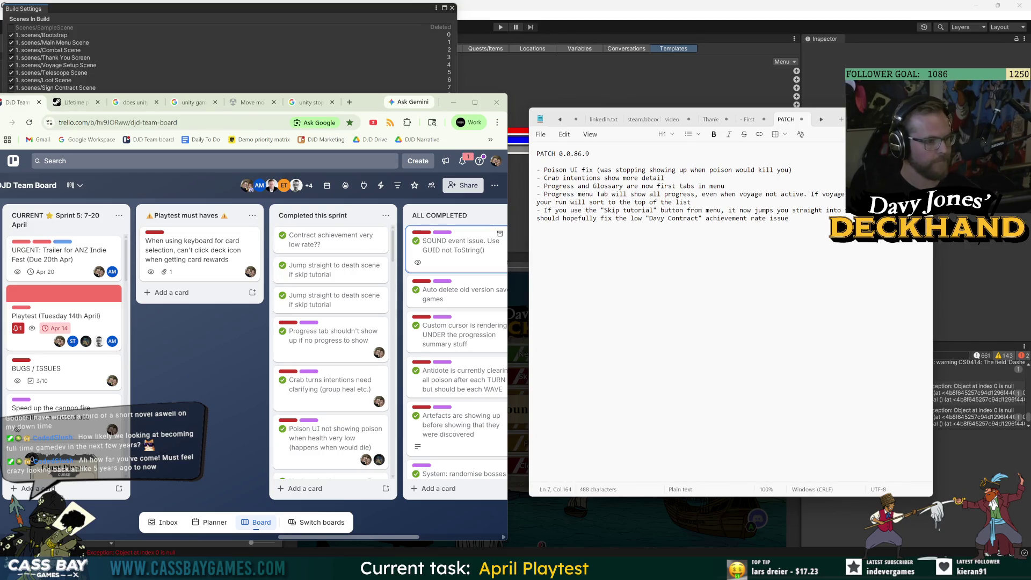
- Start the Windows build in Unity, then cancel the destination picker
left_click(339, 36)
left_click(369, 397)
key("Escape")
- Verify version 0.0.86.9 in Player Settings, then build into a new 'Deckhand Windows 0.0.86.9' folder
left_click(33, 395)
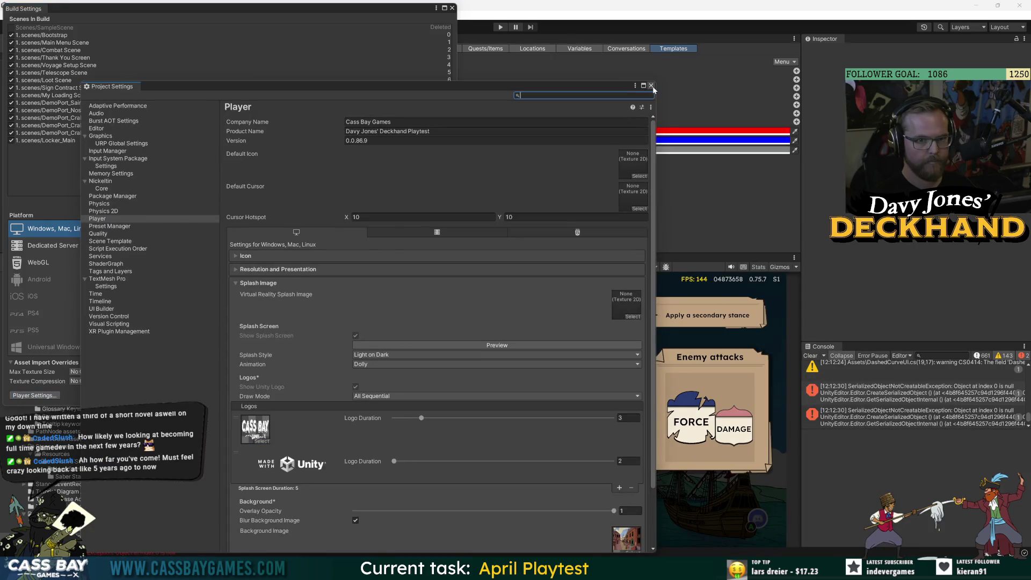
left_click(651, 86)
left_click(380, 396)
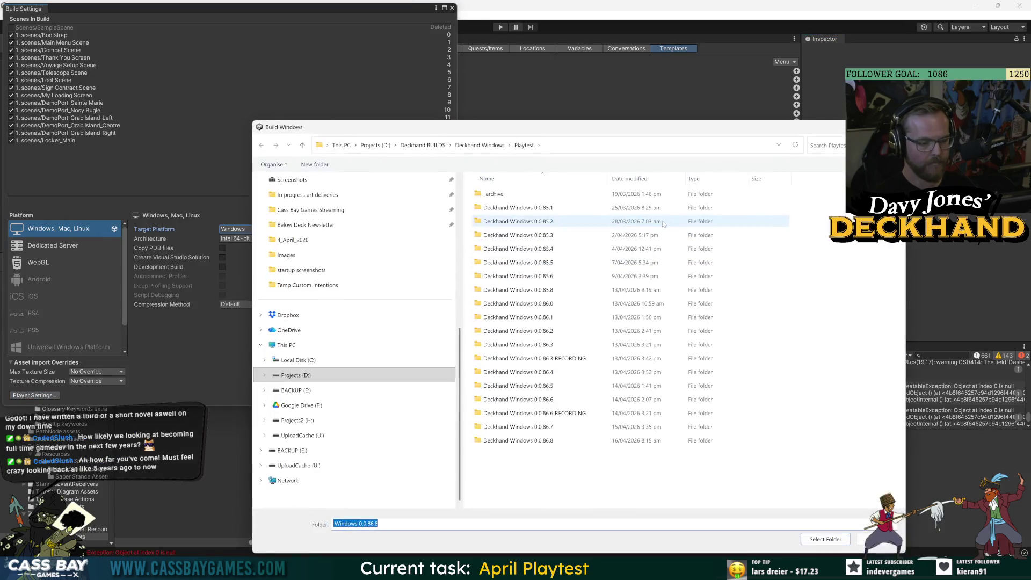
left_click(313, 167)
type("Deckhand Windows 0")
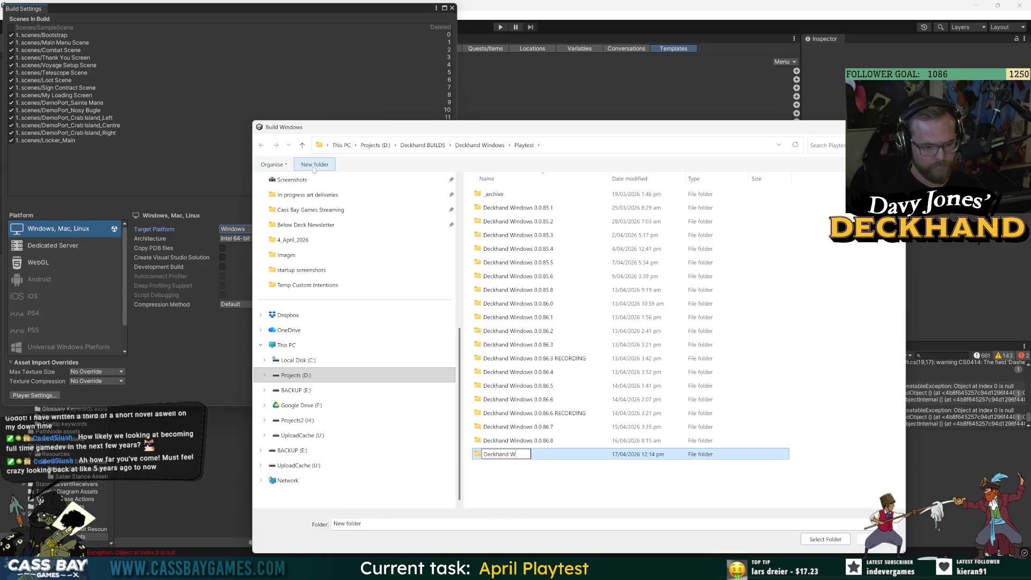
type(".0.86.9")
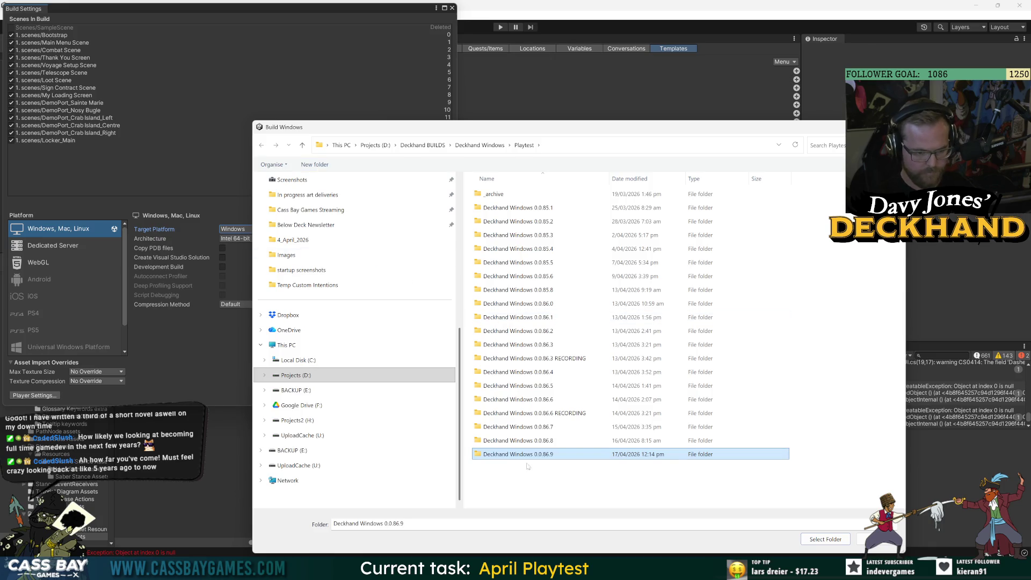
key("Return")
key("Return")
key("Return")
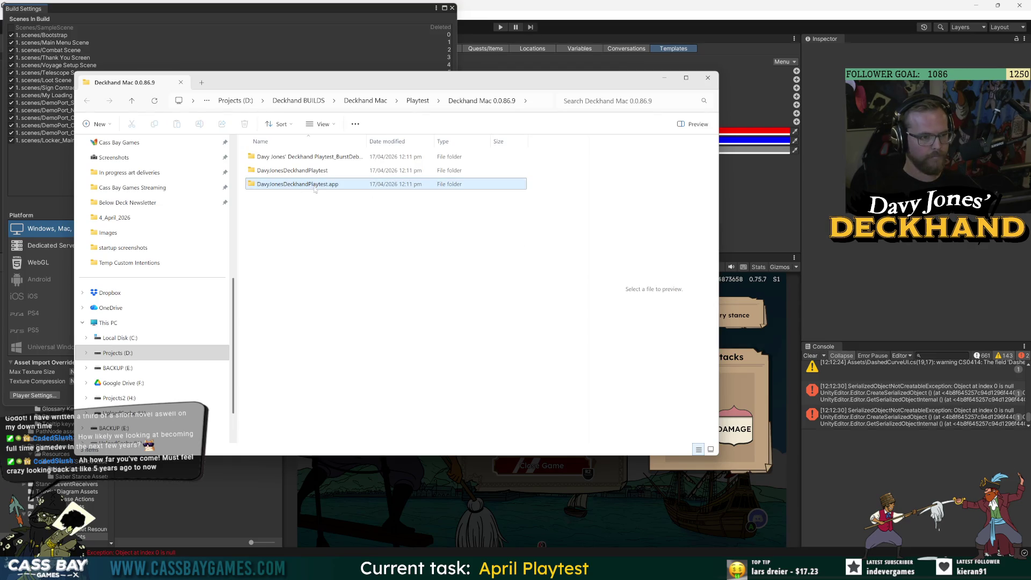
left_click(708, 77)
- Close all six leftover File Explorer windows and launch the SteamPipe Build Uploader
mouse_move(504, 568)
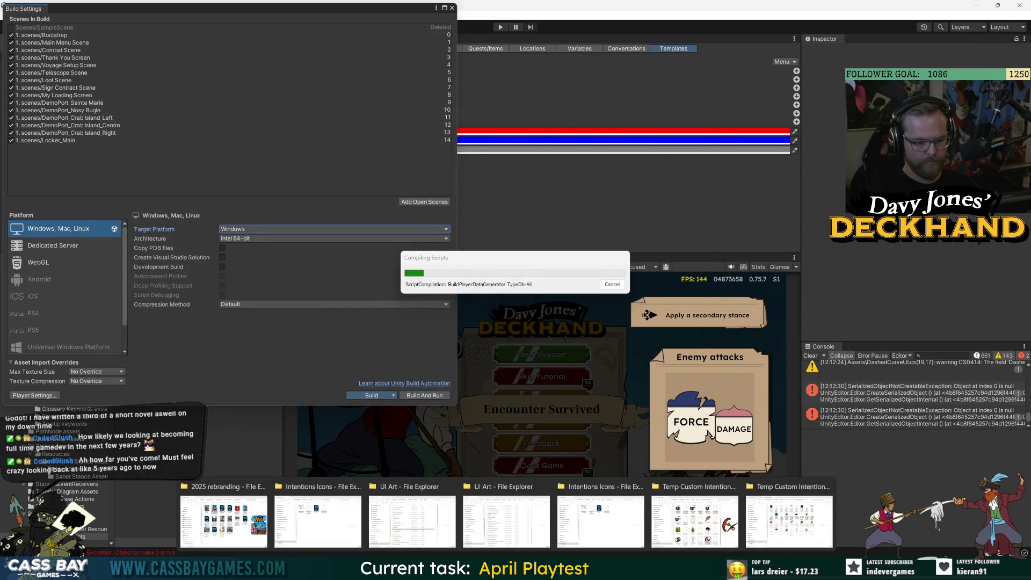
left_click(779, 486)
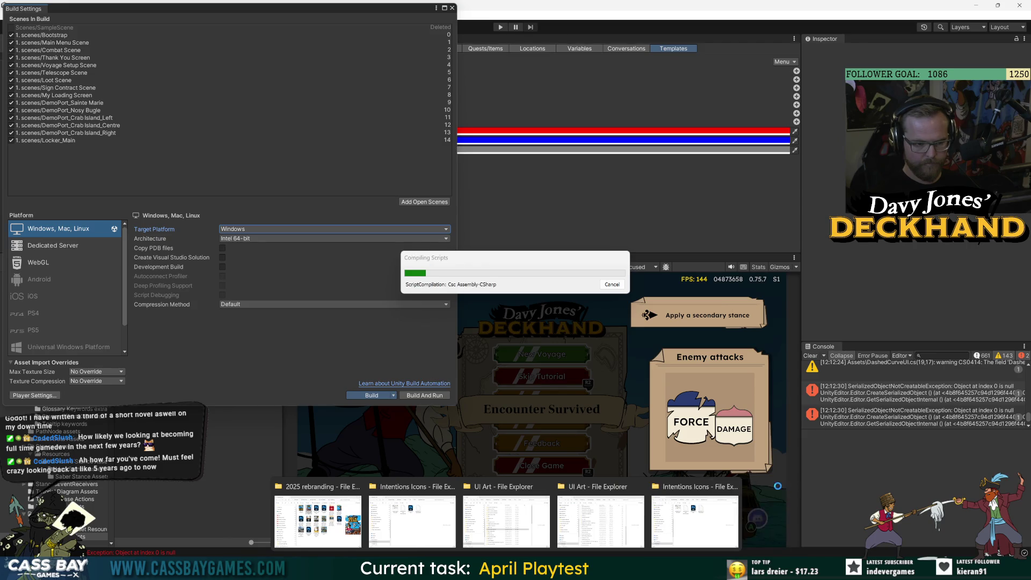
left_click(734, 487)
left_click(687, 486)
left_click(638, 487)
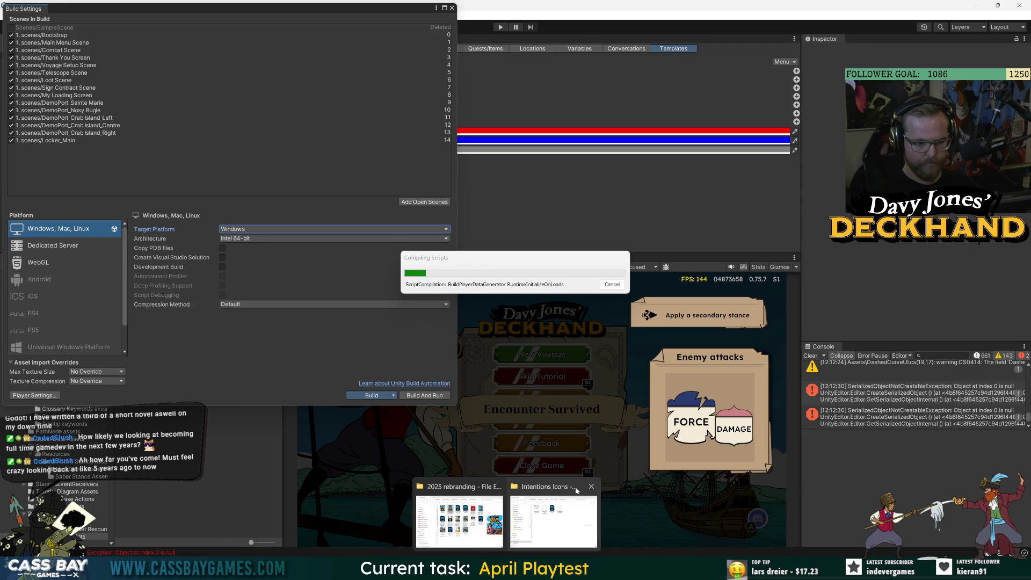
left_click(592, 486)
left_click(545, 486)
key("super")
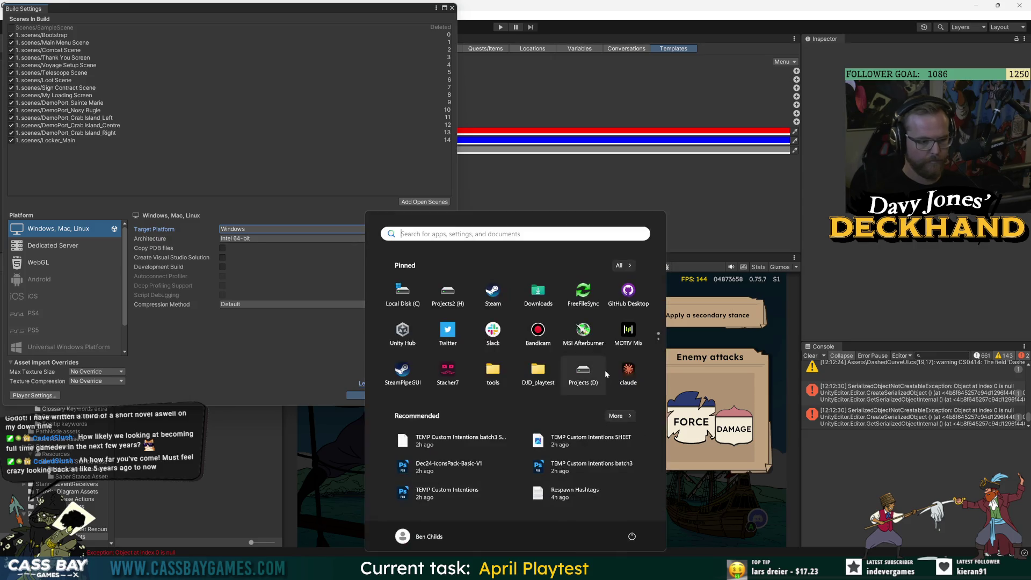
left_click(389, 366)
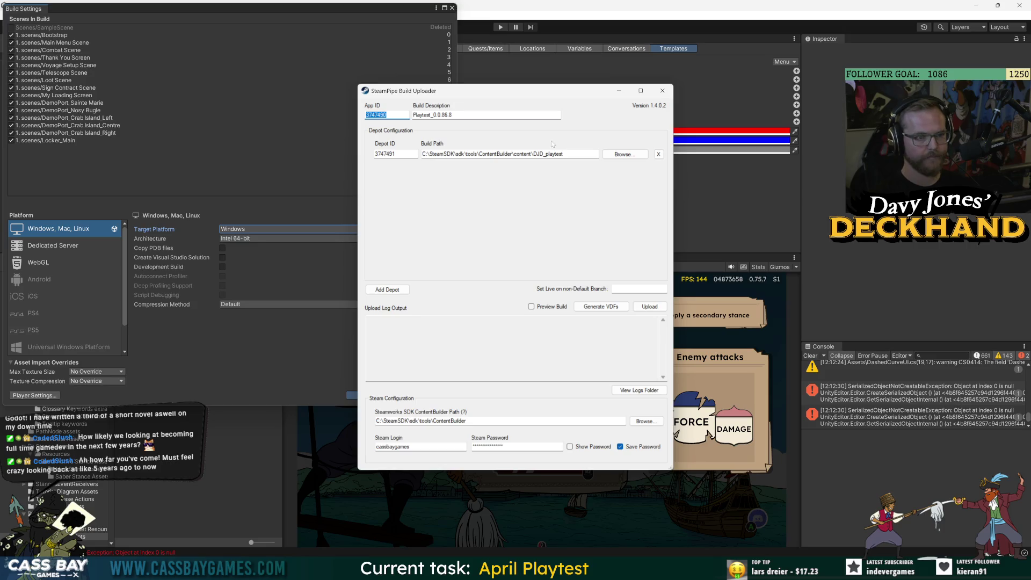
- Set the build description to Playtest_0.0.86.9 and delete DavyJonesDeckhandPlaytest.app from DJD_playtest
left_click(452, 115)
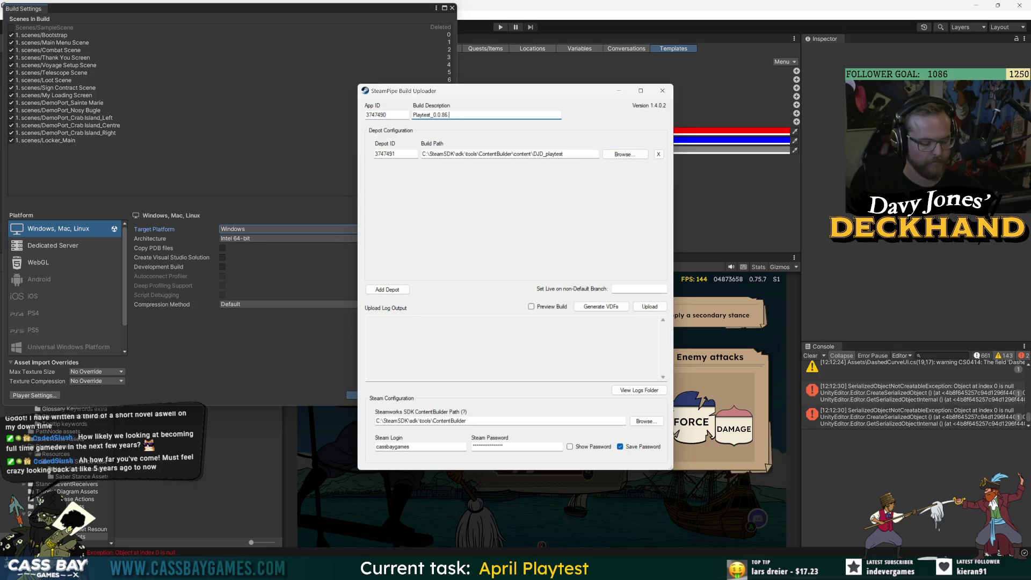
key("super")
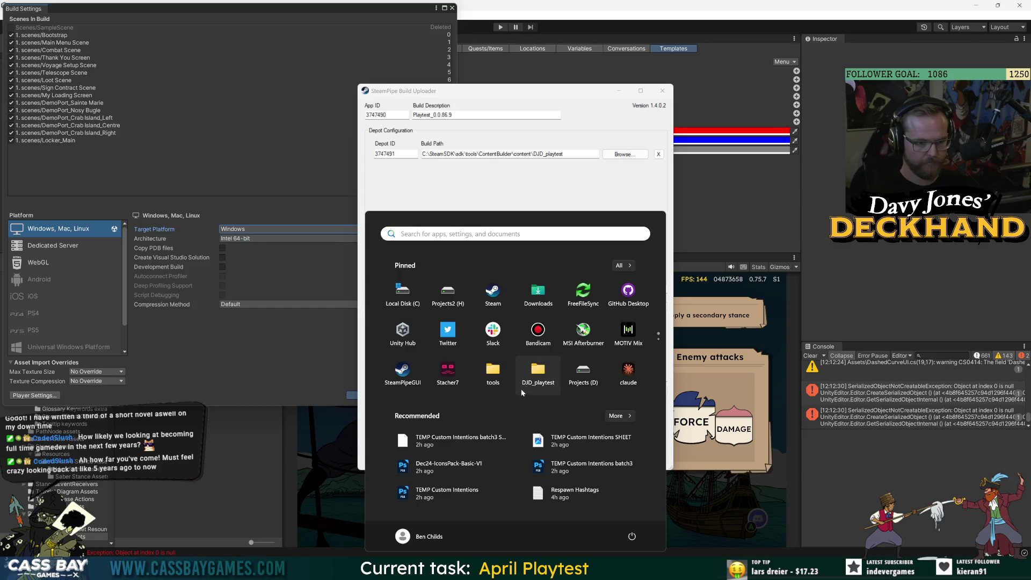
left_click(521, 389)
left_click(596, 256)
key("Delete")
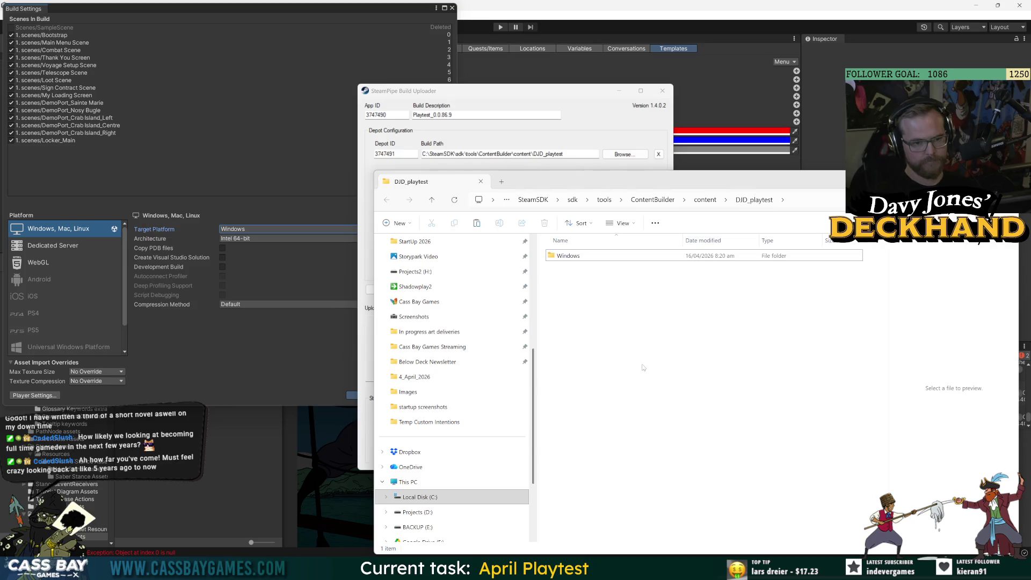
- Delete all old build files from the DJD_playtest Windows folder
key("Up")
key("Return")
key("ctrl+a")
key("Delete")
left_click(480, 92)
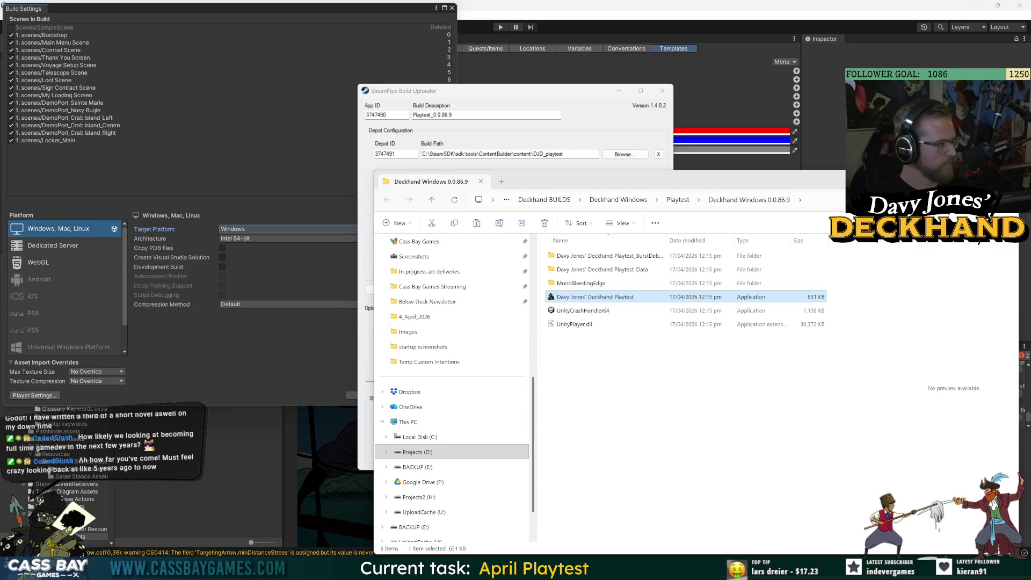
key("alt+Tab")
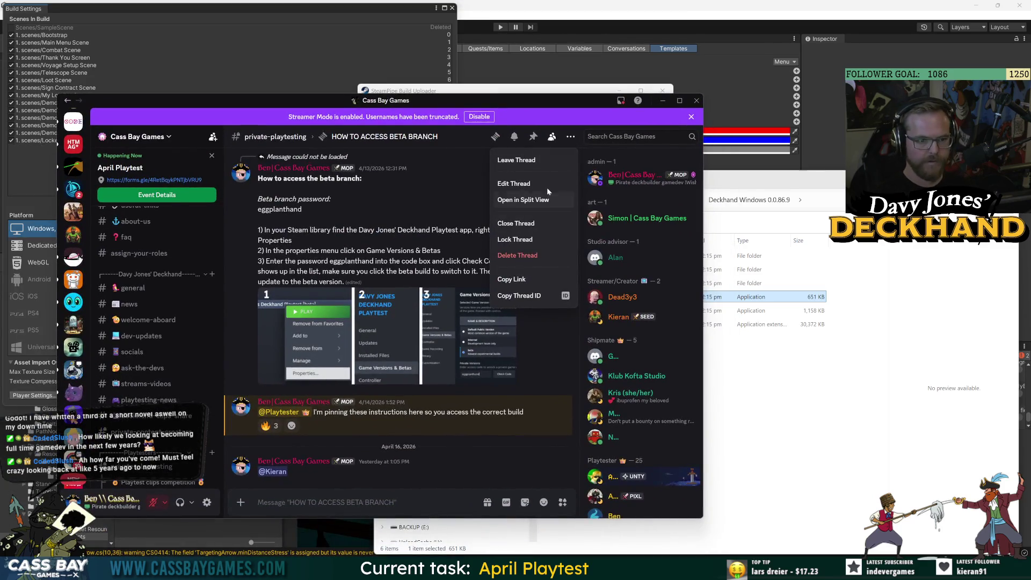
- Dismiss the thread options menu and open the #welcome-aboard channel
left_click(527, 281)
scroll(174, 382, "down", 5)
scroll(173, 386, "down", 8)
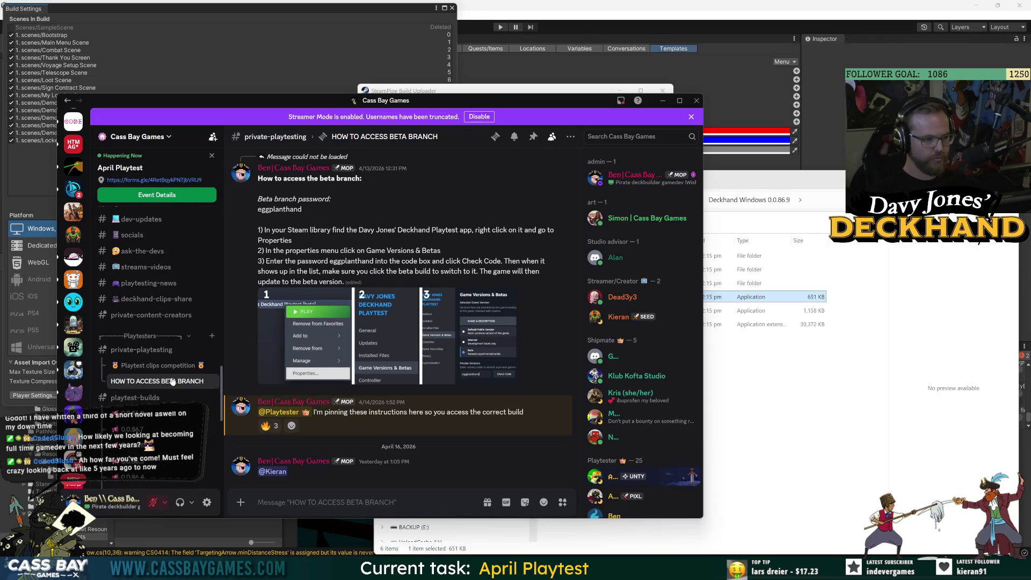
scroll(172, 397, "down", 5)
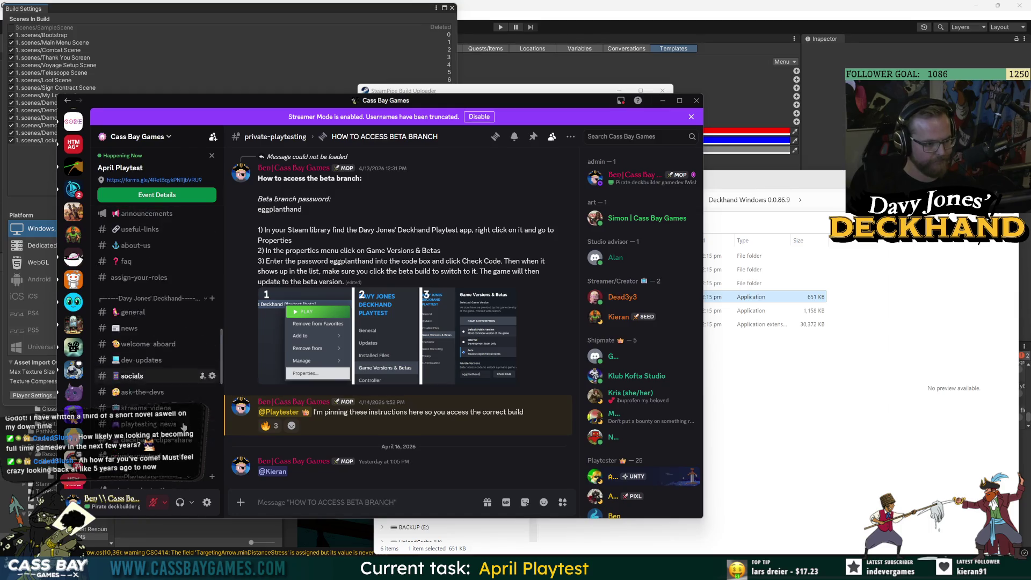
scroll(169, 384, "up", 10)
scroll(173, 365, "up", 5)
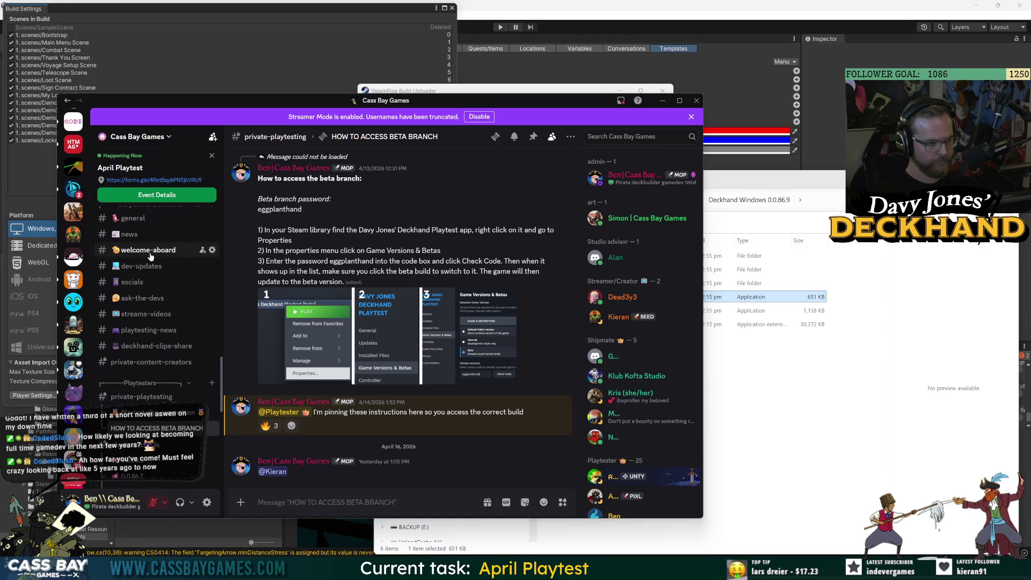
left_click(146, 250)
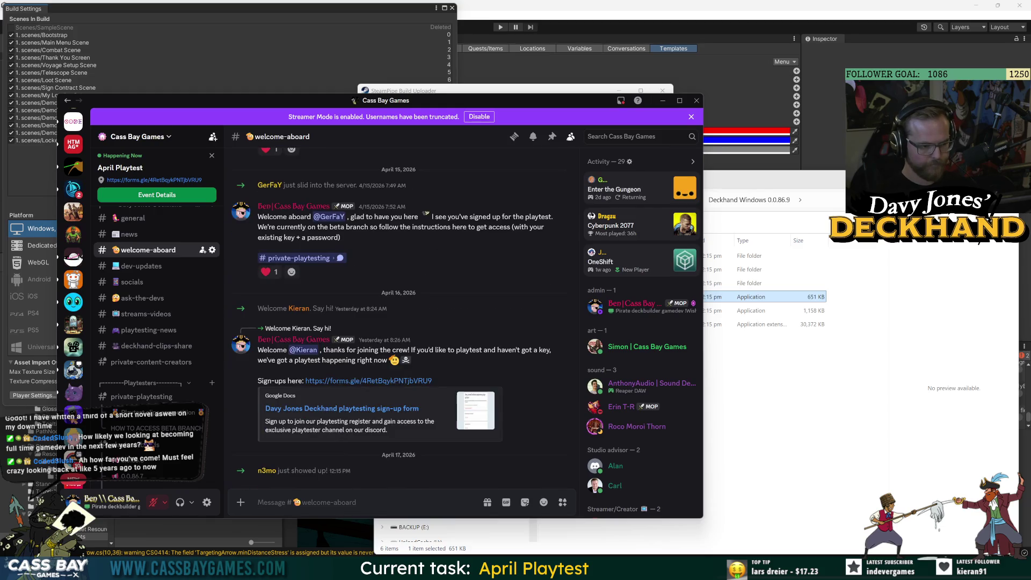
- Delete the greeting that was accidentally sent early to the new member
left_click(549, 459)
type("Hey @ne")
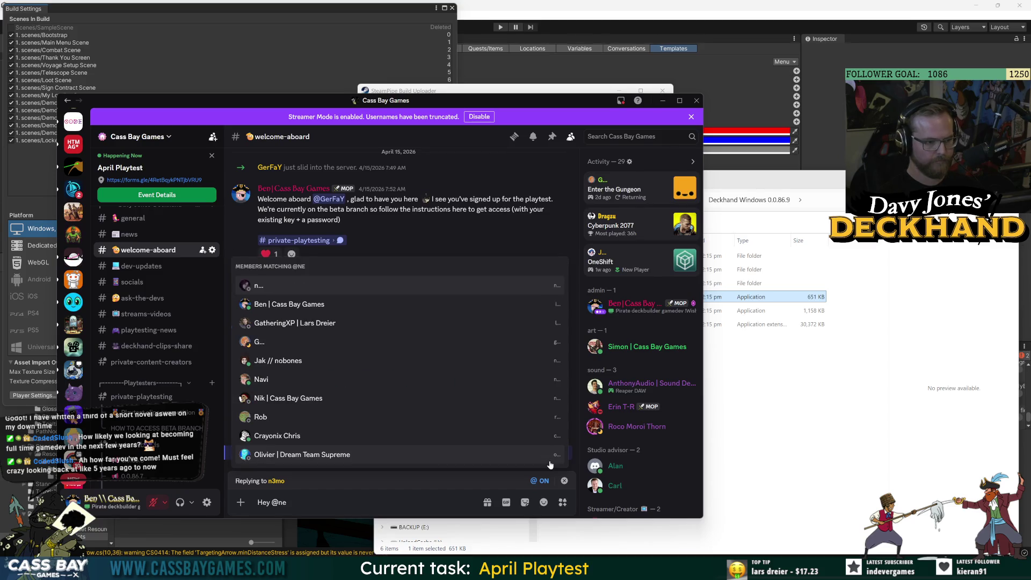
type("mo")
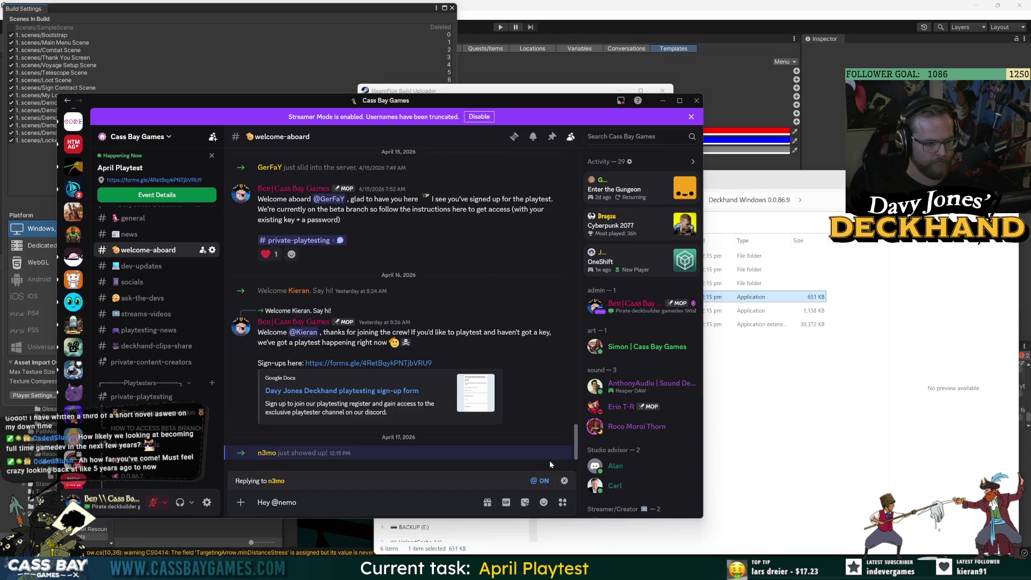
key("Return")
type(", we")
key("BackSpace")
key("BackSpace")
key("BackSpace")
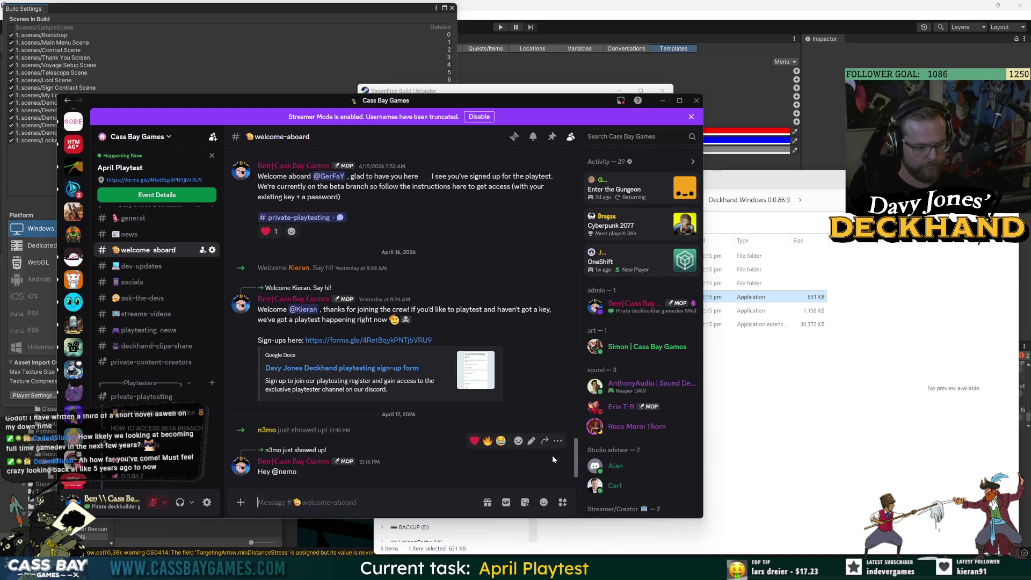
left_click(557, 441)
left_click(478, 477)
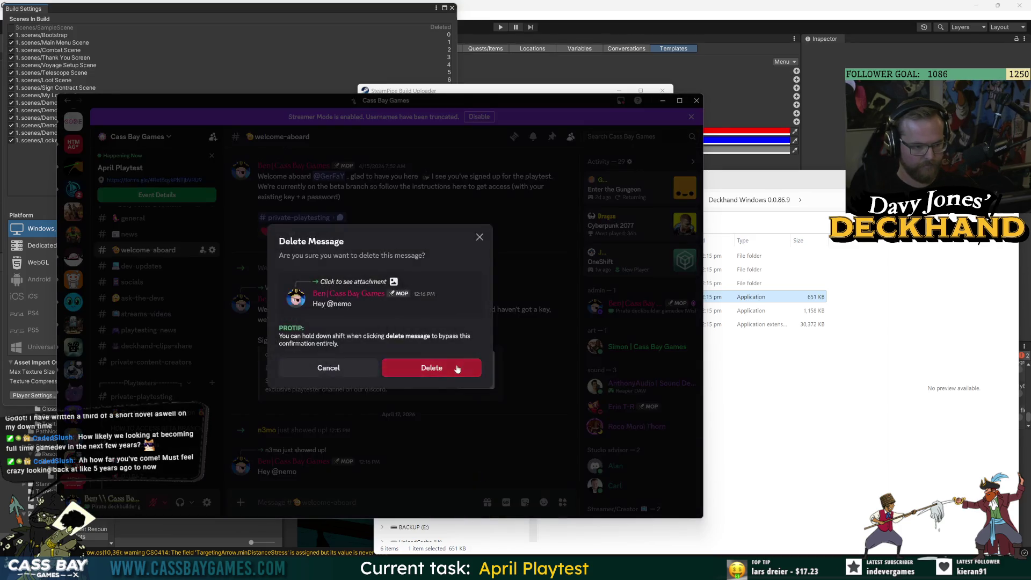
left_click(455, 367)
- Start a new reply to the join message and @-mention the new member
left_click(544, 459)
type("Hey @ne")
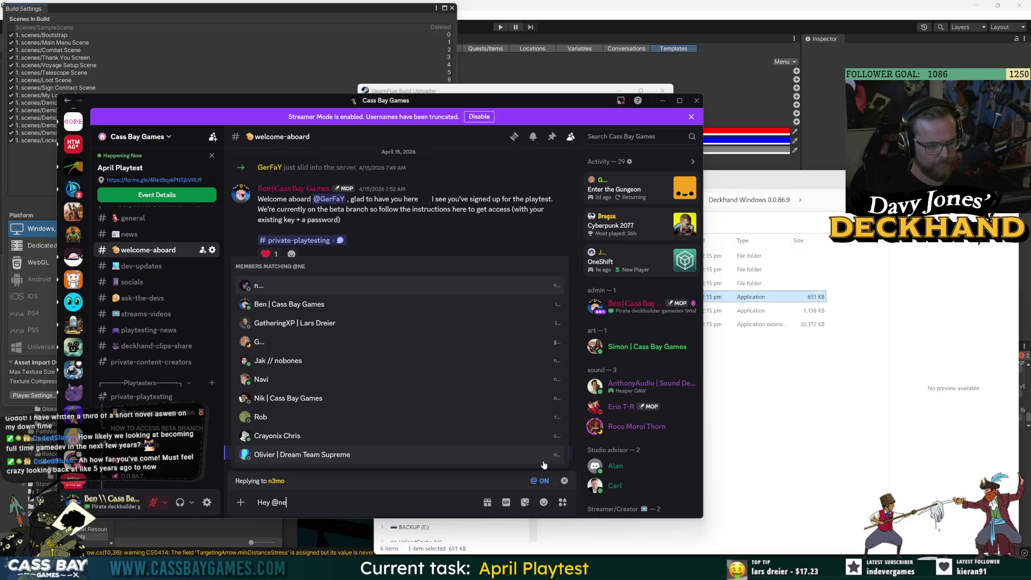
type("mo")
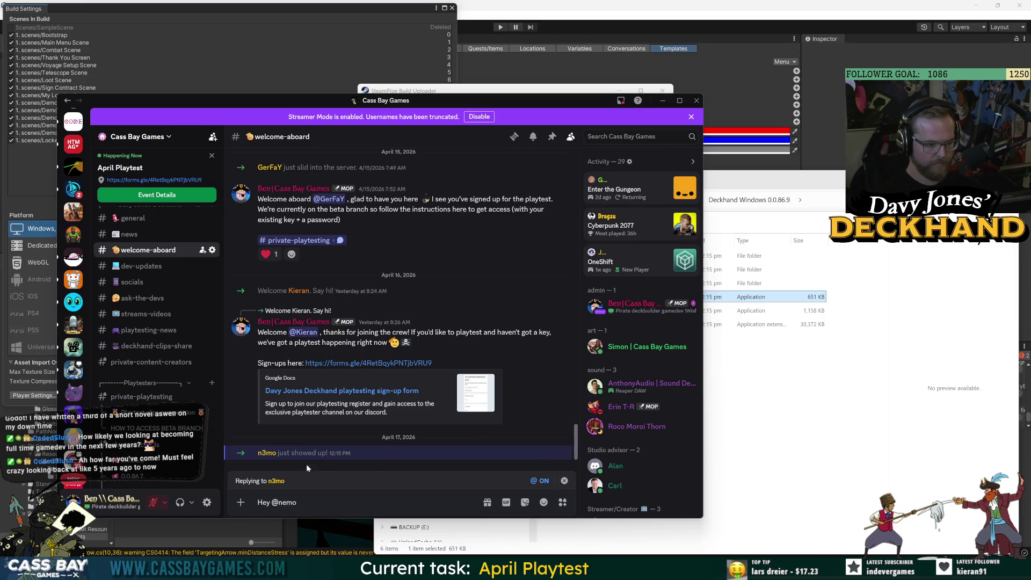
left_click(273, 454)
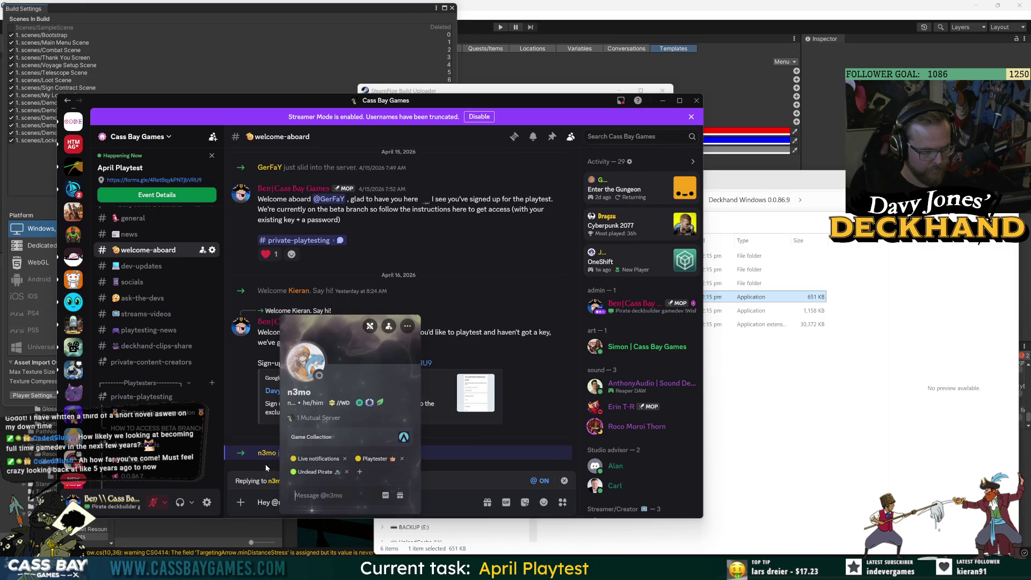
left_click(247, 501)
key("BackSpace")
key("BackSpace")
key("BackSpace")
type("3")
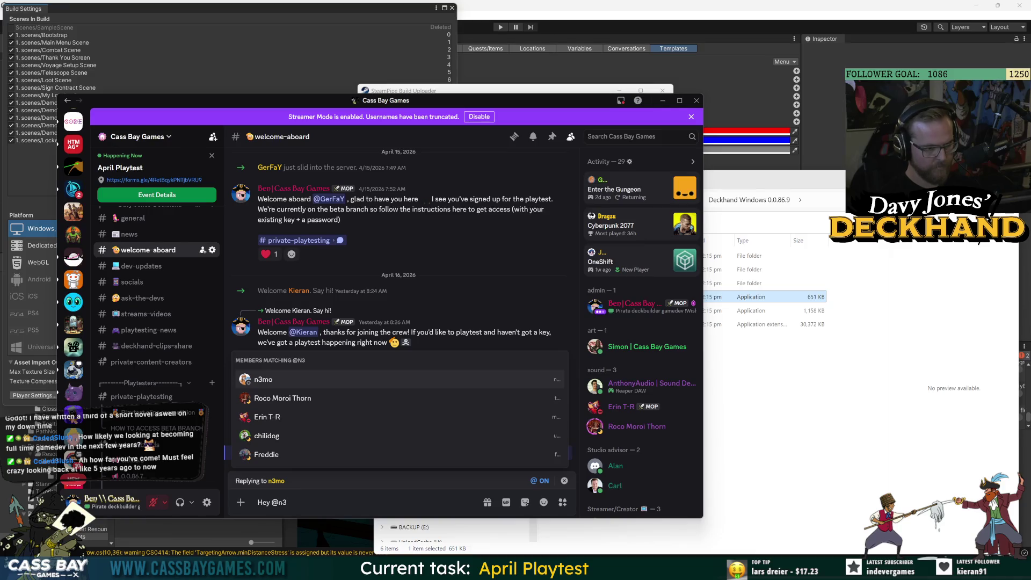
key("Tab")
- Write 'welcome aboard! Thanks for joining the playtest', point them to the beta branch, and paste the details link
type(", welcome aboar")
type("d! Thanks for join")
type("ing the playtest")
type(" - please make s")
type("ure you")
type(" on to th")
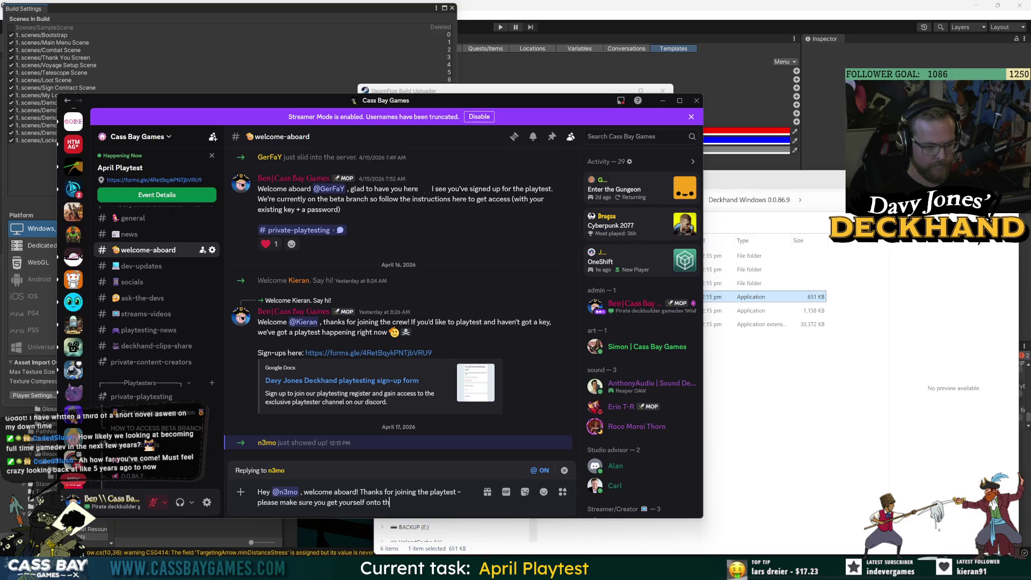
type(" beta branch for the")
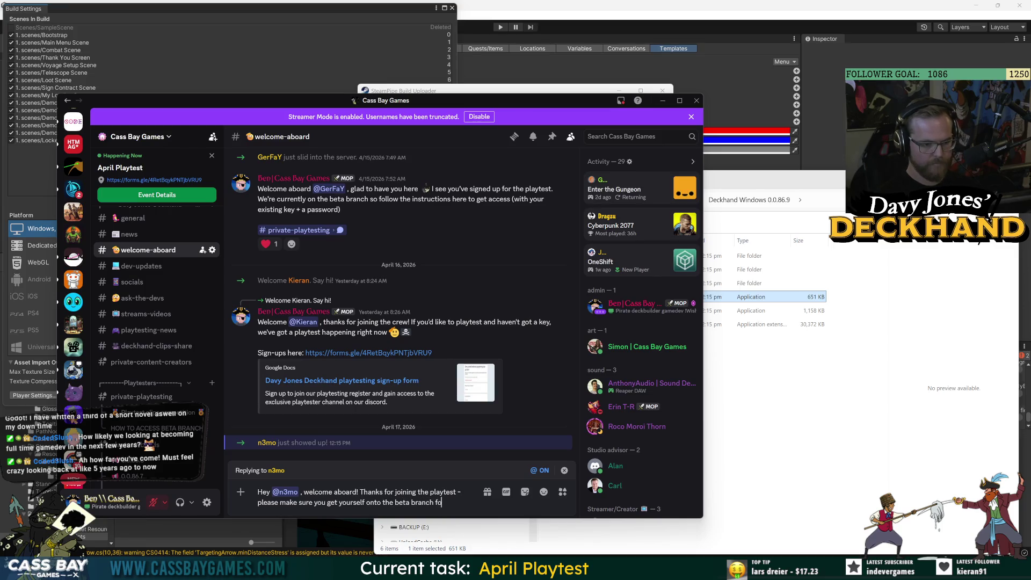
type(" lastest builds")
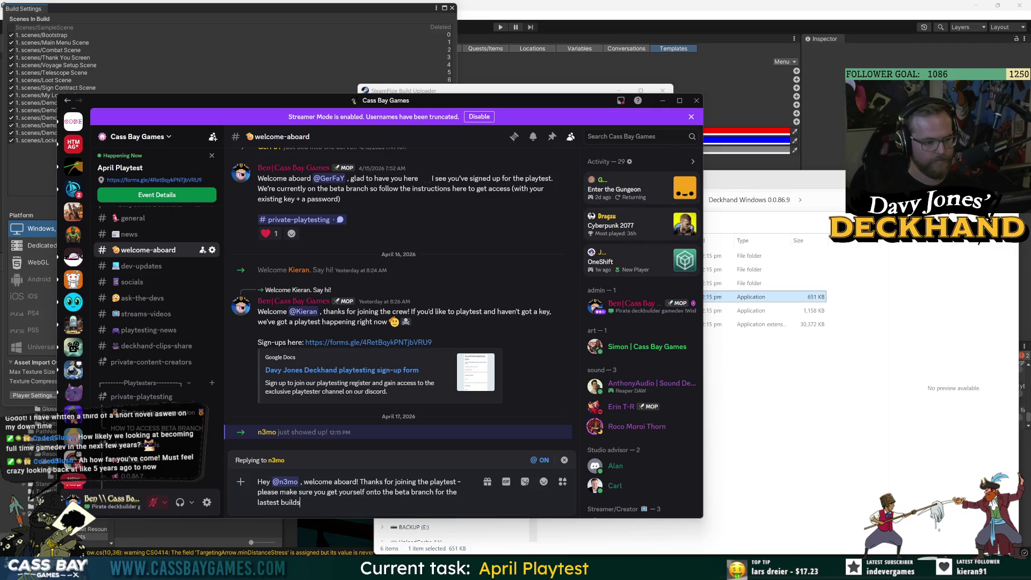
type("Details here")
type(":")
key("ctrl+v")
key("shift+Return")
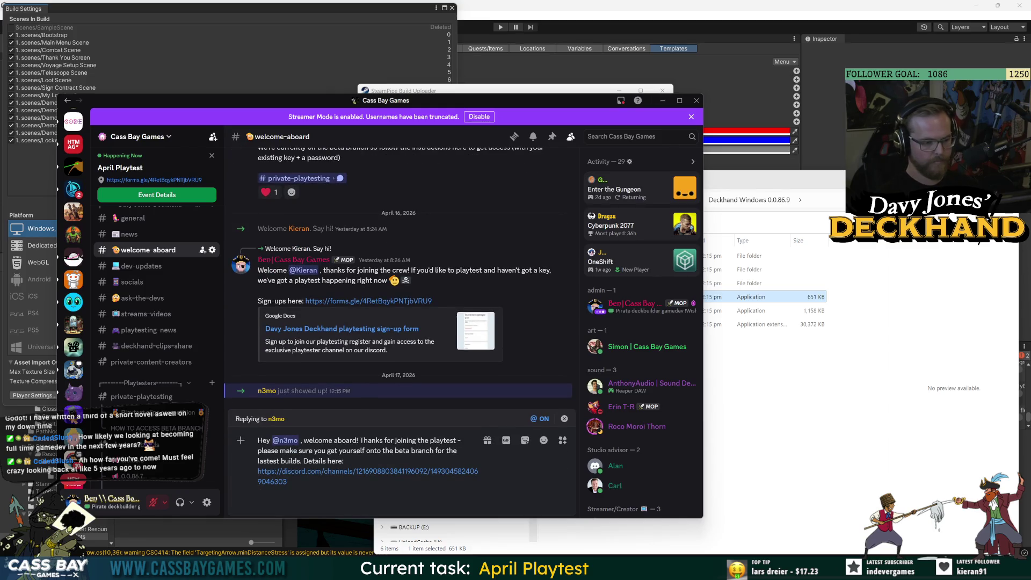
- Add a face emoji and a pirate-flag emoji after 'welcome aboard!' in the reply
left_click(543, 440)
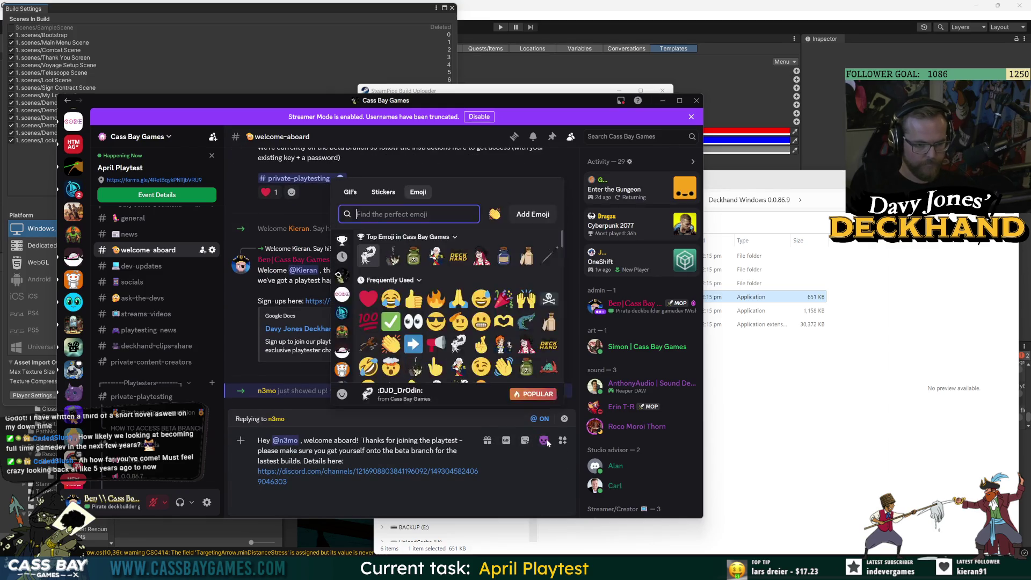
left_click(459, 321)
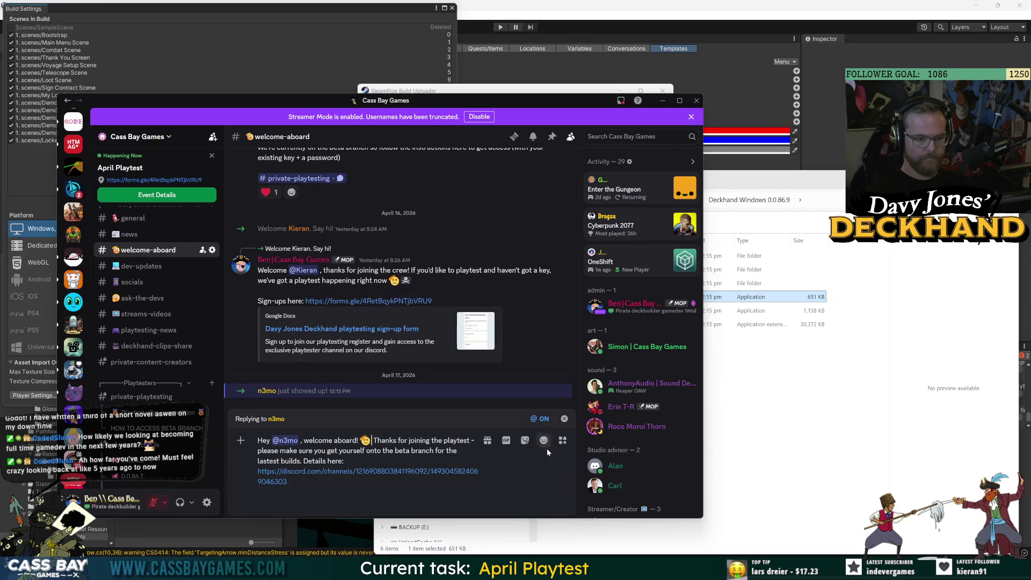
left_click(543, 439)
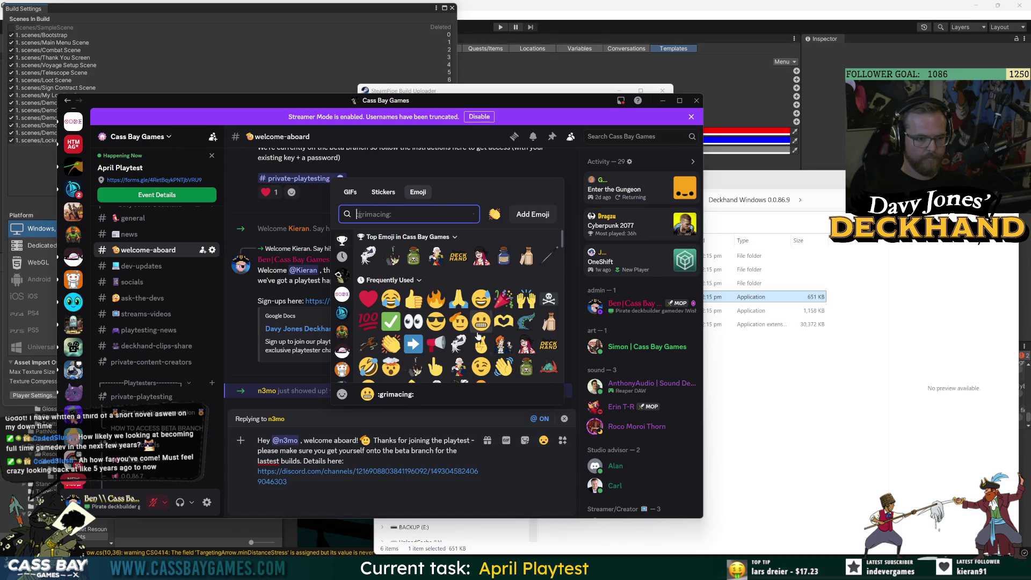
type("pr")
key("BackSpace")
type("ir")
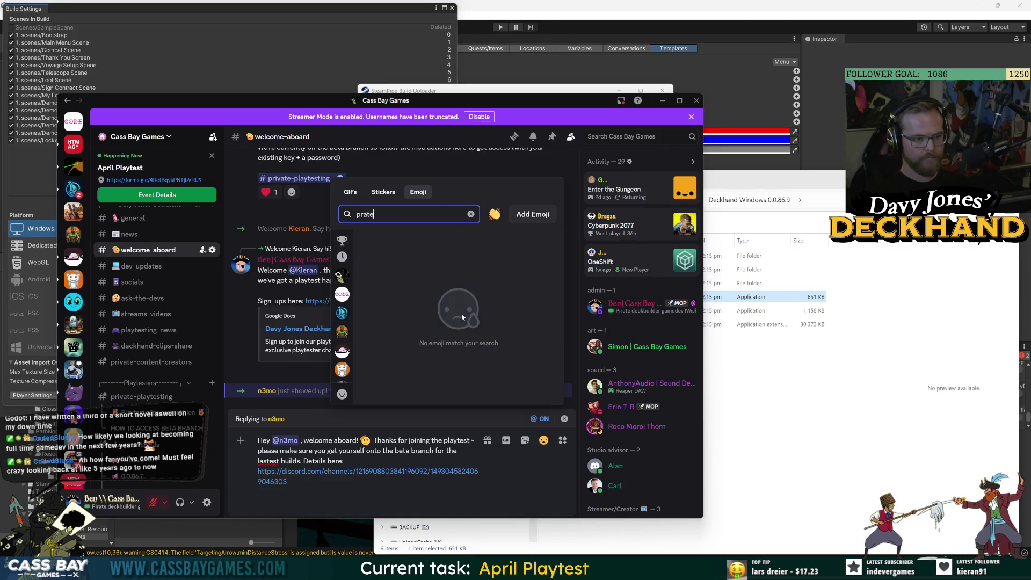
left_click(371, 246)
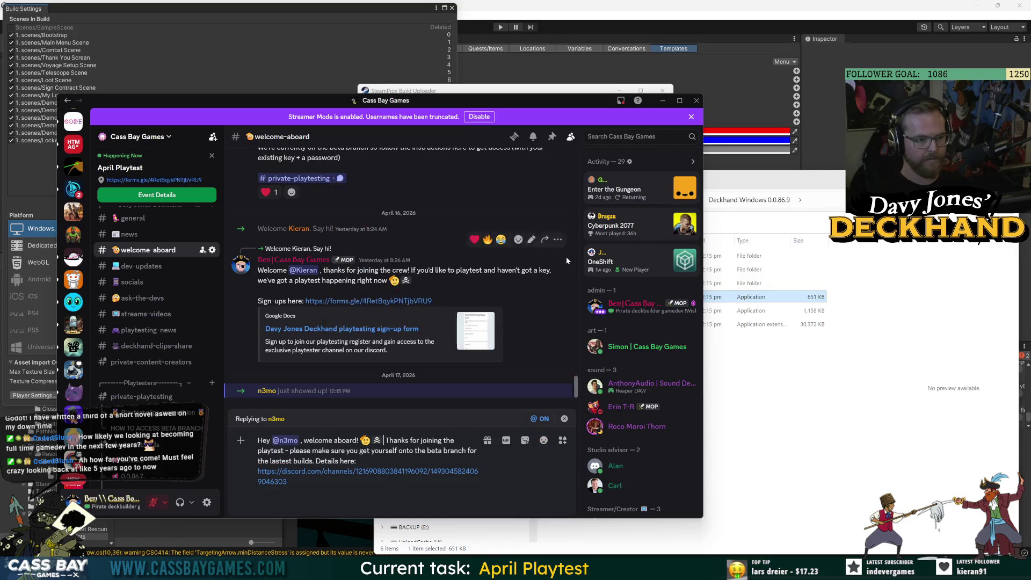
- Add an 'Enjoy!' sign-off on a new line and send the welcome reply
key("ctrl+End")
left_click(544, 440)
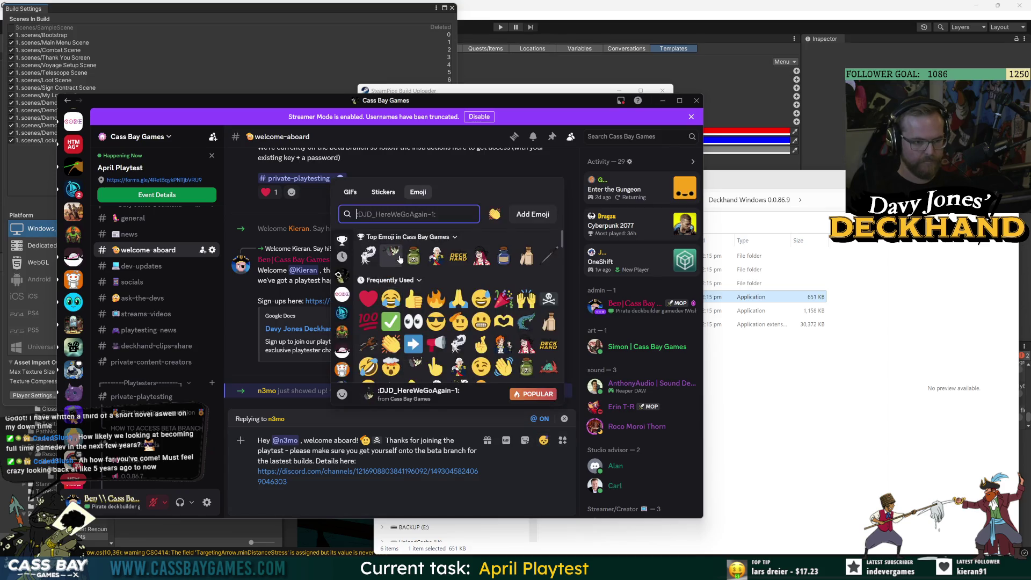
left_click(544, 440)
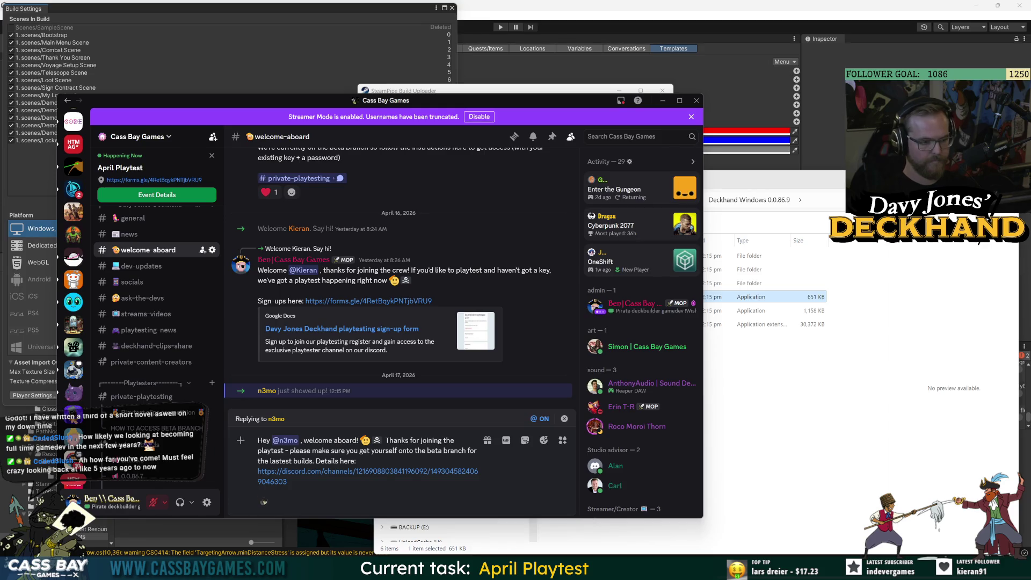
key("shift+Return")
type("Enjoy!")
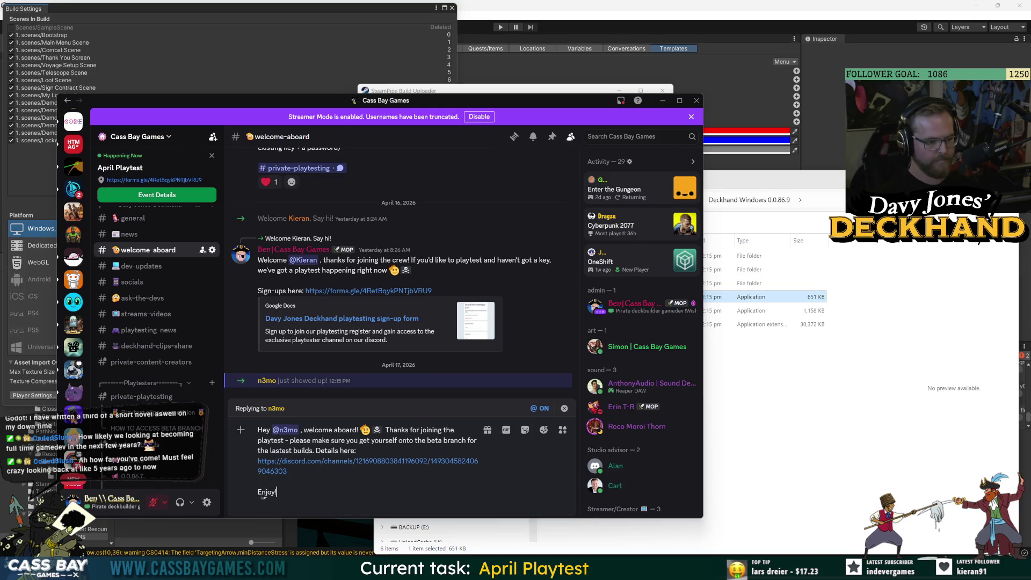
key("Return")
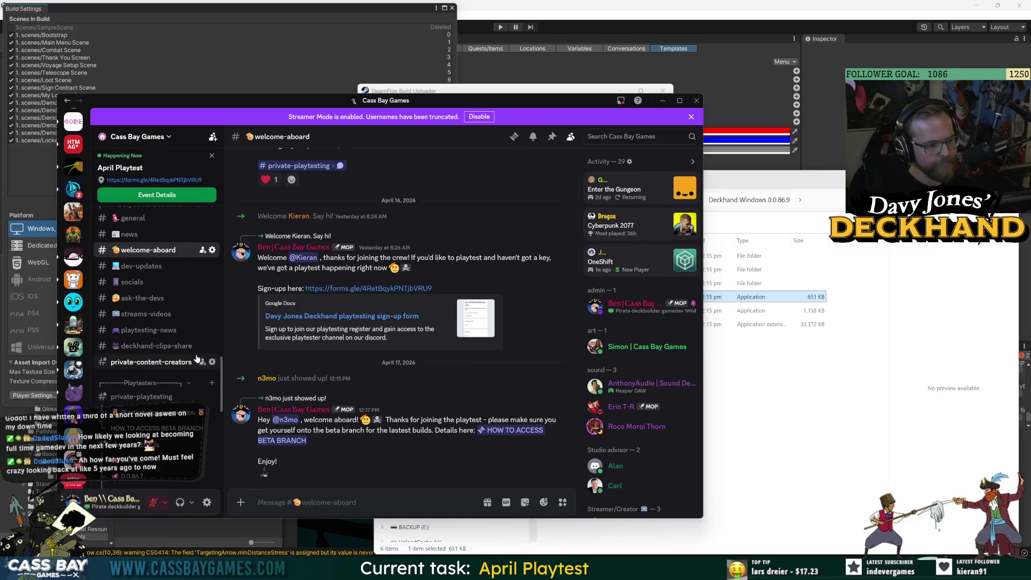
- Glance at the new member's profile card, then minimize Discord
scroll(179, 376, "down", 3)
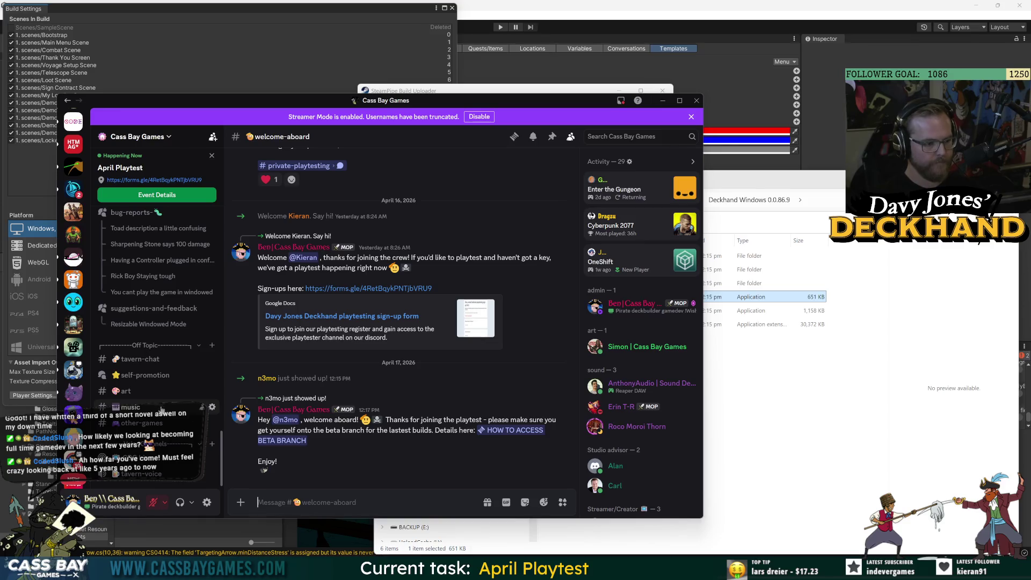
scroll(198, 411, "down", 3)
left_click(285, 419)
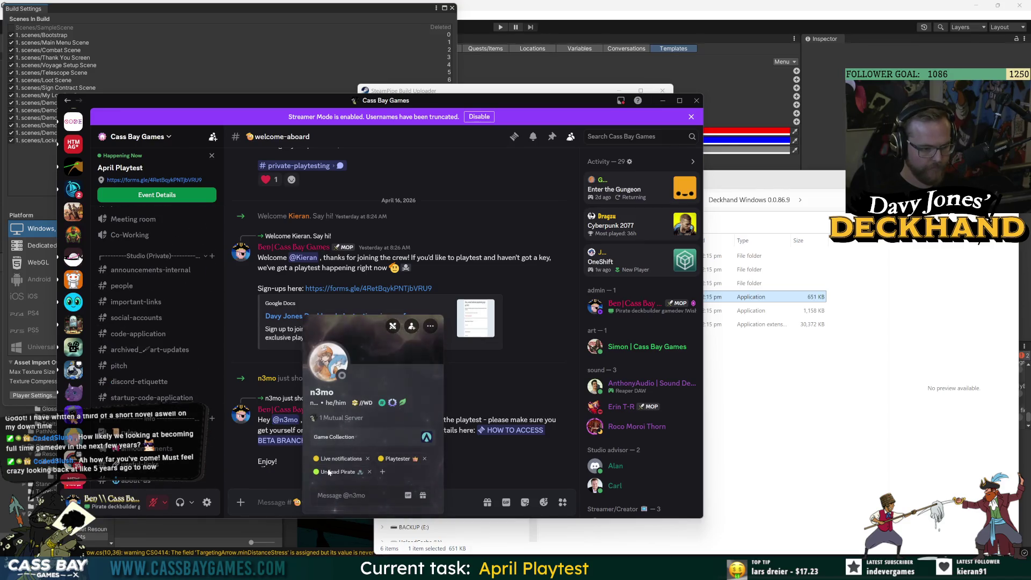
key("Escape")
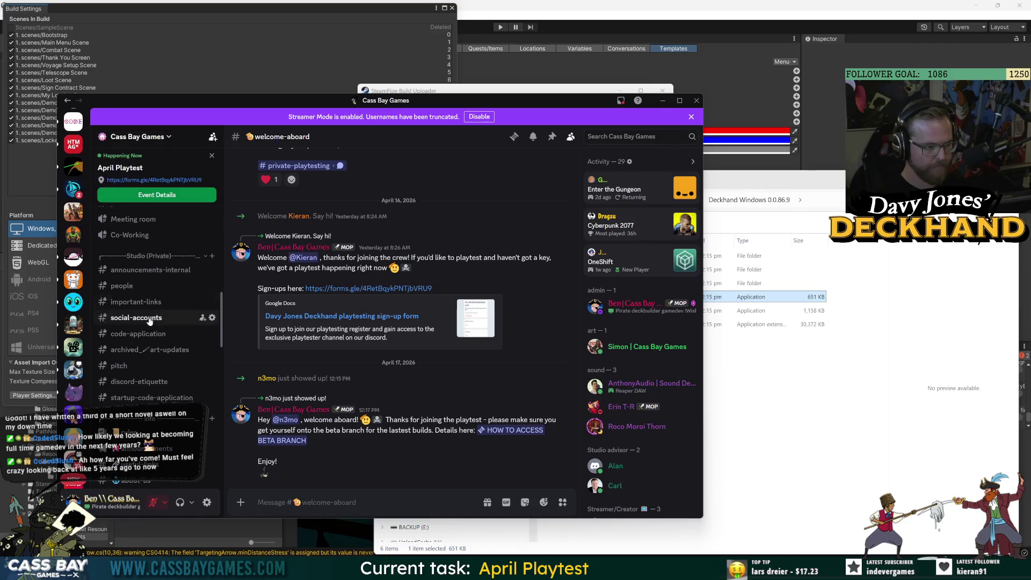
left_click(662, 101)
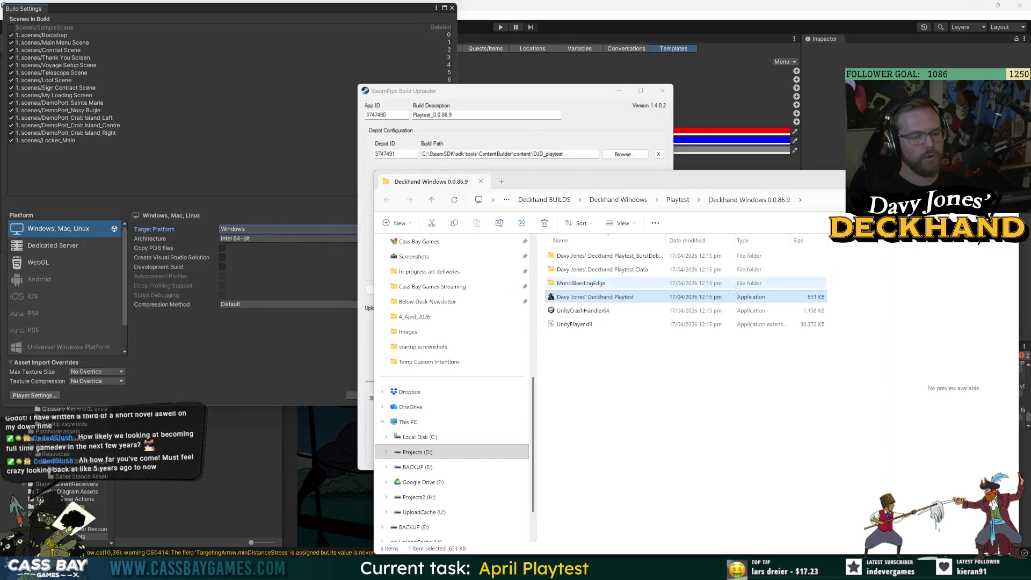
- Paste the 0.0.86.9 build files into ContentBuilder\content\DJD_playtest\Windows
mouse_move(625, 353)
left_mouse_down()
mouse_move(650, 312)
mouse_move(629, 273)
left_mouse_up()
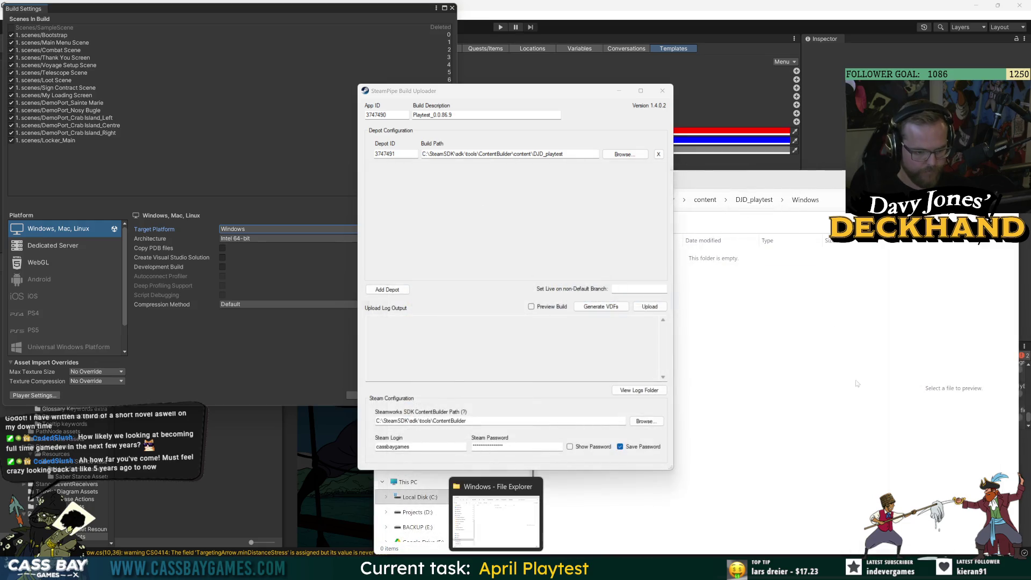
left_click(496, 568)
key("ctrl+v")
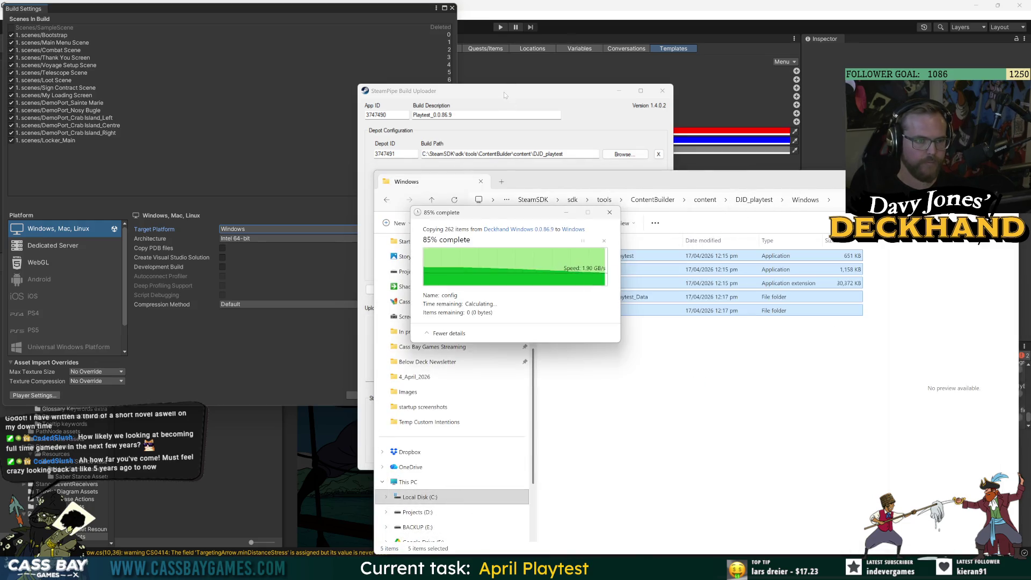
- Start the SteamPipe upload and select all of the Notepad patch notes
left_click(573, 114)
left_click(652, 306)
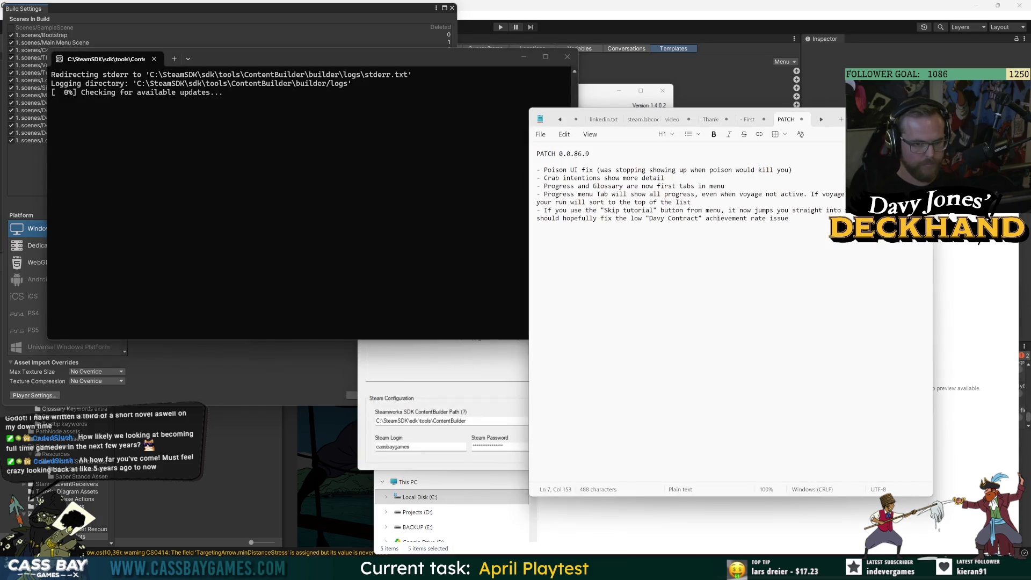
key("ctrl+a")
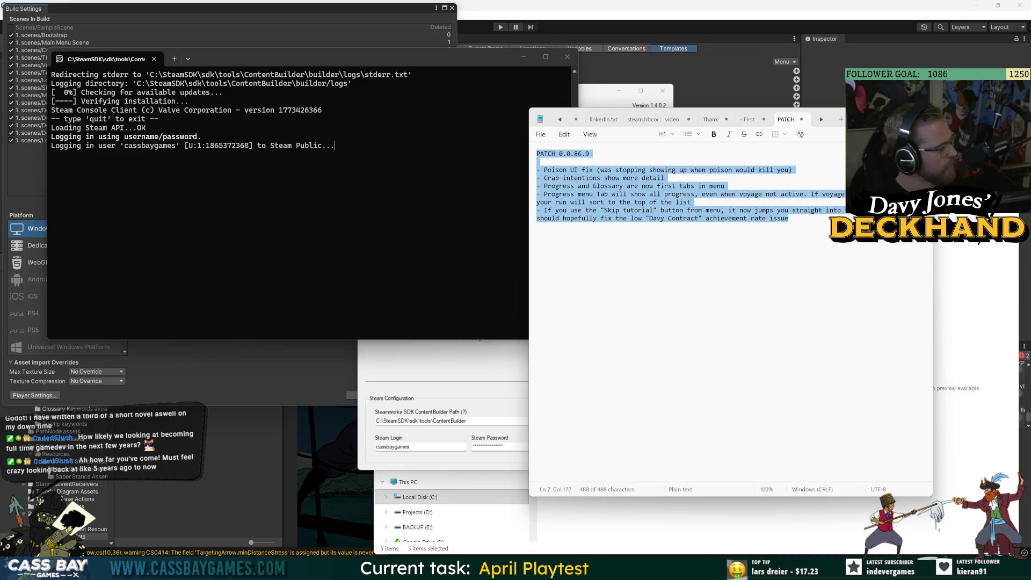
key("alt+Tab")
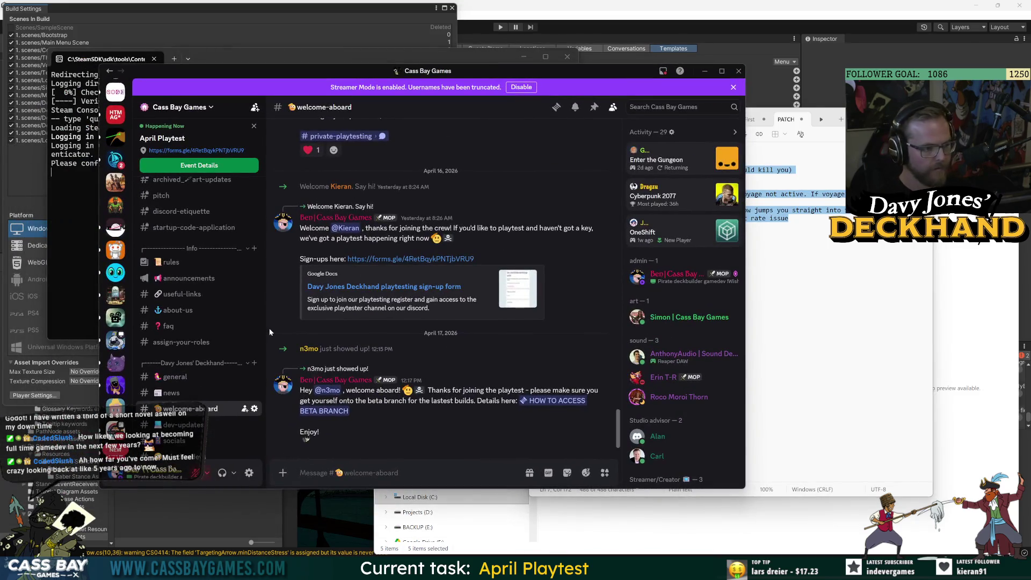
- Repost the 0.0.86.8 announcement in playtest-builds as 0.0.86.9
left_click(178, 183)
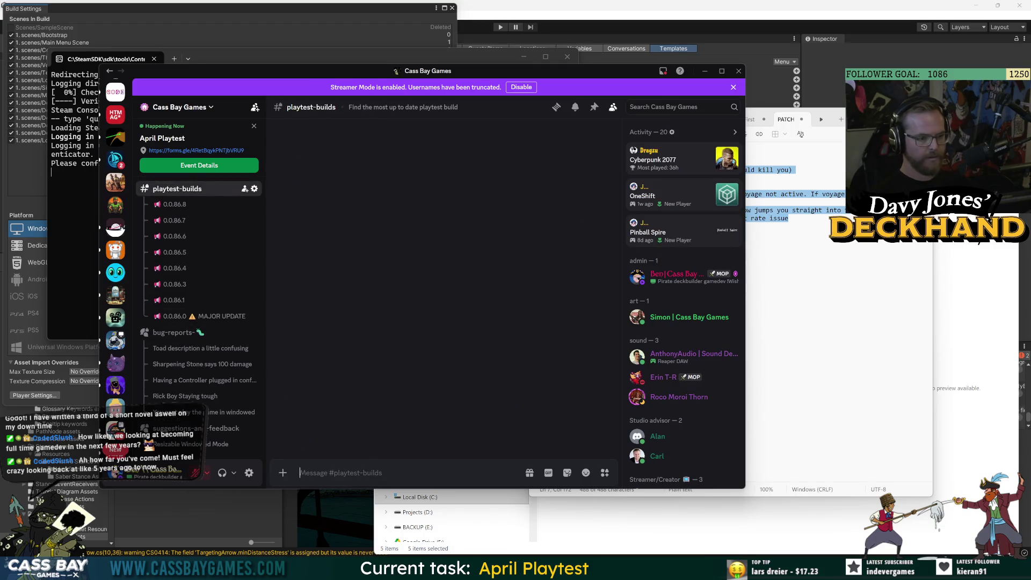
left_click_drag(340, 411, 300, 410)
key("ctrl+c")
left_click(343, 473)
key("ctrl+v")
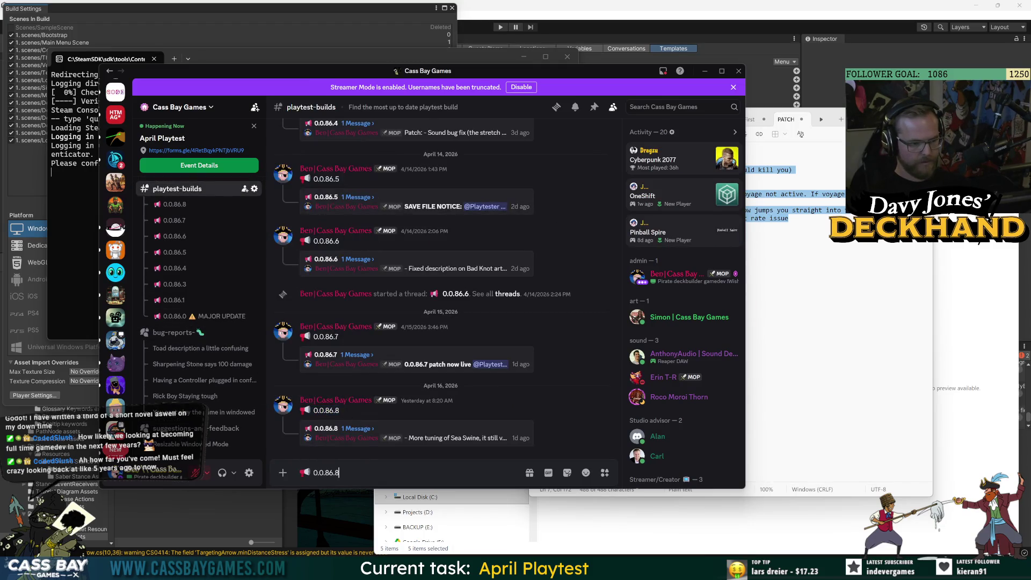
key("BackSpace")
type("9")
key("Return")
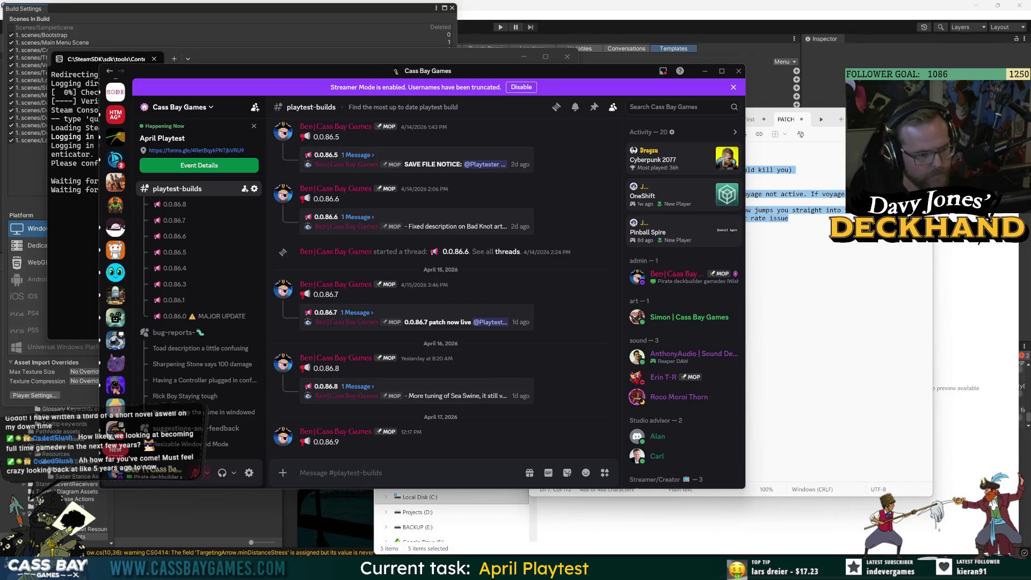
- Start a thread on the 0.0.86.9 post and paste in the patch notes
left_click(599, 425)
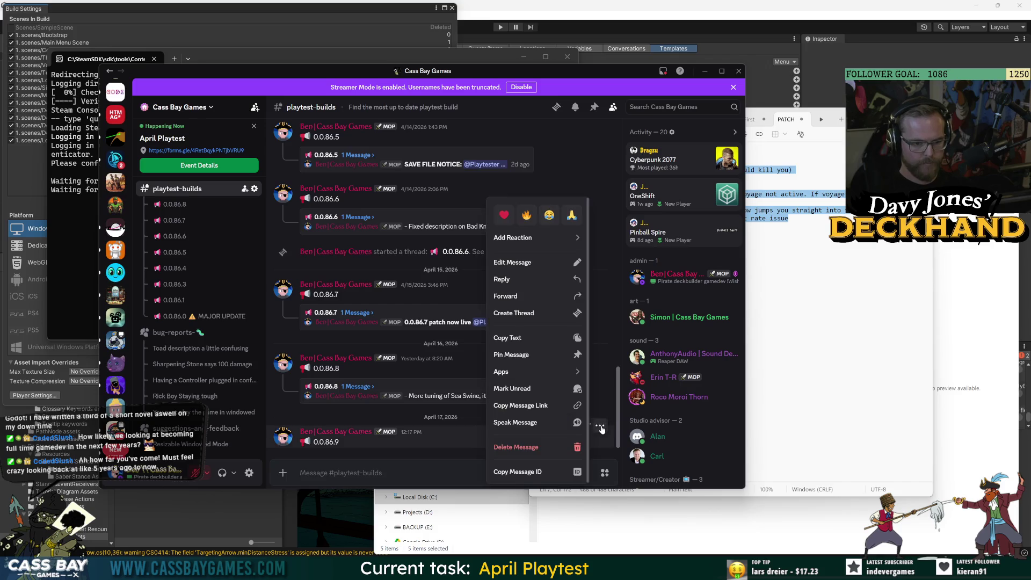
left_click(534, 313)
key("alt+Tab")
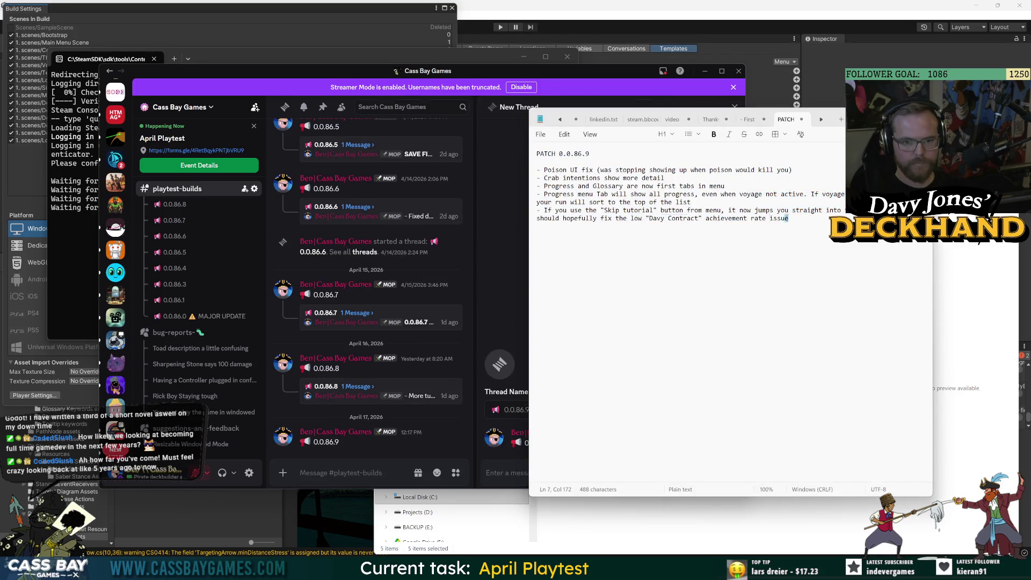
key("shift+Up")
key("shift+Up")
key("shift+Up")
key("alt+Tab")
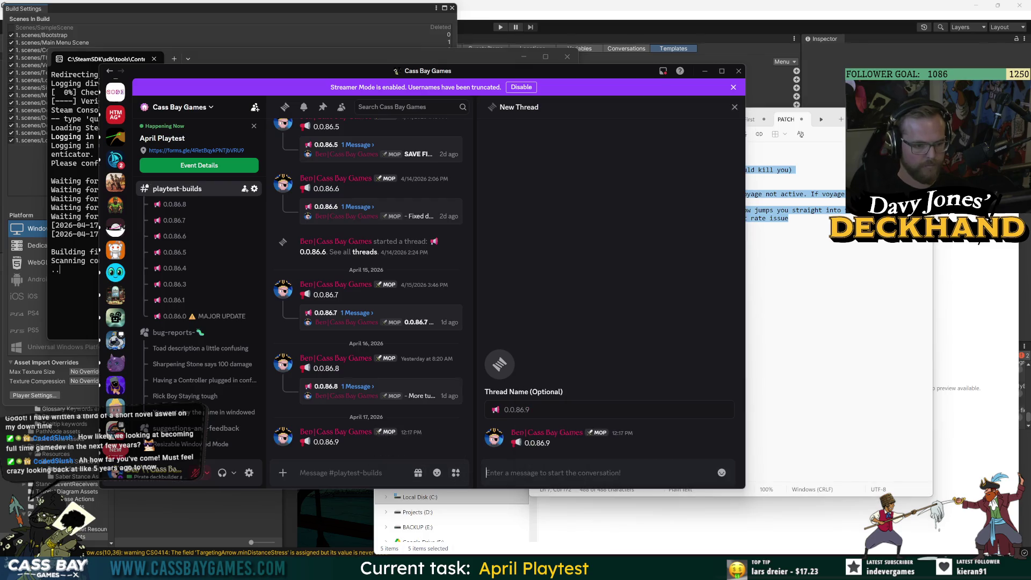
key("ctrl+v")
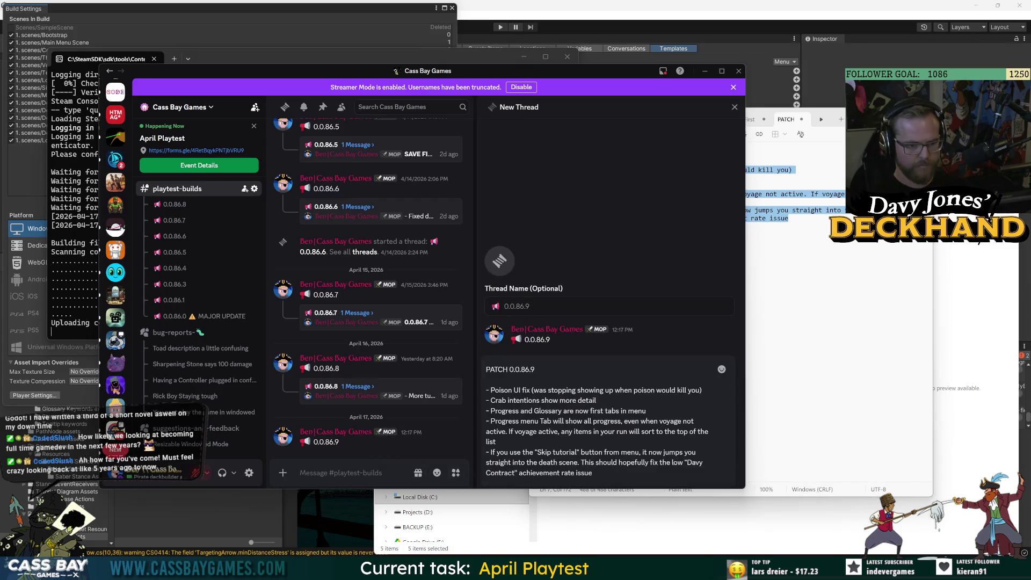
- Change the heading to 'PATCH NOTES 0.0.86.9' and make it bold
double_click(522, 369)
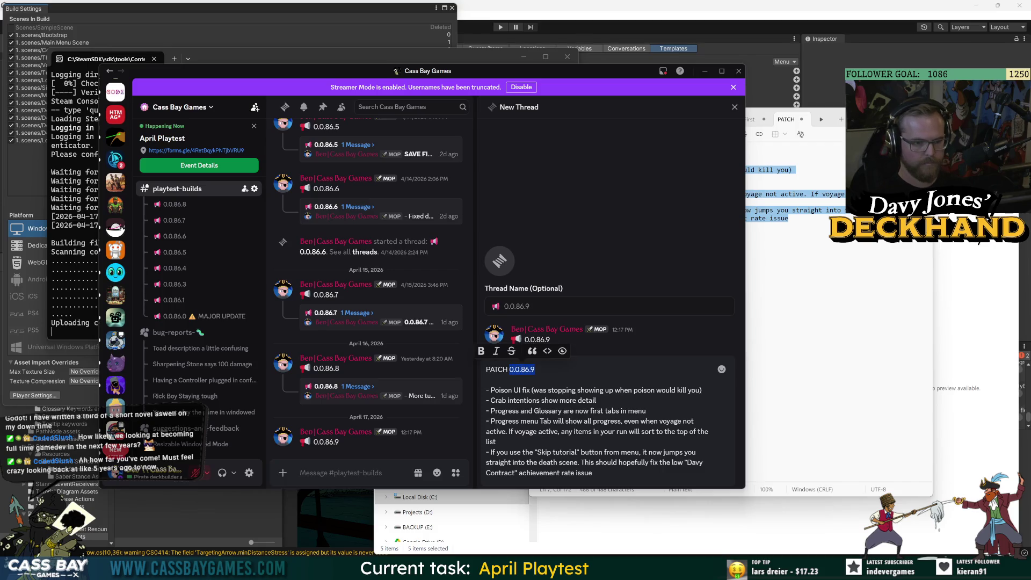
left_click(522, 370)
type("NOTES")
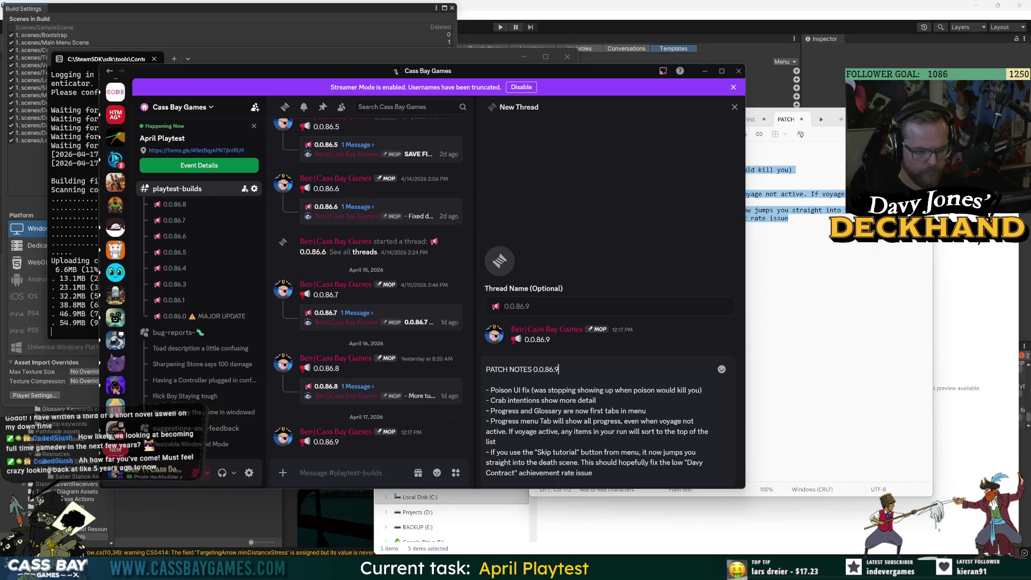
key("shift+Home")
key("ctrl+b")
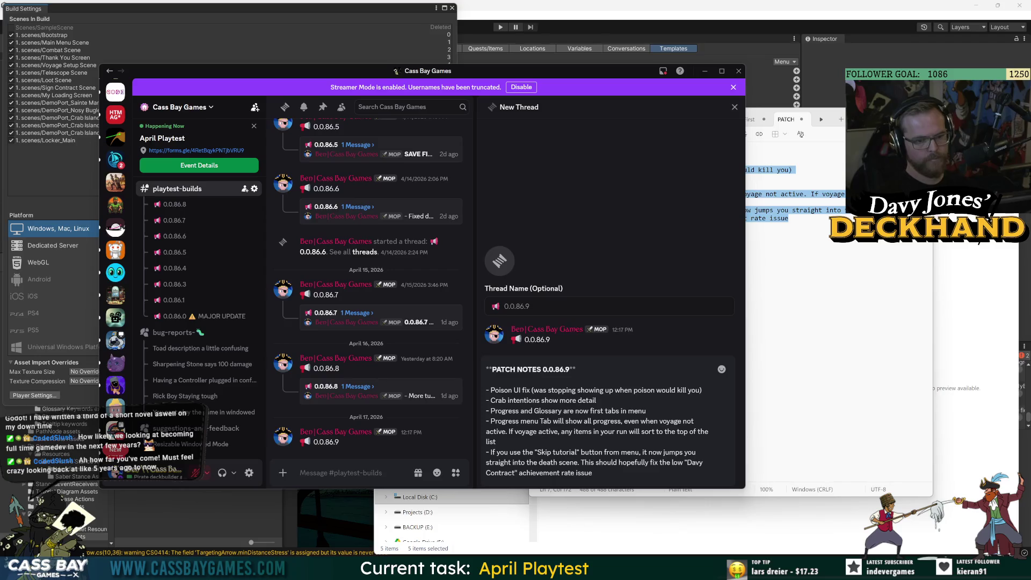
type("@cass")
key("BackSpace")
key("BackSpace")
key("BackSpace")
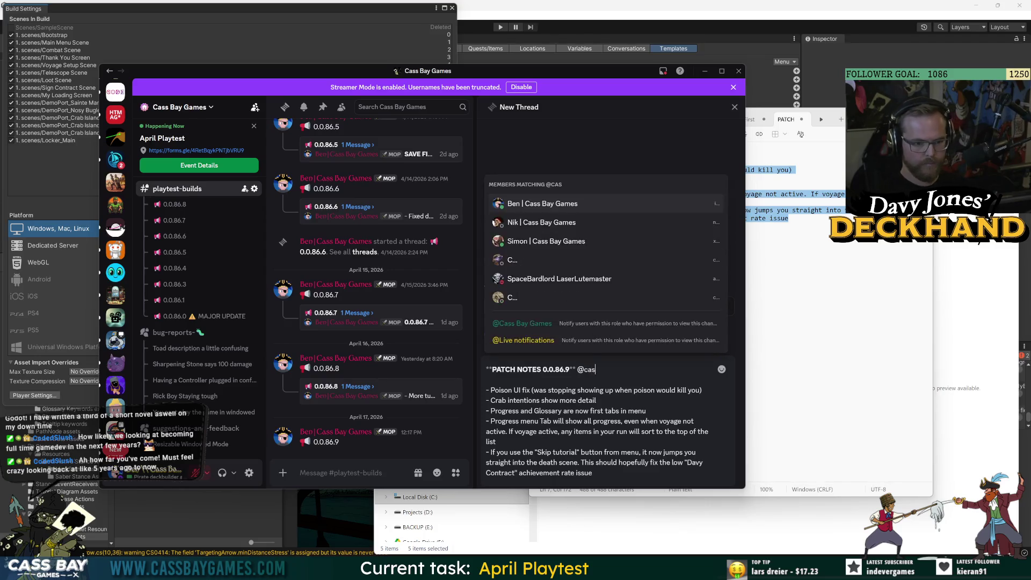
type("play")
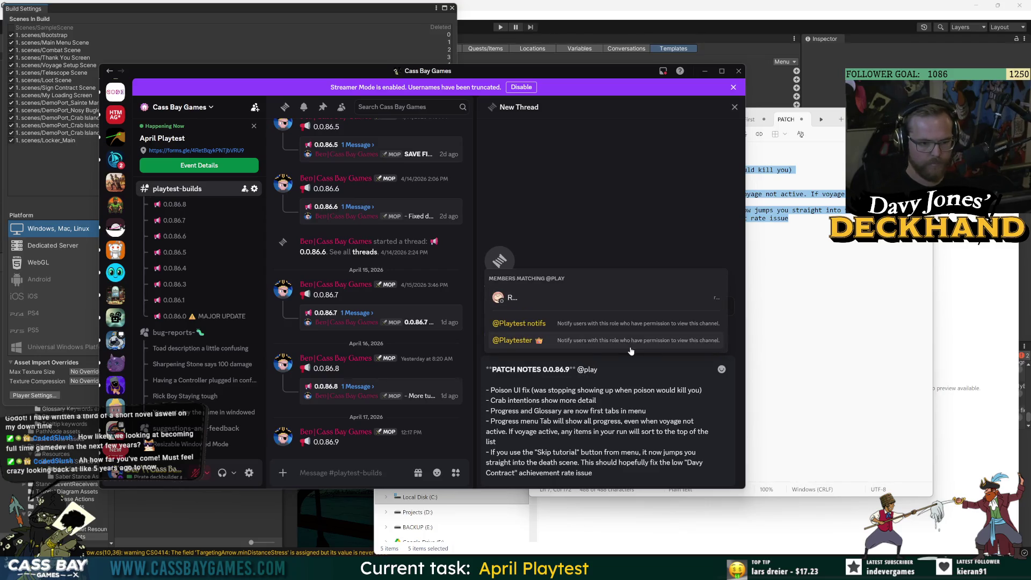
left_click(629, 340)
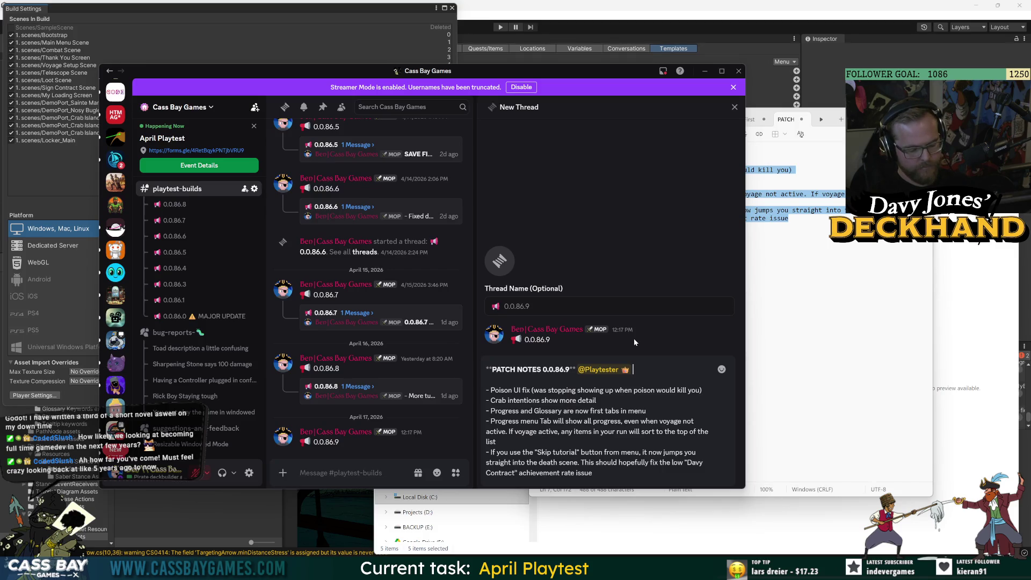
key("Left")
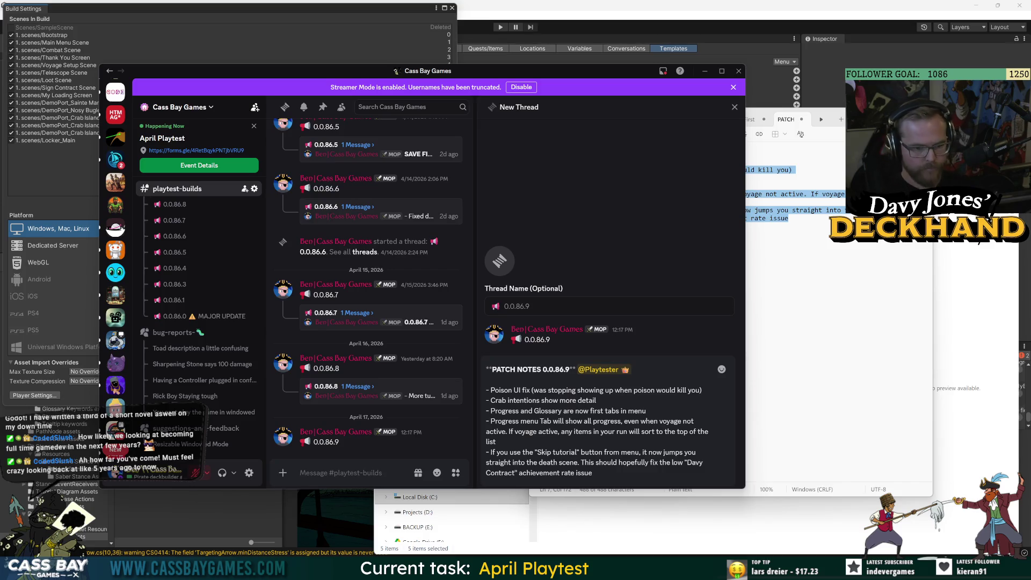
key("Return")
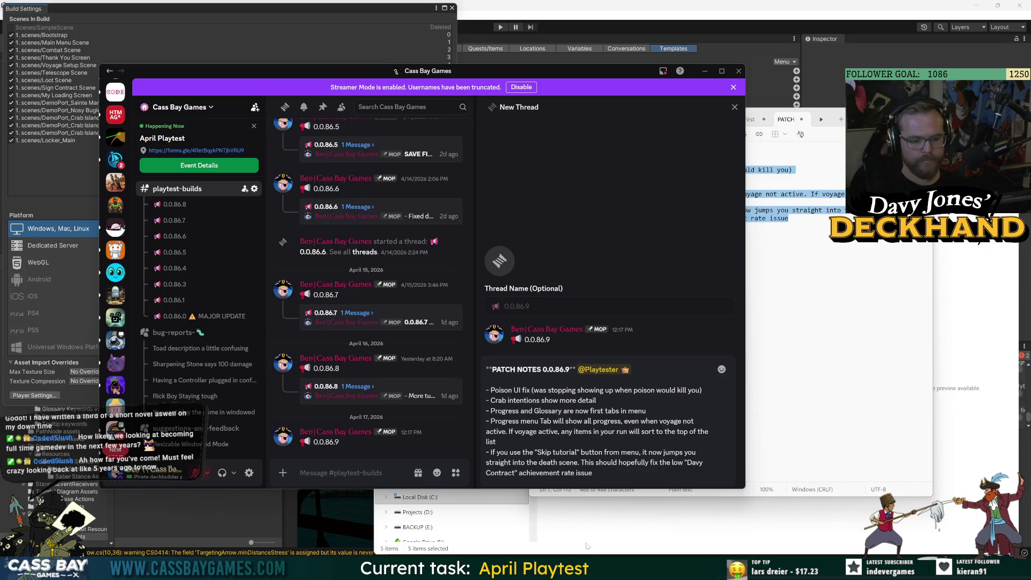
key("alt+Tab")
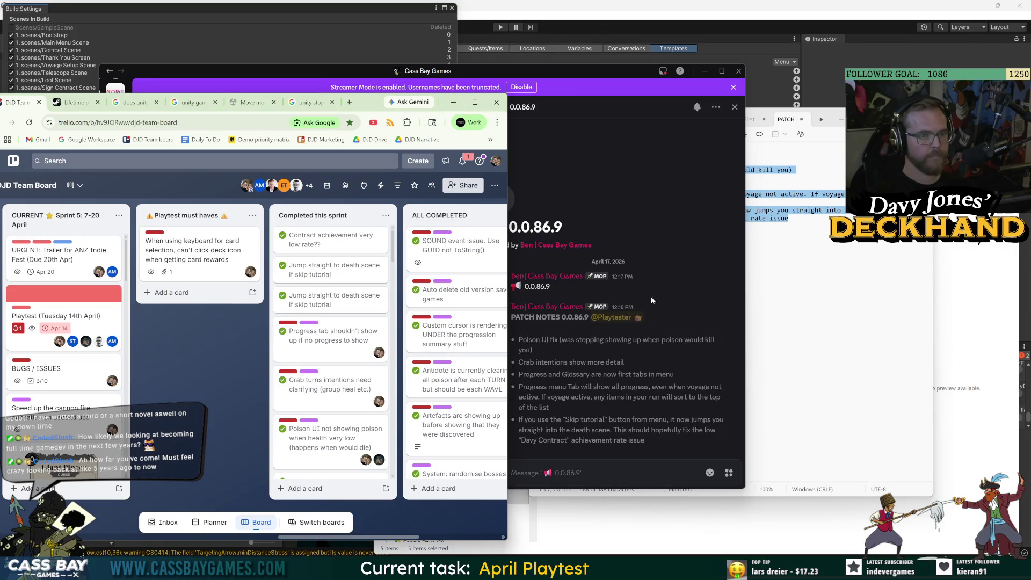
- Check the posted notes, then go to the Steamworks partner site via 'streamworks'
left_click(454, 100)
key("alt+Tab")
left_click(75, 102)
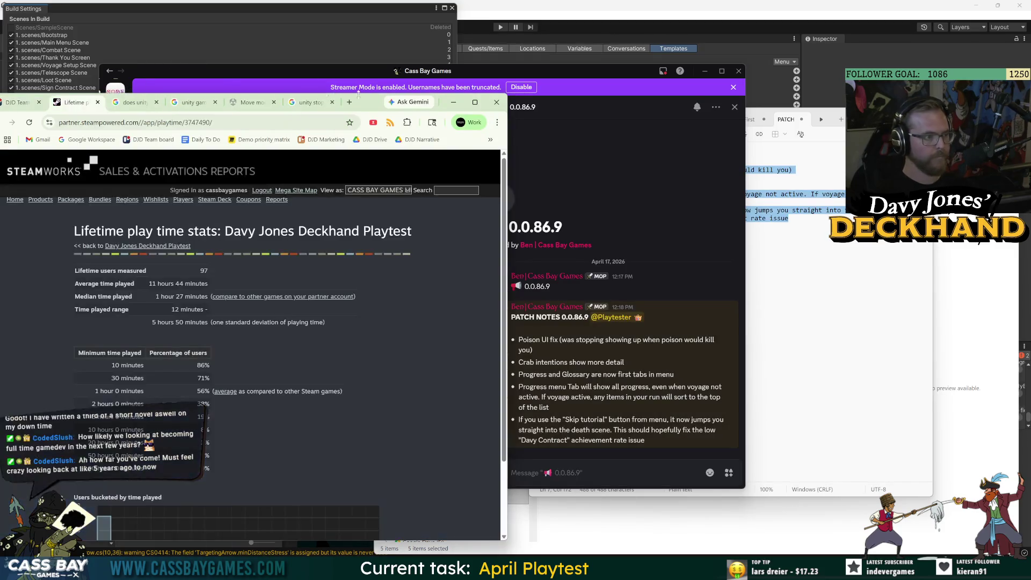
left_click_drag(364, 108, 651, 64)
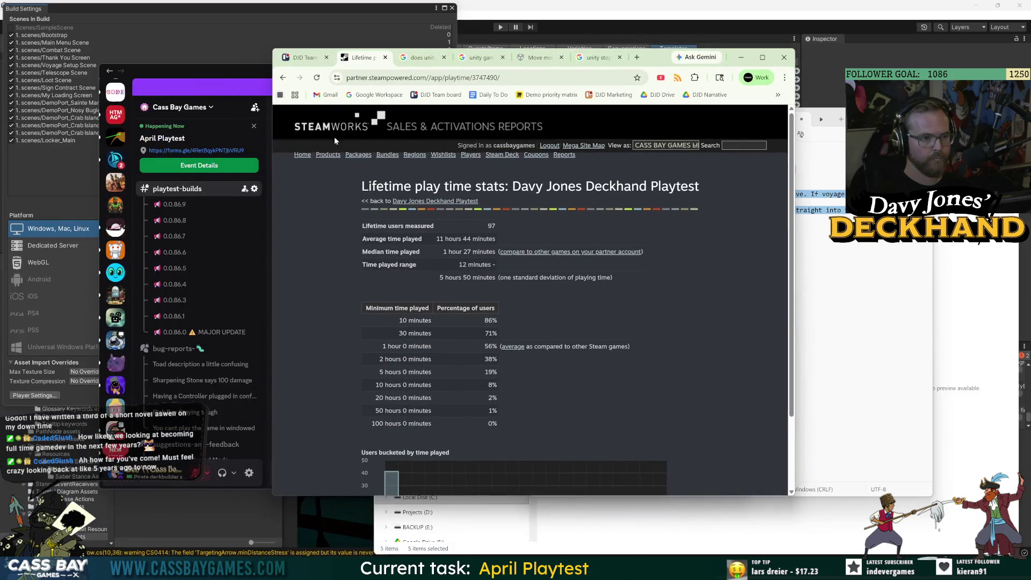
key("ctrl+l")
type("streamex")
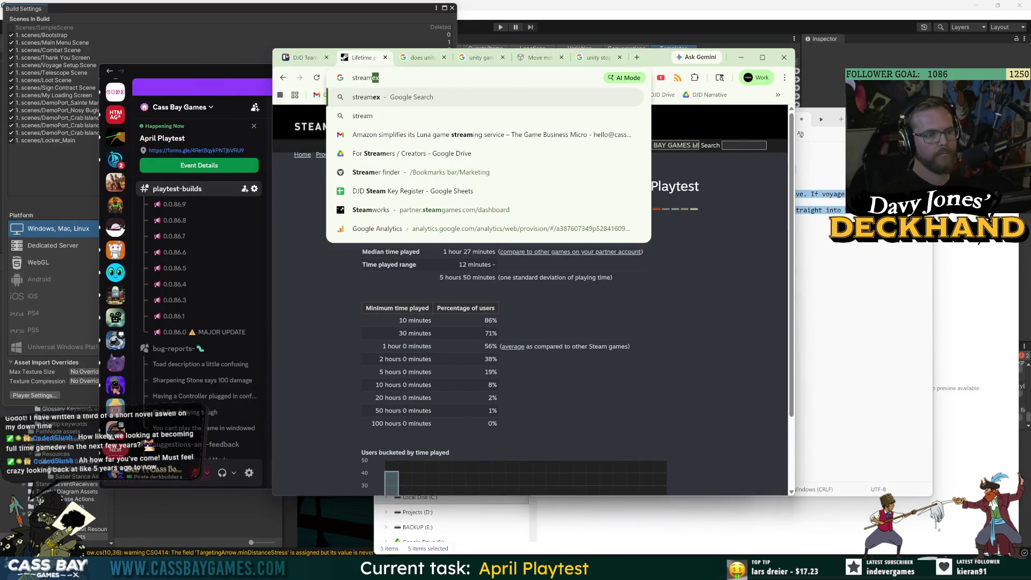
type("mworks")
key("Return")
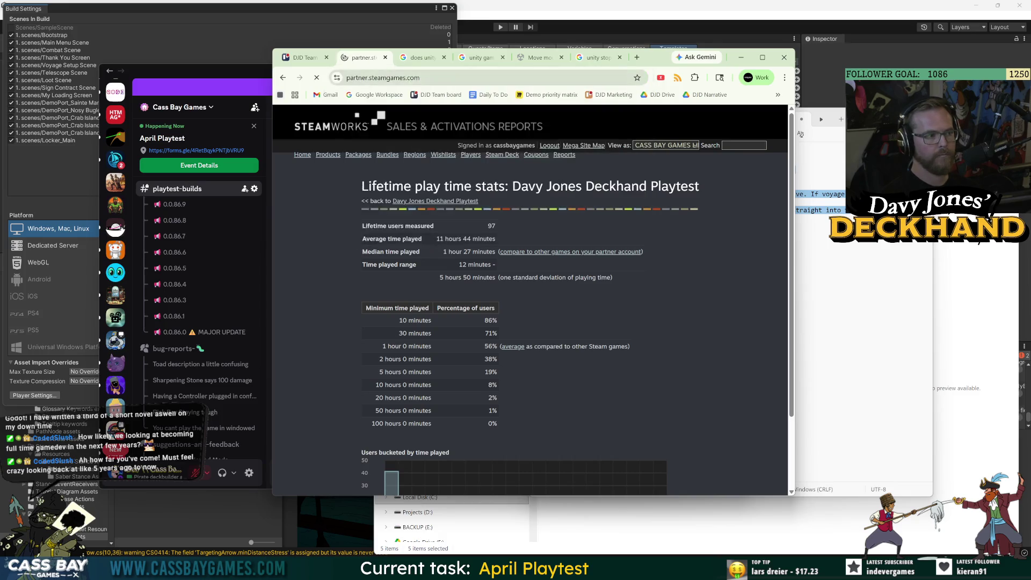
- From the Dashboard, open the Playtest app's Steamworks Admin and its SteamPipe Builds list
left_click(683, 277)
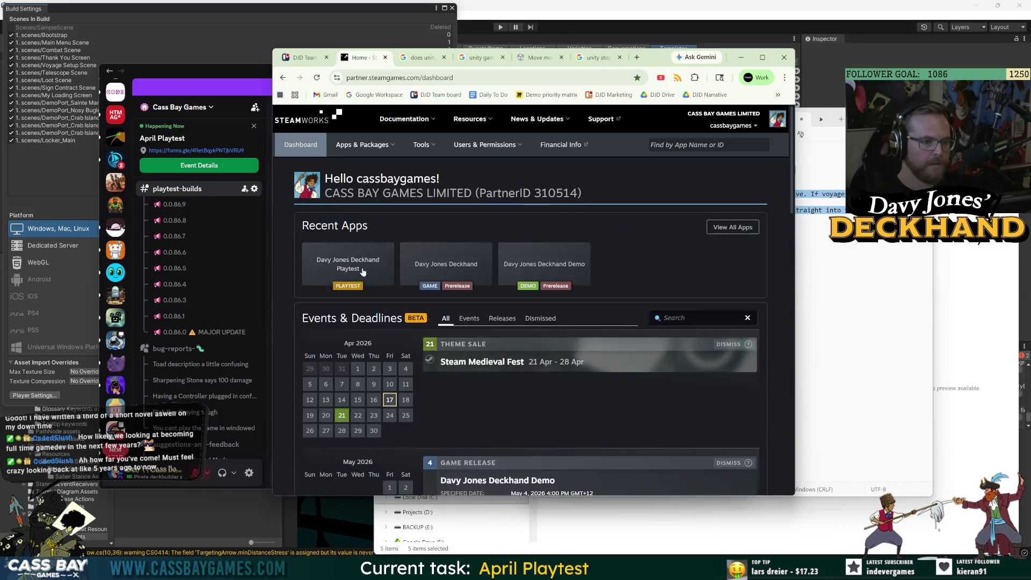
left_click(350, 263)
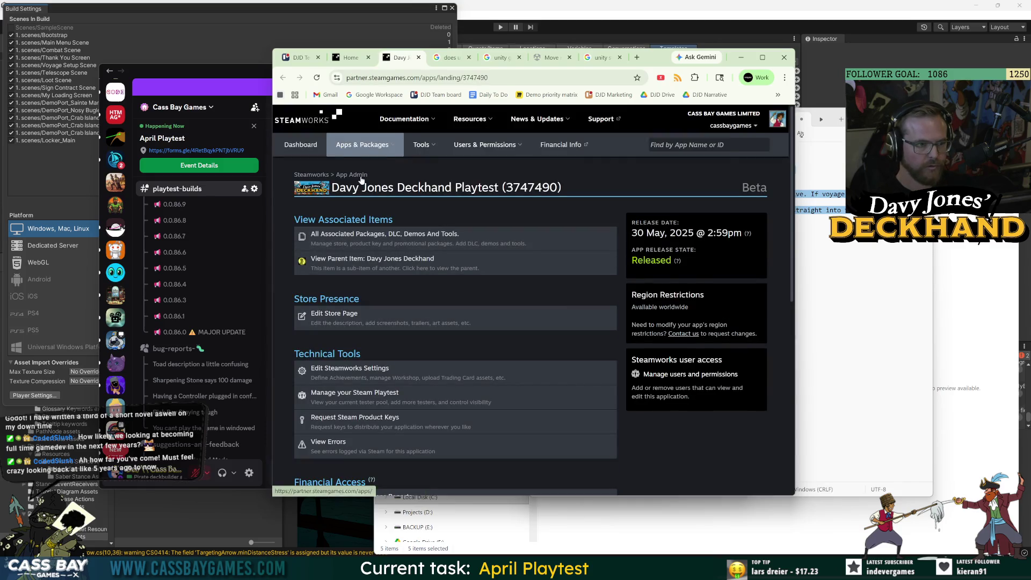
left_click(360, 176)
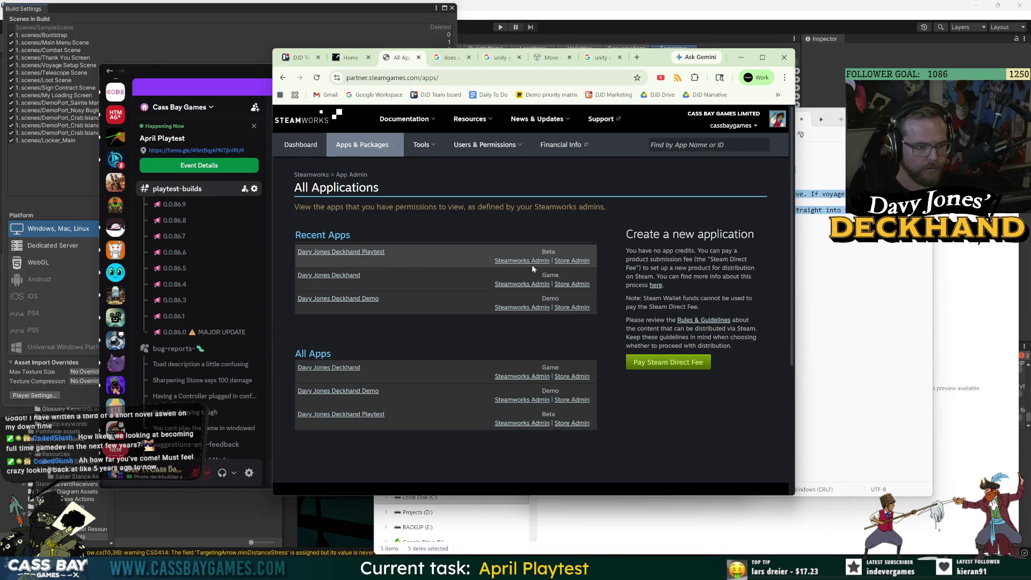
left_click(530, 261)
left_click(358, 253)
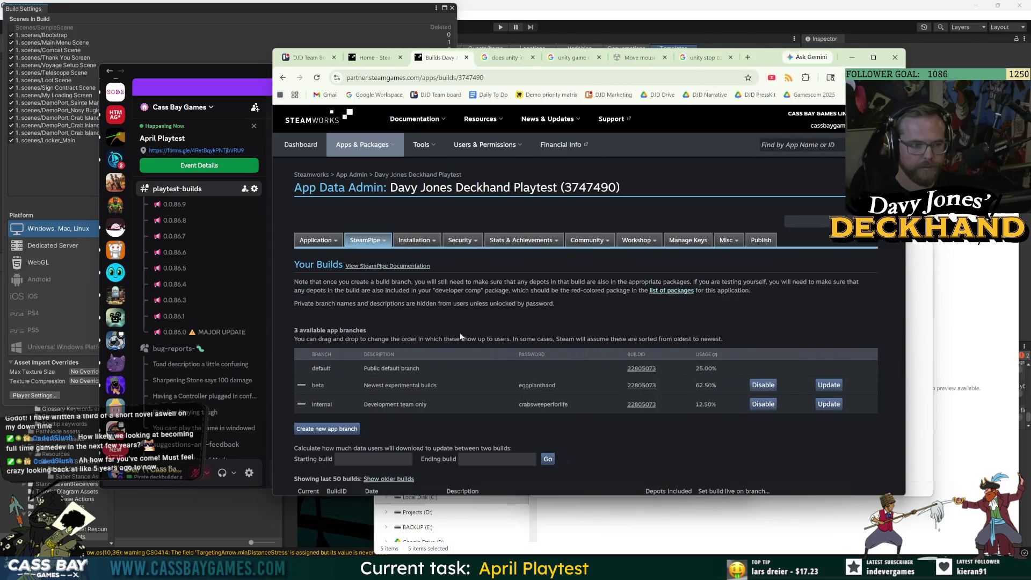
- Set build 22825412 (Playtest_0.0.86.9) live on the beta branch
scroll(460, 337, "down", 6)
left_click(743, 180)
left_click(724, 220)
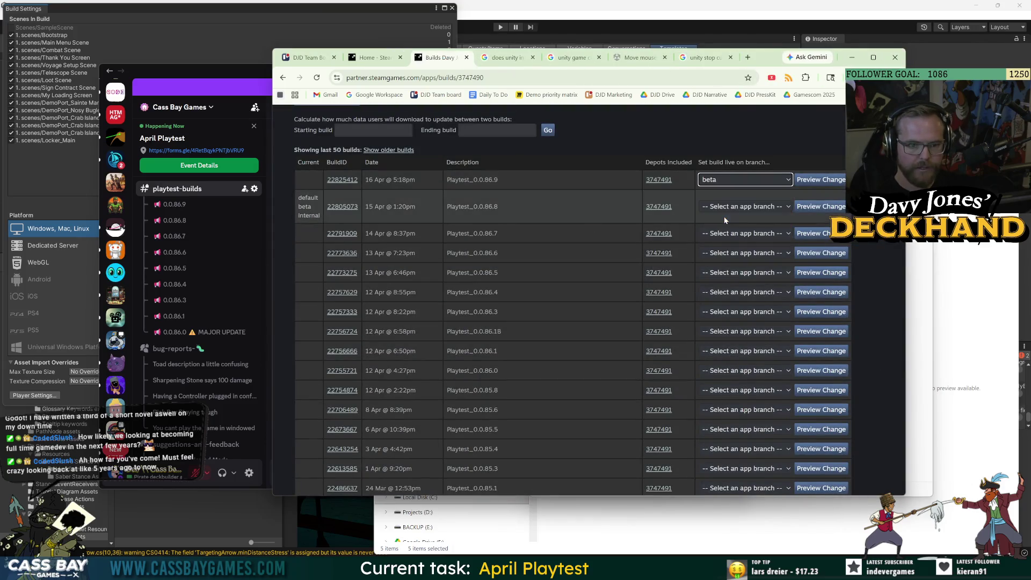
left_click(826, 180)
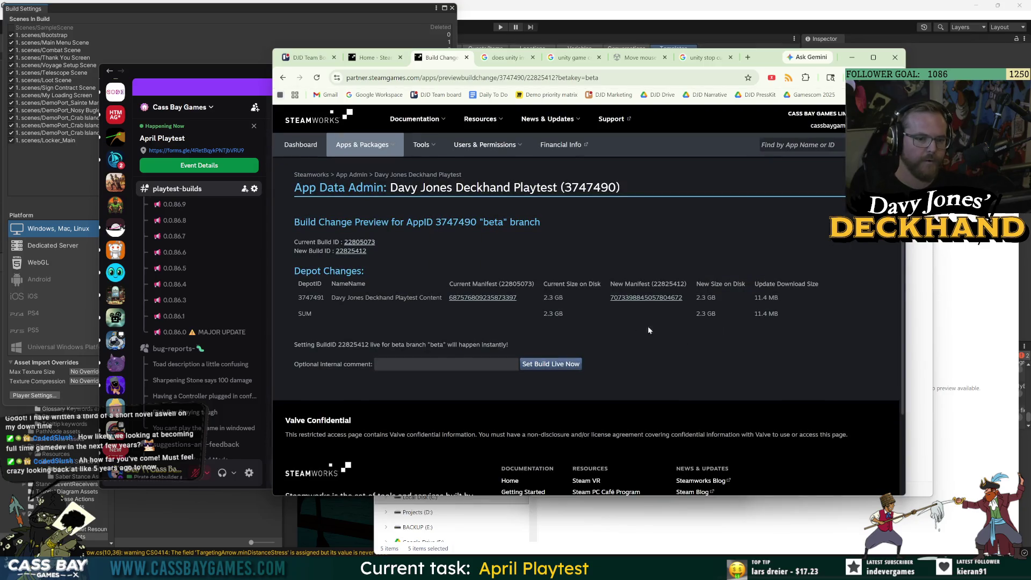
left_click(526, 367)
left_click(629, 137)
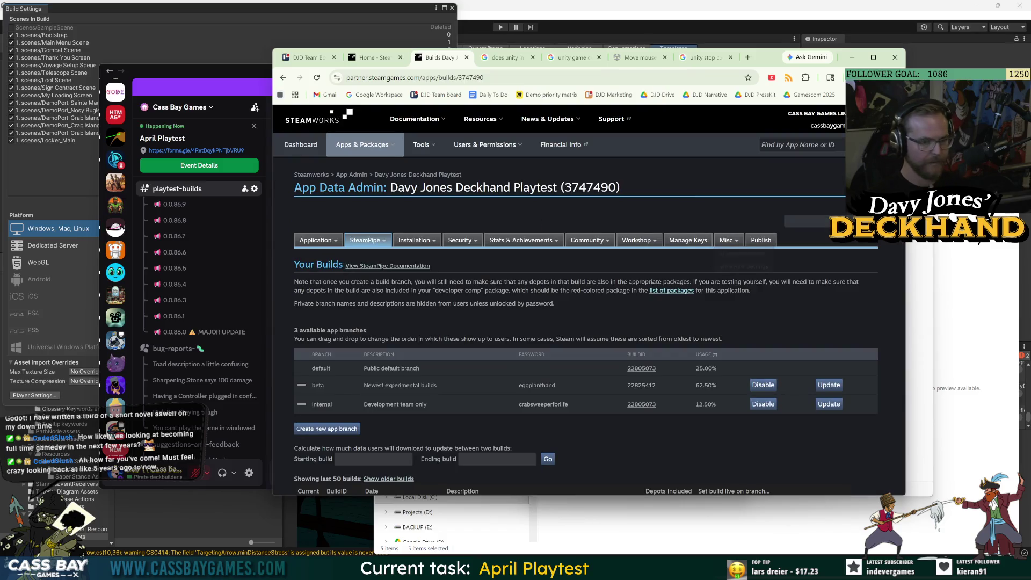
- Set the same 0.0.86.9 build live on the internal branch
scroll(754, 420, "down", 4)
left_click(744, 273)
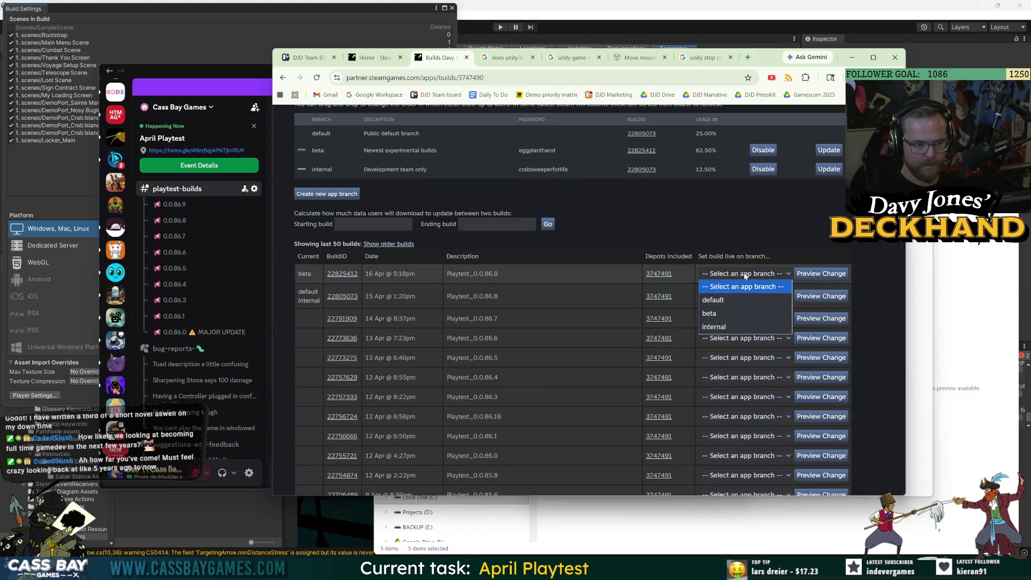
left_click(725, 327)
left_click(829, 275)
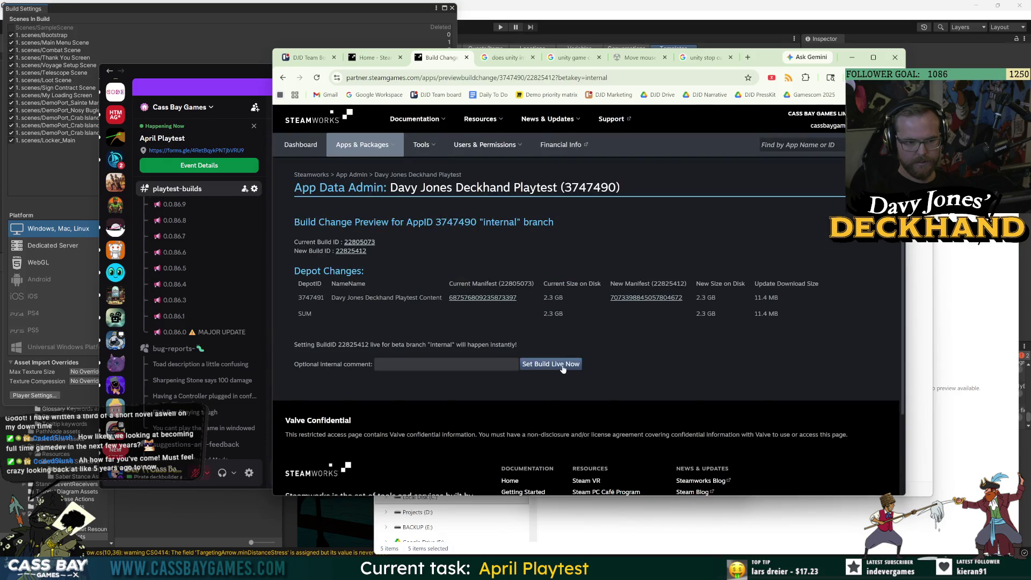
left_click(562, 368)
left_click(635, 141)
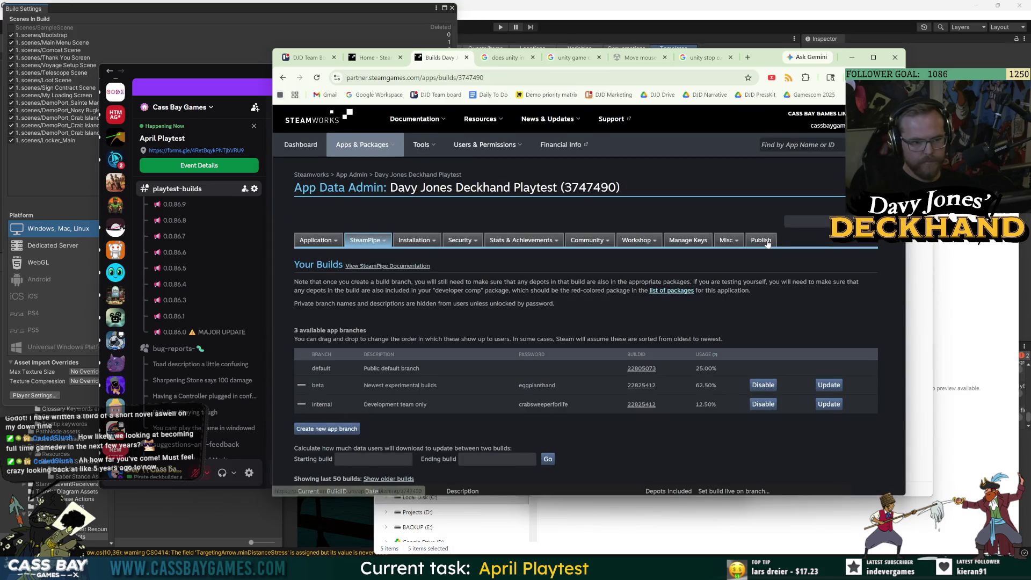
- Open the Publish changes page
scroll(718, 415, "down", 5)
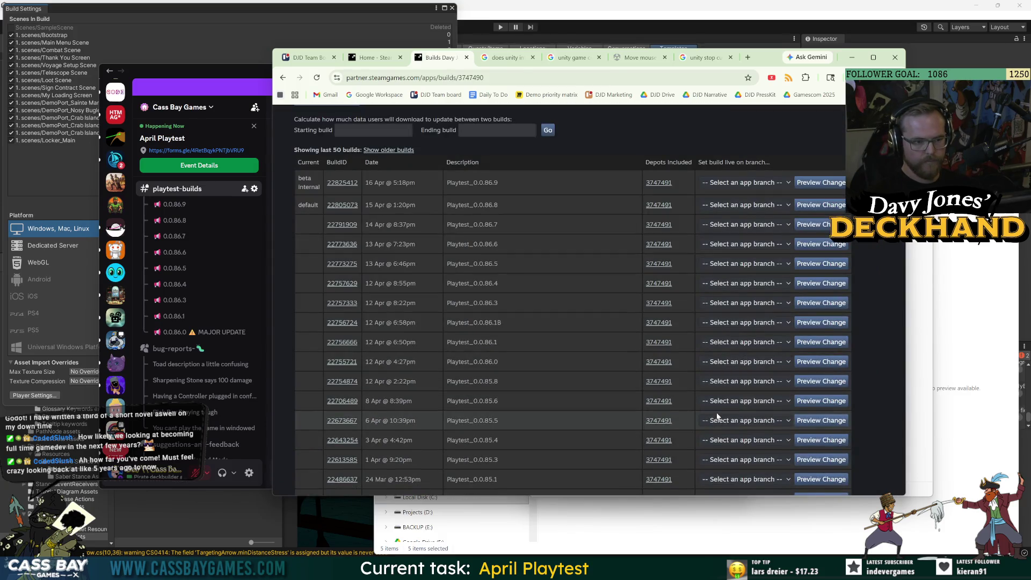
scroll(717, 415, "up", 5)
left_click(776, 241)
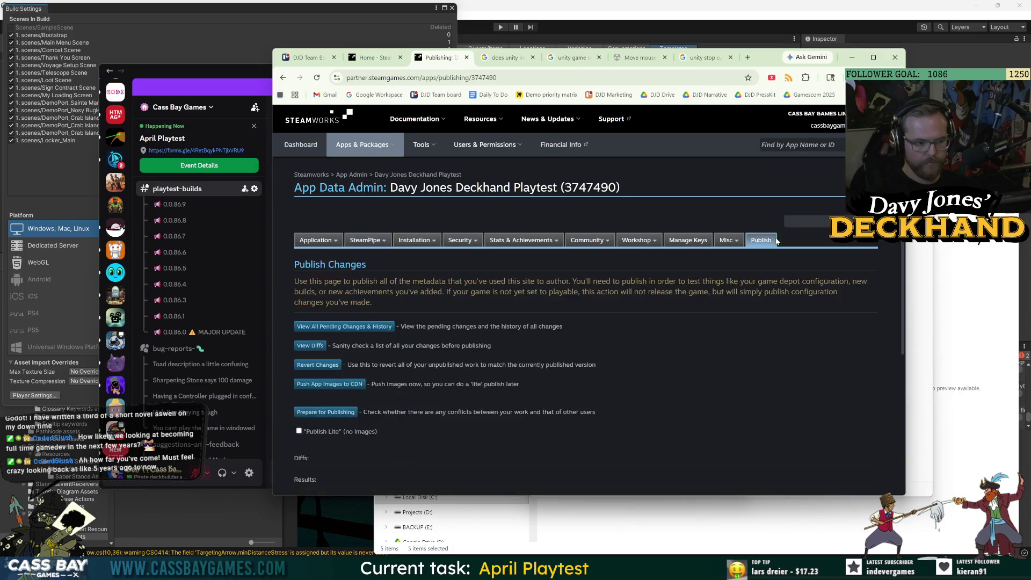
- Prepare the pending changes, enter the confirmation code and publish them to Steam
left_click(332, 412)
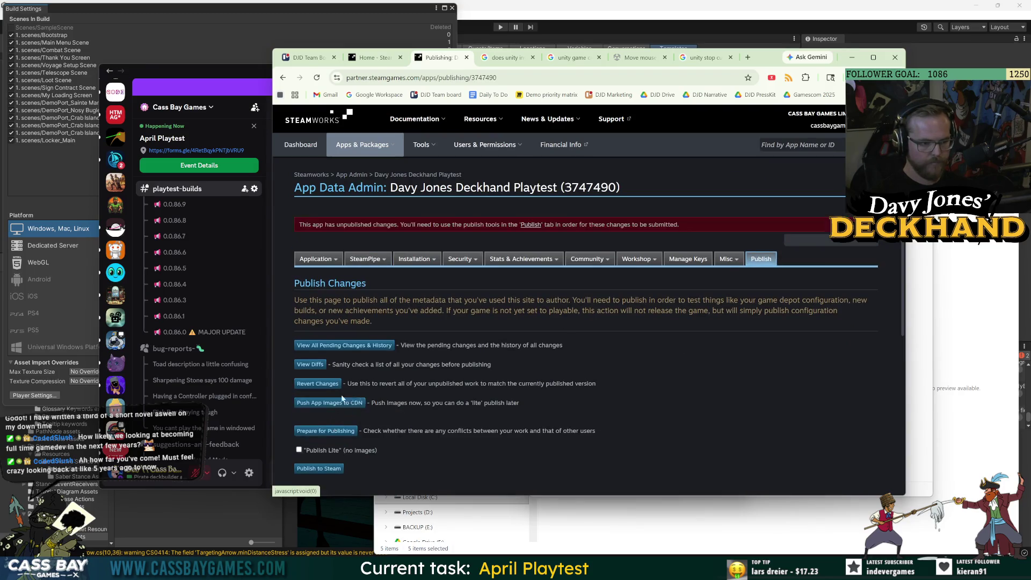
scroll(332, 376, "down", 5)
left_click(318, 205)
key("Down")
key("Down")
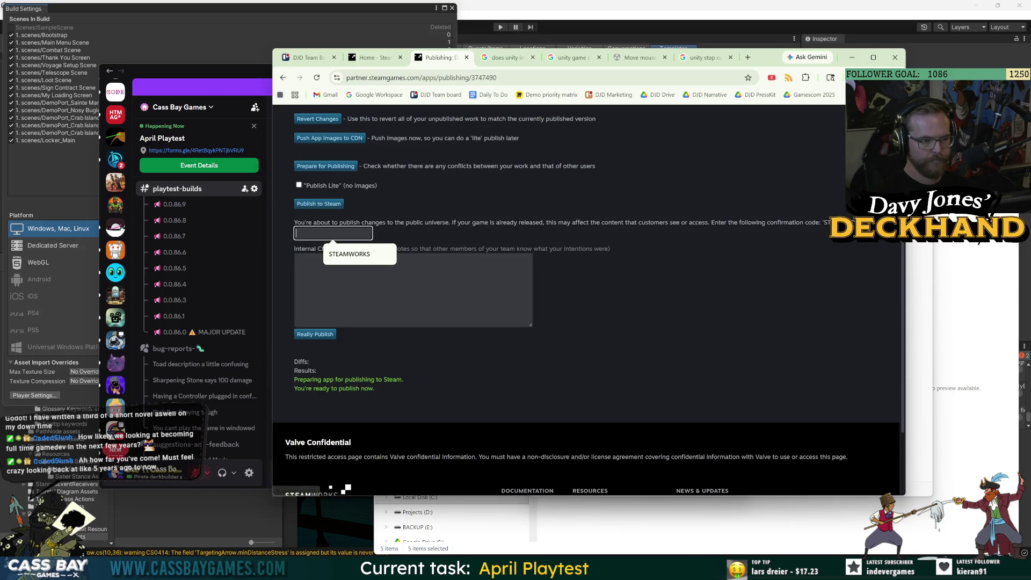
key("Tab")
left_click(312, 335)
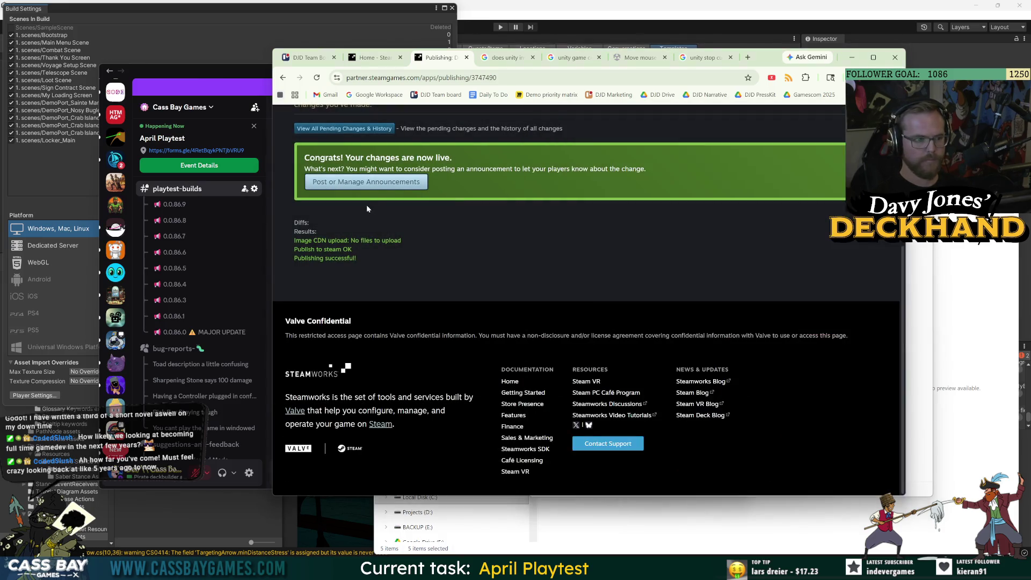
left_click(371, 183)
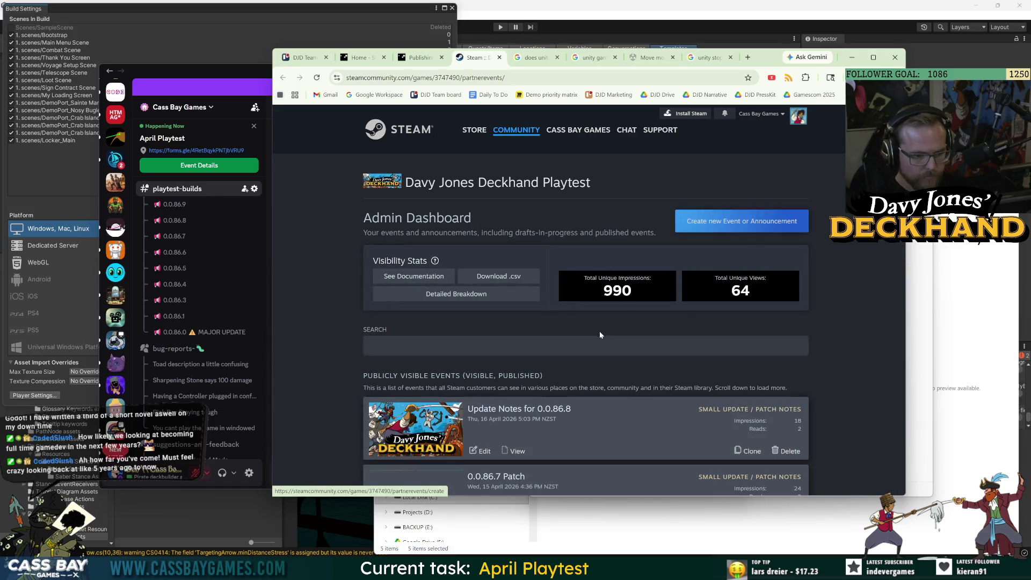
- Scroll to the published events list, where 'Update Notes for 0.0.86.8' is newest
scroll(759, 247, "down", 3)
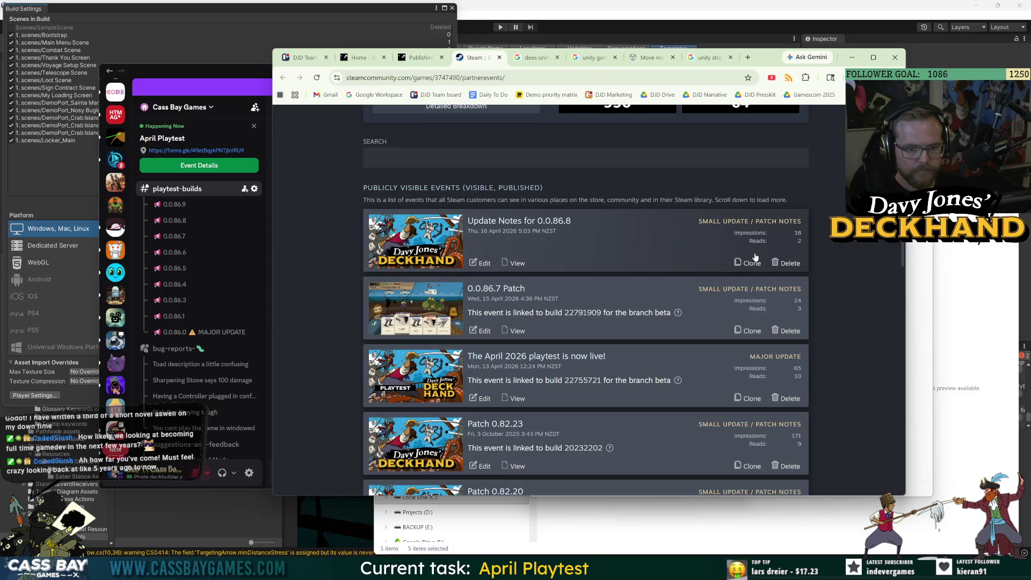
- Create a new A Game Update > Small Update / Patch Notes event and paste the notes
scroll(741, 231, "up", 3)
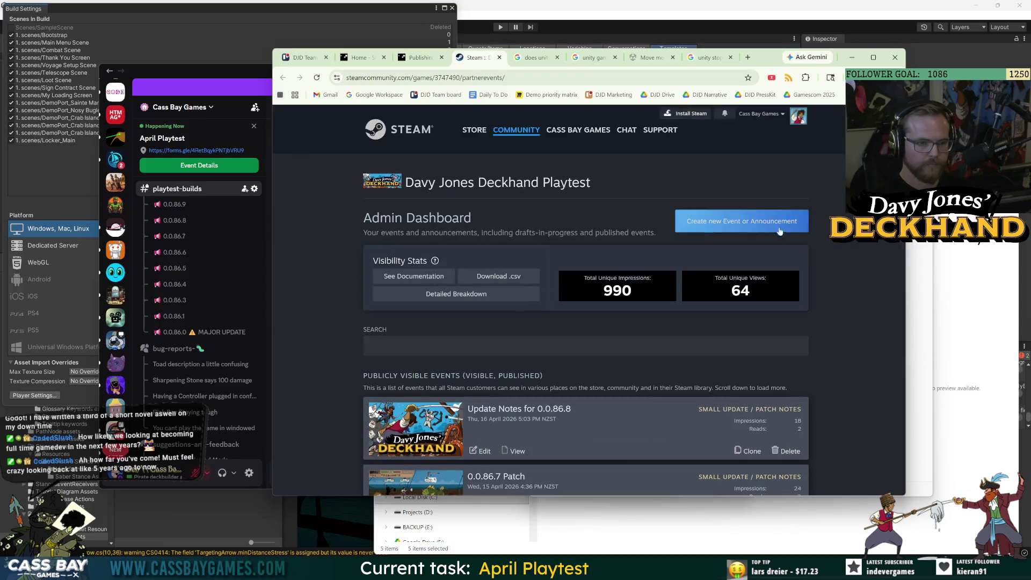
left_click(754, 220)
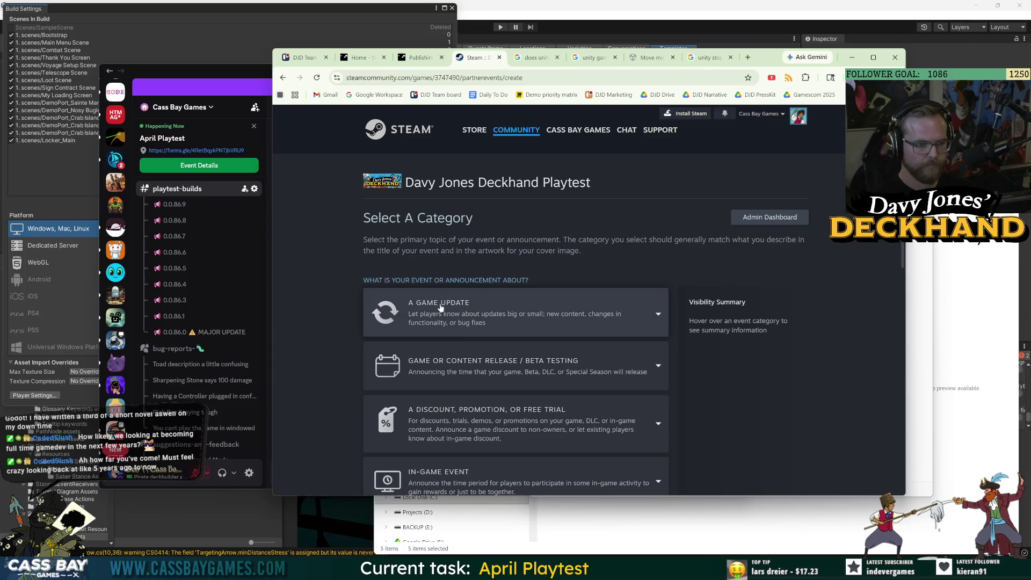
left_click(441, 305)
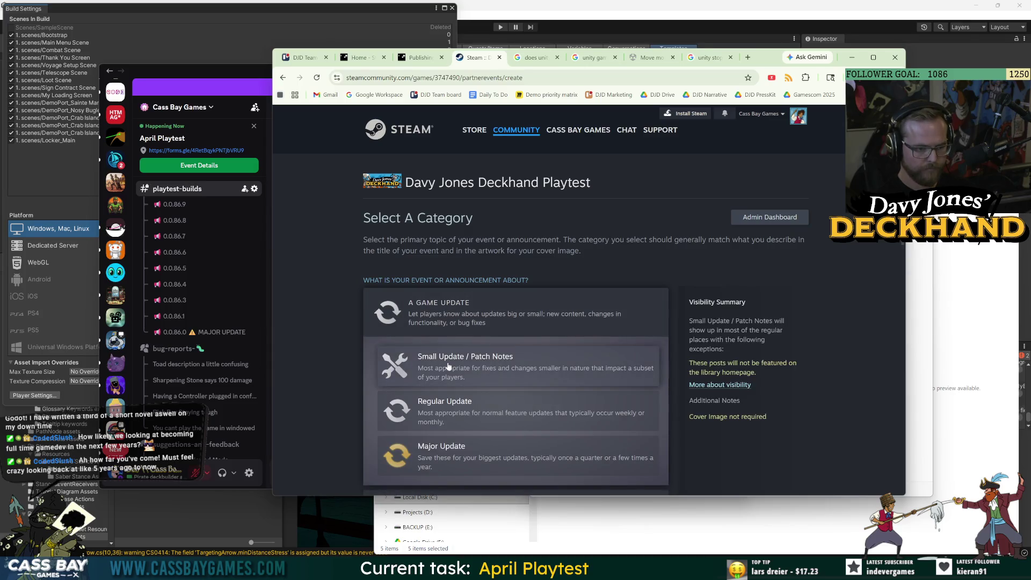
left_click(447, 365)
scroll(447, 365, "down", 3)
type("PATCH 0.0.86.9 - Poison UI fix (was stopping showing up when poison would kill you) - Crab intentions show more detail - Progress and Glossary are now first tabs in menu - Progress menu Tab will show all progress, even when voyage not active. If voyage active, any items in your run will sort to the top of the list - If you use the \"Skip tutorial\" button from menu, it now jumps you straight into the death scene. This should hopefully fix the low \"Davy Contract\" achievement rate issue")
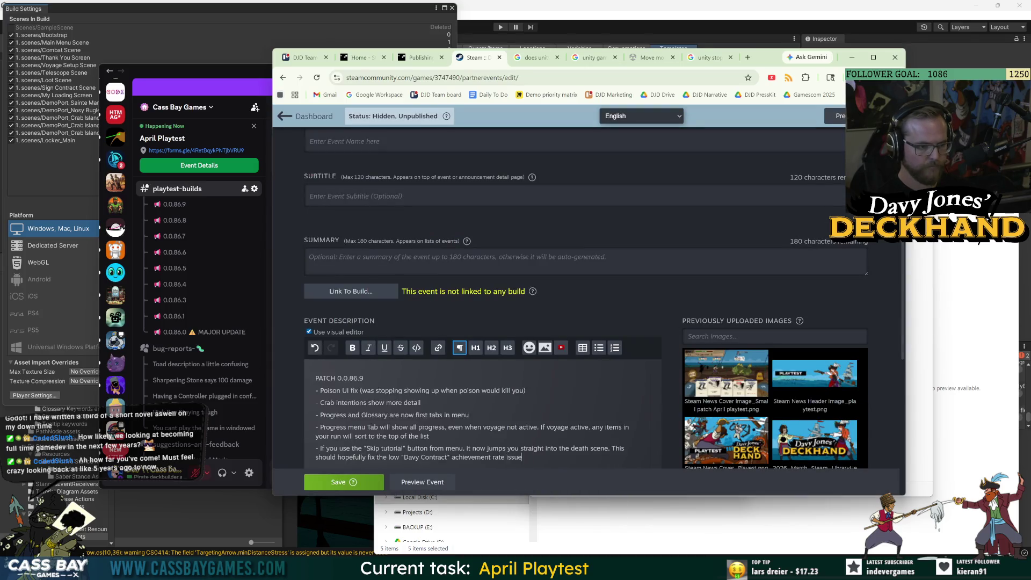
scroll(585, 322, "down", 2)
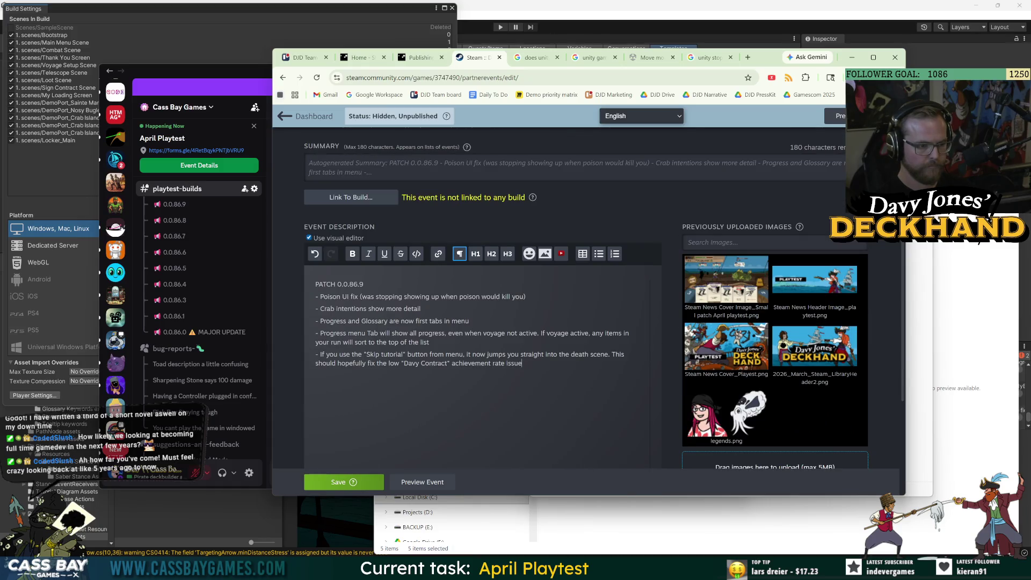
- Turn the patch note lines into a bulleted list and remove their leading dashes
mouse_move(523, 369)
left_mouse_down()
mouse_move(277, 329)
mouse_move(264, 295)
left_mouse_up()
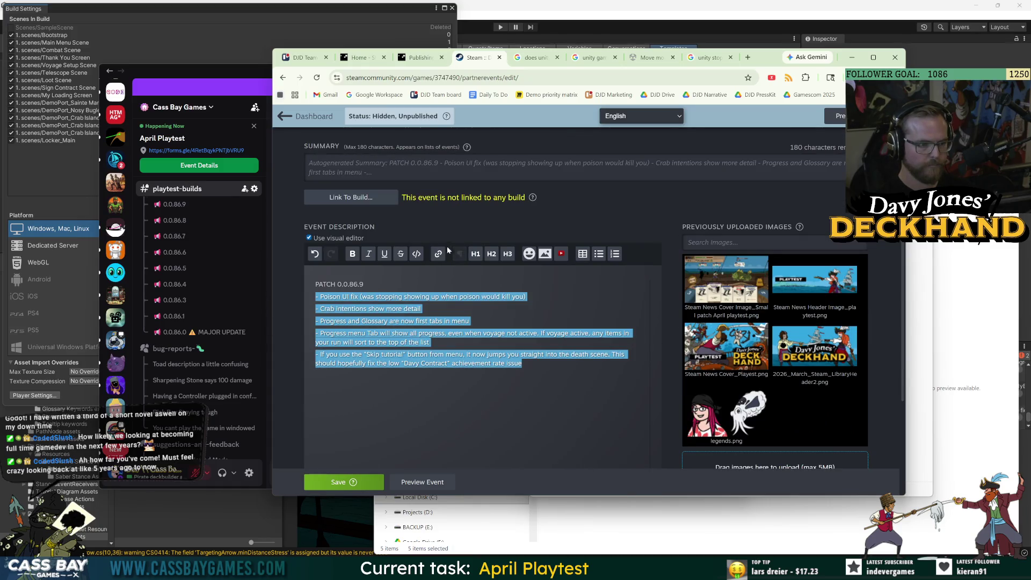
left_click(599, 254)
left_click(599, 254)
left_click(599, 254)
left_click(340, 300)
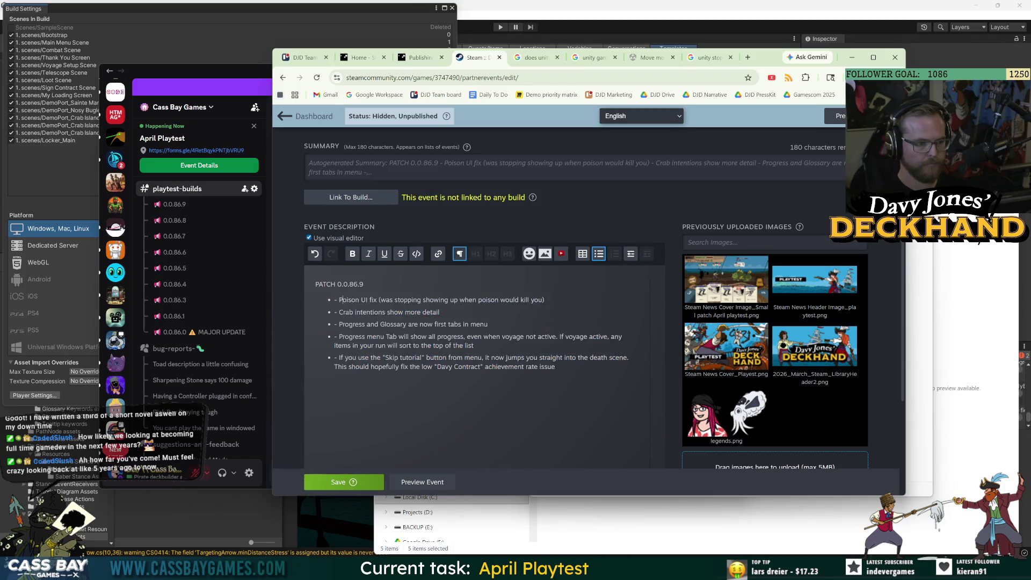
key("BackSpace")
key("BackSpace")
key("Down")
key("BackSpace")
key("BackSpace")
key("BackSpace")
key("BackSpace")
key("Down")
key("BackSpace")
key("BackSpace")
key("Down")
key("BackSpace")
key("BackSpace")
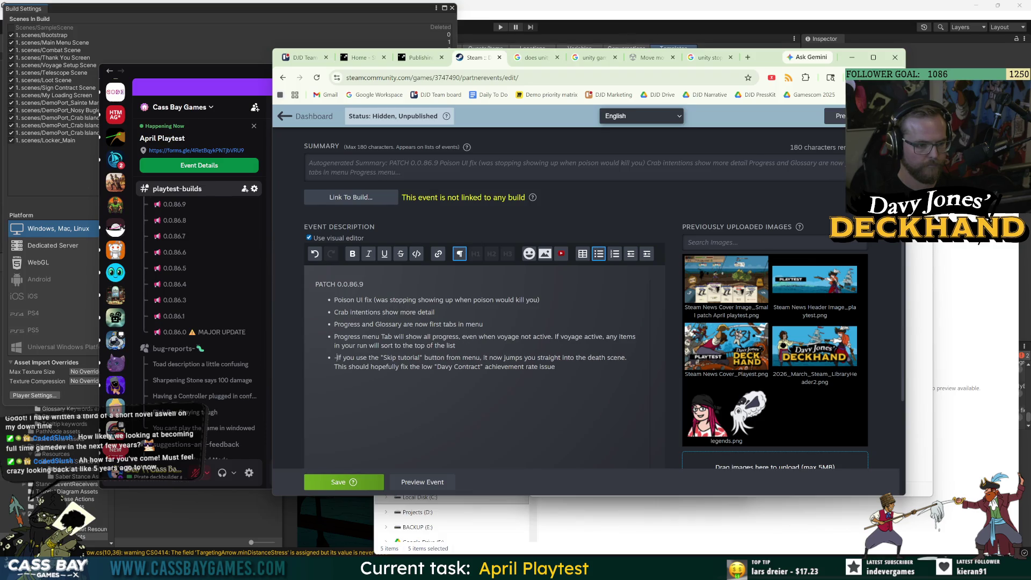
- Make the PATCH 0.0.86.9 line an H2 heading and save the event draft
left_click_drag(316, 284, 363, 284)
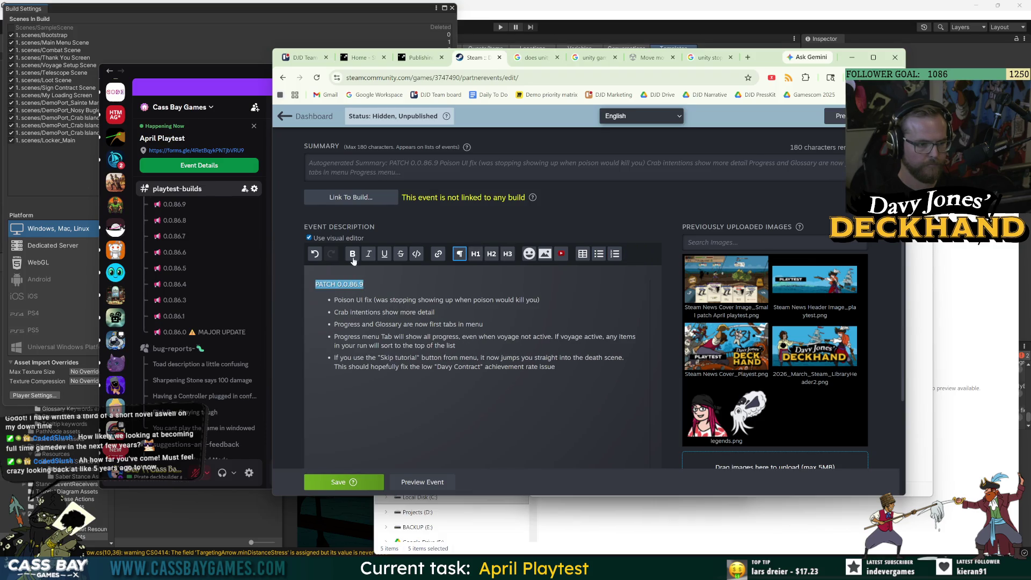
left_click(491, 253)
key("End")
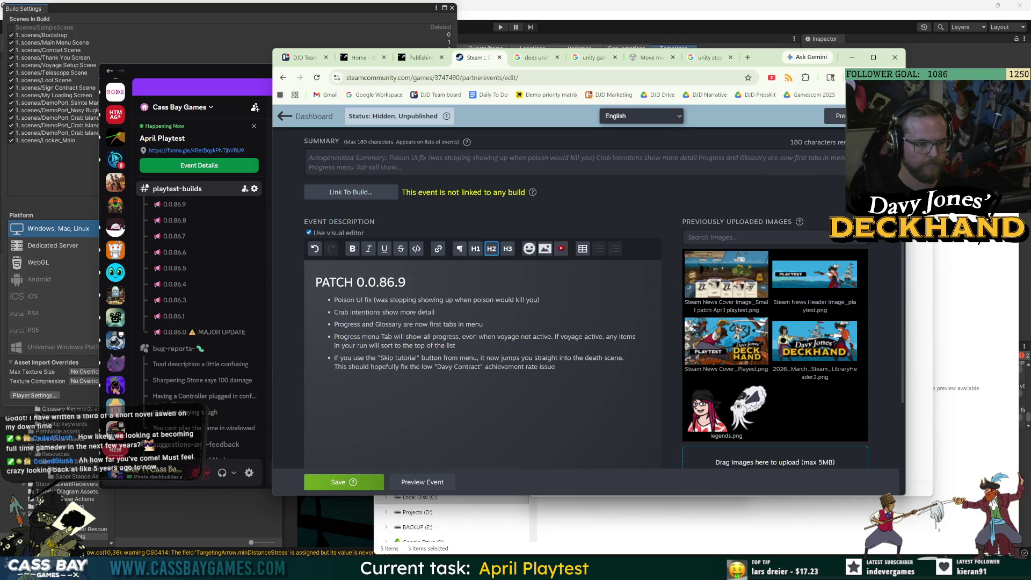
left_click(469, 367)
left_click(346, 478)
left_click(384, 376)
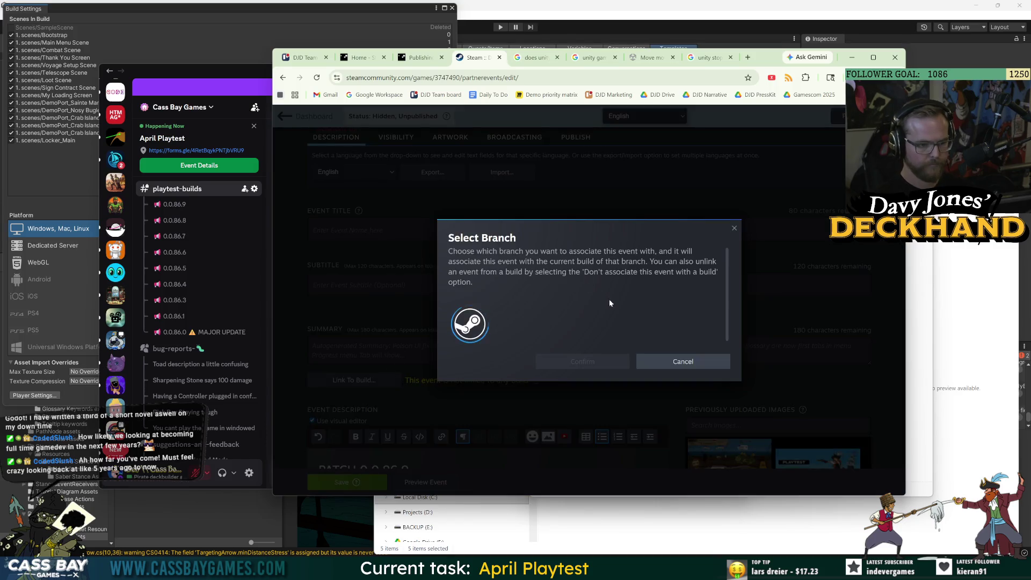
- Link the event to beta build 22825412
left_click(600, 314)
left_click(517, 357)
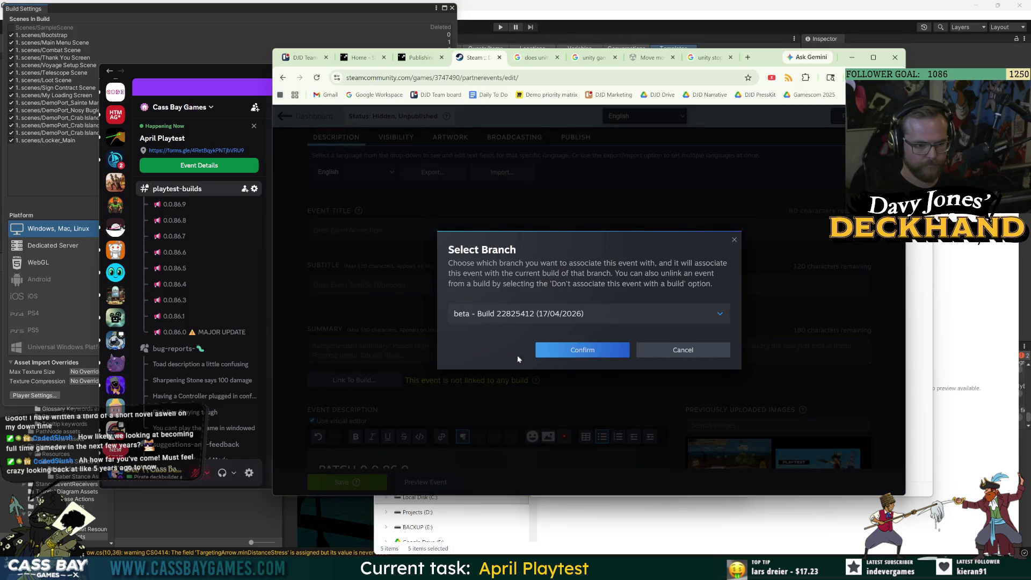
left_click(580, 350)
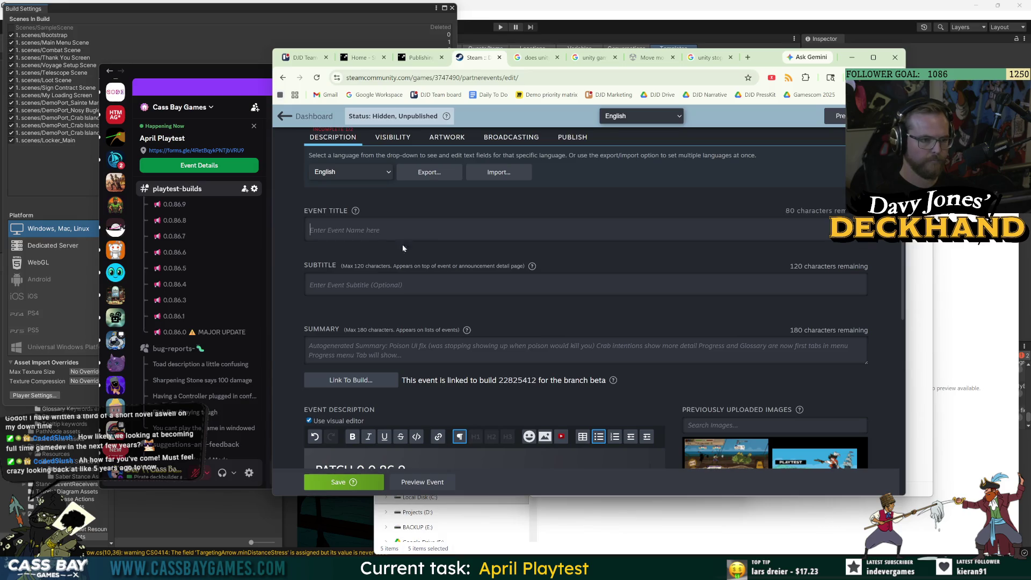
- Copy the heading into the Event Title and change it to 'Patch 0.0.86.9'
scroll(404, 247, "down", 4)
triple_click(360, 235)
key("ctrl+c")
scroll(585, 323, "up", 5)
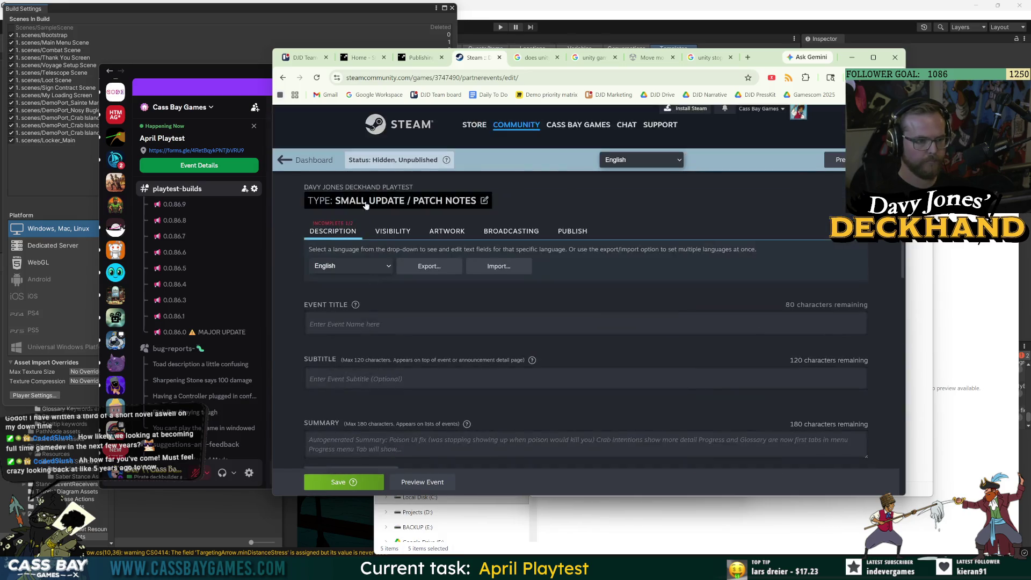
left_click(376, 323)
key("ctrl+v")
key("ctrl+a")
key("Home")
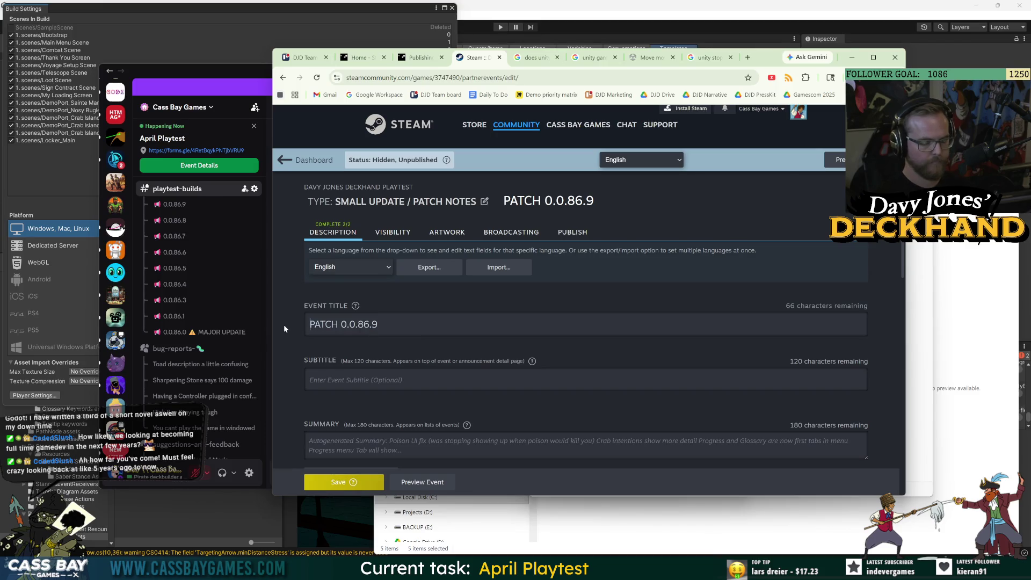
key("ctrl+Right")
key("BackSpace")
key("BackSpace")
key("BackSpace")
type("atc")
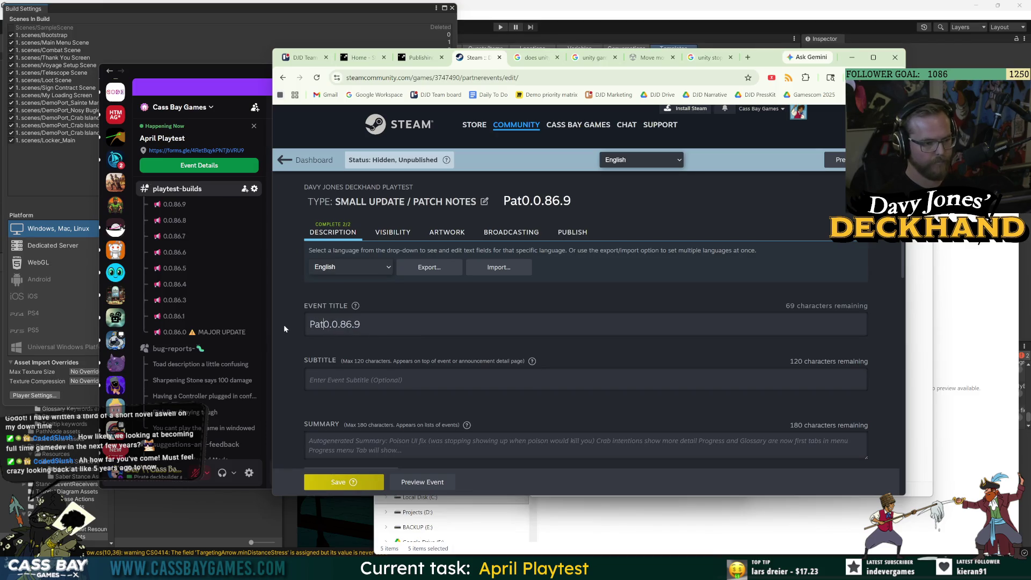
type("h")
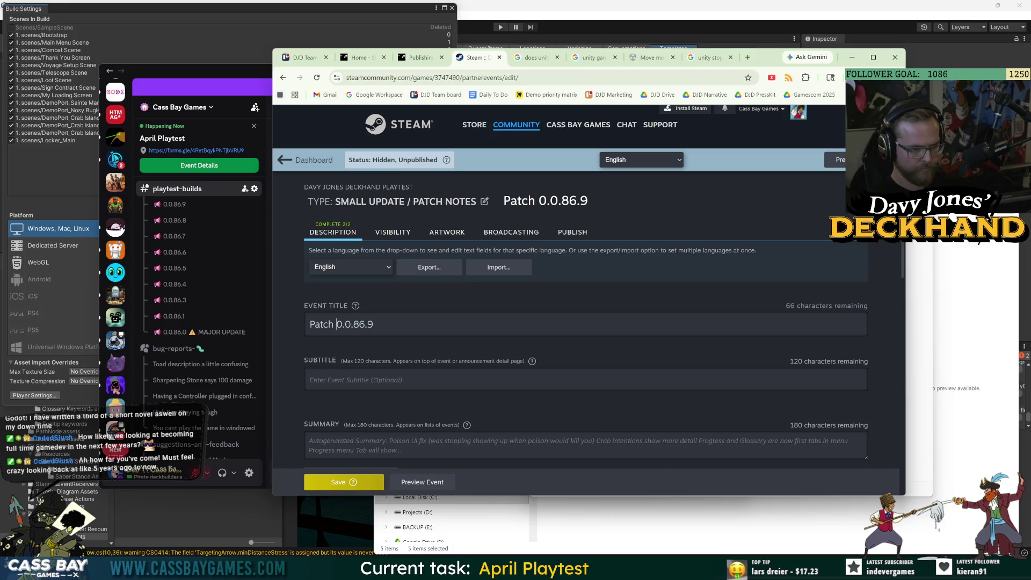
- Rename the description heading to 'Patch notes 0.0.86.9' and open the Artwork tab
scroll(404, 393, "down", 3)
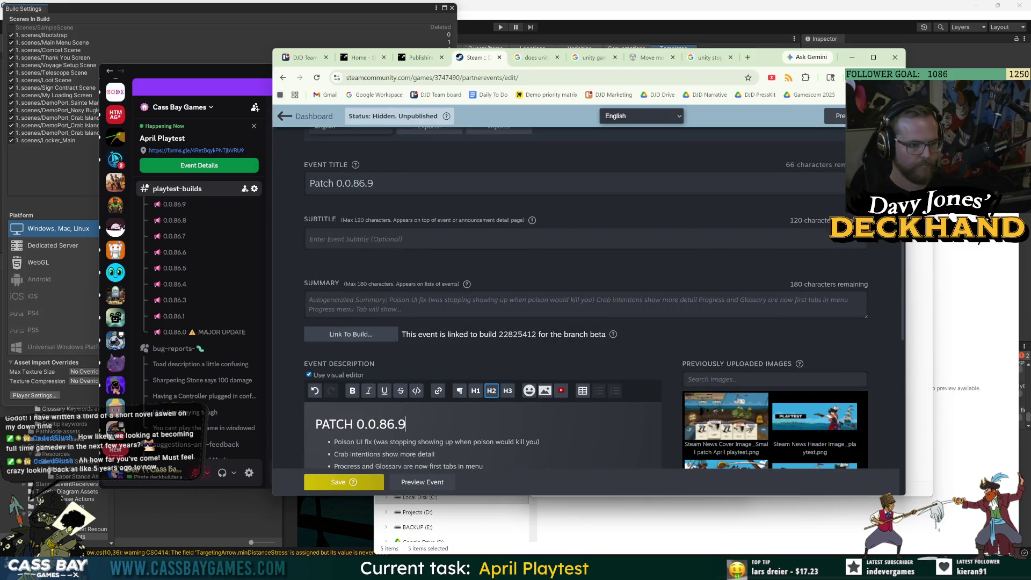
key("shift+Left")
key("shift+Left")
key("shift+Left")
type("Patch")
type(" notes")
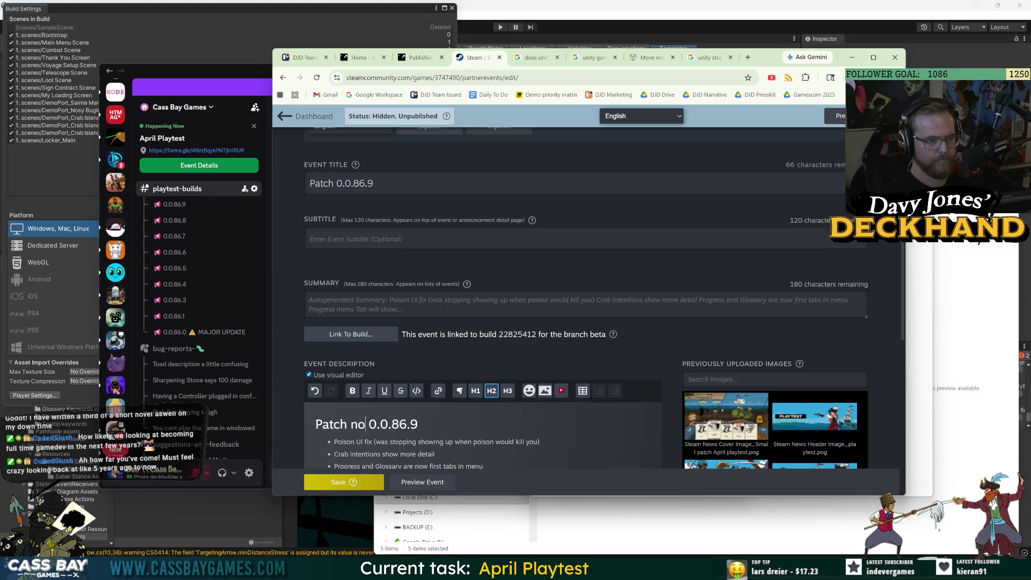
scroll(821, 258, "down", 7)
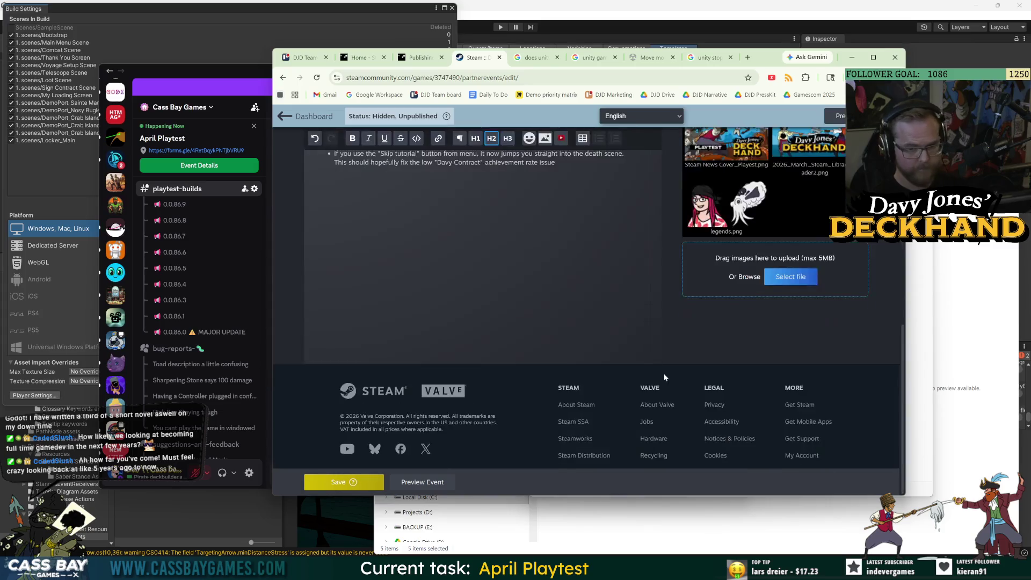
scroll(821, 258, "up", 5)
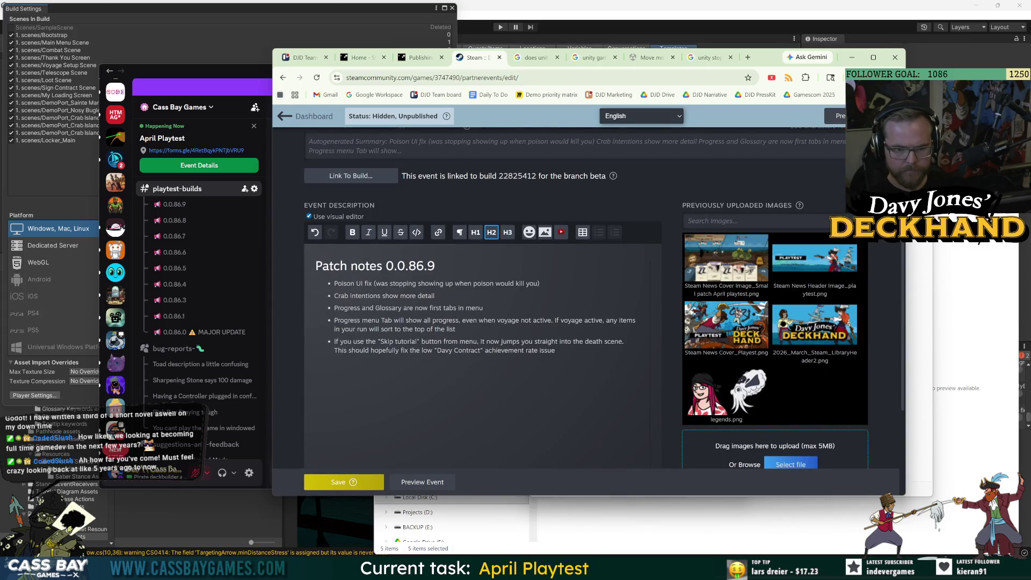
scroll(634, 407, "up", 6)
left_click(446, 237)
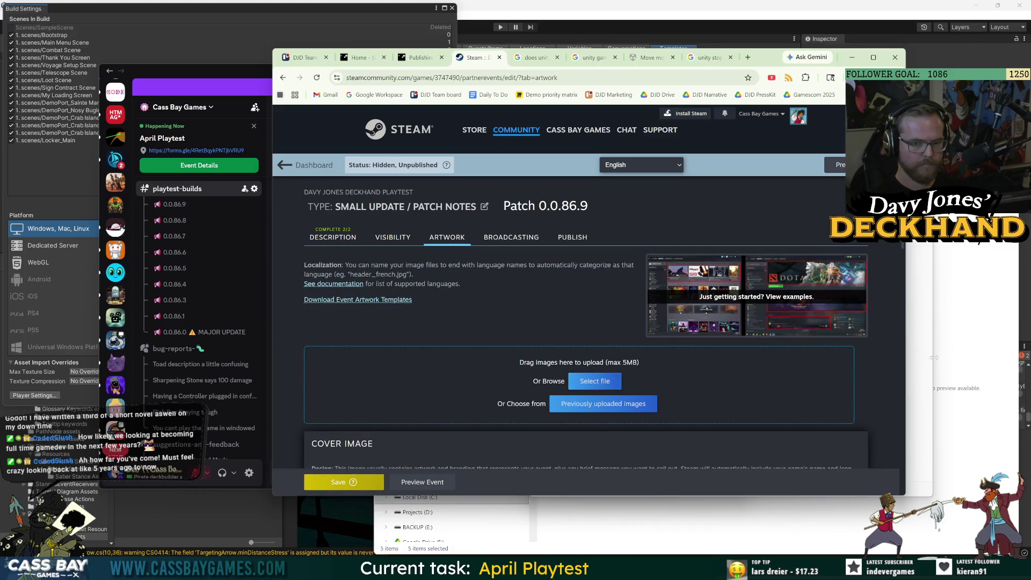
- Review the event's Cover Image and Header Image upload requirements, cancelling the file picker
key("alt+Tab")
left_click(287, 345)
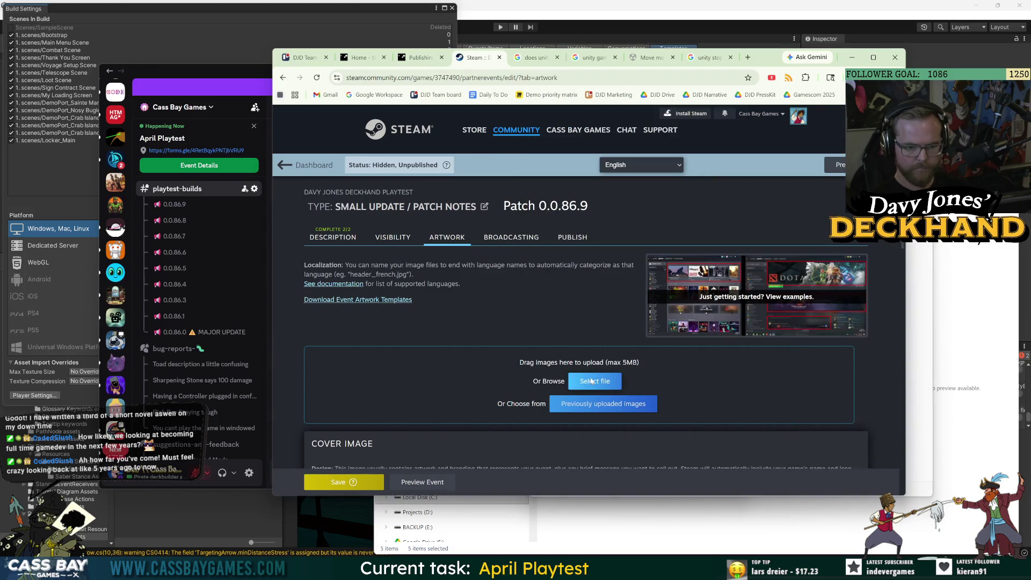
left_click(789, 366)
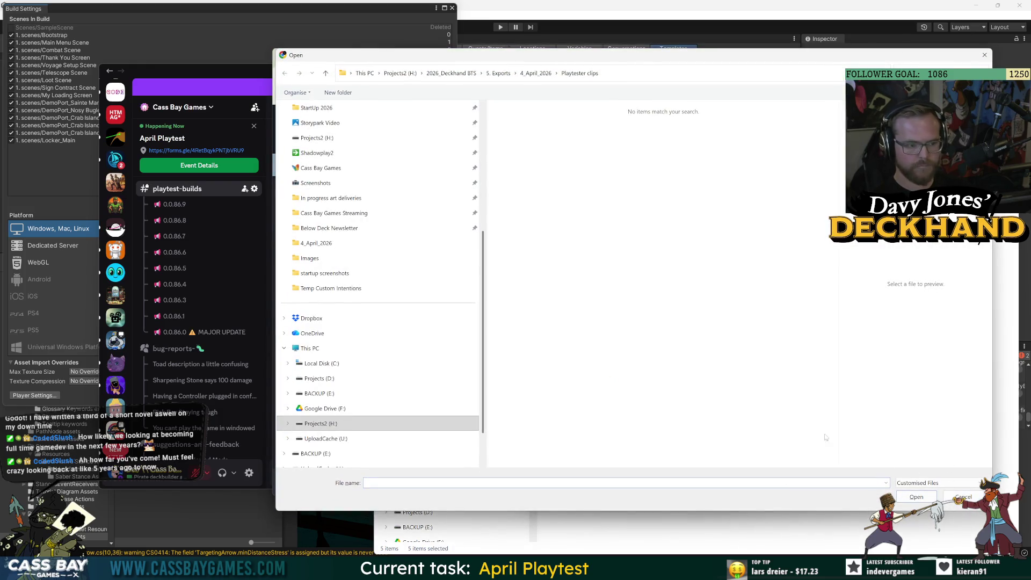
left_click(963, 496)
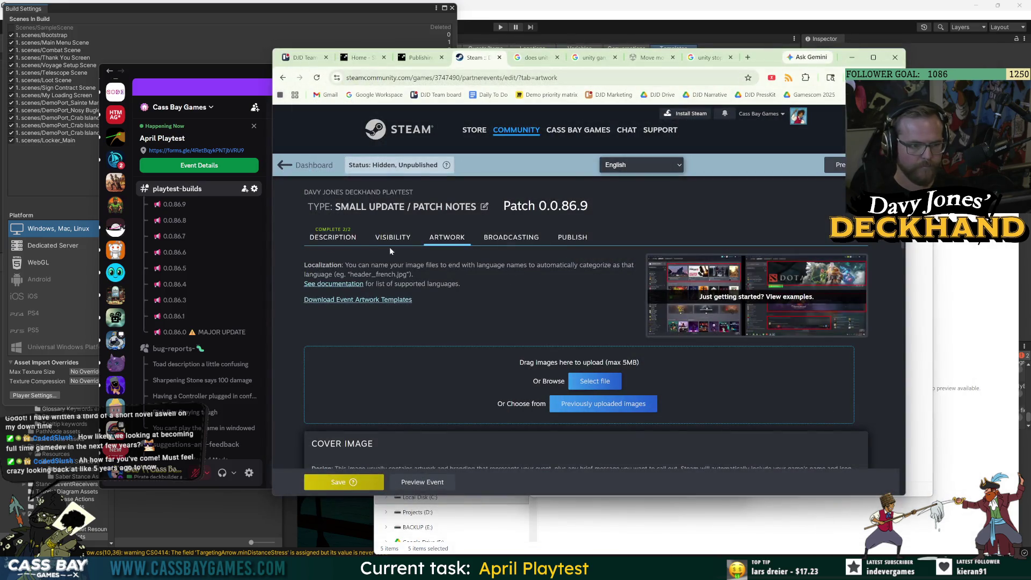
scroll(577, 333, "down", 4)
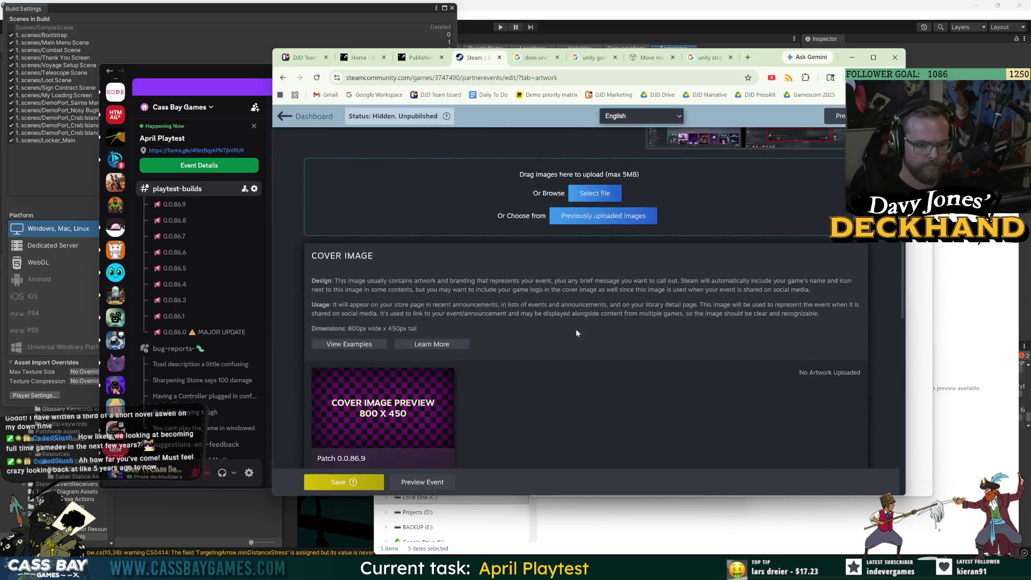
scroll(374, 293, "down", 4)
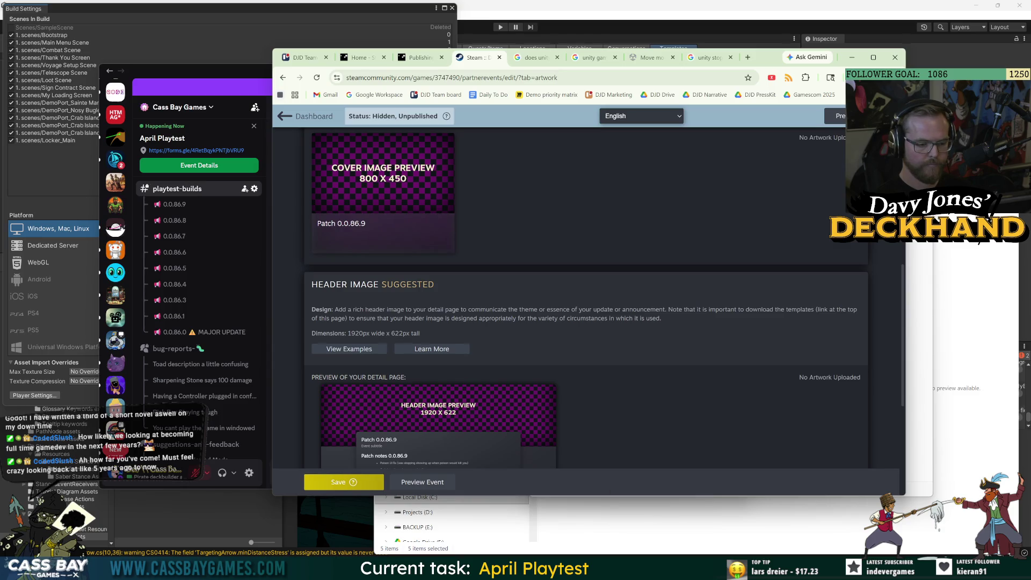
- Launch Photoshop from the Start menu search
key("super")
type("ph")
key("Return")
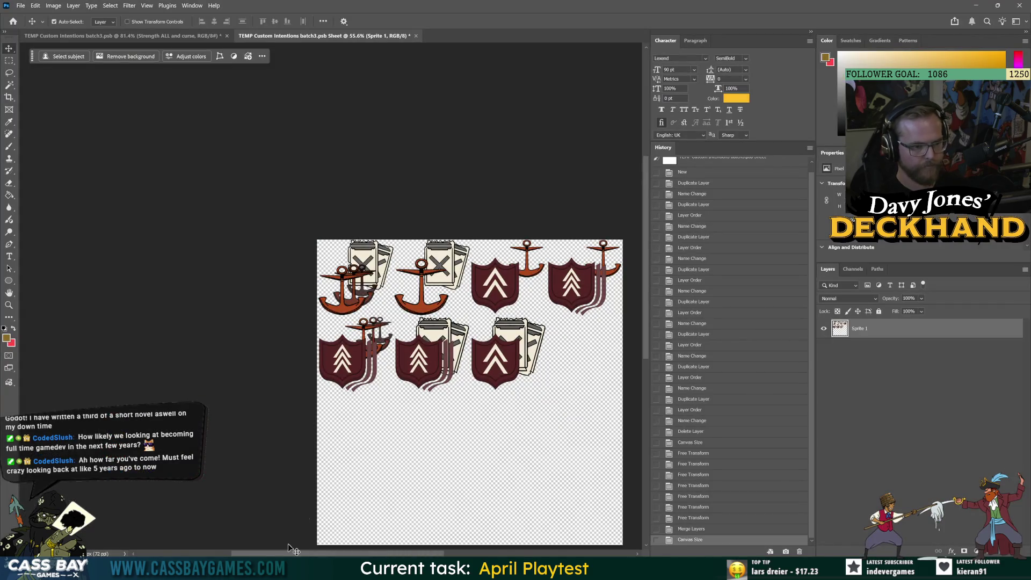
- Switch Davy Jones Deckhand Playtest to the beta branch in Properties and press Play
key("alt+Tab")
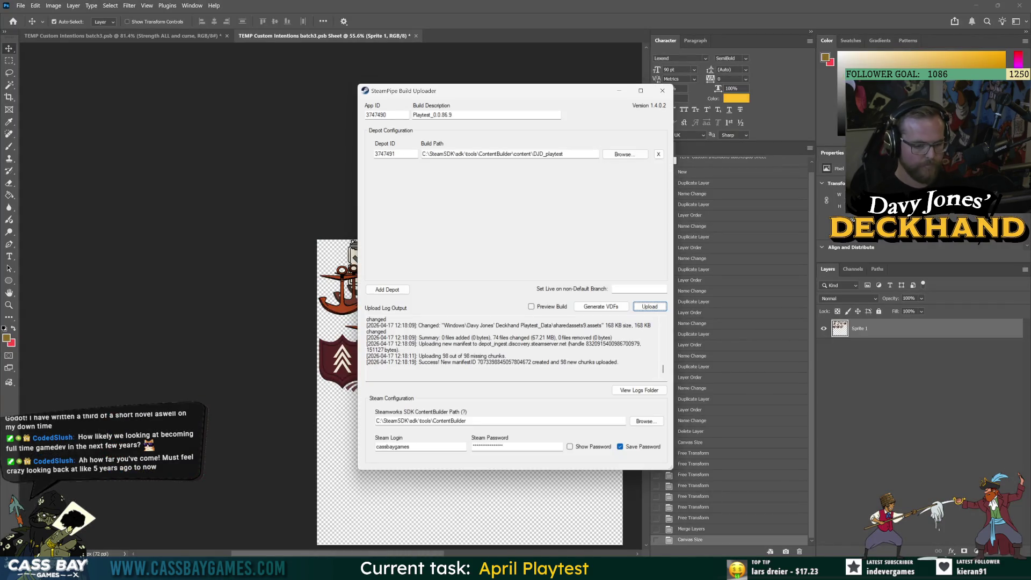
key("alt+Tab")
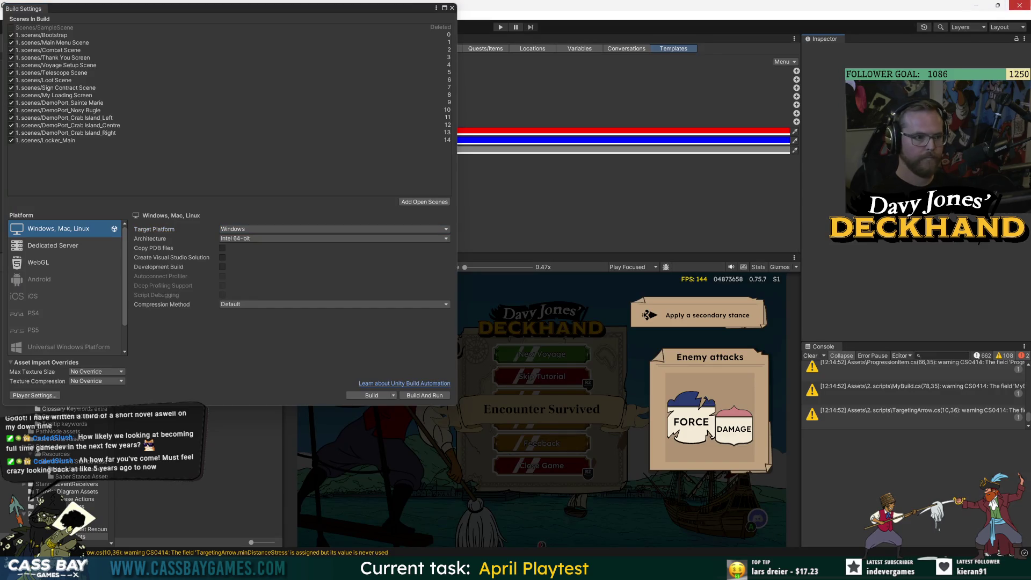
key("alt+Tab")
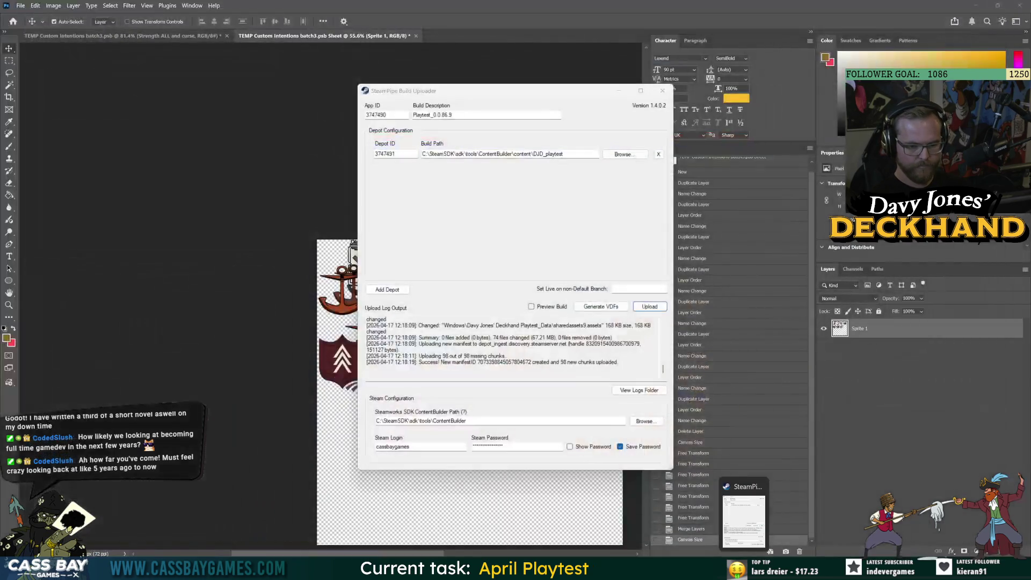
key("alt+Tab")
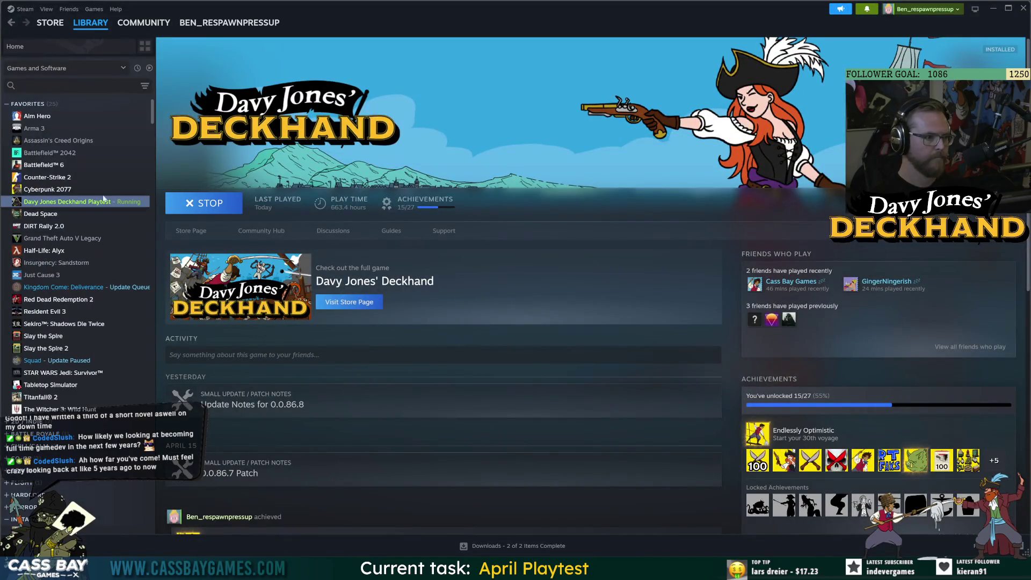
right_click(88, 202)
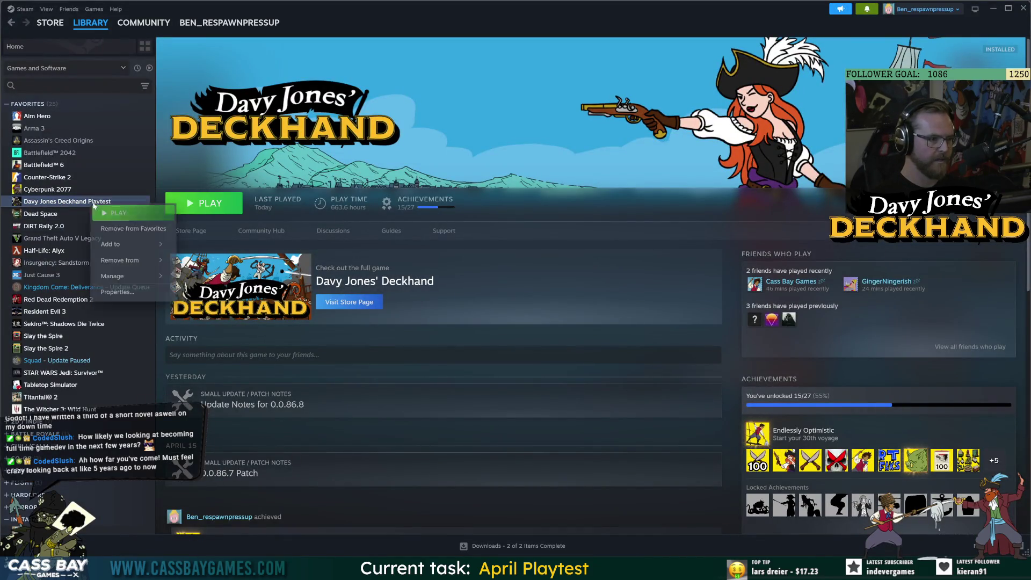
left_click(127, 291)
left_click(376, 257)
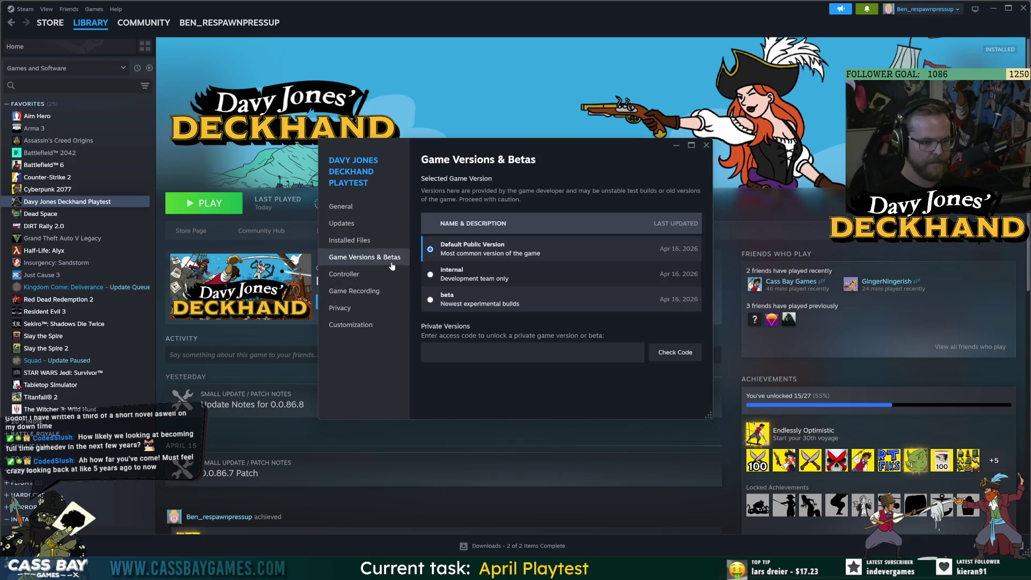
left_click(431, 301)
left_click(705, 146)
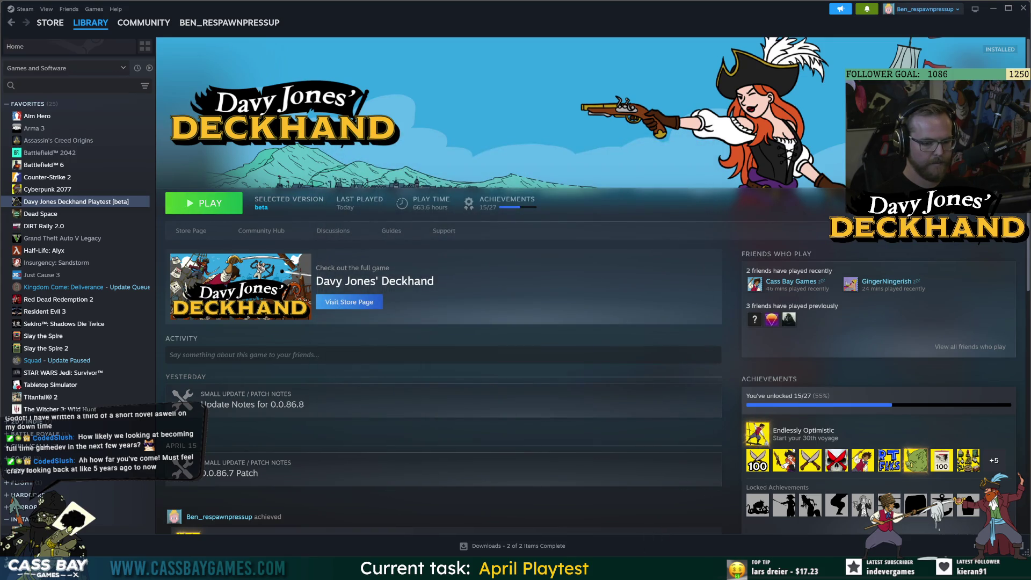
mouse_move(609, 569)
left_click(196, 206)
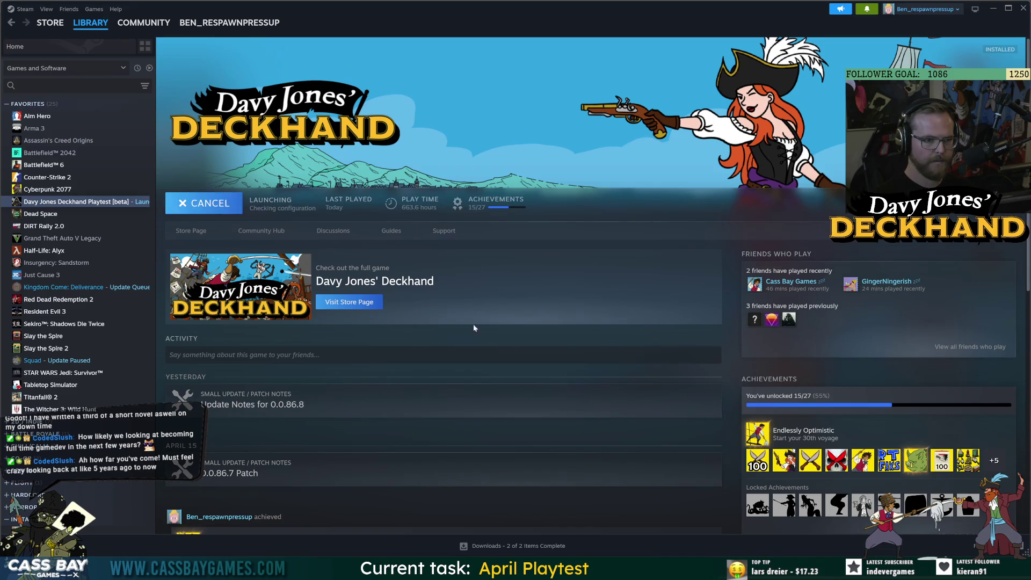
- Quit Photoshop, discarding changes to the sprite sheet document
key("alt+Tab")
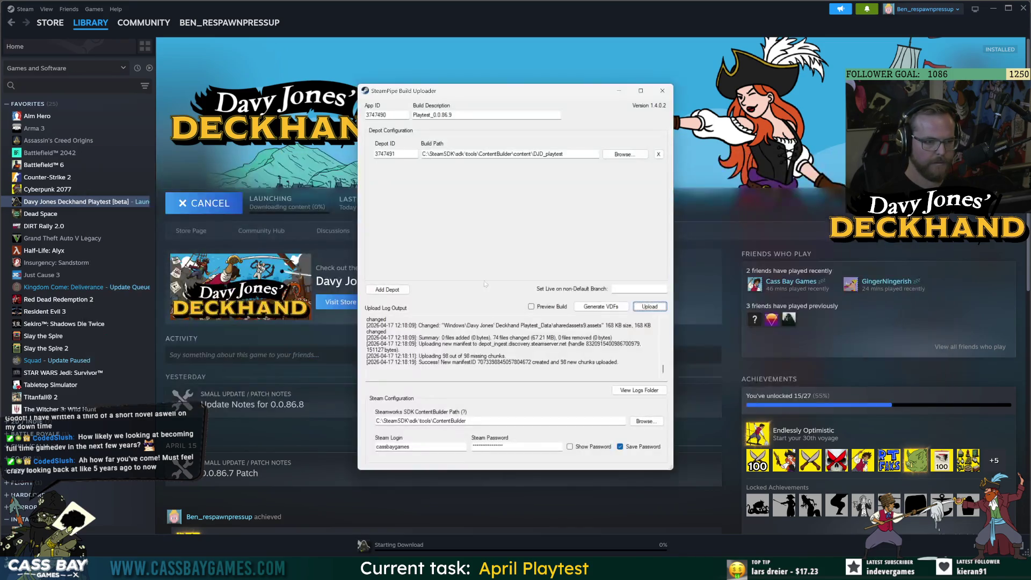
key("alt+Tab")
key("Tab")
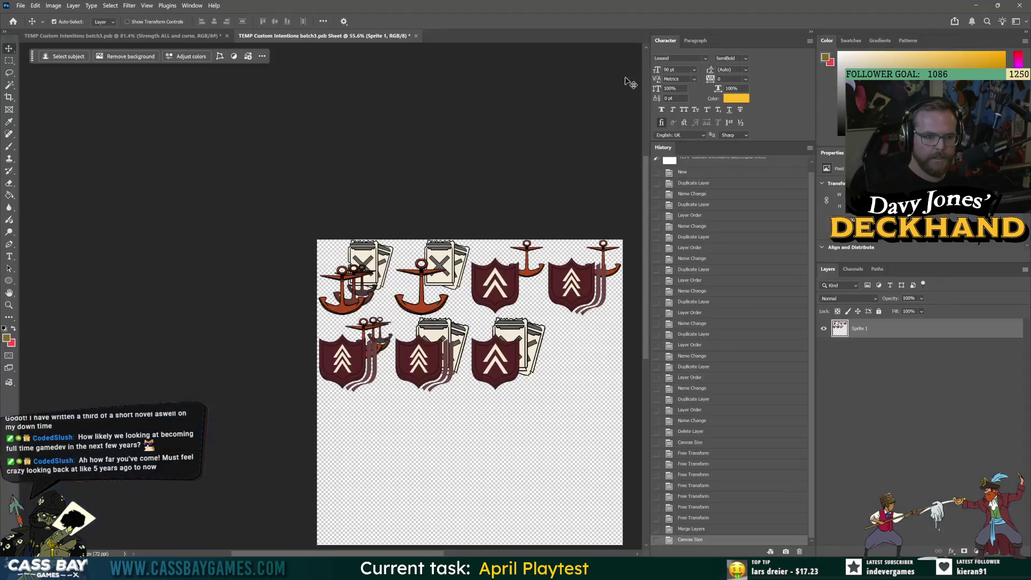
key("alt+F4")
left_click(551, 216)
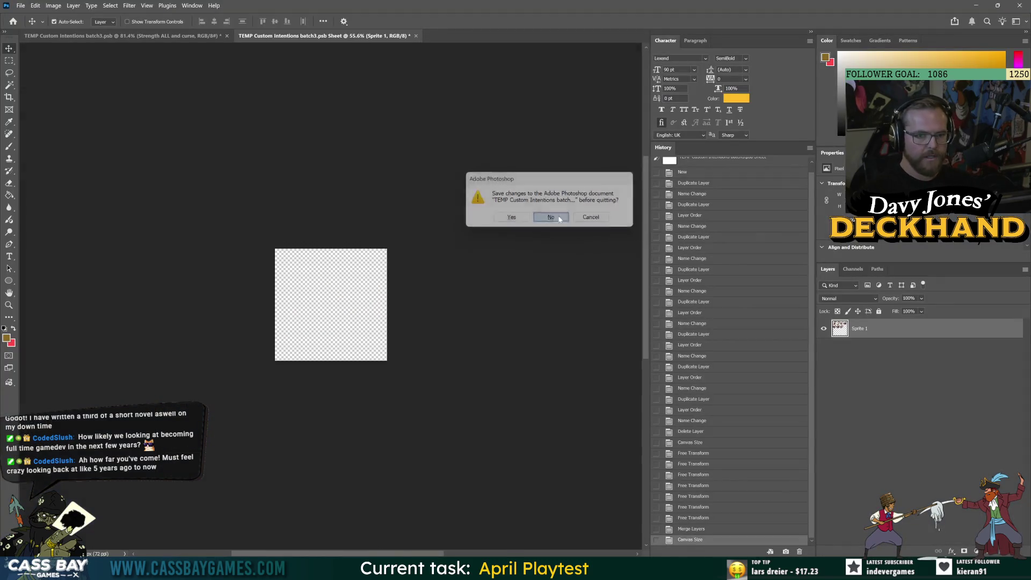
left_click(548, 219)
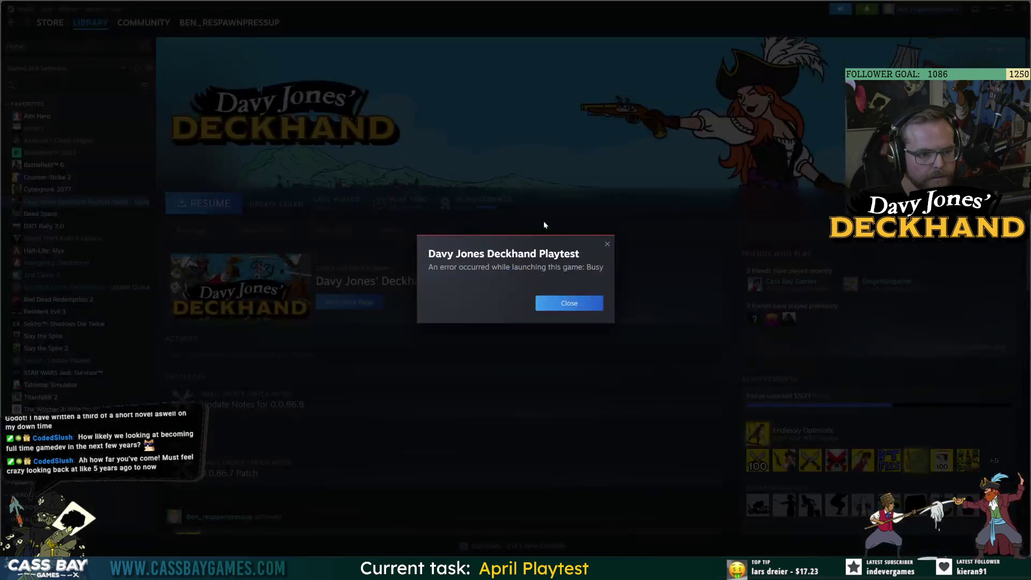
- Dismiss the launch error, queue the playtest update and start its download immediately
left_click(567, 304)
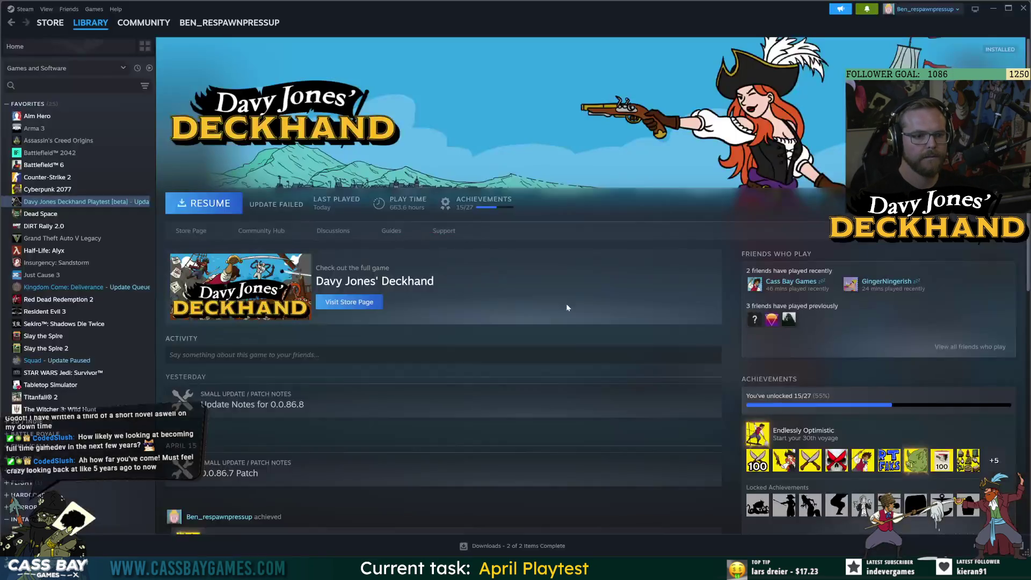
left_click(214, 210)
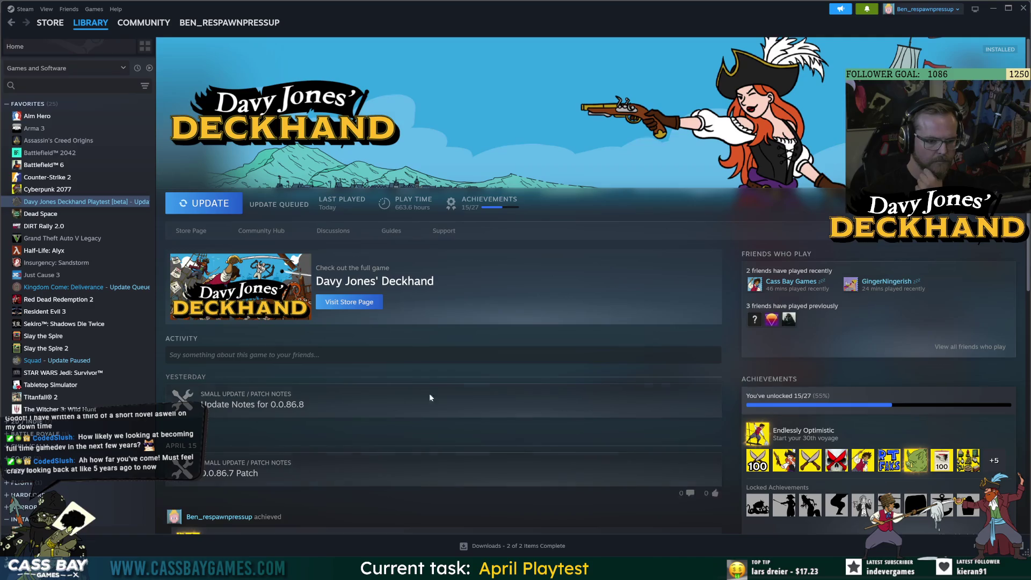
left_click(196, 204)
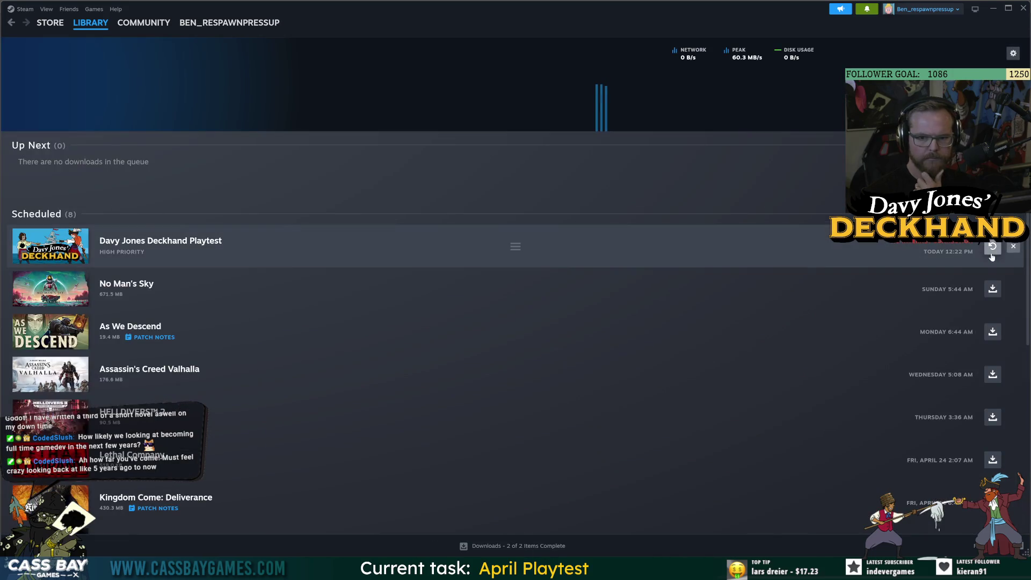
left_click(993, 248)
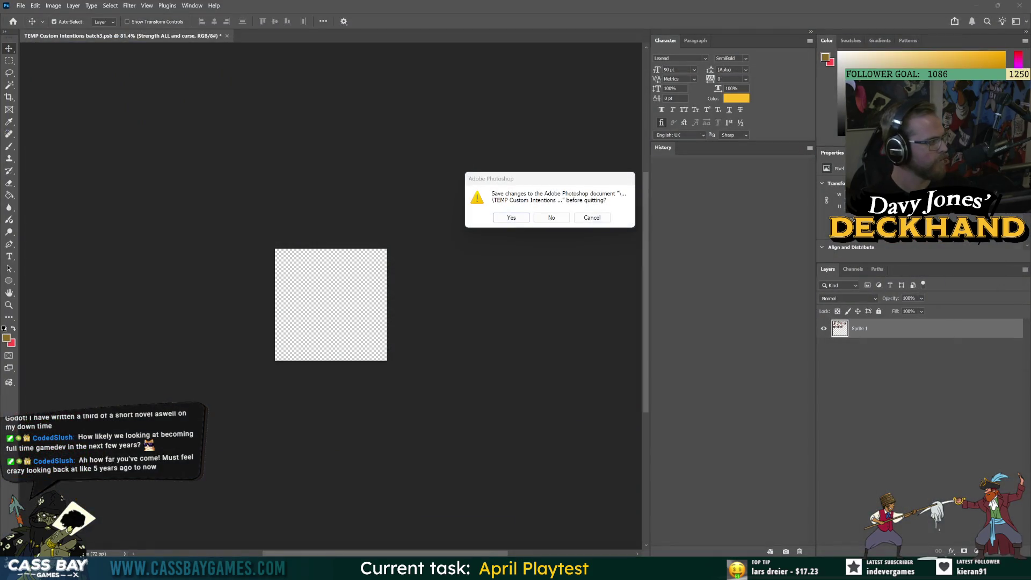
- Close Photoshop without saving, close SteamPipe Build Uploader, and pick the profile to log in
left_click(552, 220)
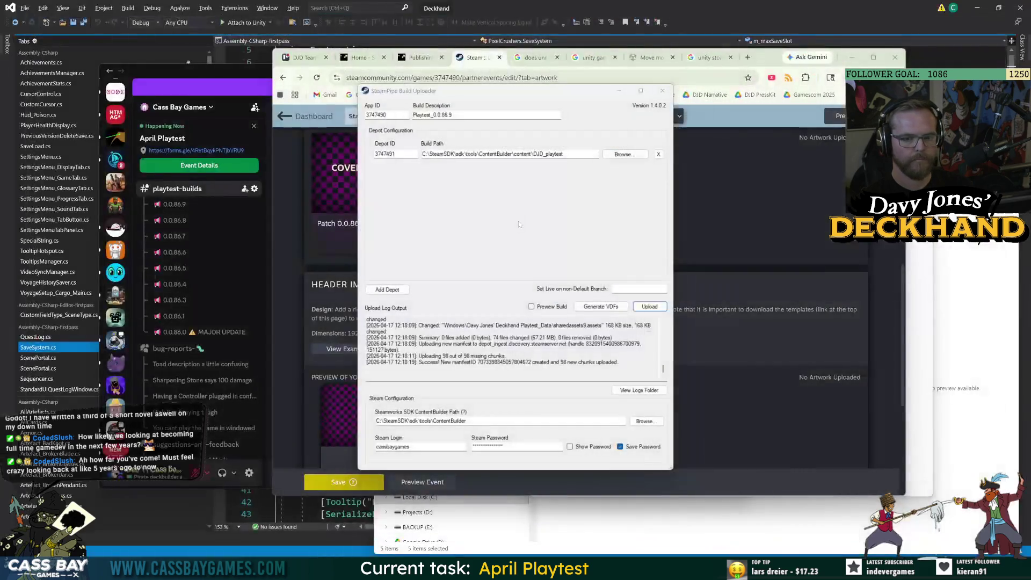
key("super")
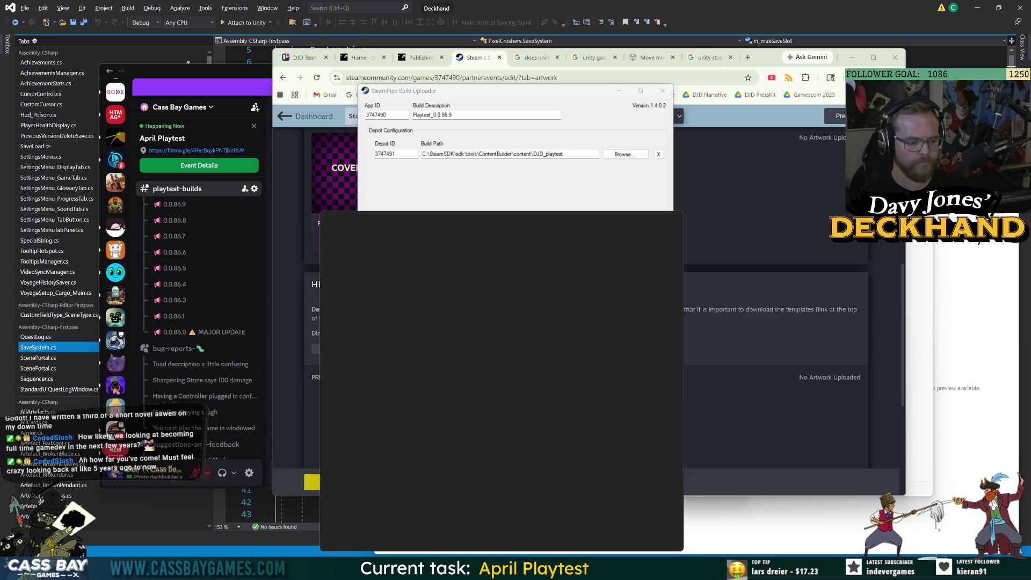
key("Escape")
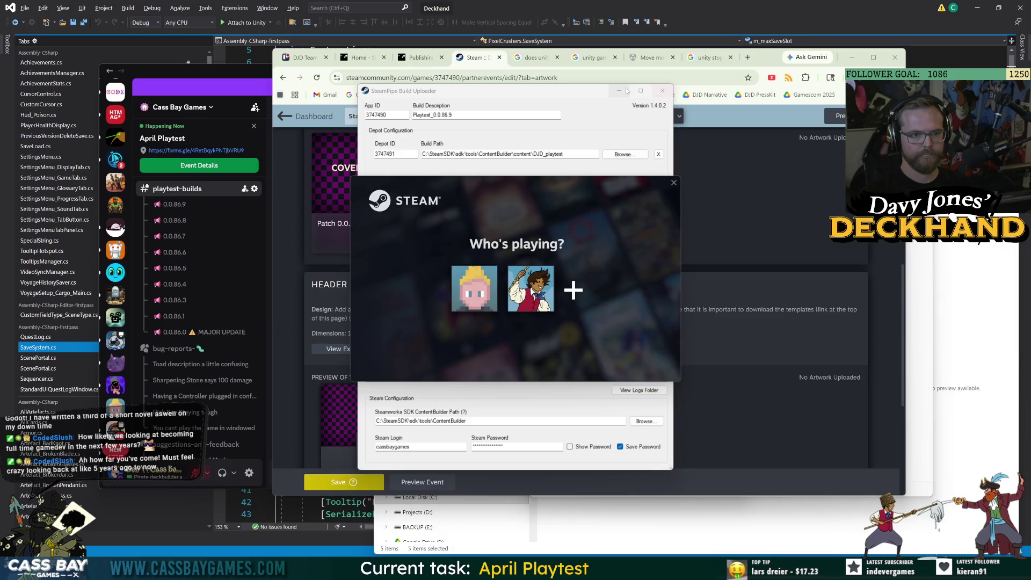
left_click(660, 93)
left_click(478, 290)
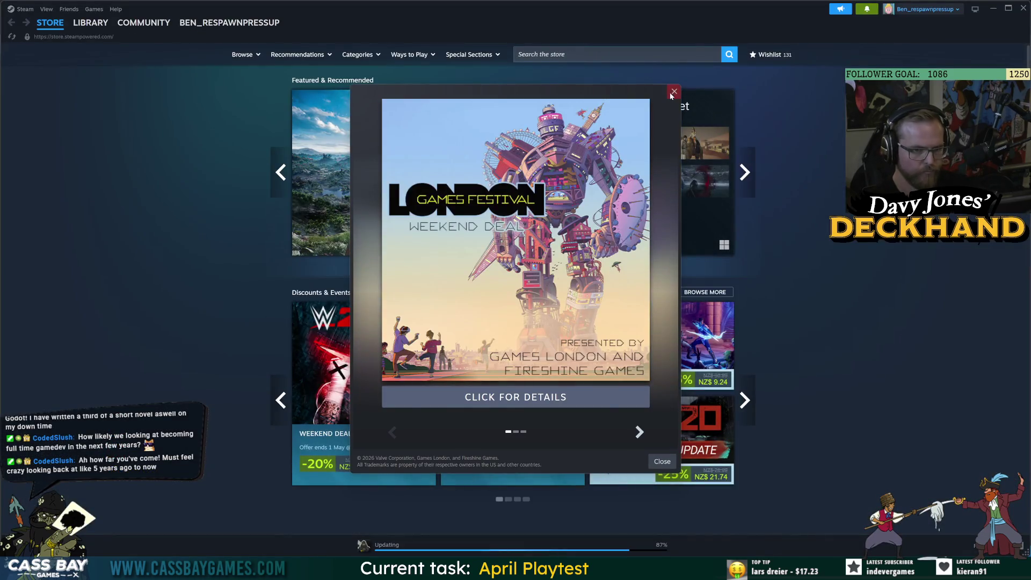
- Dismiss the store promo and play Davy Jones Deckhand Playtest from the Library
left_click(673, 92)
left_click(91, 22)
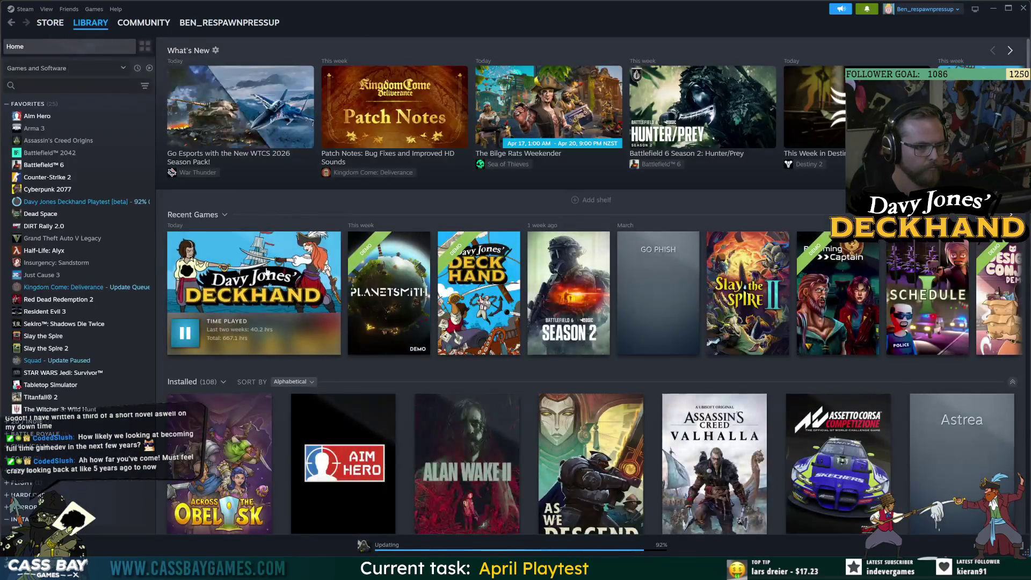
left_click(267, 272)
left_click(214, 207)
mouse_move(855, 288)
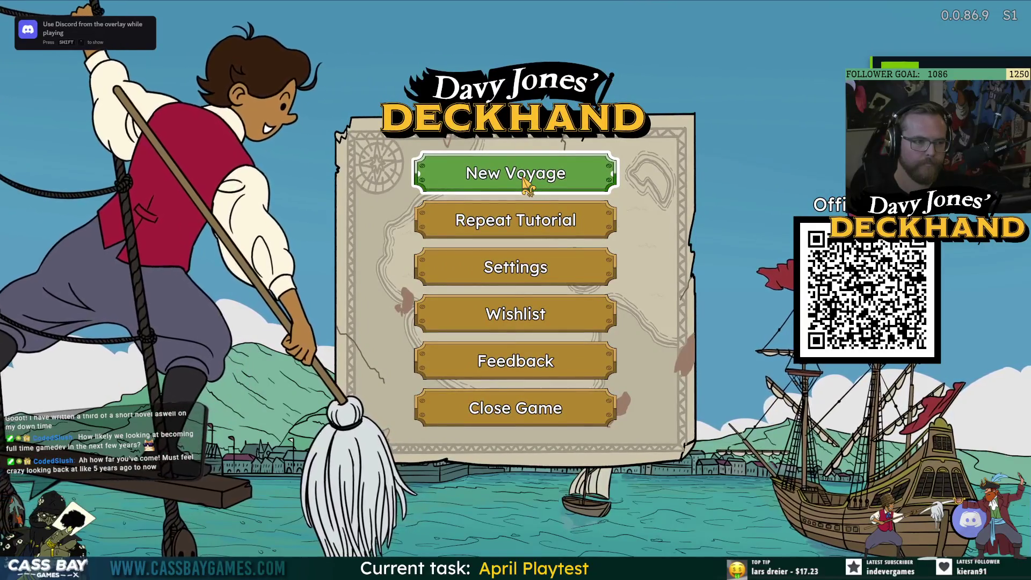
- Browse the Settings Progress and Glossary tabs, delete the save file, and close settings
left_click(515, 268)
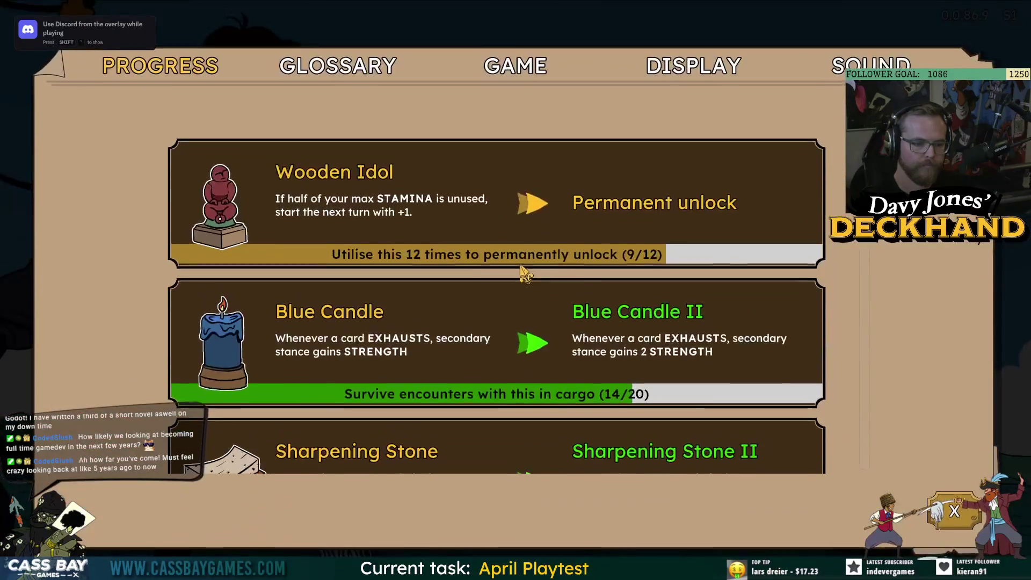
scroll(529, 287, "down", 10)
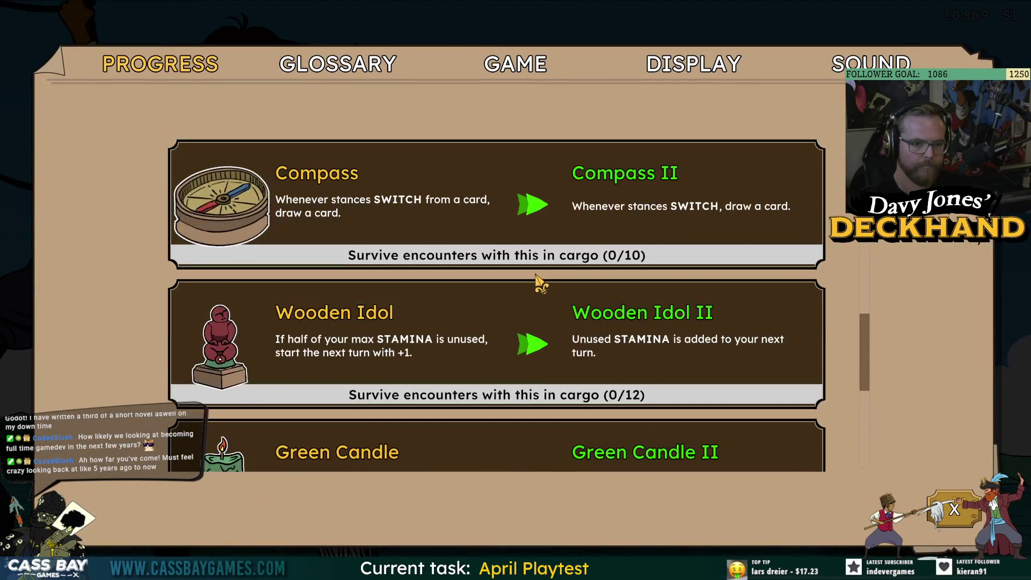
scroll(580, 340, "down", 5)
left_click(529, 66)
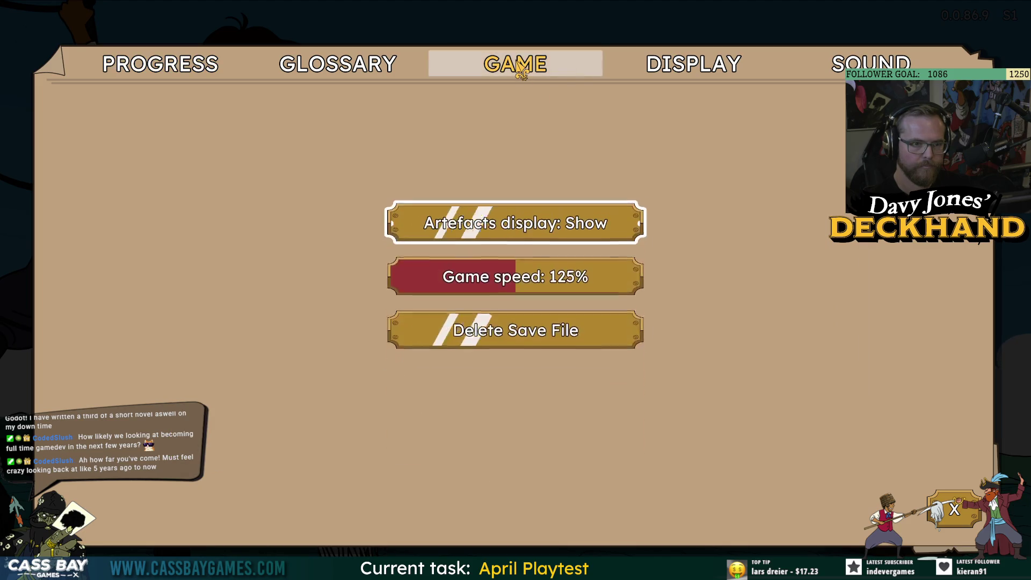
key("q")
key("q")
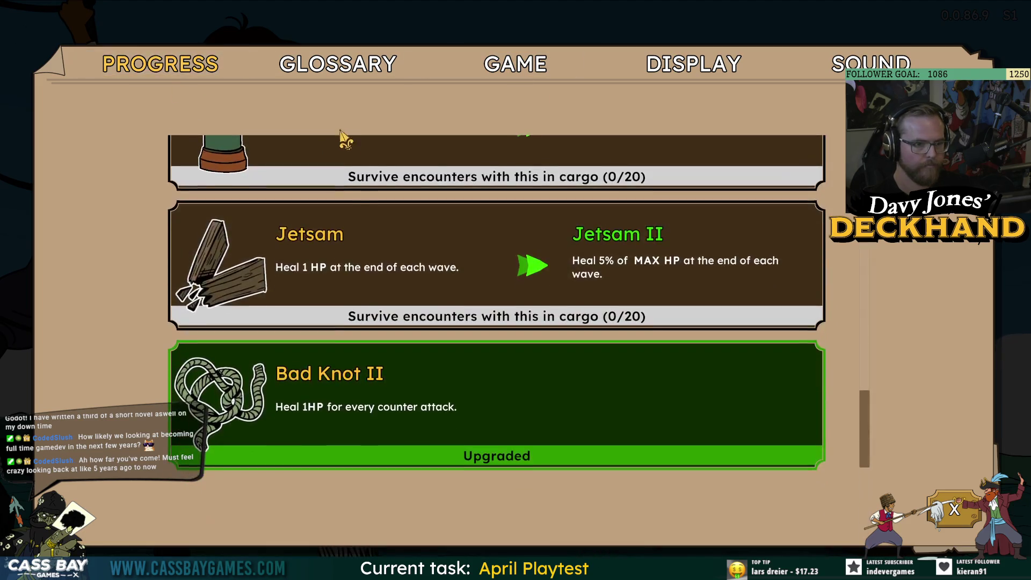
scroll(443, 271, "up", 10)
scroll(442, 271, "down", 5)
scroll(443, 271, "up", 2)
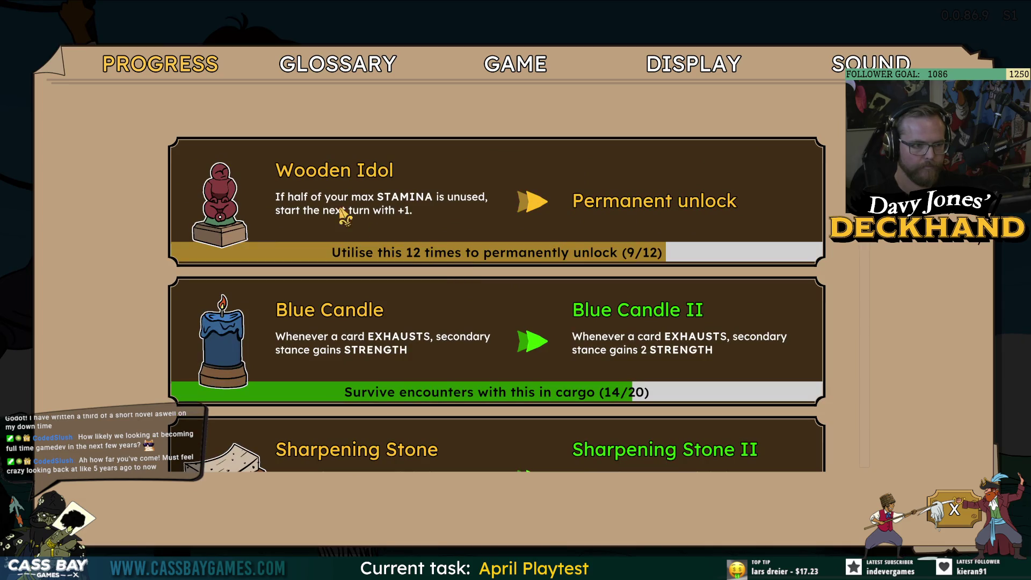
left_click(320, 76)
scroll(516, 272, "down", 10)
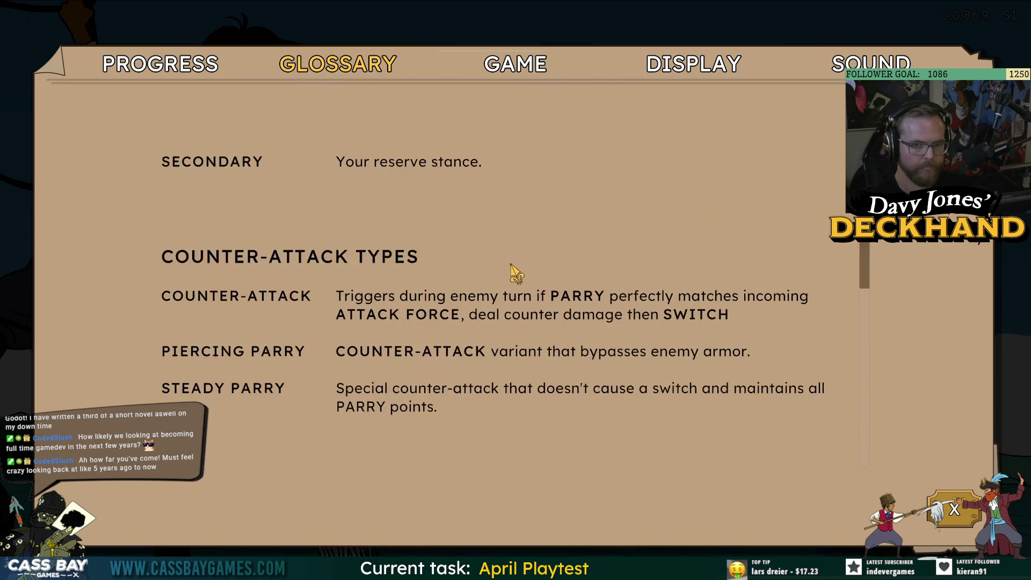
key("e")
left_click(529, 328)
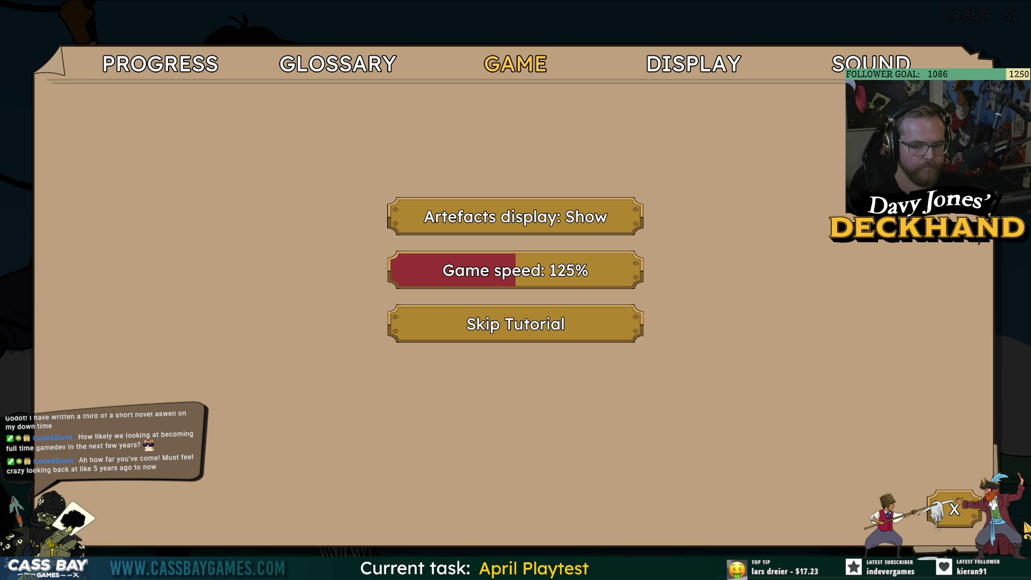
left_click(954, 509)
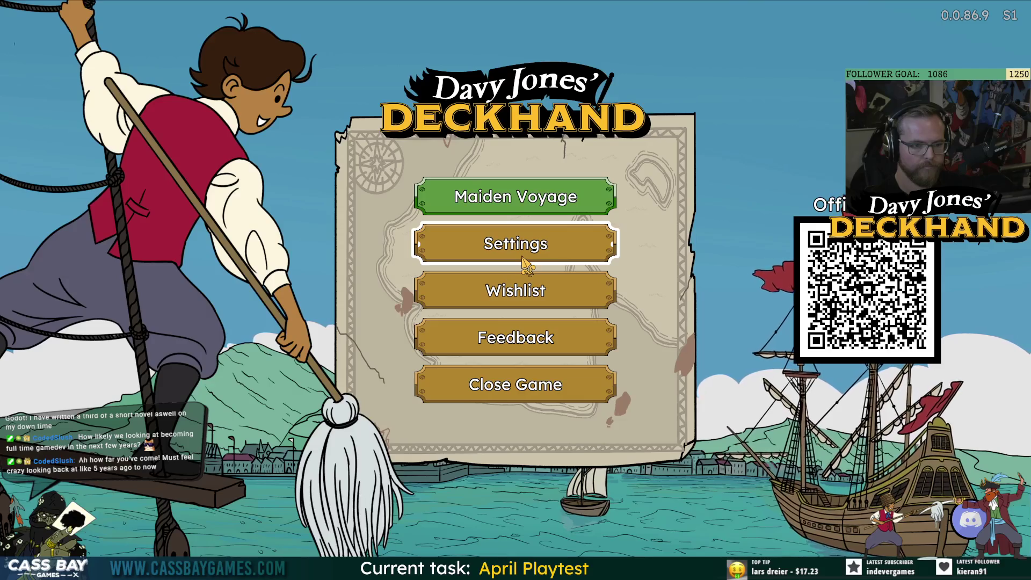
- Reopen settings to recheck the Progress list and the glossary of game terms
left_click(523, 257)
scroll(618, 297, "down", 3)
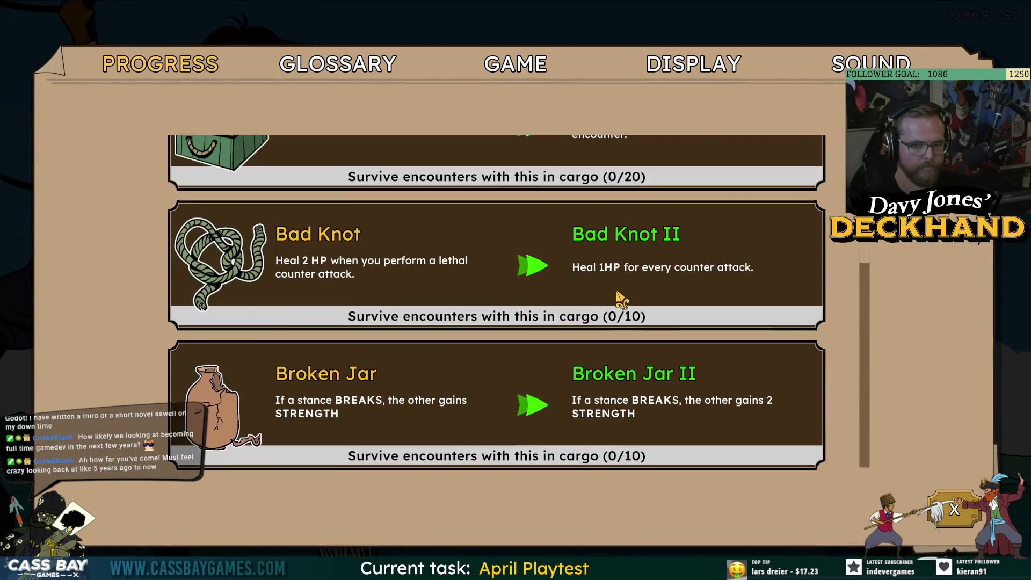
scroll(665, 341, "up", 3)
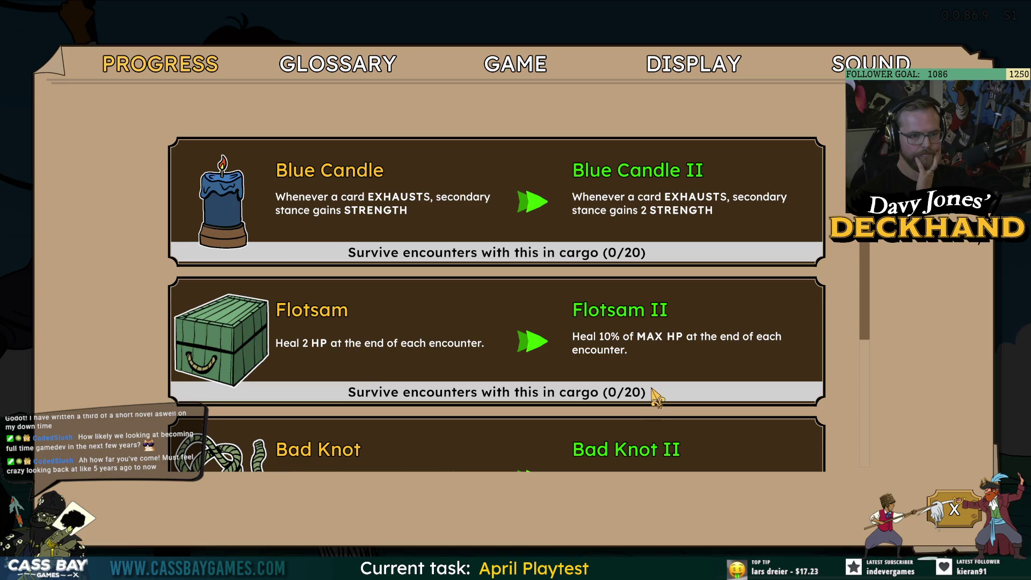
scroll(650, 396, "down", 3)
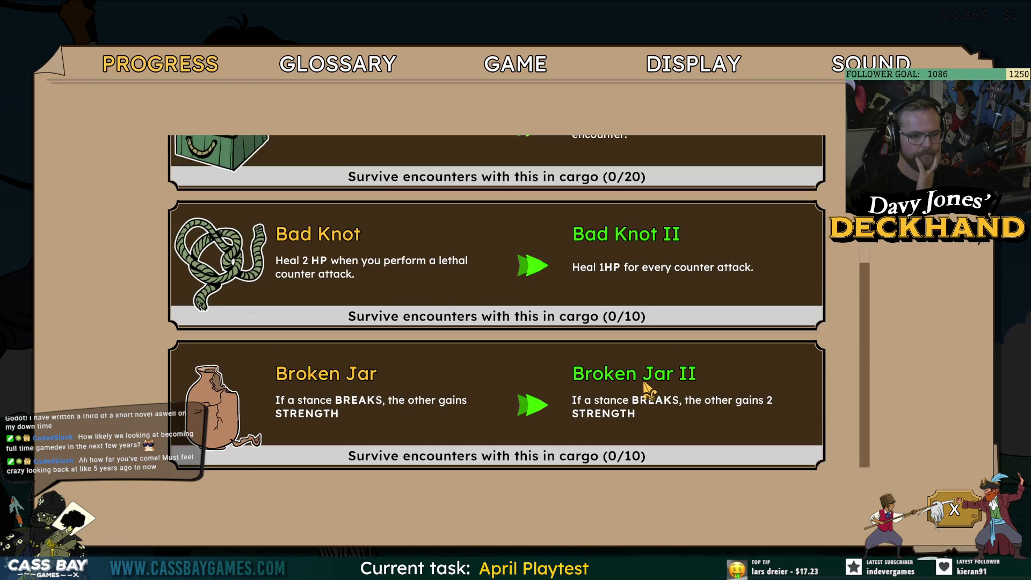
scroll(649, 391, "up", 3)
left_click(954, 509)
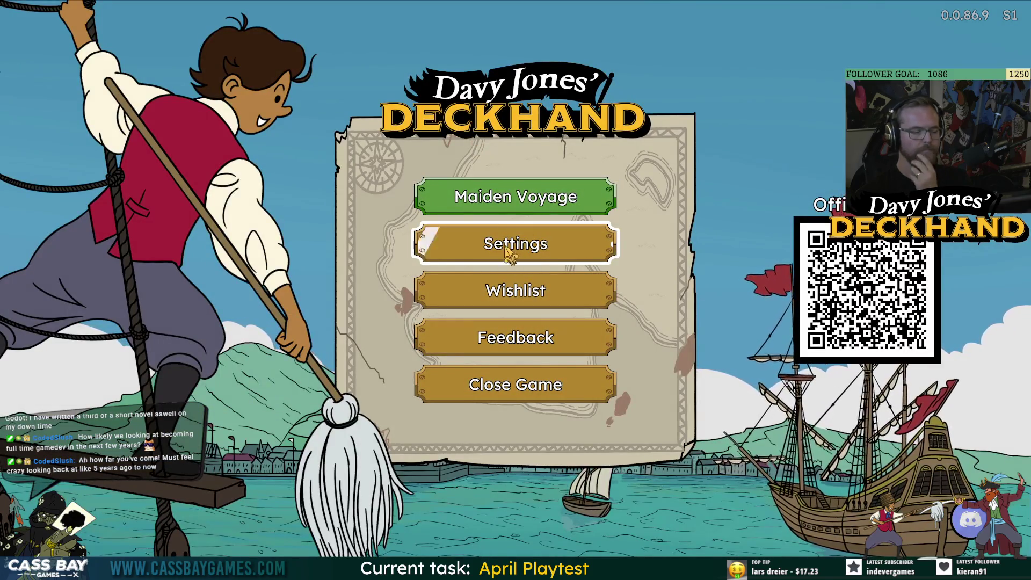
left_click(521, 246)
scroll(502, 290, "down", 3)
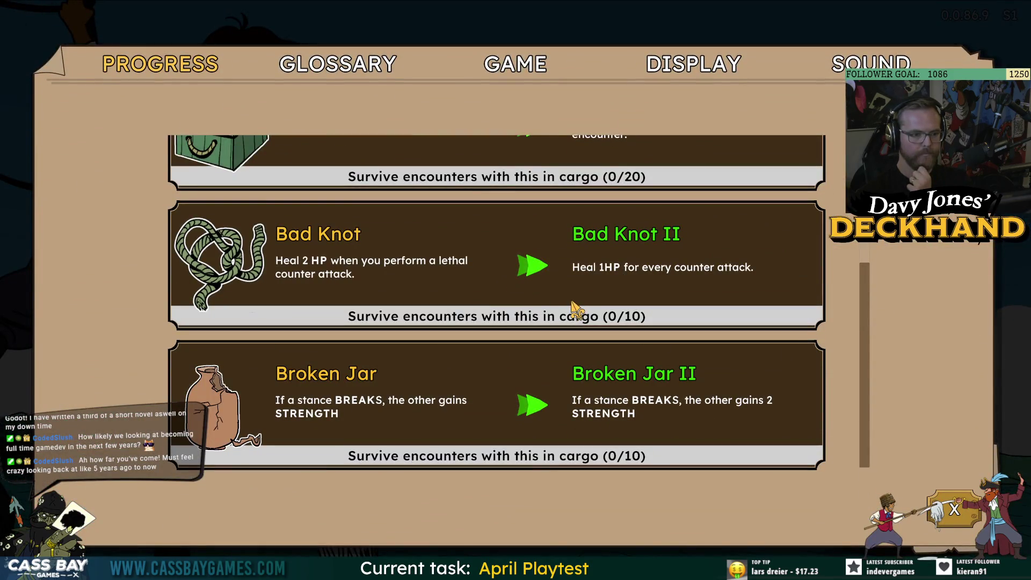
scroll(481, 222, "up", 3)
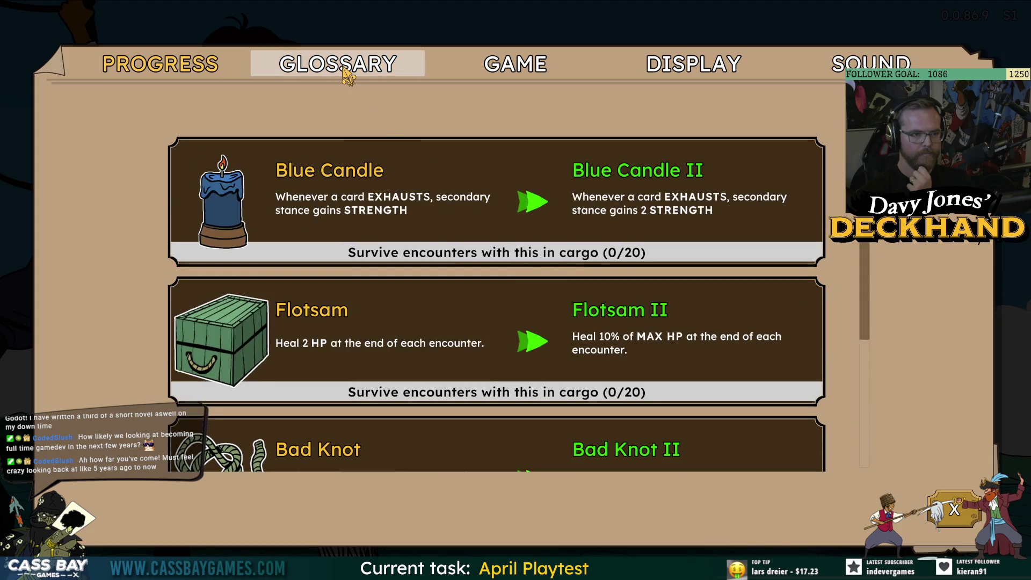
left_click(343, 69)
key("Escape")
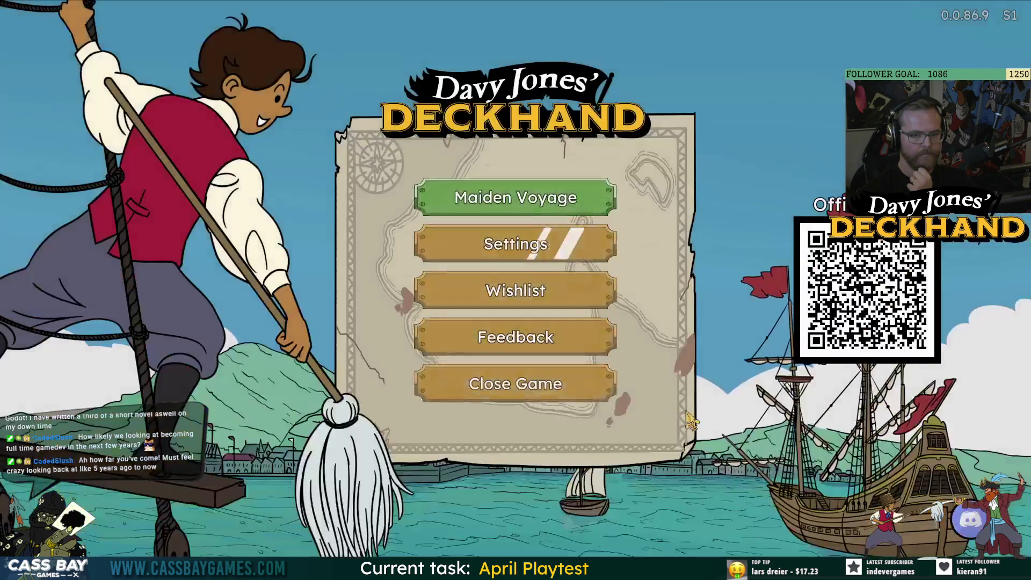
- Skip the tutorial from the Game options page
left_click(503, 262)
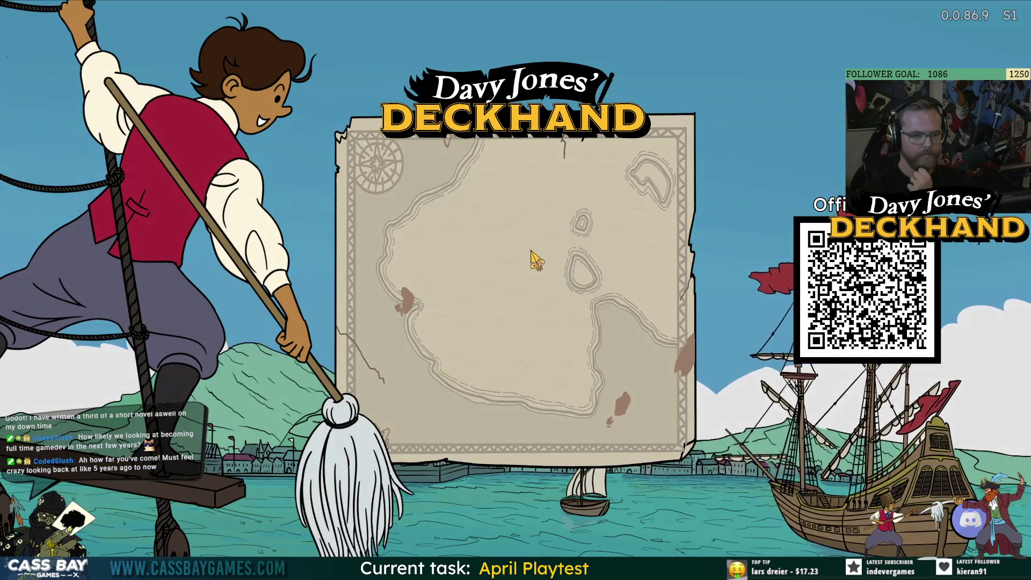
key("Escape")
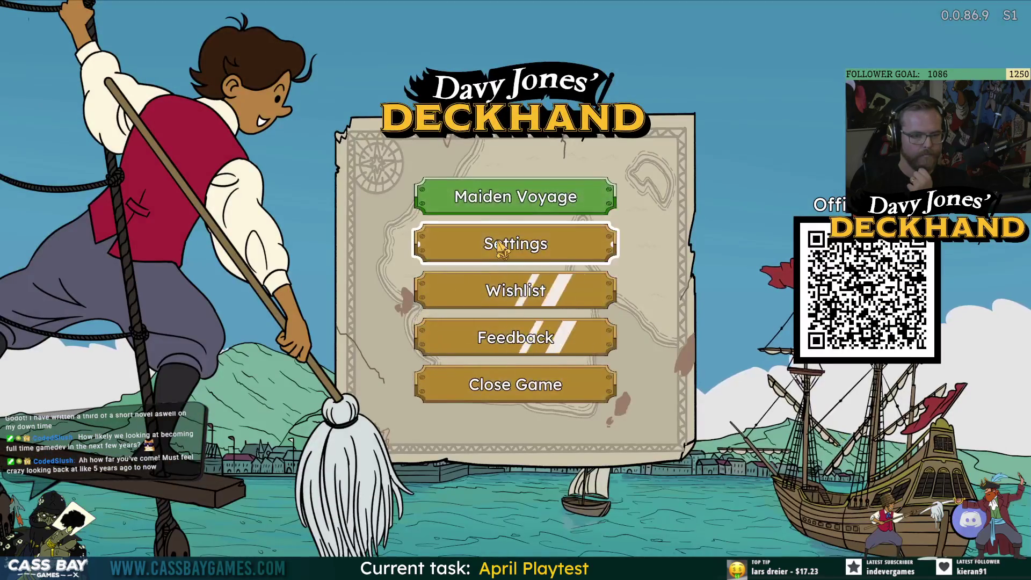
left_click(499, 243)
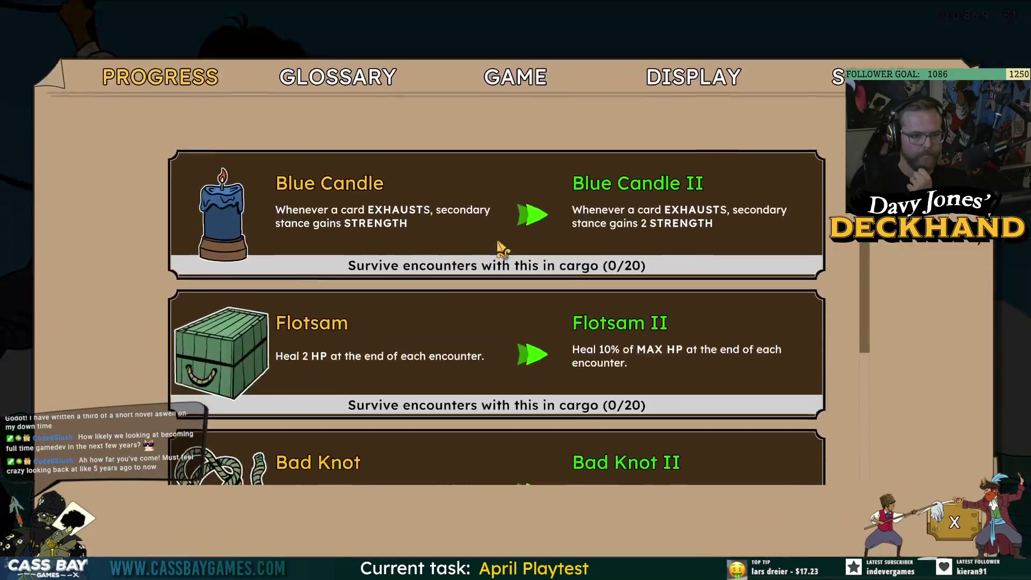
left_click(352, 63)
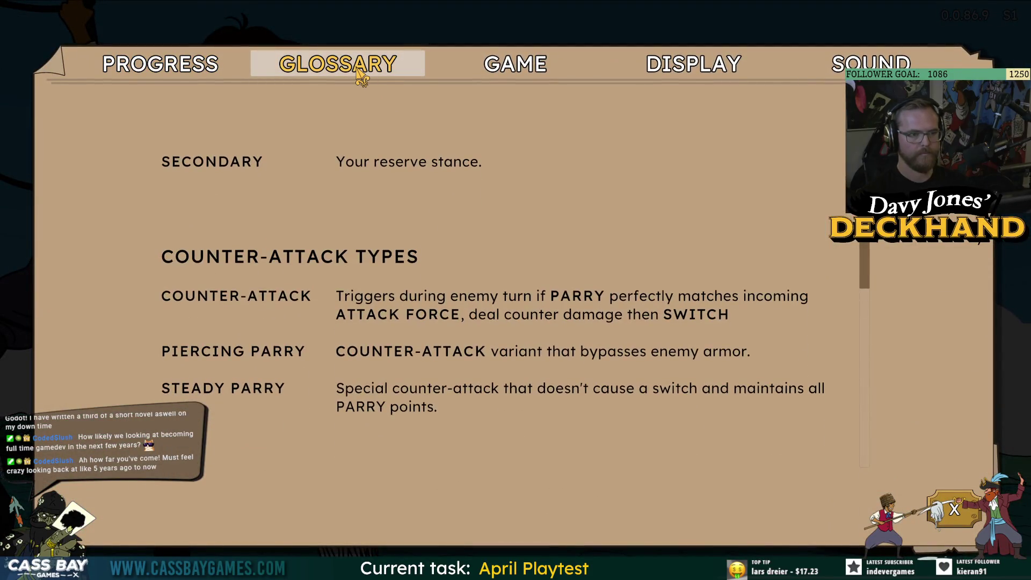
key("e")
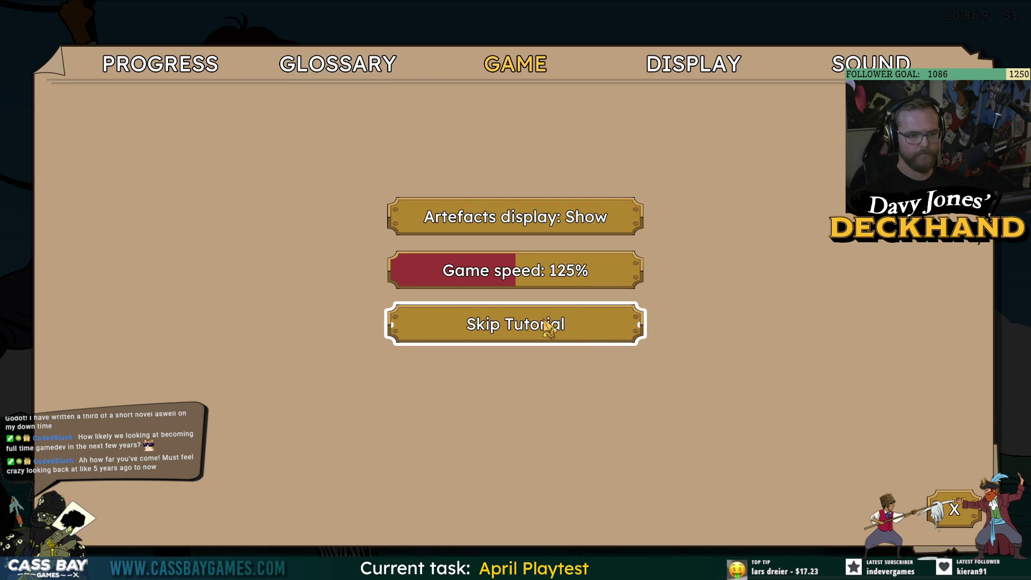
left_click(537, 325)
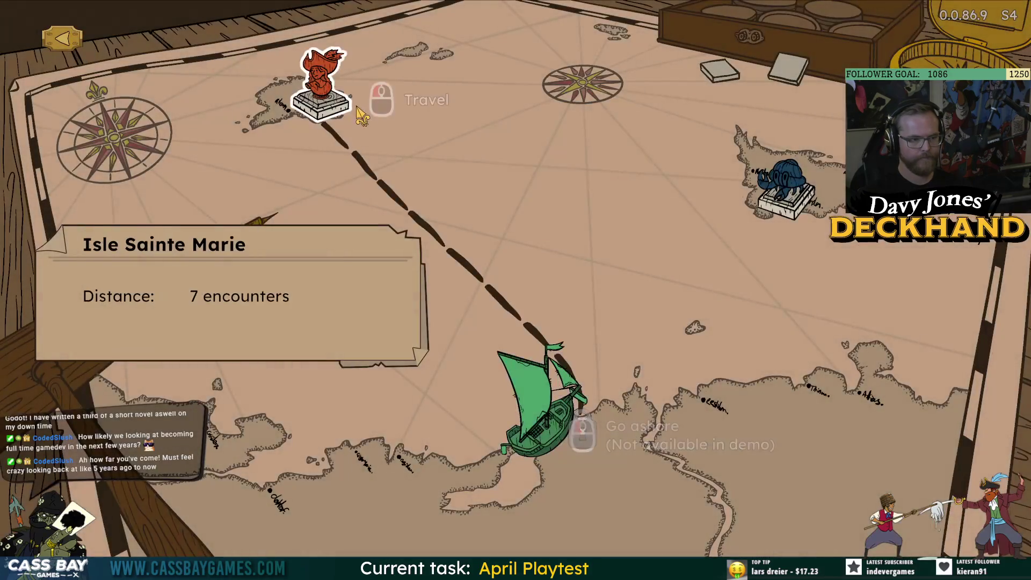
- Return to the main menu and glance at the progress upgrades in settings
left_click(283, 107)
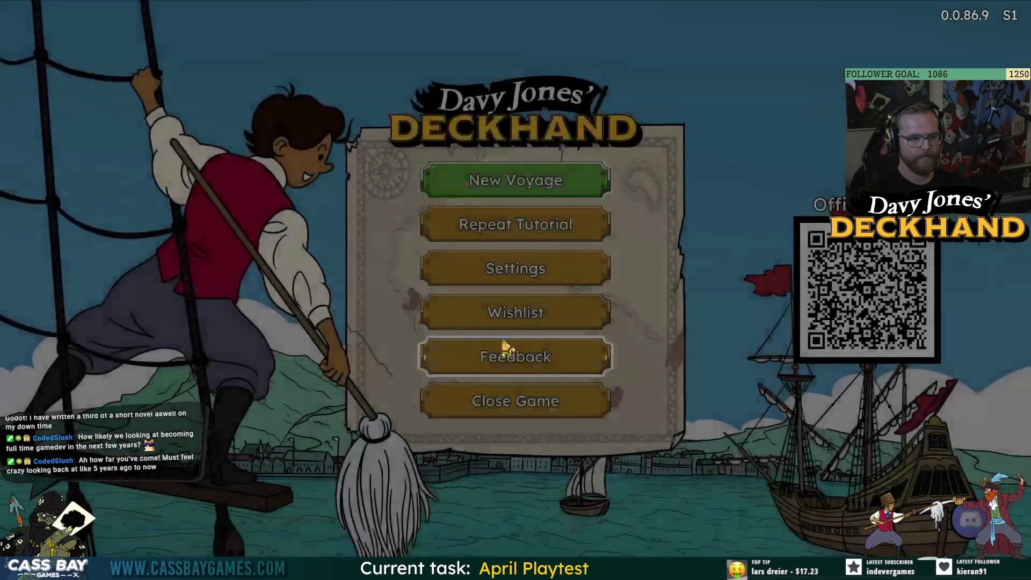
left_click(518, 268)
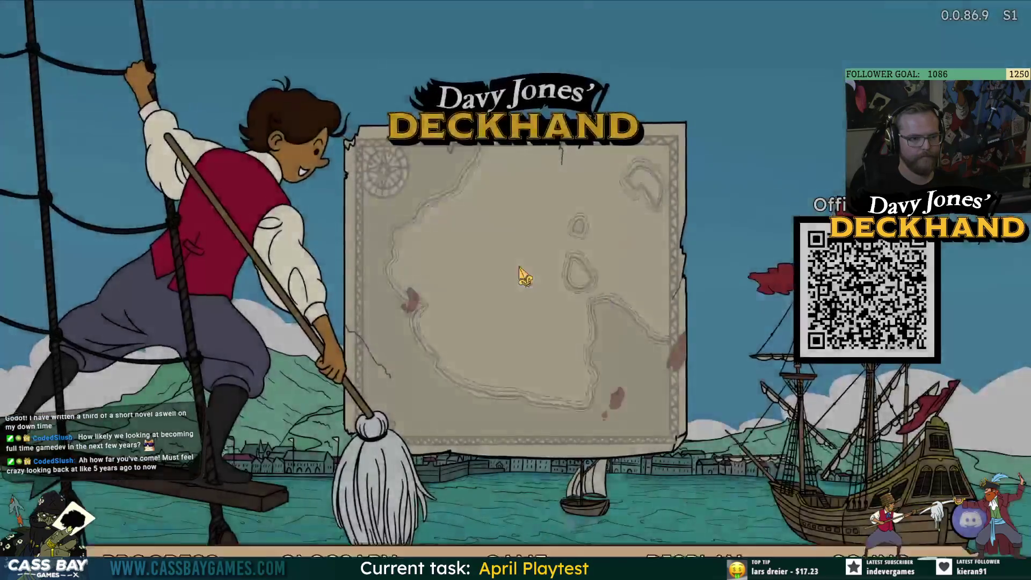
scroll(479, 364, "down", 5)
left_click(951, 523)
- Start a new voyage to Isle Sainte Marie and choose the starting weapon
left_click(530, 177)
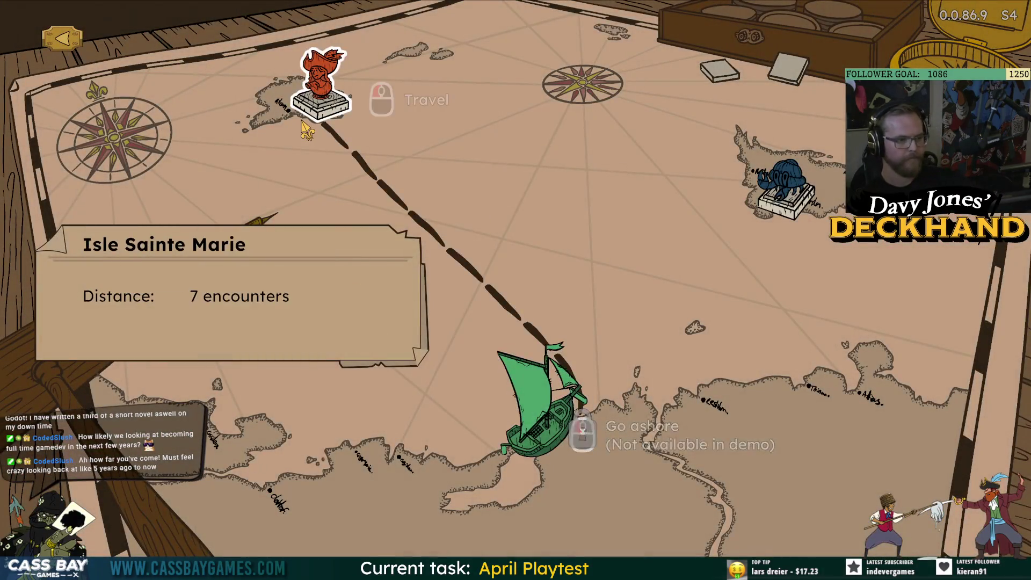
left_click(307, 128)
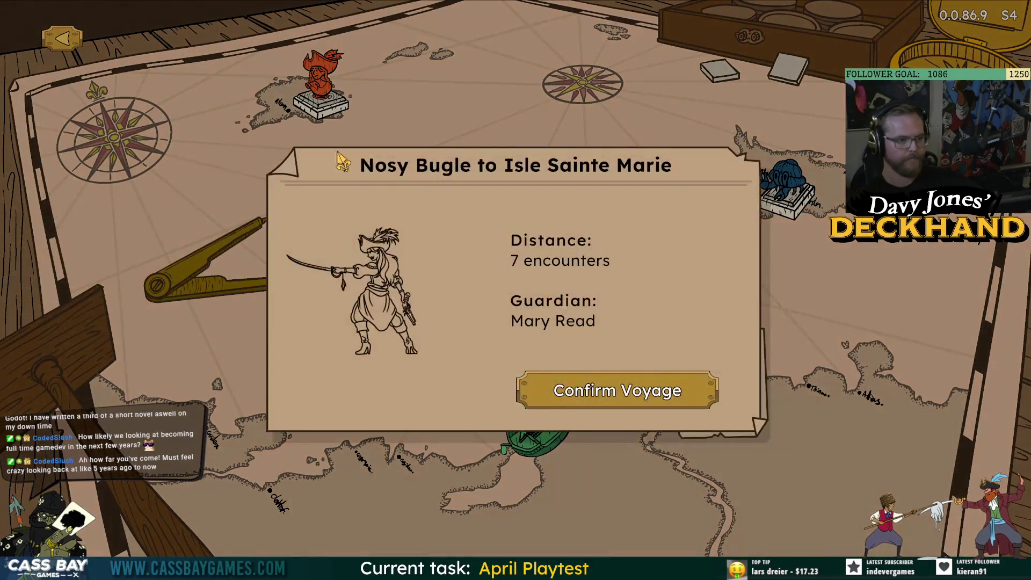
left_click(668, 395)
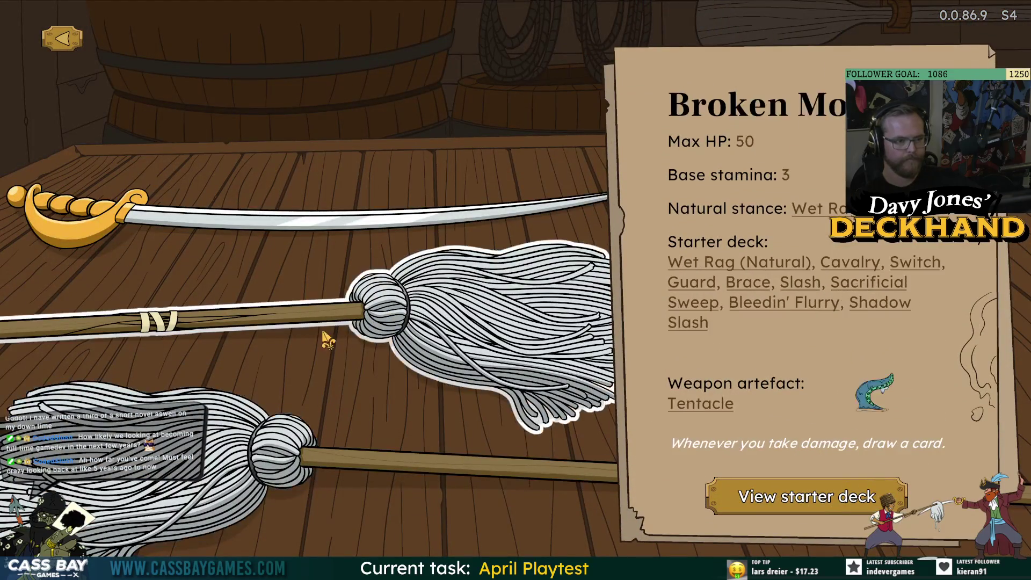
left_click(325, 225)
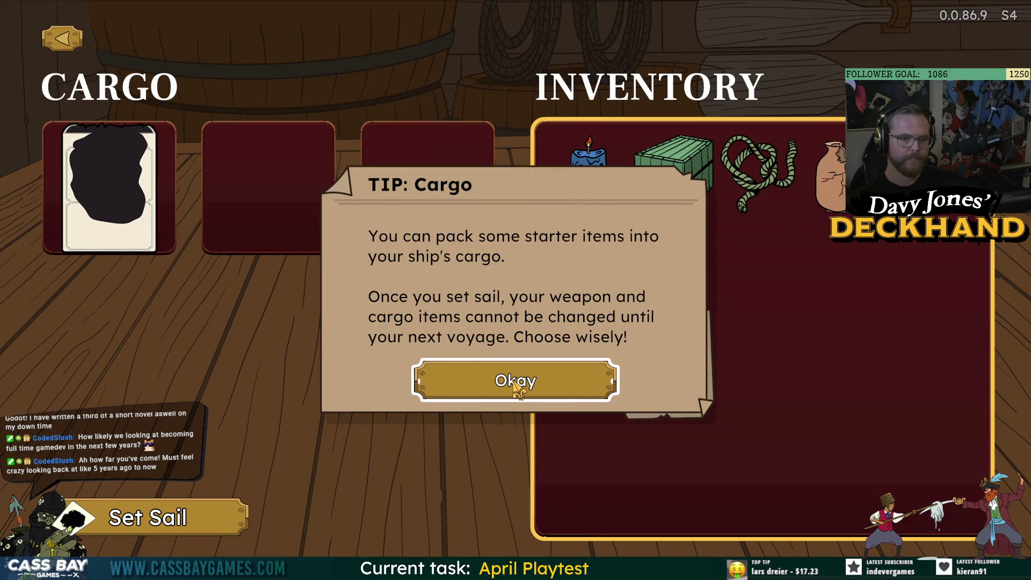
left_click(514, 383)
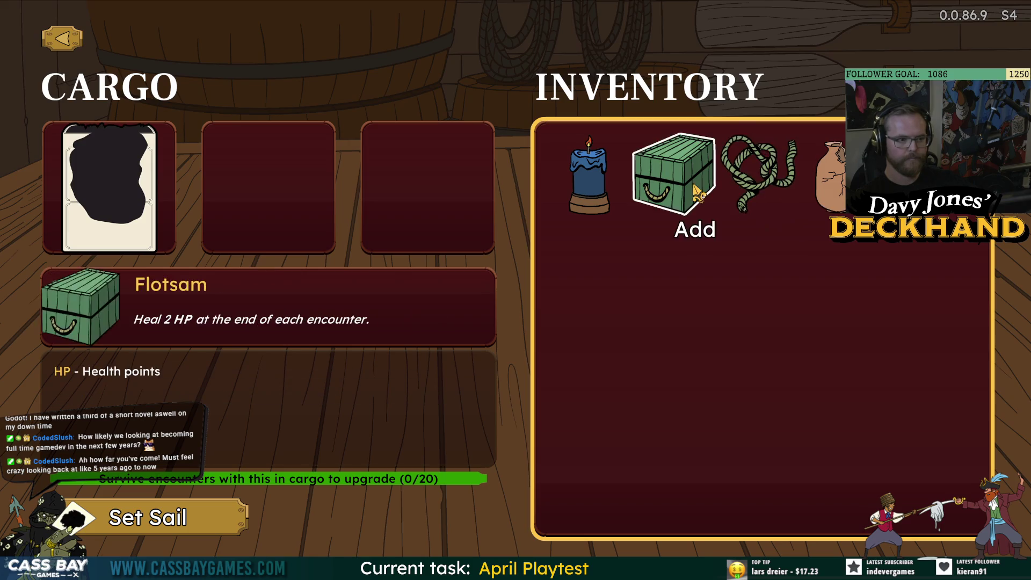
- Pack Blue Candle and Broken Jar, set sail, and choose the Pirates (Elite) encounter
left_click(597, 190)
left_click(830, 177)
left_click(172, 524)
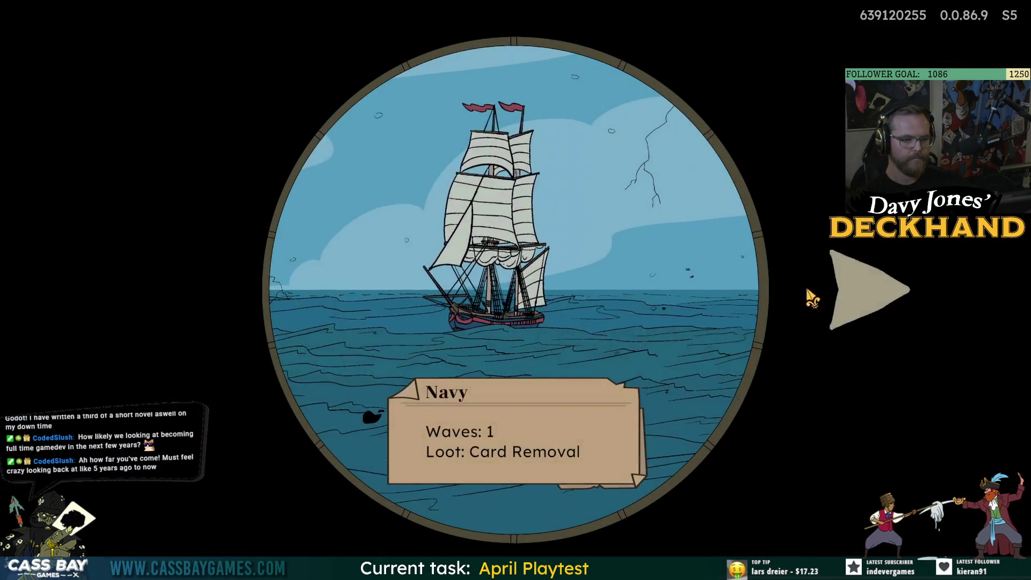
left_click(858, 292)
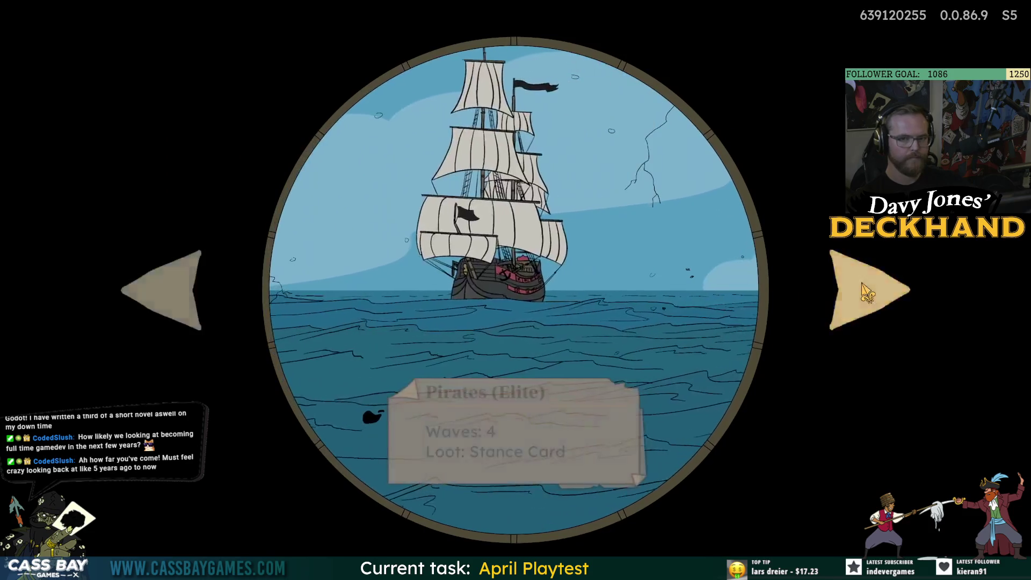
left_click(864, 293)
left_click(170, 269)
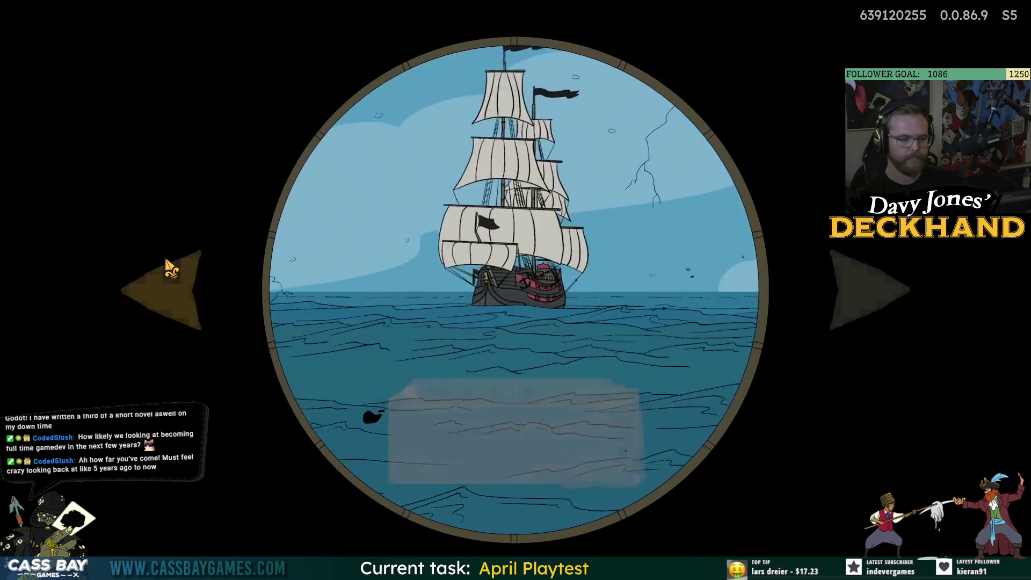
left_click(534, 287)
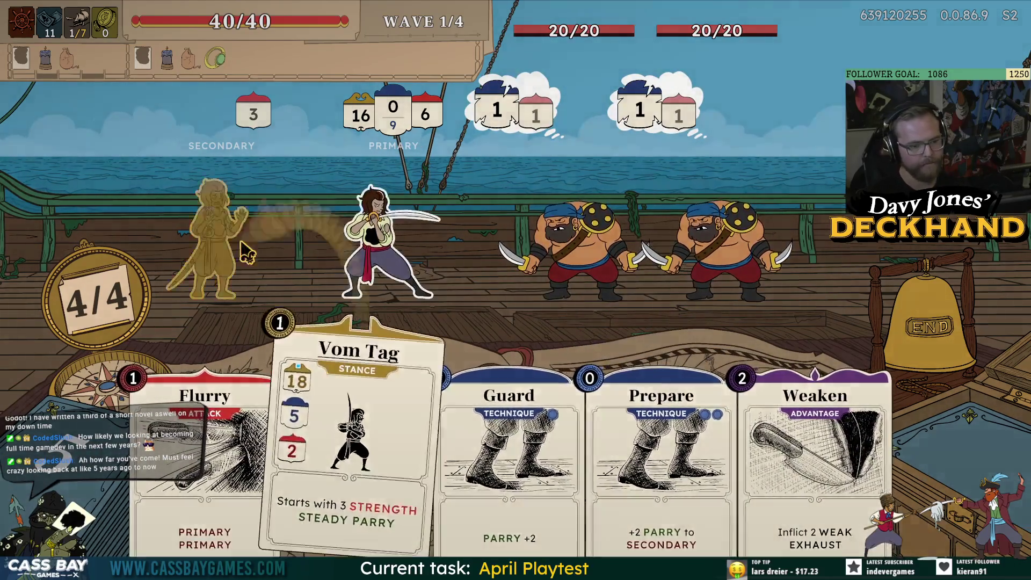
- Play Vom Tag as secondary stance, then Guard, Prepare and Flurry against the right pirate
left_click(354, 462)
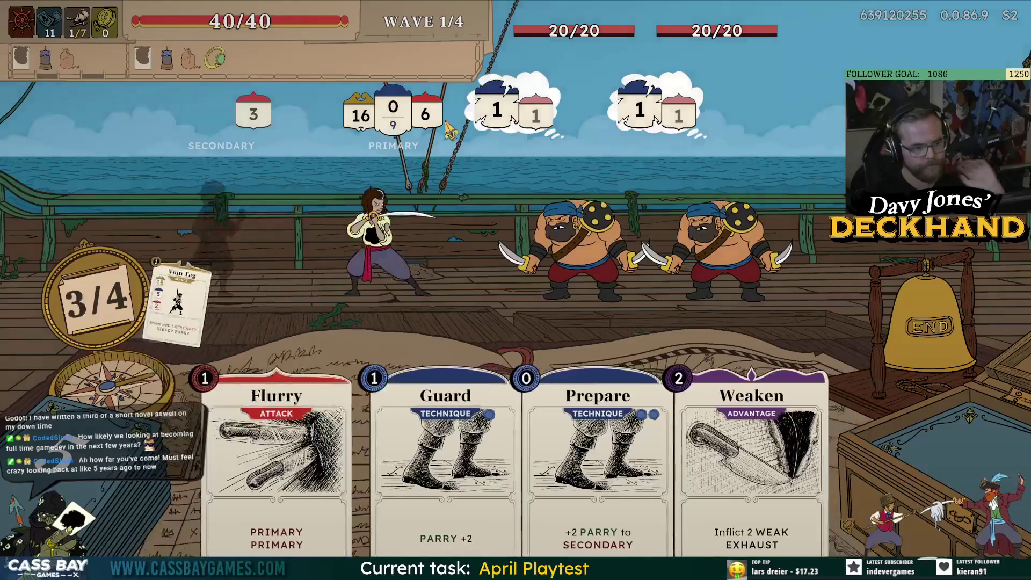
left_click(558, 386)
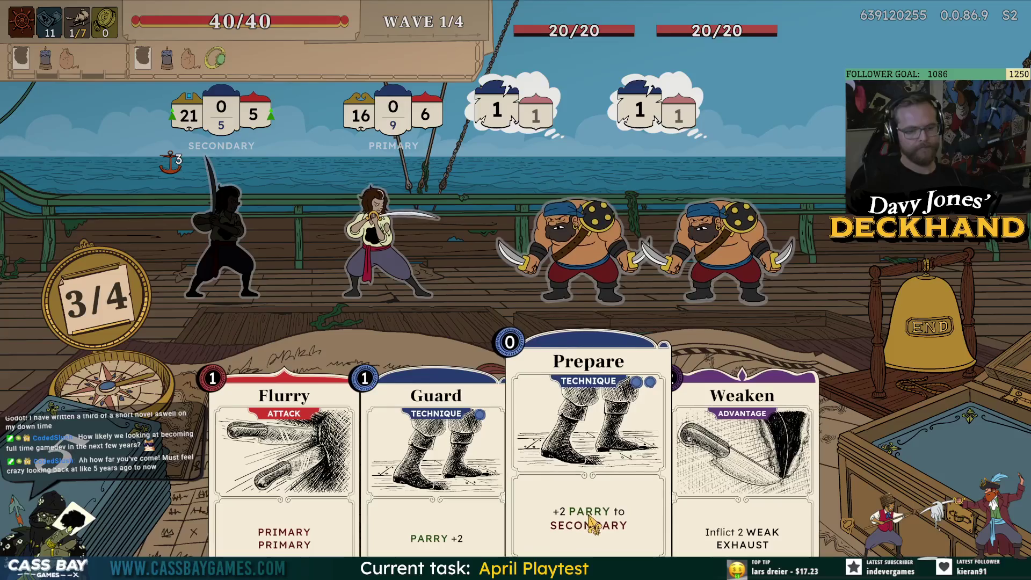
left_click(450, 505)
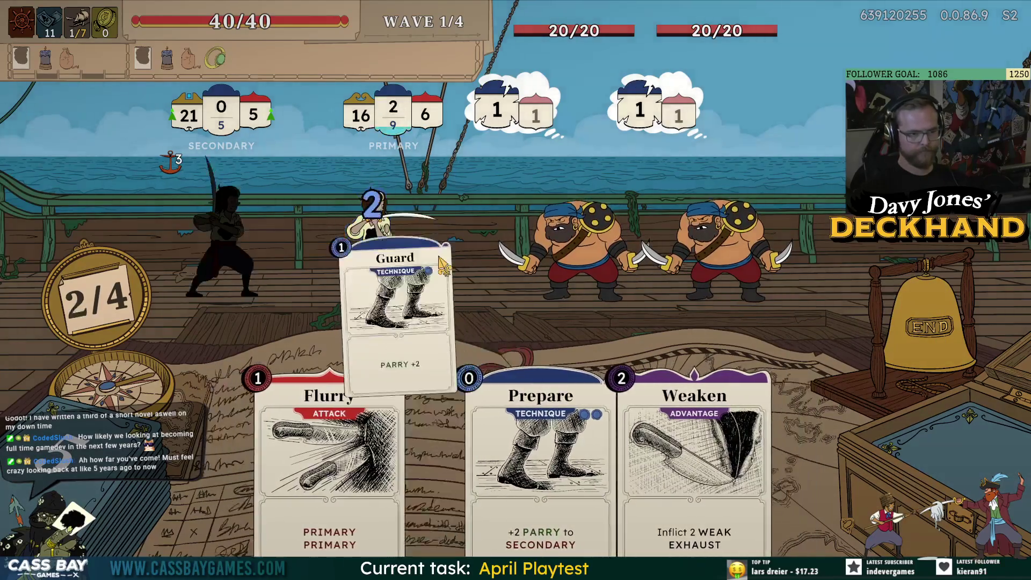
left_click(477, 515)
left_click(477, 514)
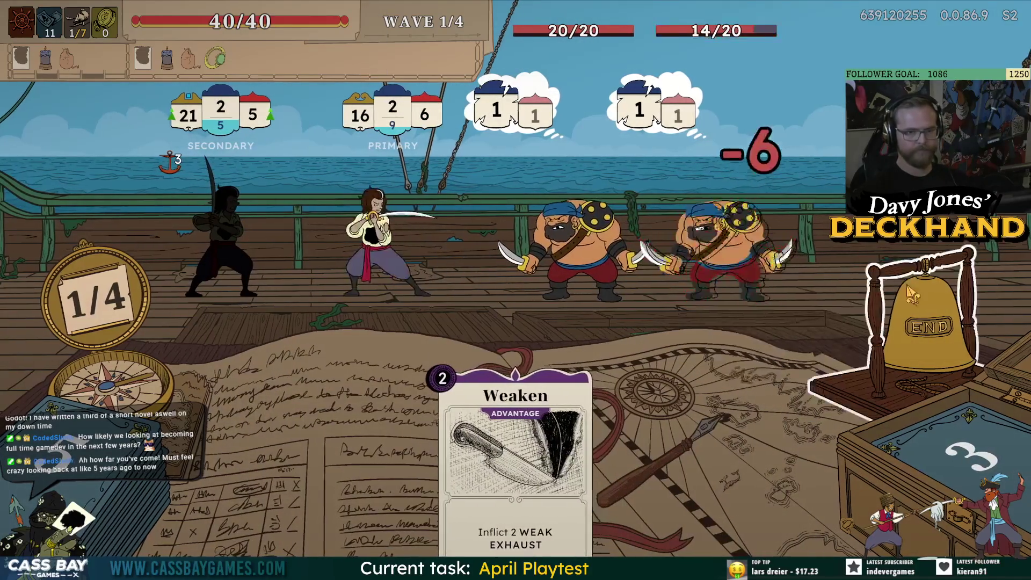
- Look through the options menu's Game, Glossary and Progress pages mid-battle
key("Escape")
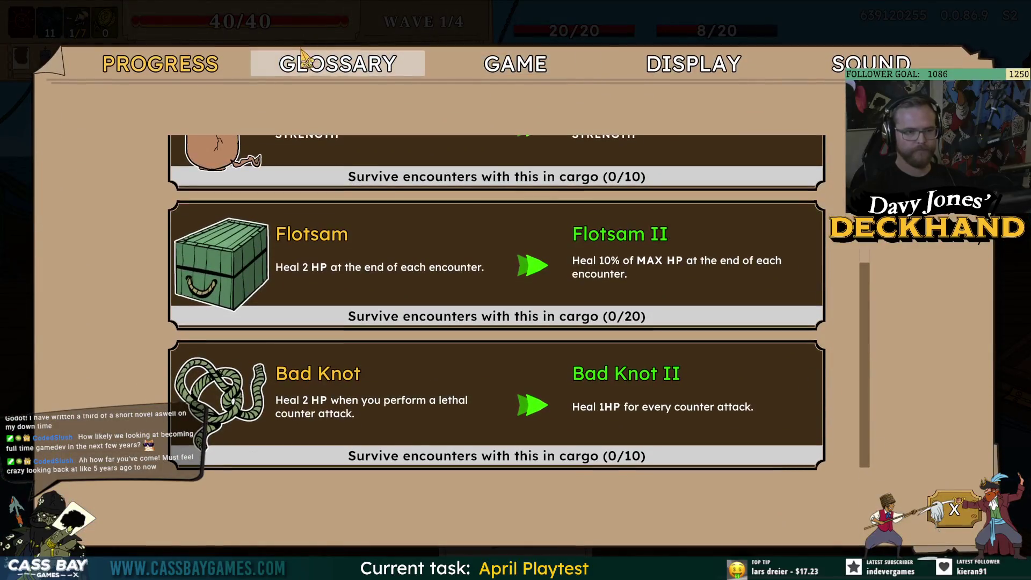
left_click(515, 64)
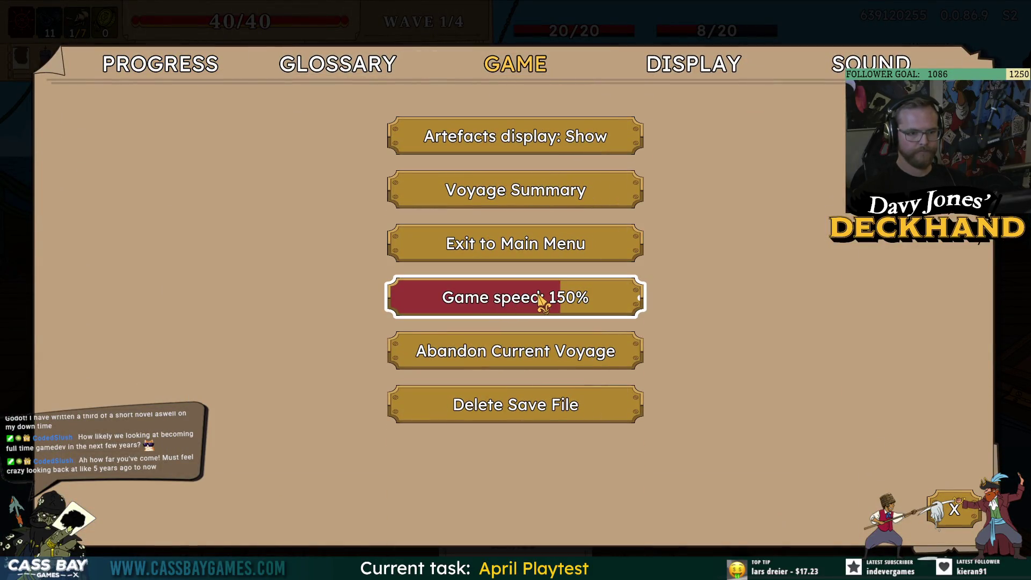
left_click(279, 63)
left_click(160, 63)
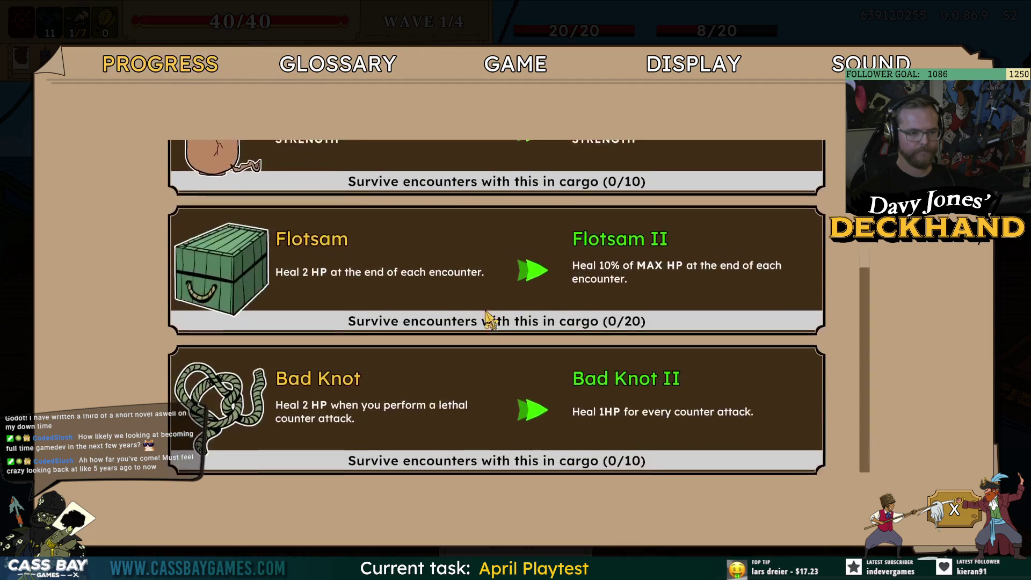
left_click(953, 509)
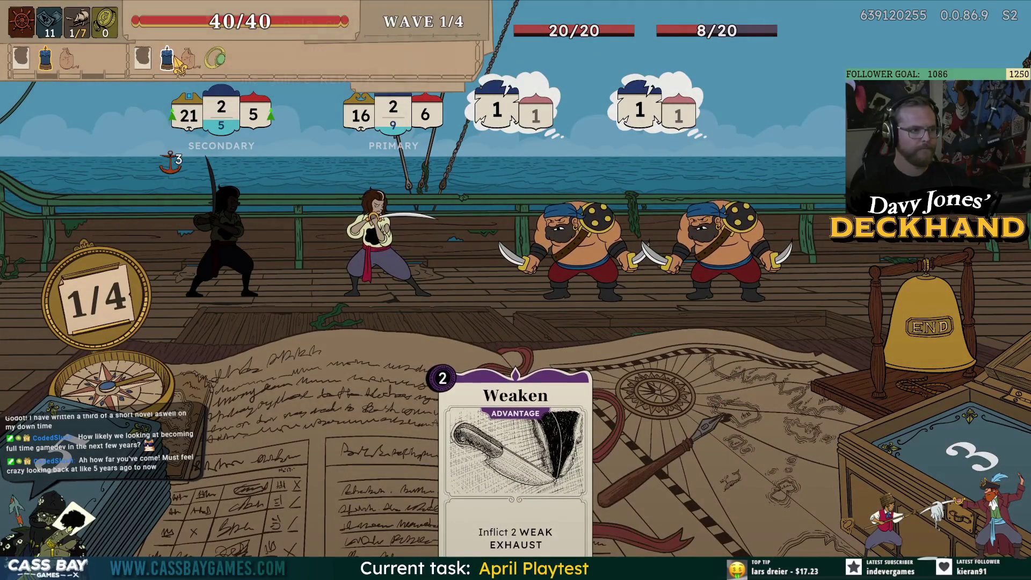
mouse_move(176, 60)
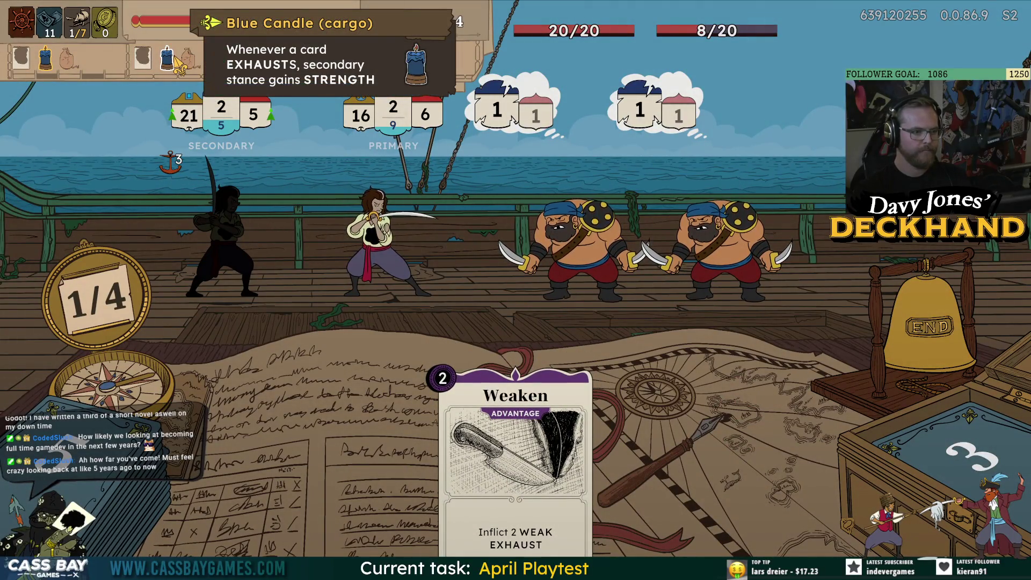
- End the turn, dismiss the tips and The Black Spot letter, and play Finesse on Secondary
left_click(859, 317)
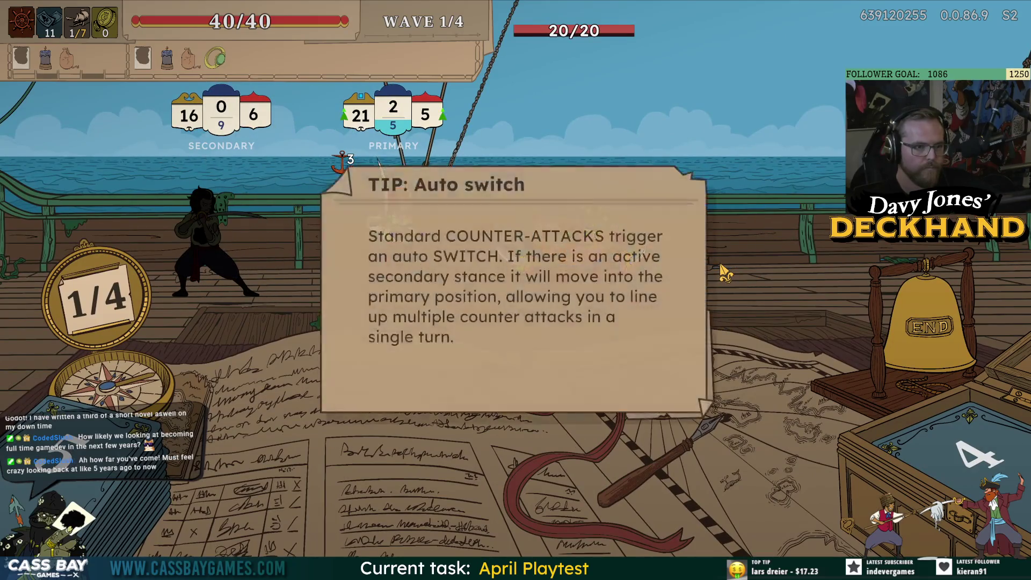
left_click(569, 383)
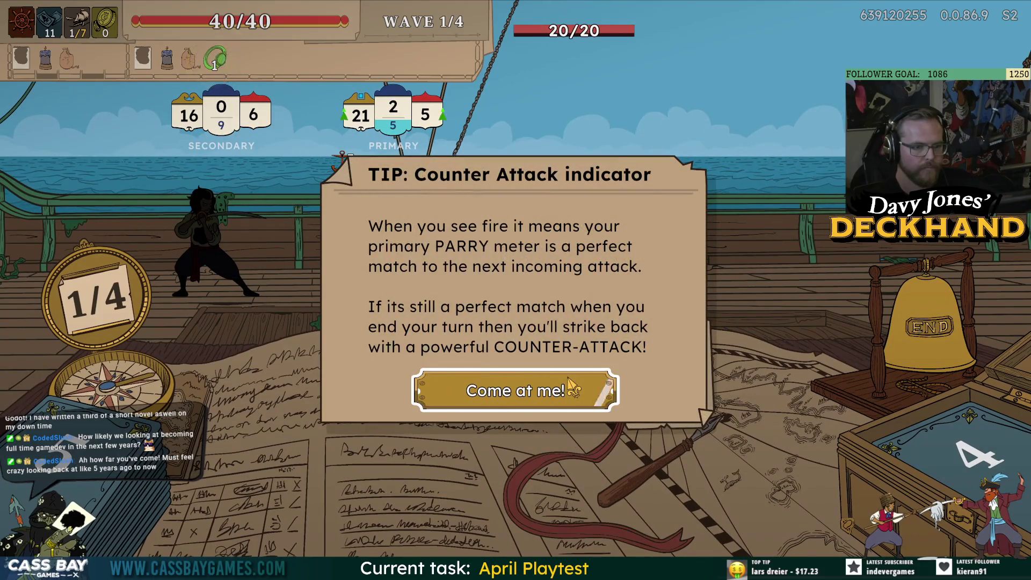
left_click(570, 385)
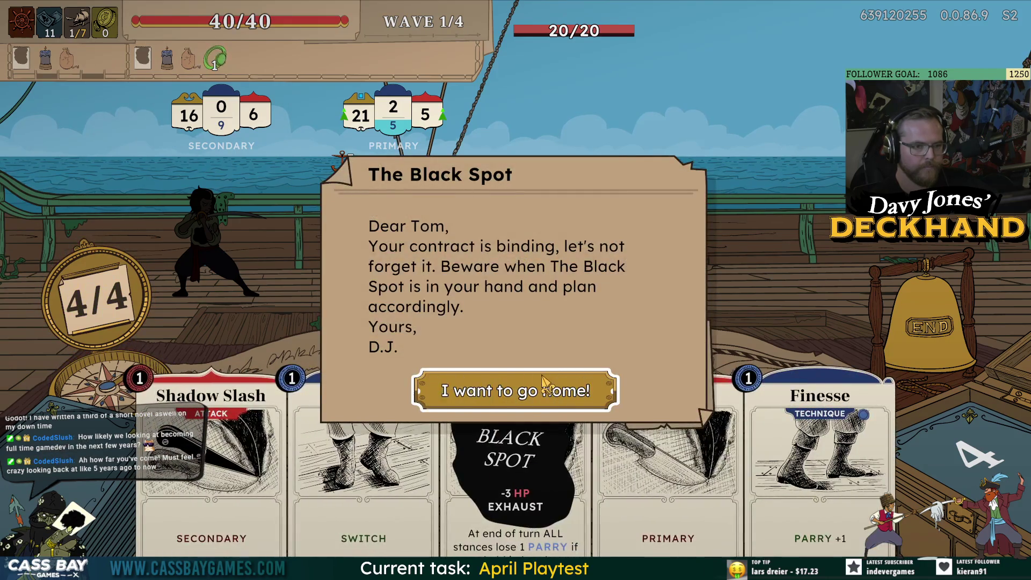
left_click(543, 382)
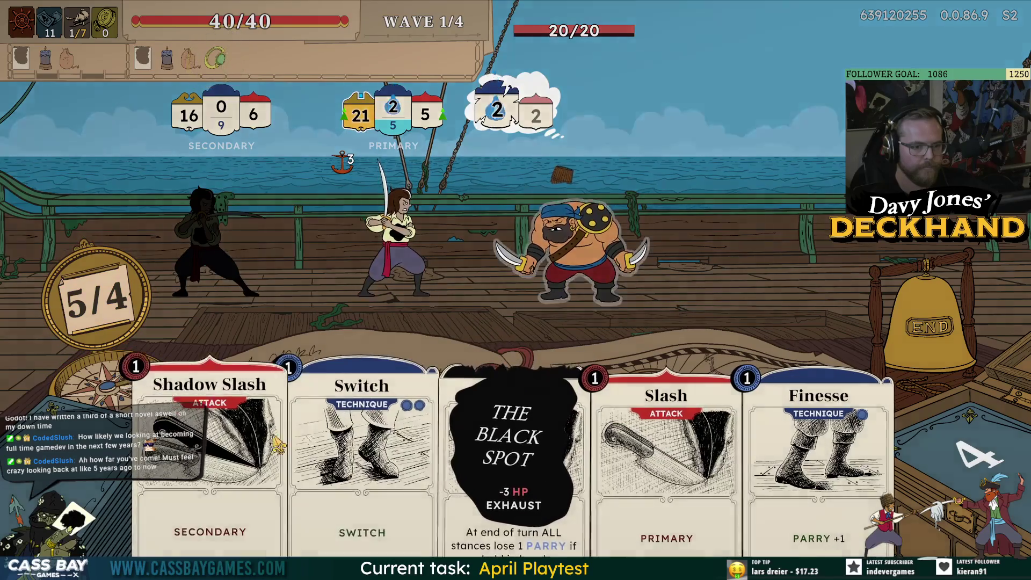
left_click(819, 456)
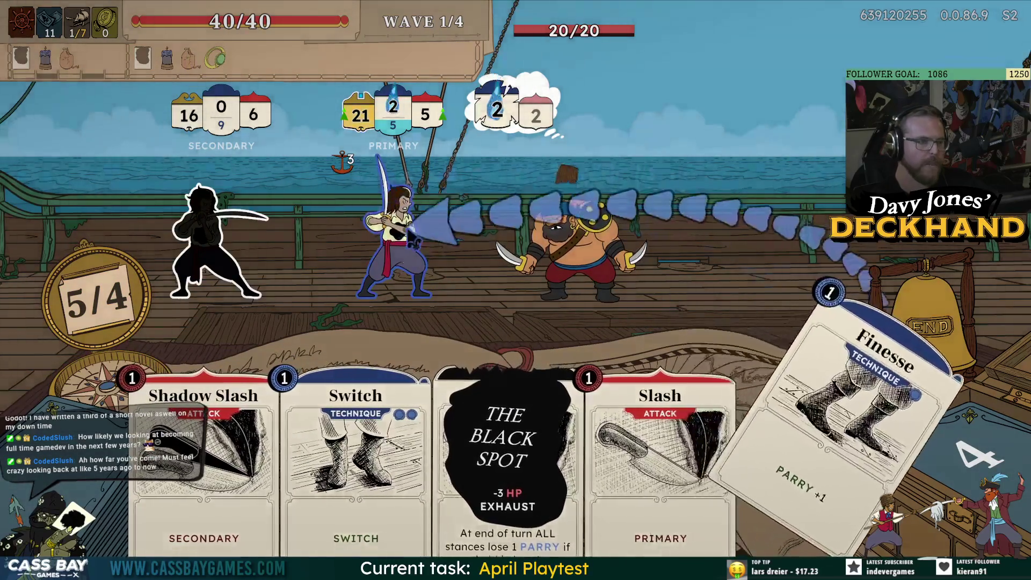
left_click(215, 242)
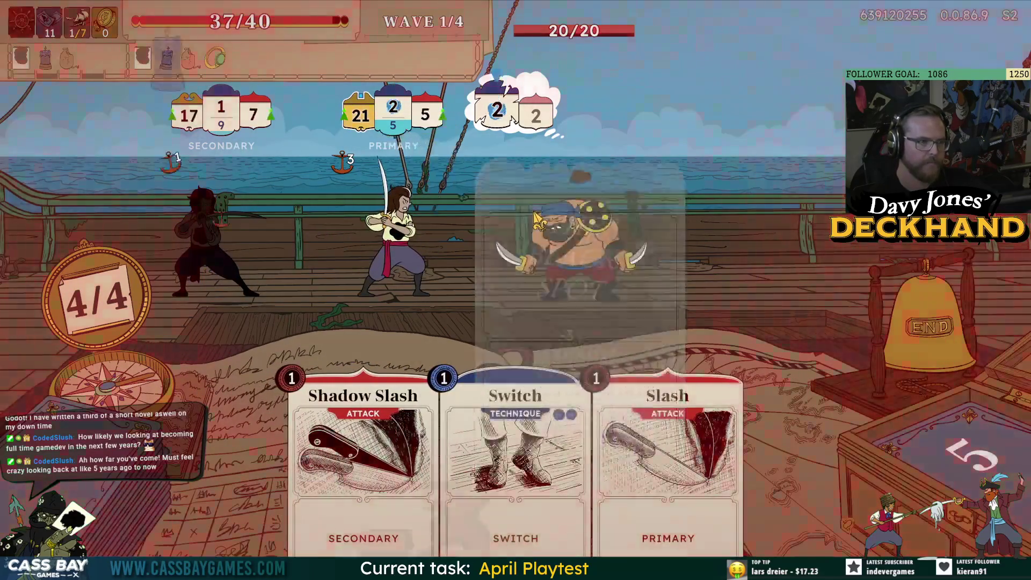
- Flip through the game menu's Glossary, Game options and Progress sections
left_click(22, 21)
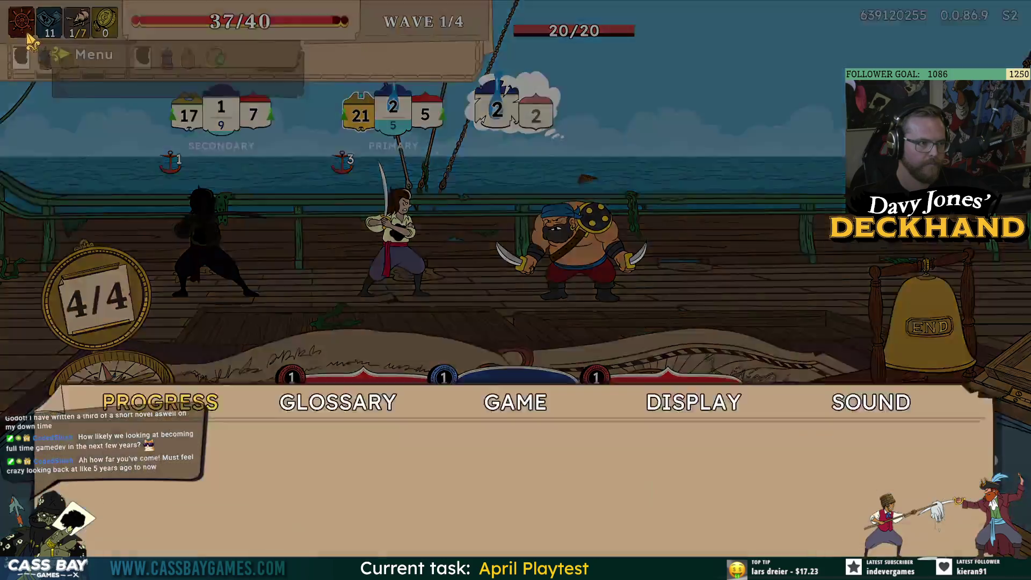
left_click(328, 67)
left_click(175, 76)
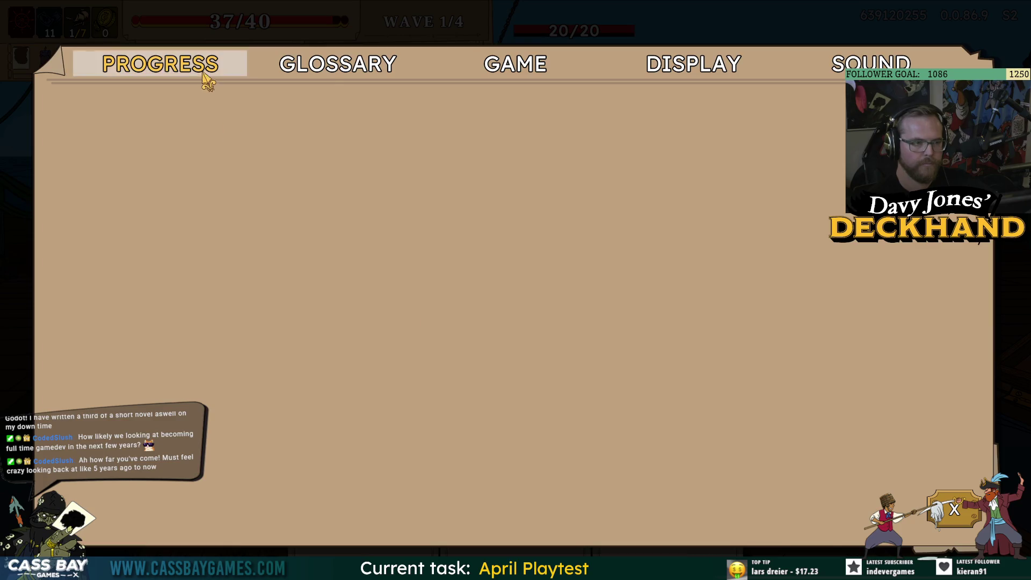
left_click(328, 70)
left_click(516, 64)
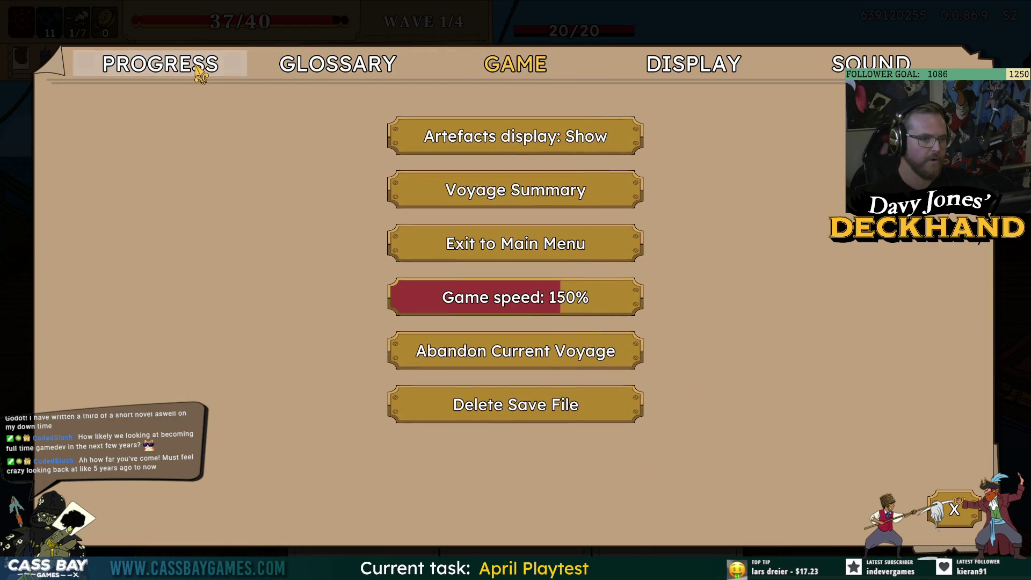
left_click(139, 65)
left_click(945, 510)
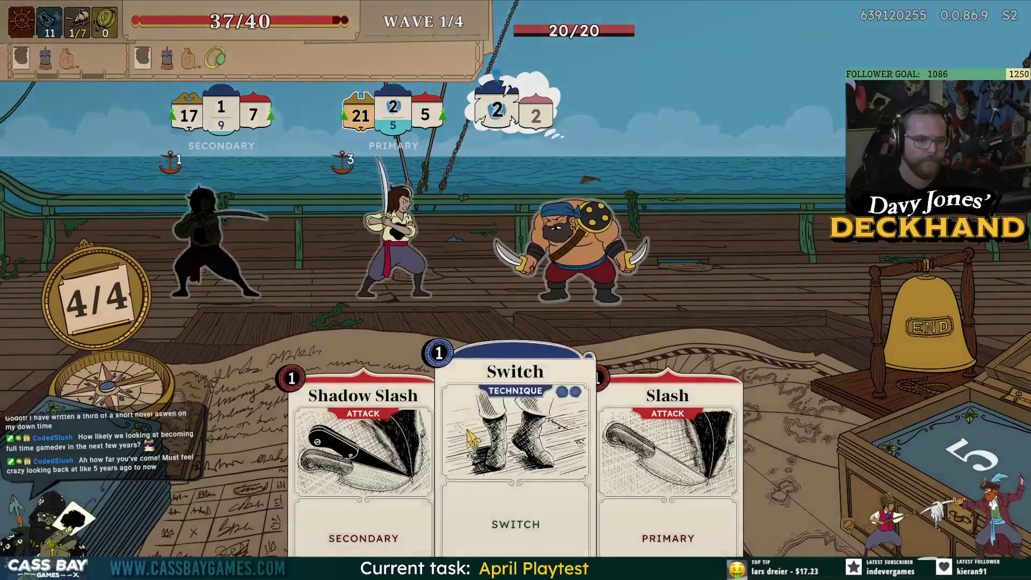
- End the turn, then check the Glossary and Progress sections before viewing the wave result
left_click(896, 358)
key("Escape")
scroll(456, 352, "up", 4)
key("e")
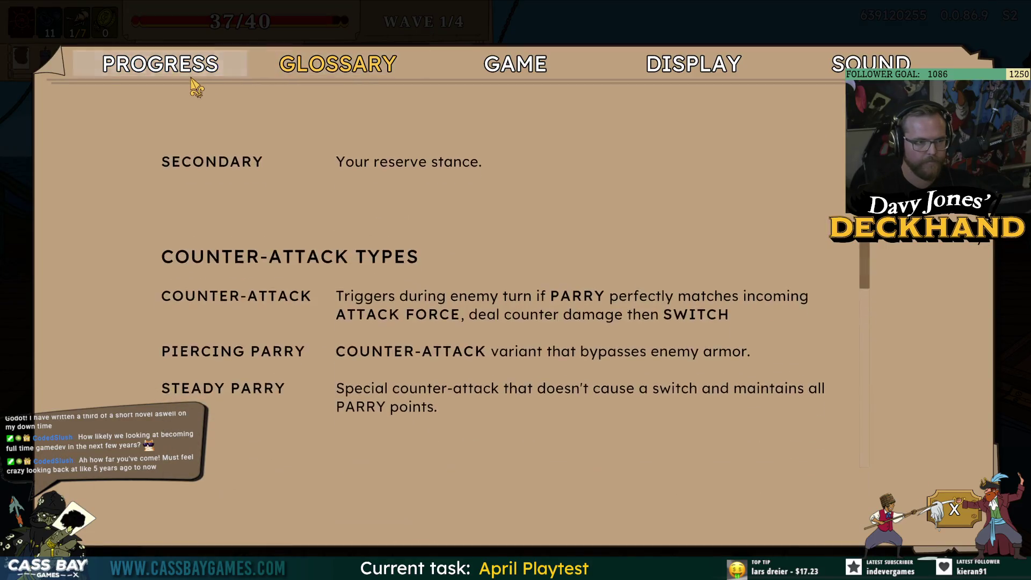
key("q")
left_click(954, 509)
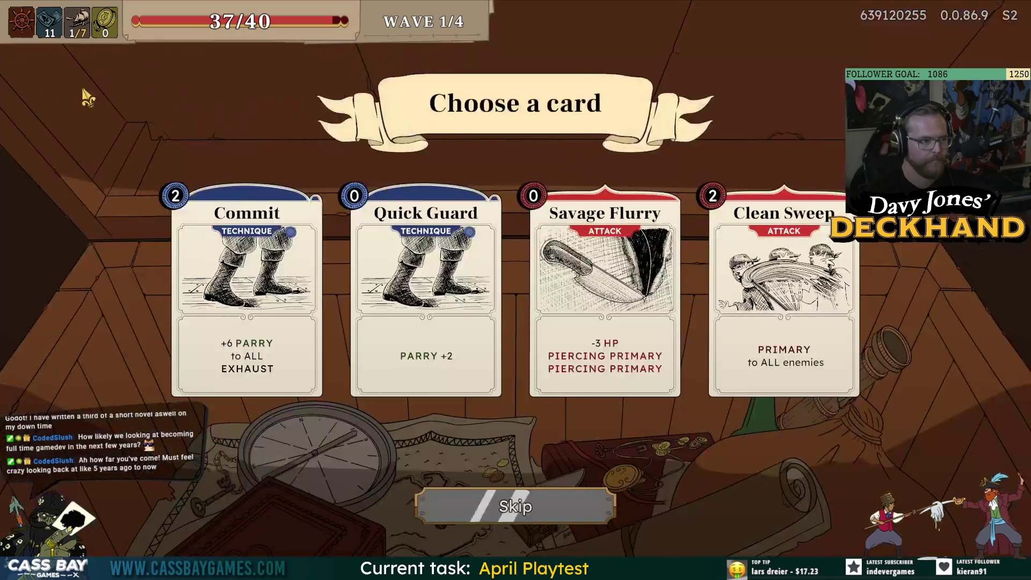
- Take Savage Flurry as the reward, then play Vom Tag on the player and Finesse in wave 2
left_click(597, 350)
left_click(594, 502)
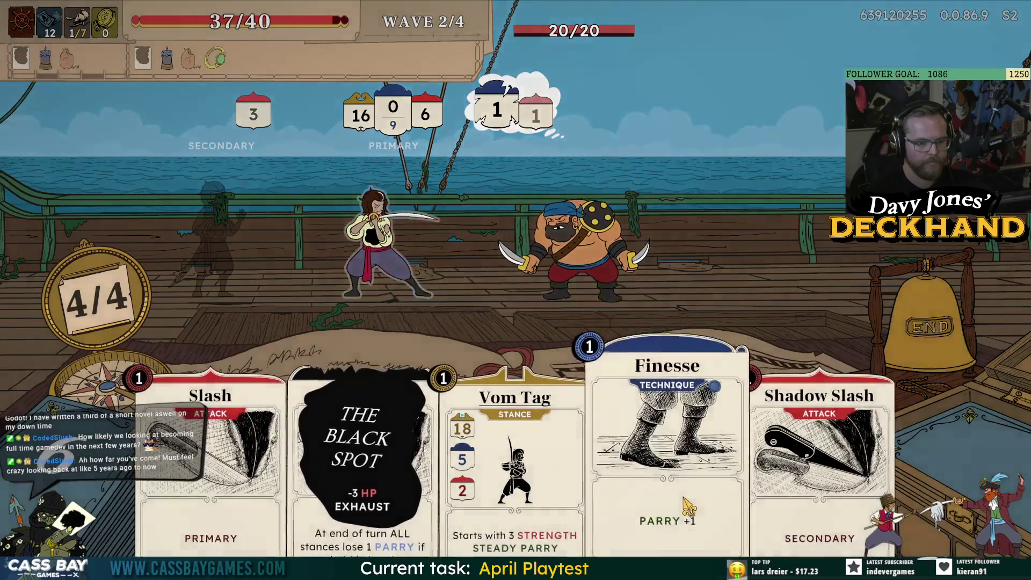
left_click_drag(516, 467, 190, 212)
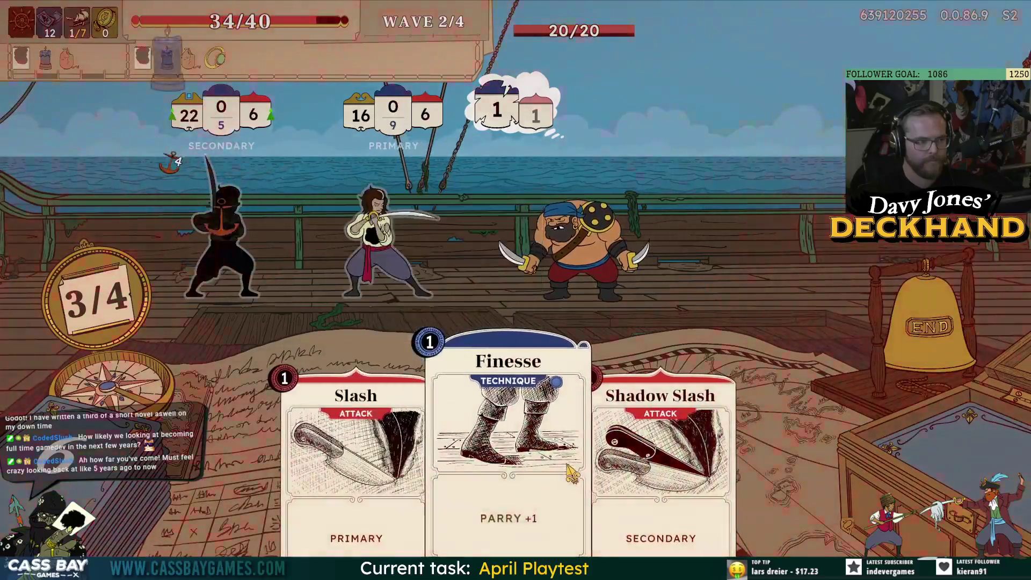
left_click(569, 483)
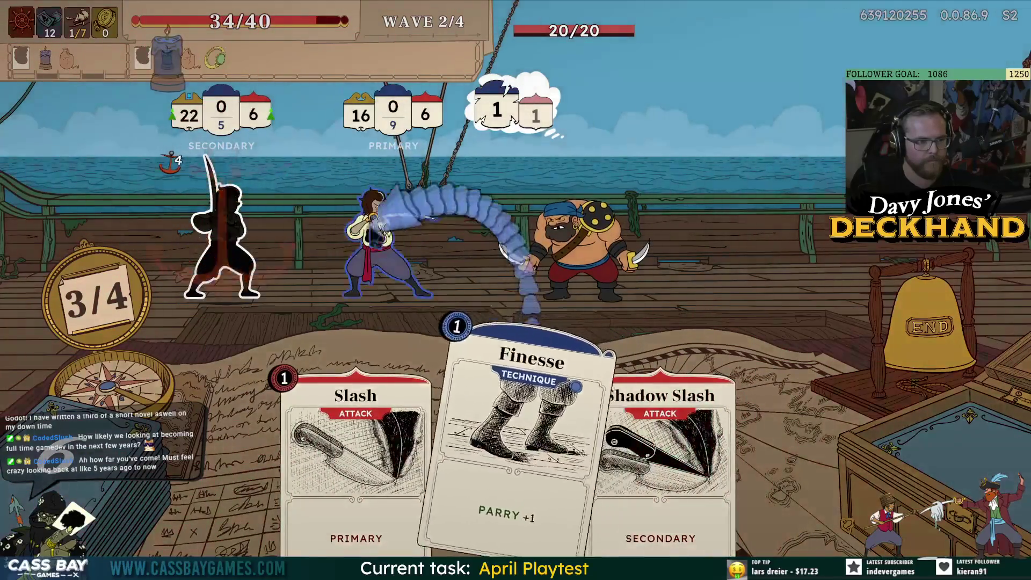
- Review the Progress screen, then Slash the enemy and submit the win-all cheat
key("Escape")
scroll(546, 310, "down", 2)
scroll(547, 310, "up", 2)
scroll(582, 320, "down", 2)
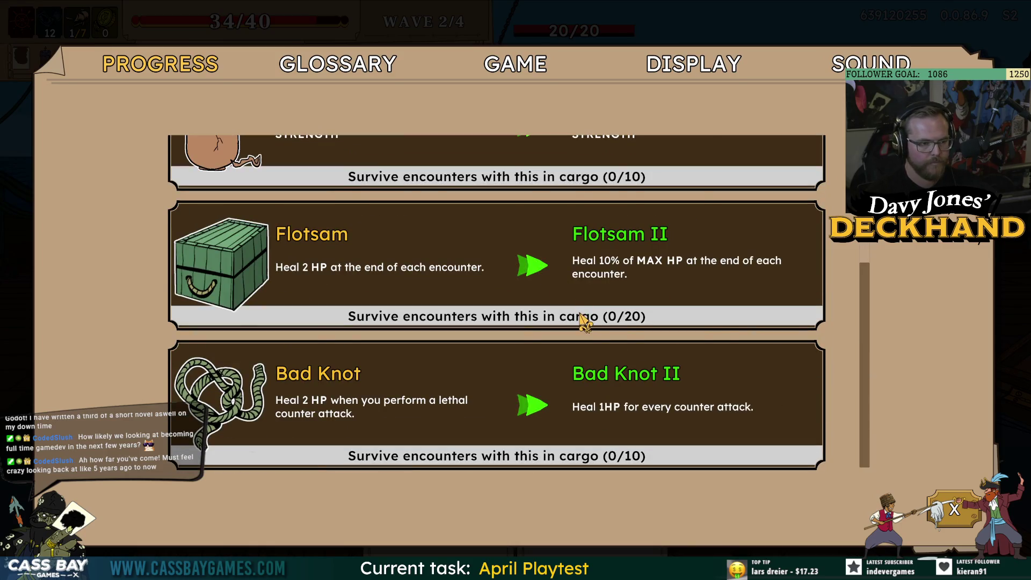
scroll(584, 322, "up", 2)
scroll(572, 263, "down", 1)
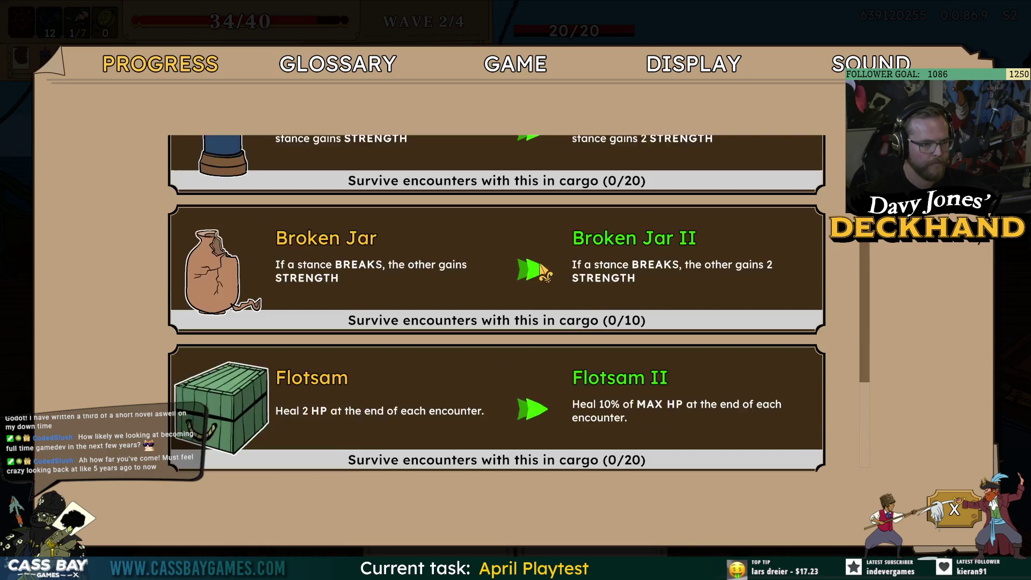
scroll(558, 274, "down", 2)
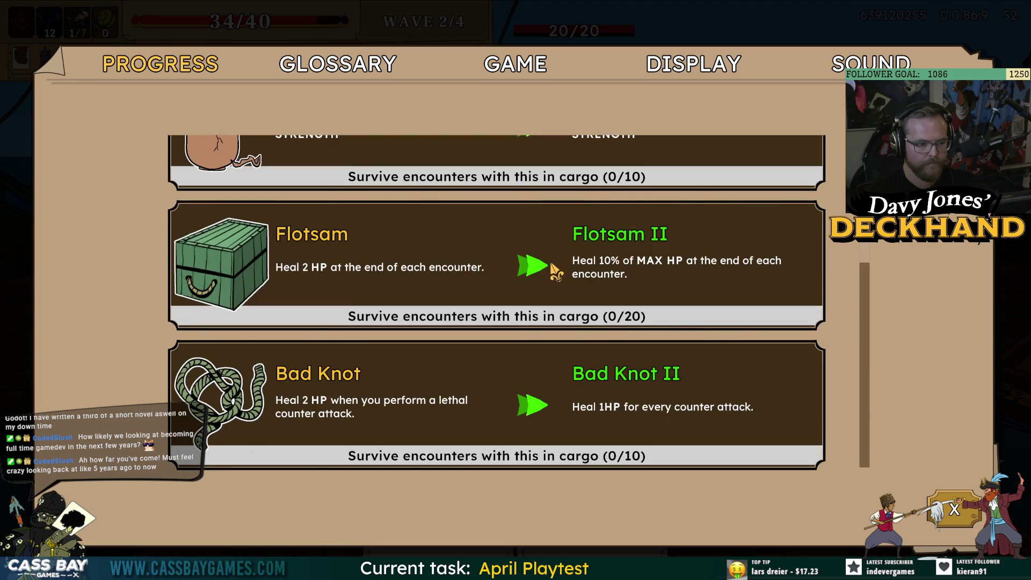
scroll(554, 271, "up", 3)
scroll(517, 289, "down", 3)
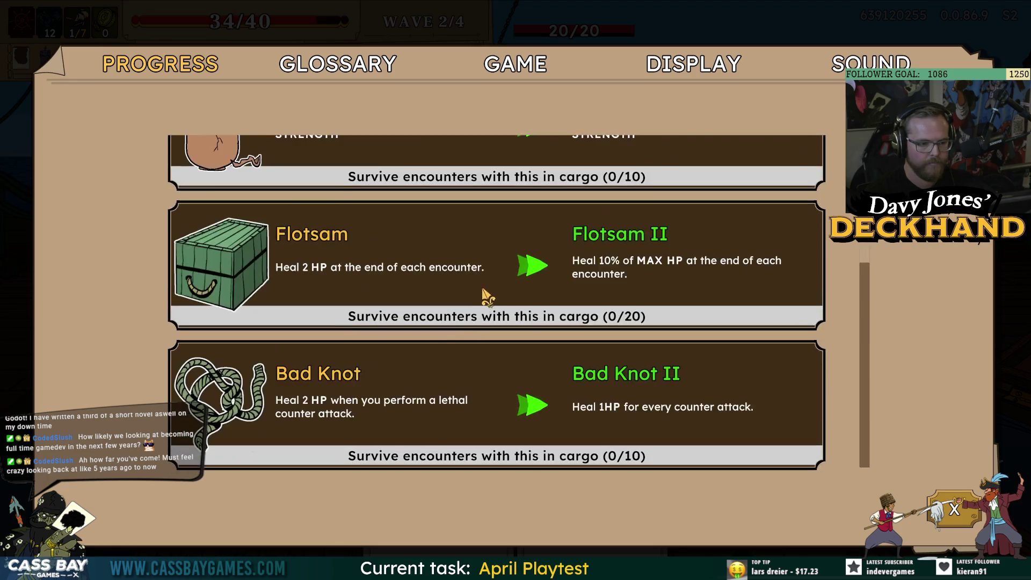
left_click(975, 513)
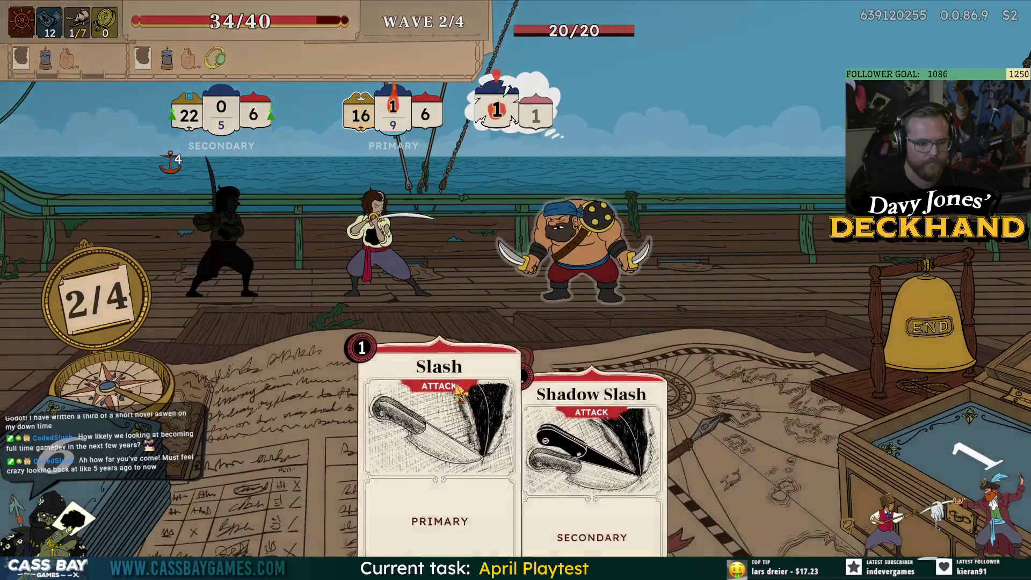
left_click_drag(424, 429, 637, 295)
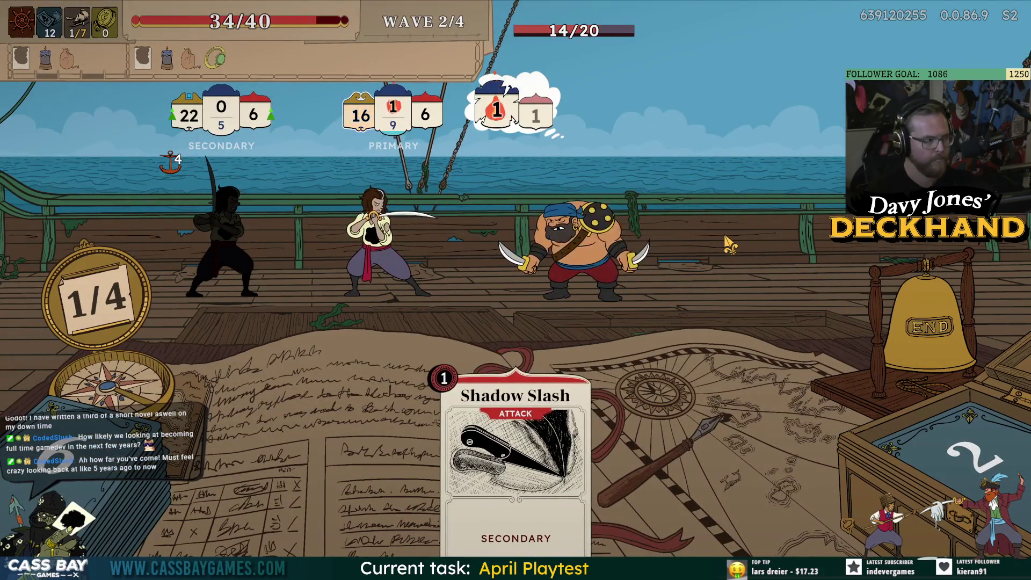
key("Return")
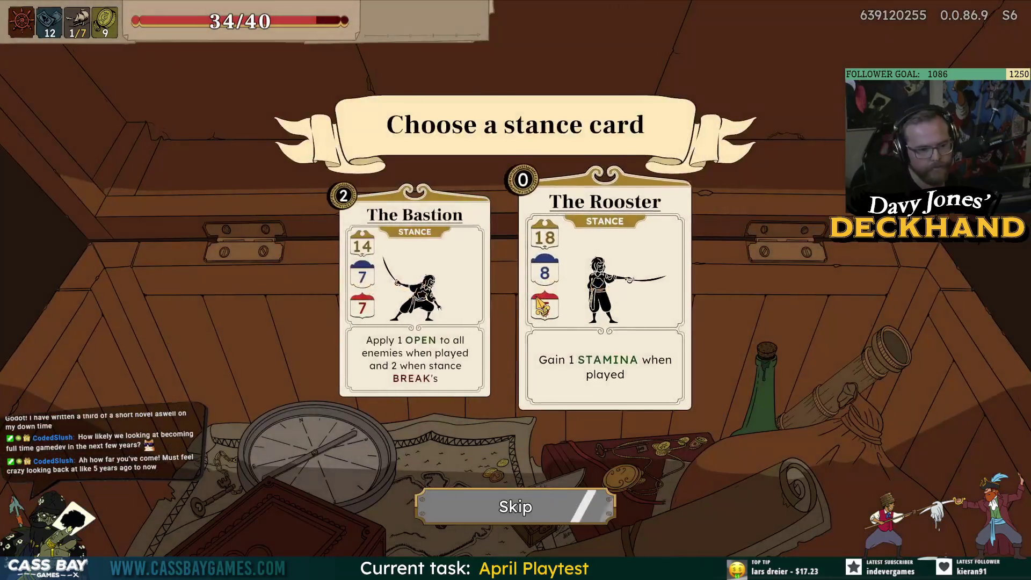
- Collect the gold reward and take The Bastion stance card
left_click(424, 301)
left_click(561, 507)
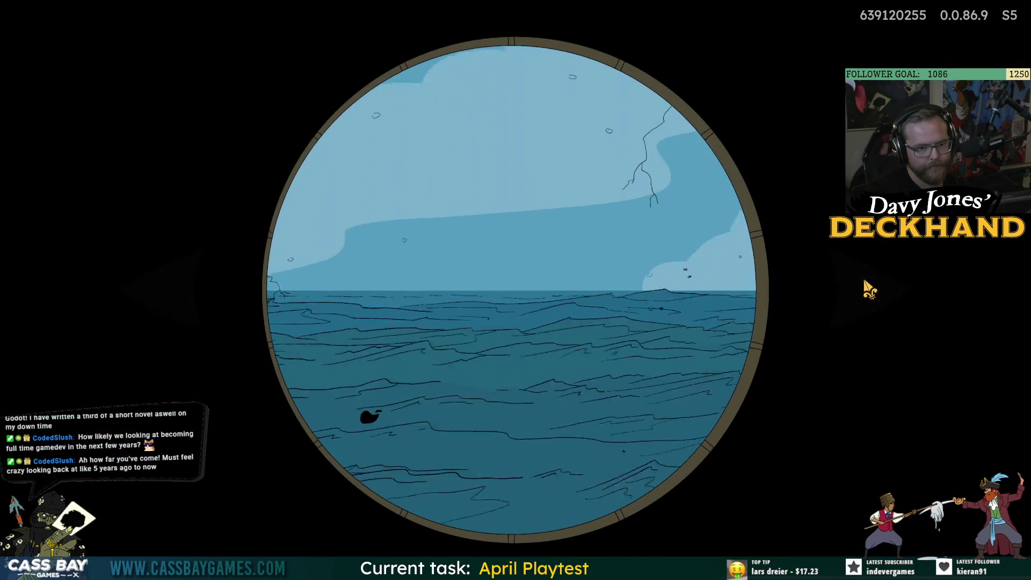
left_click(869, 290)
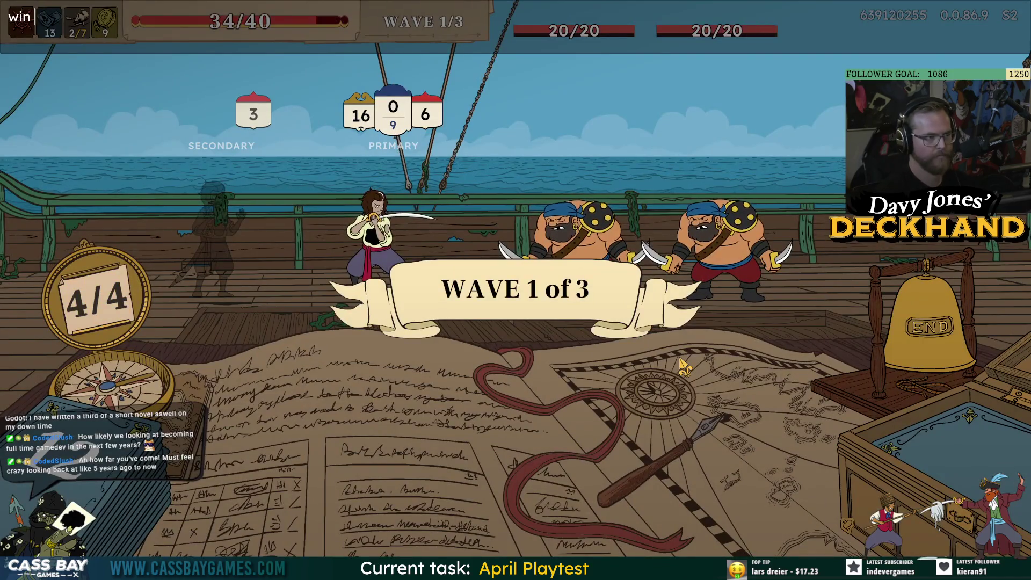
- Clear the encounter with the 'all' win cheat and claim the compass artefact
type("all")
key("Return")
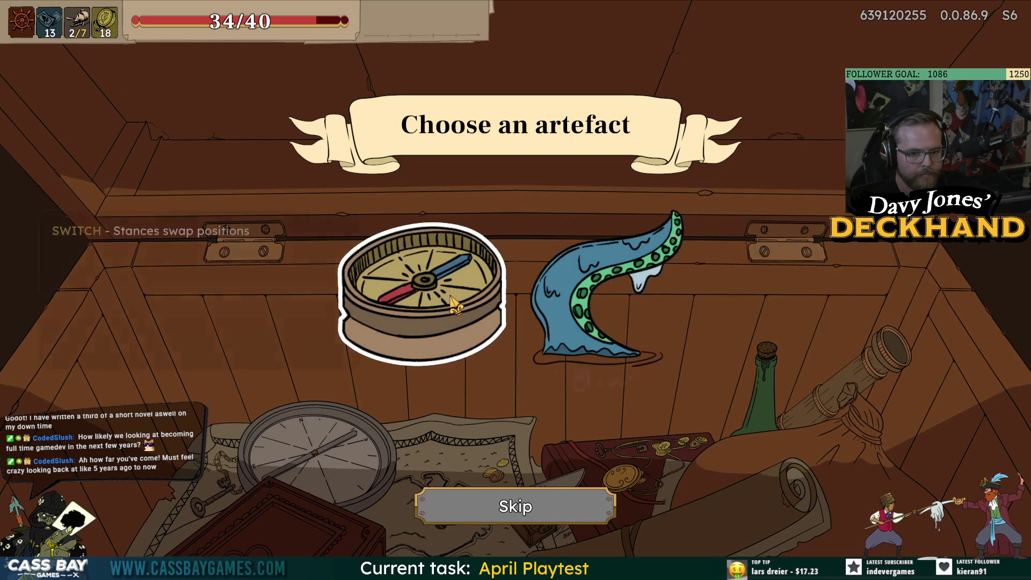
left_click(451, 303)
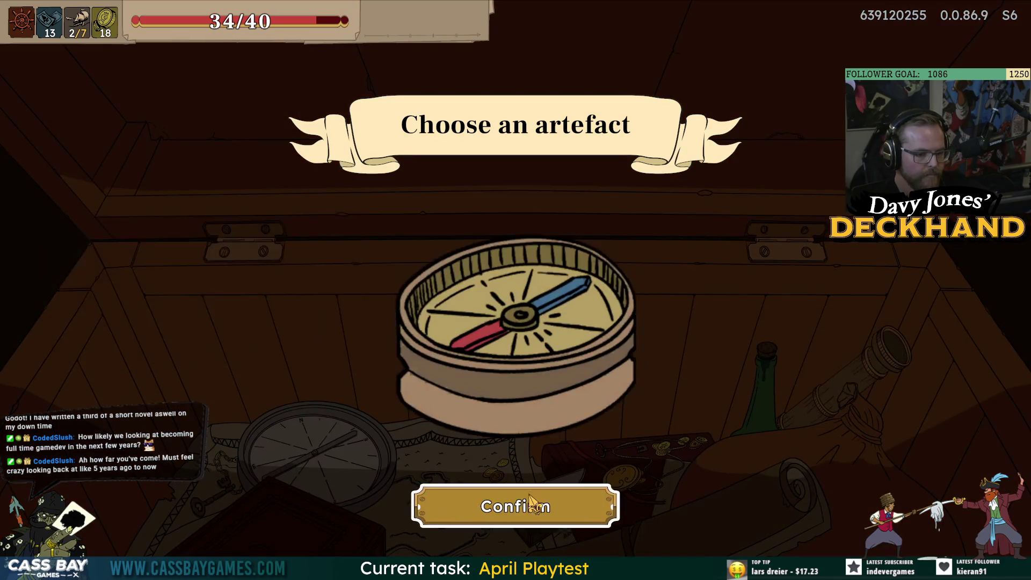
left_click(491, 502)
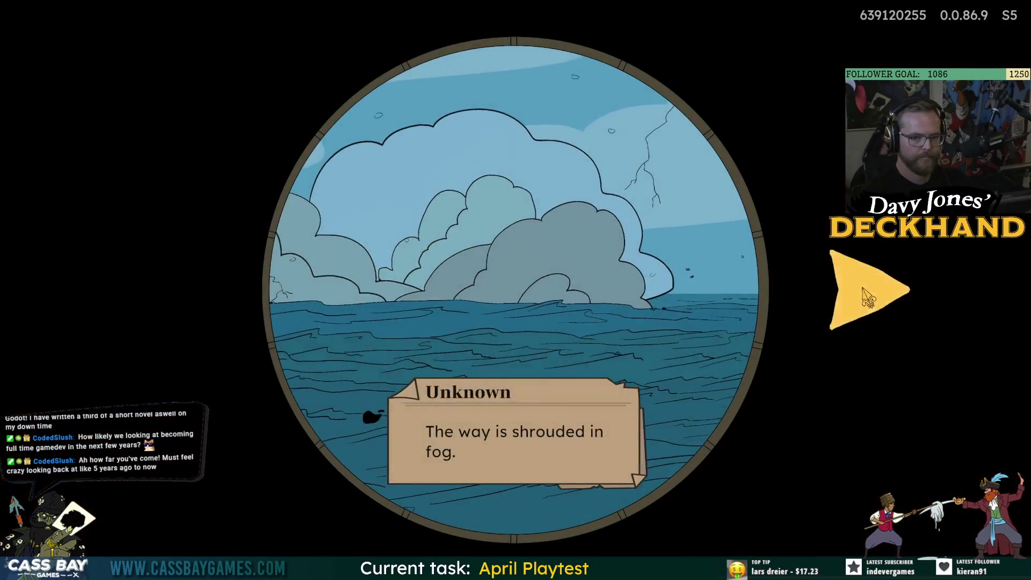
- Sail into the Pirates encounter, hit the chef with Flurry, and dismiss the broken stances tip
left_click(866, 297)
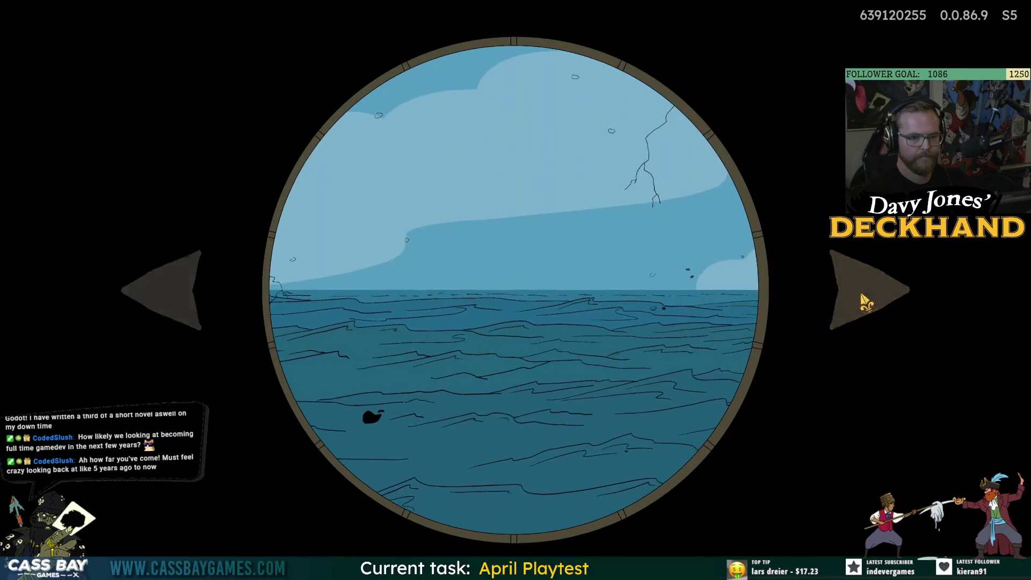
left_click(606, 300)
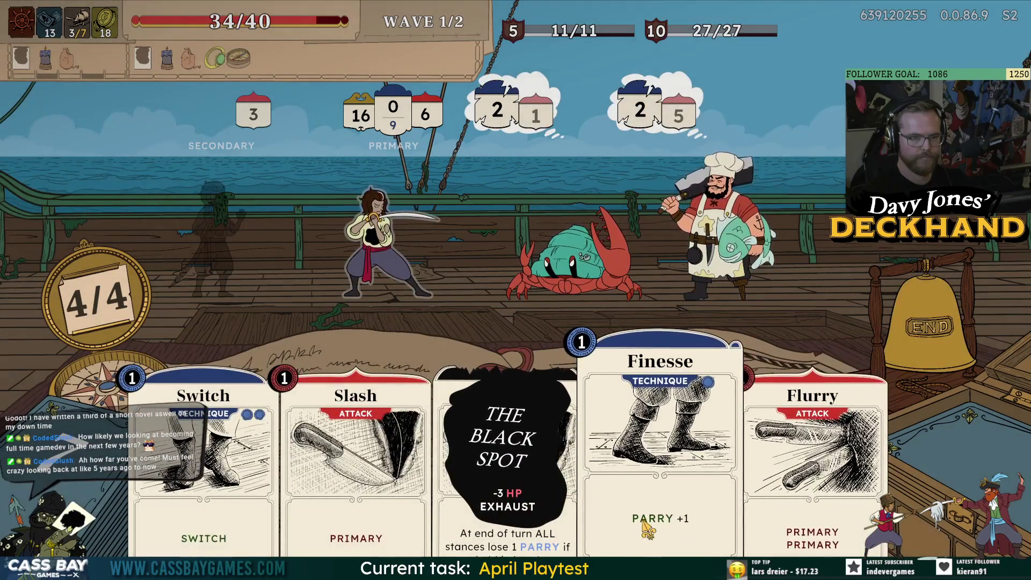
left_click(692, 456)
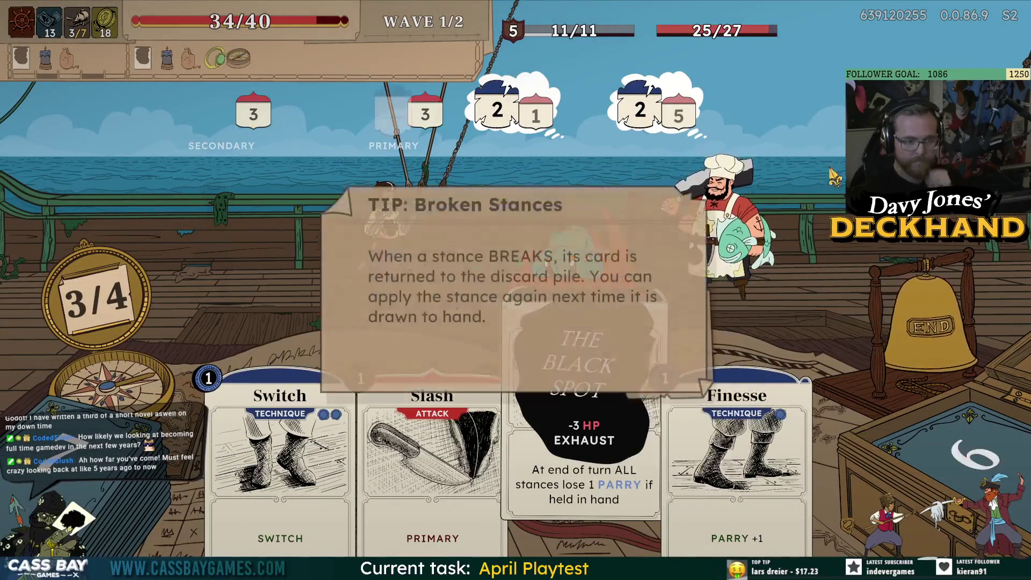
left_click(493, 363)
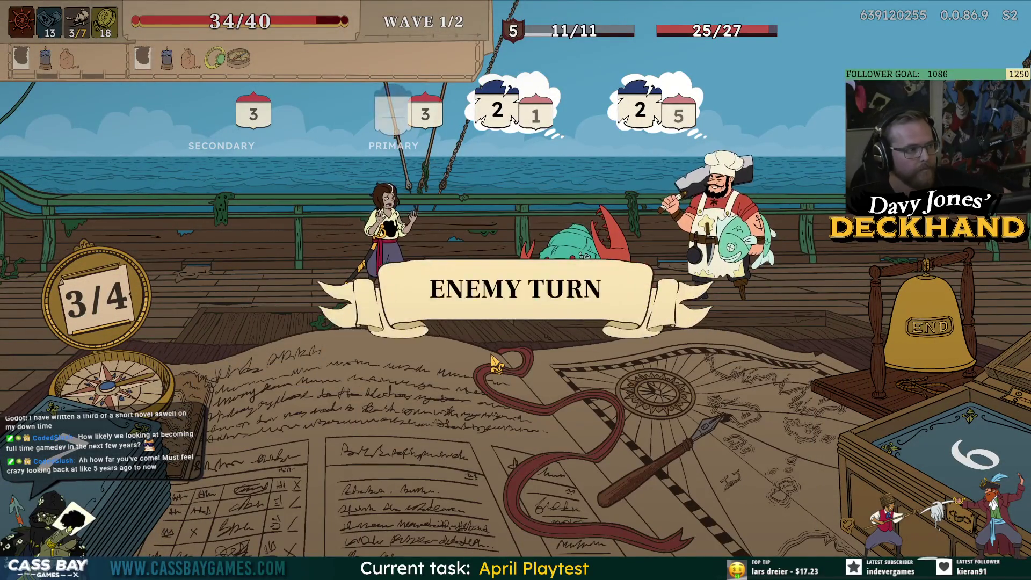
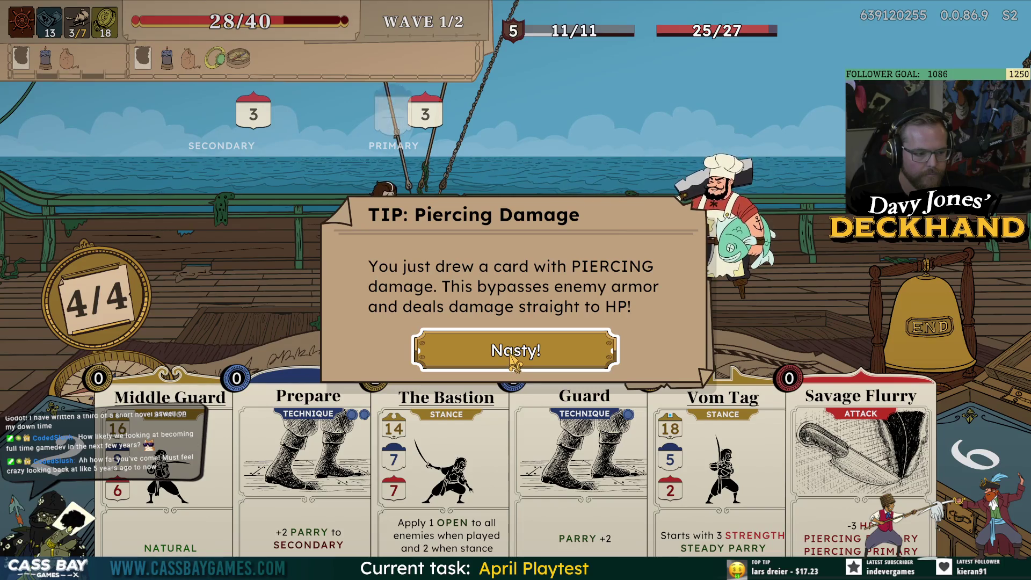
- Play Middle Guard, Prepare and Savage Flurry, end the turn dropping the chef to 13/27, then play Switch
left_click(510, 356)
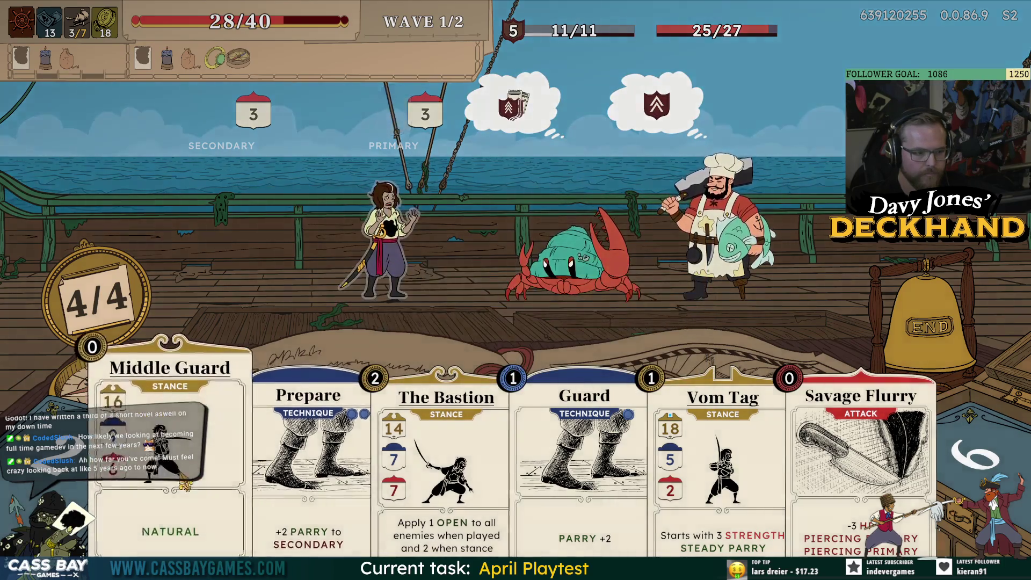
left_click_drag(185, 486, 246, 267)
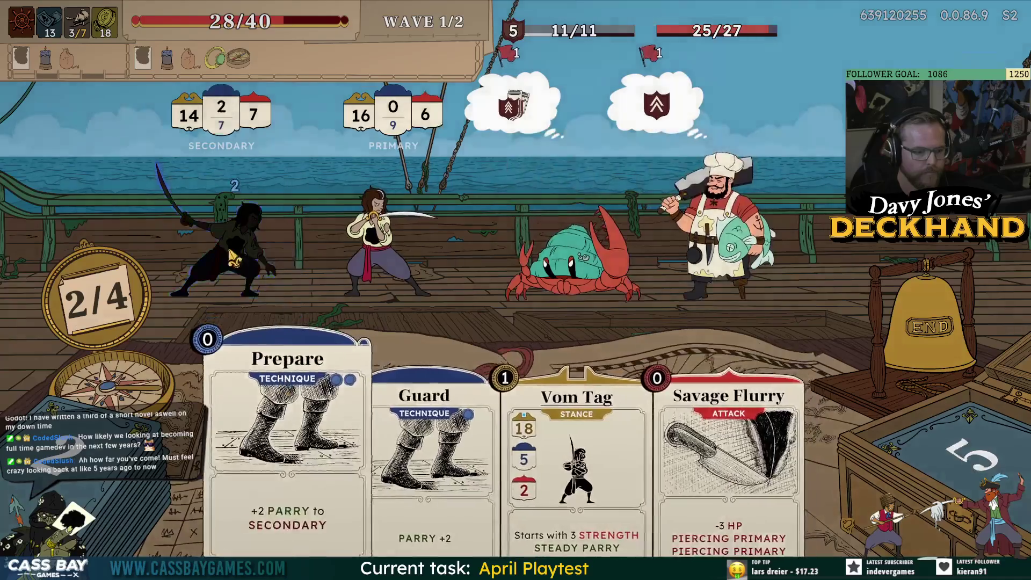
left_click(321, 515)
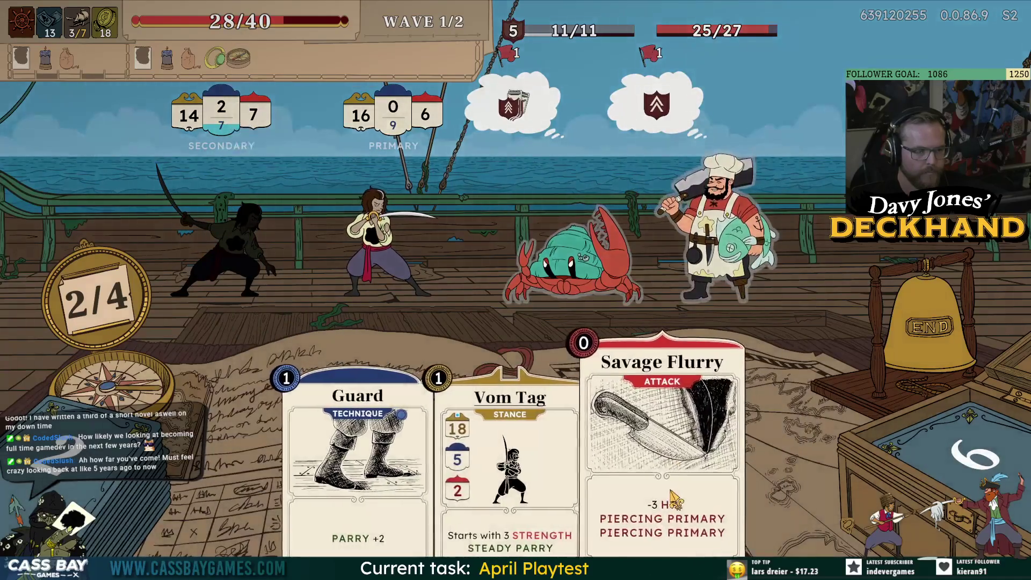
left_click_drag(679, 487, 378, 432)
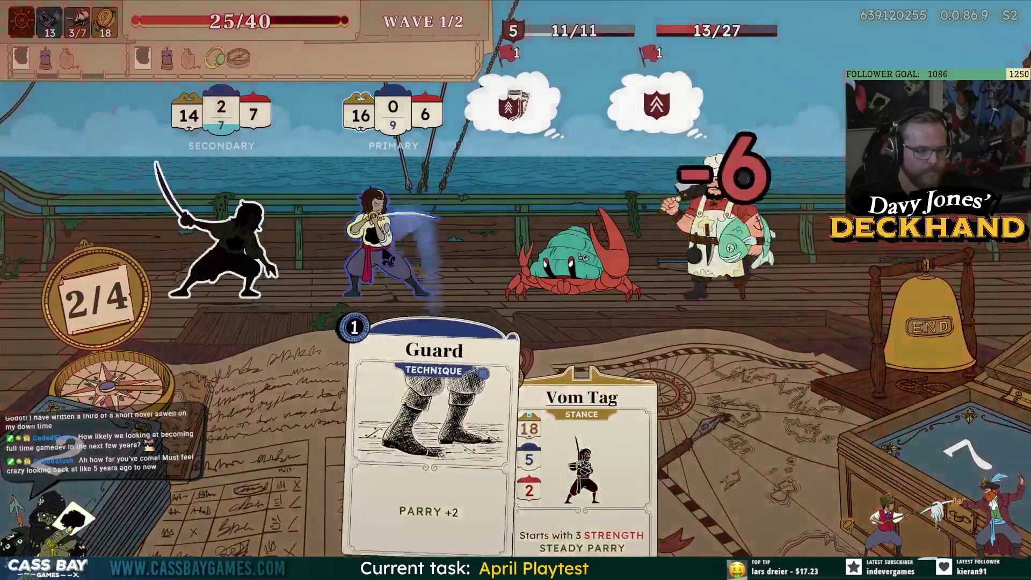
left_click(923, 337)
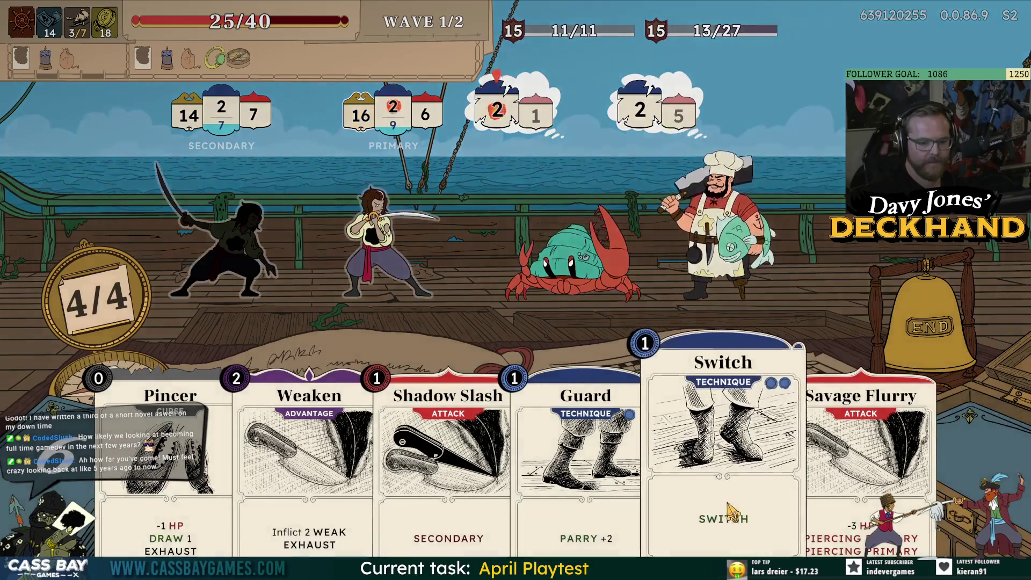
left_click(722, 456)
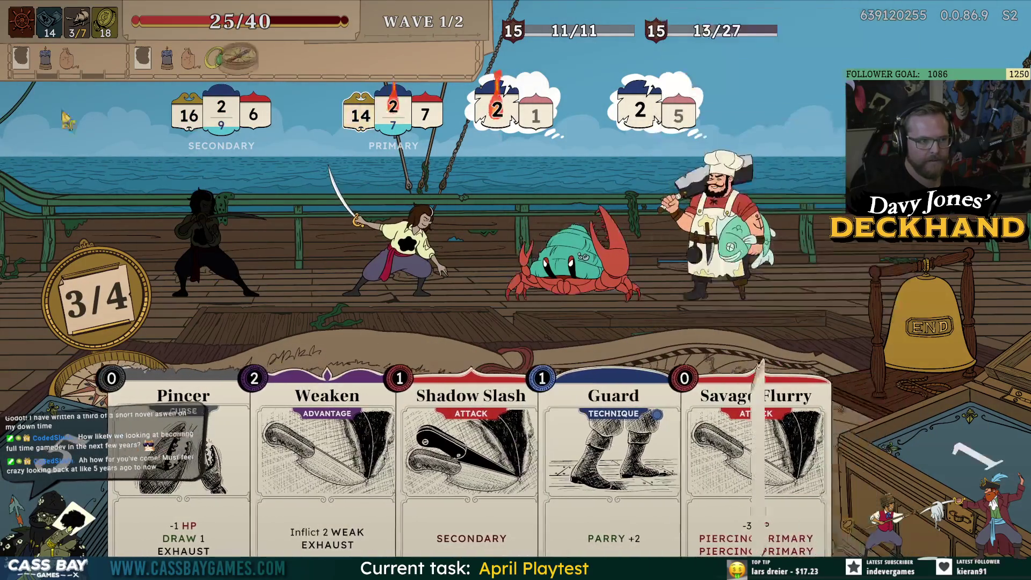
key("Escape")
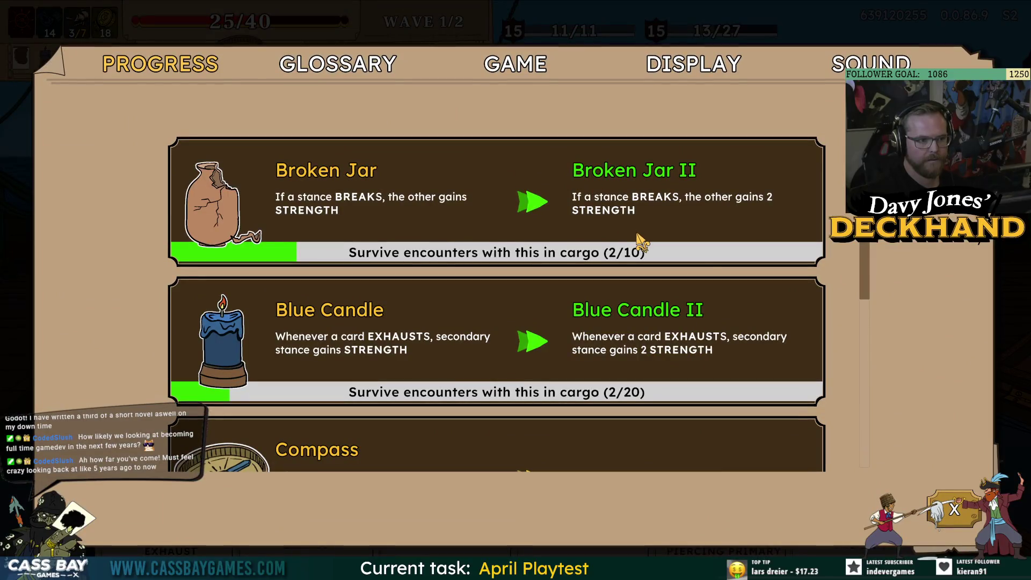
scroll(712, 333, "down", 2)
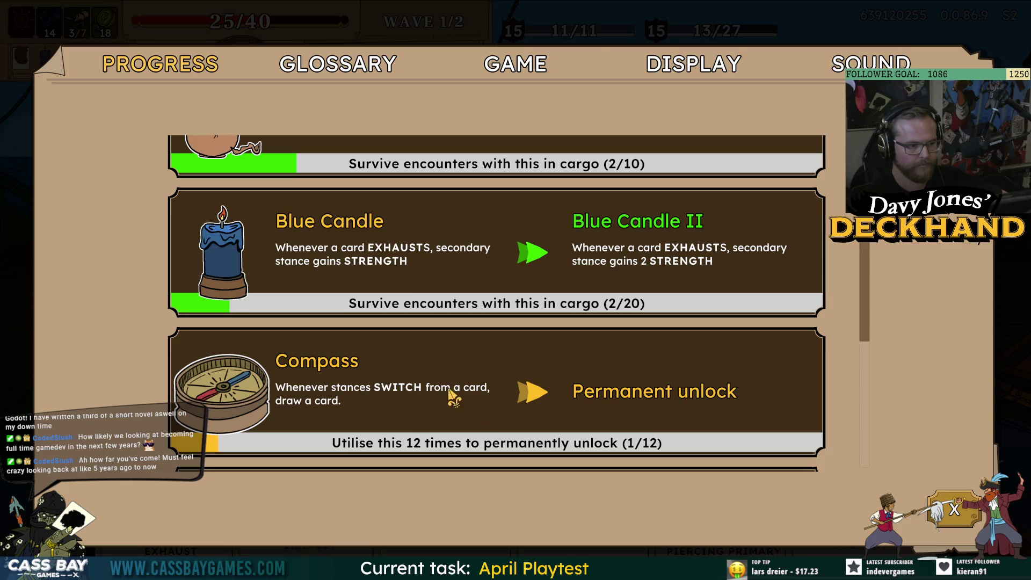
scroll(636, 397, "down", 2)
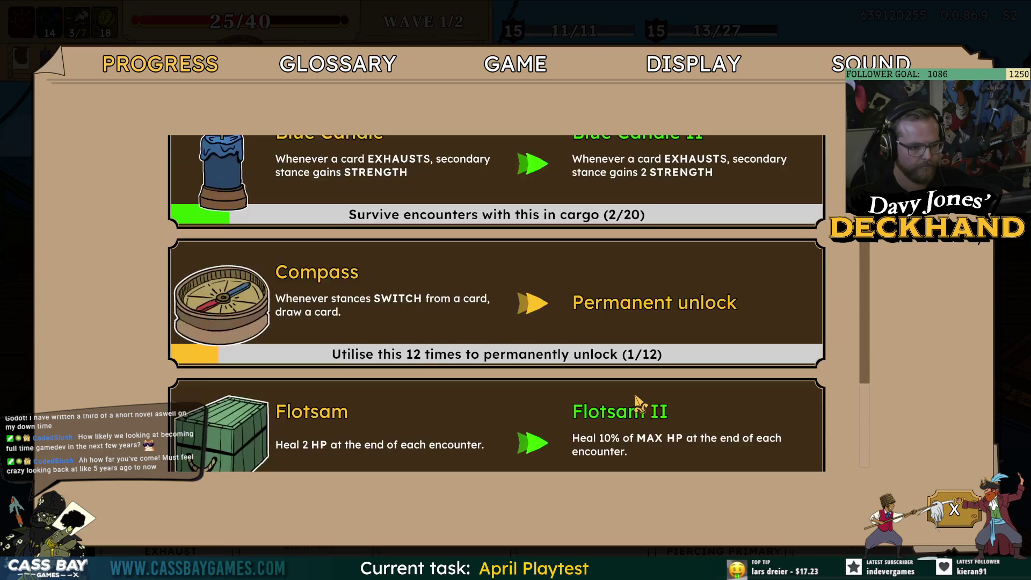
scroll(626, 397, "down", 4)
key("Escape")
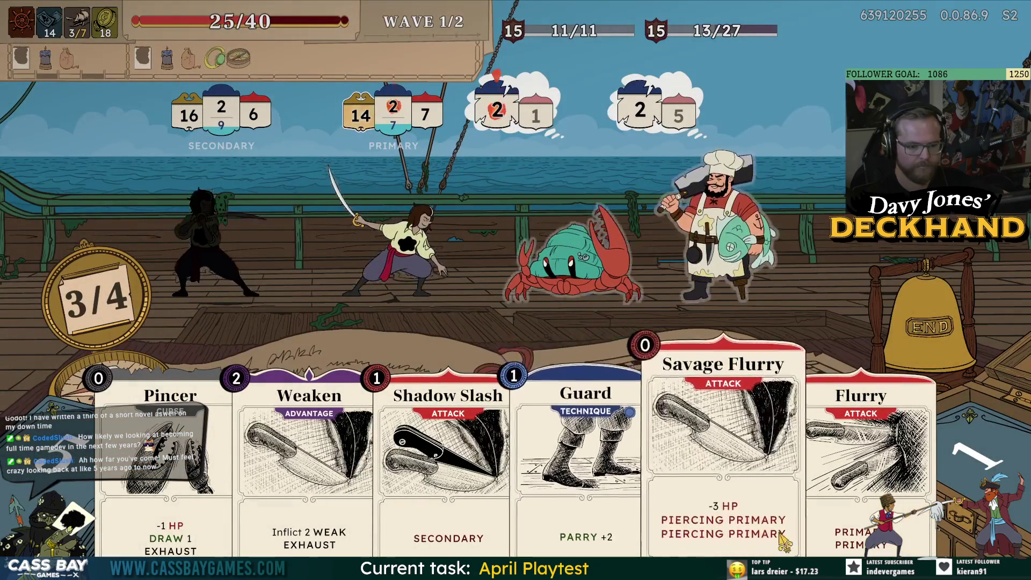
- Play Guard, Flurry and Savage Flurry on the crab, then end the turn to clear wave 1
left_click(600, 515)
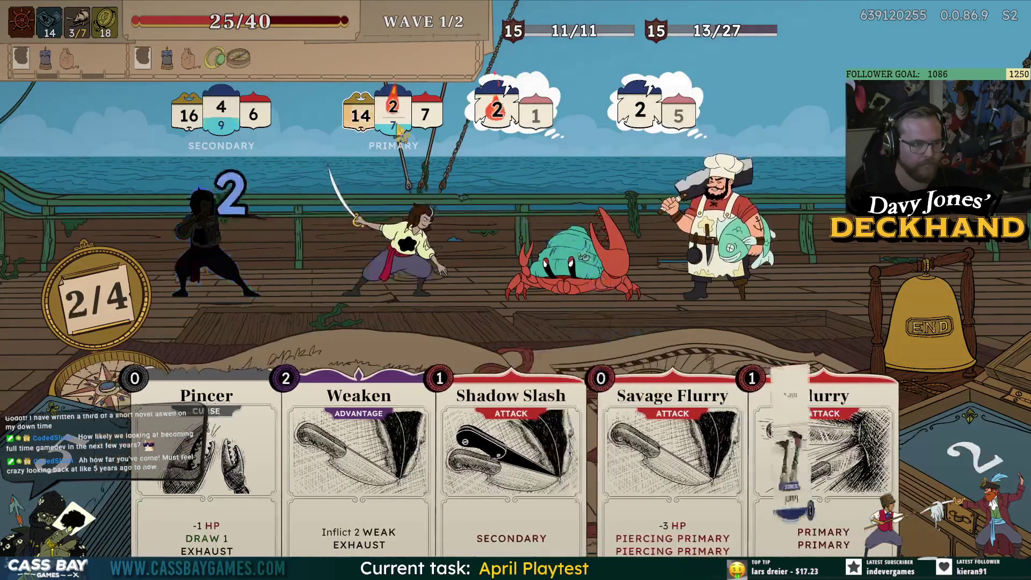
left_click(853, 535)
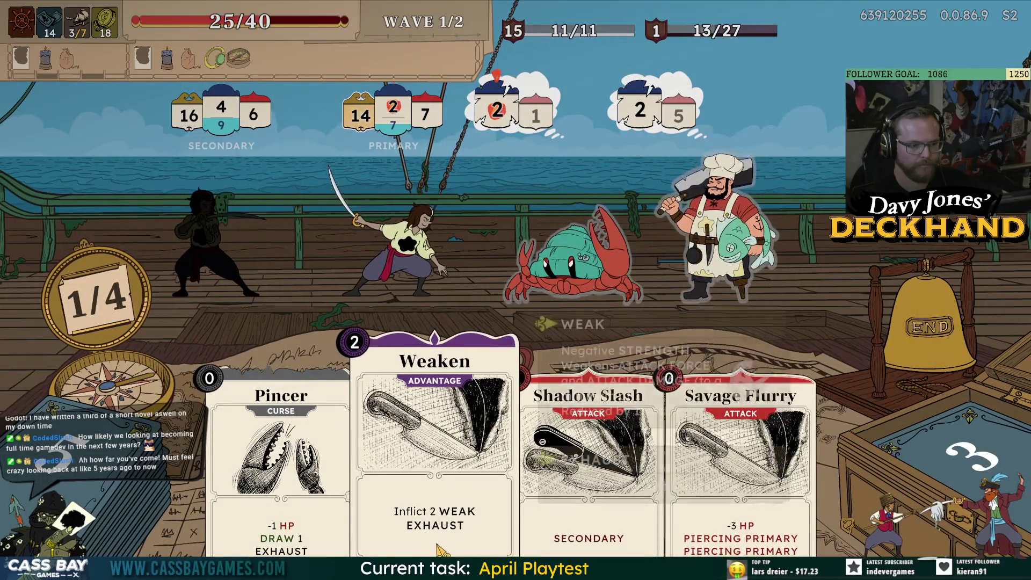
left_click(741, 483)
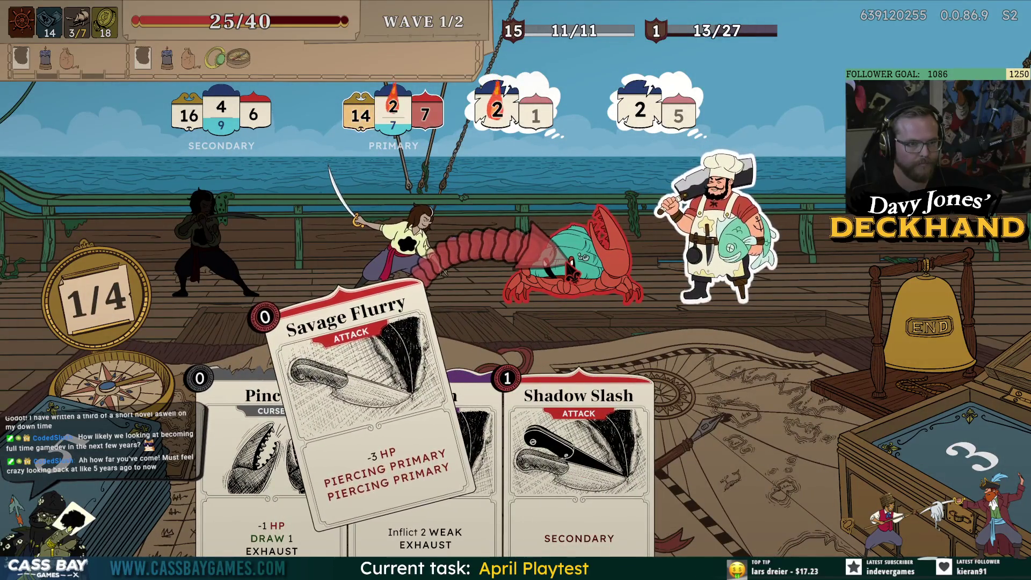
right_click(571, 268)
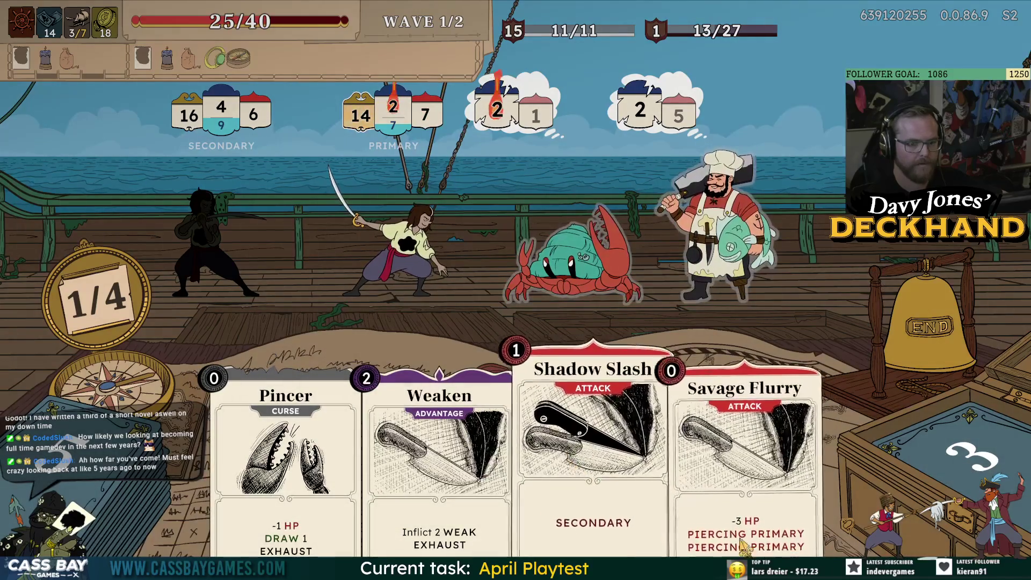
left_click(743, 544)
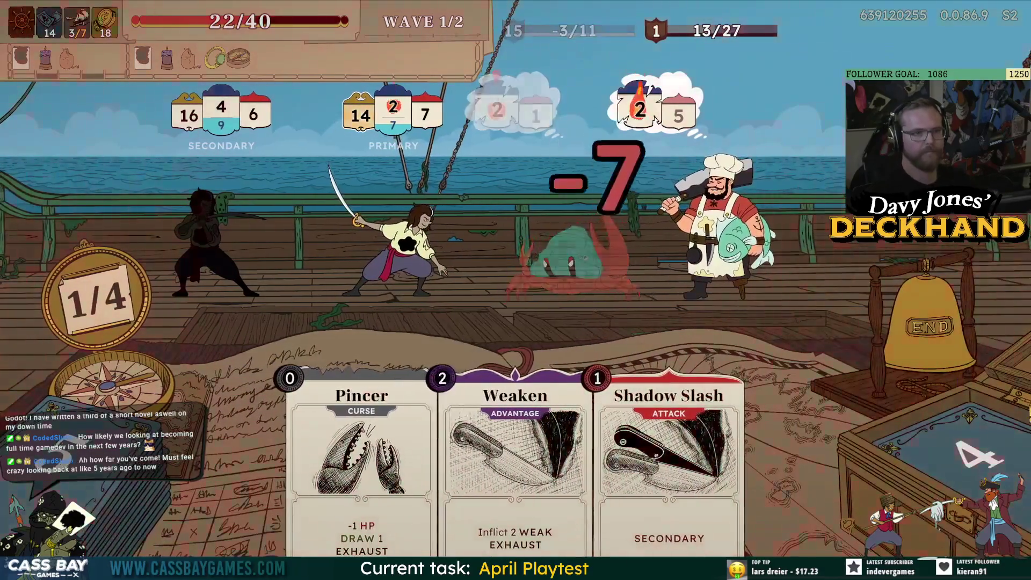
left_click(923, 322)
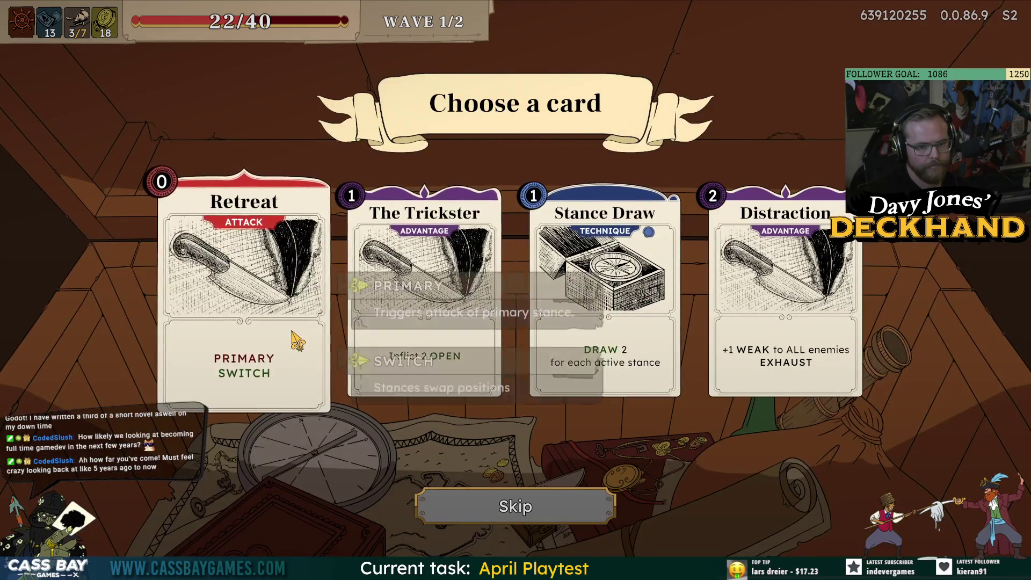
- Add Retreat to the deck as the wave reward card
left_click(294, 339)
left_click(484, 505)
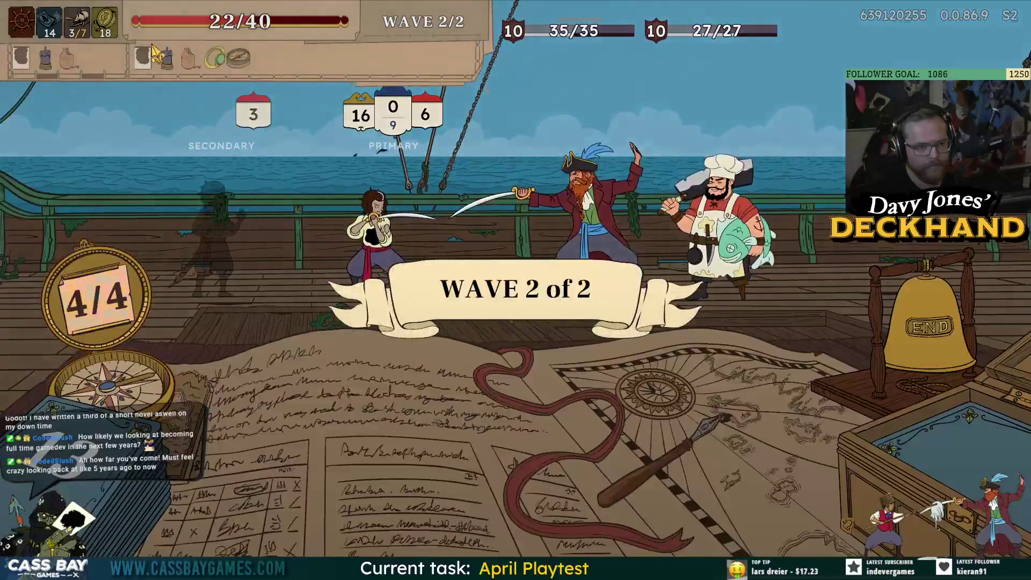
left_click(25, 24)
- Reopen the settings panel repeatedly and flip between Glossary and Progress, finding Progress empty
key("Escape")
key("Escape")
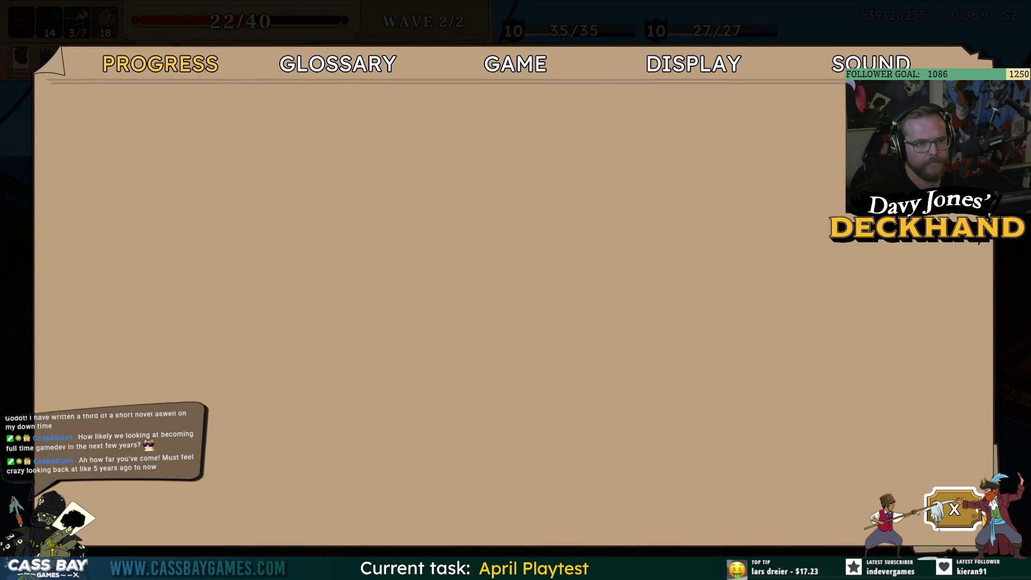
left_click(936, 513)
key("Escape")
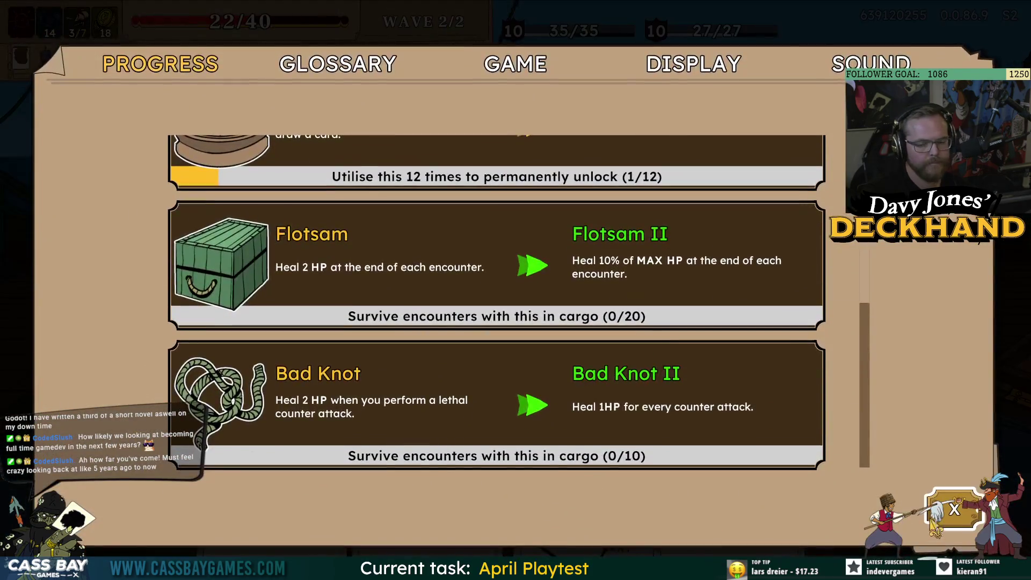
left_click(936, 512)
key("Escape")
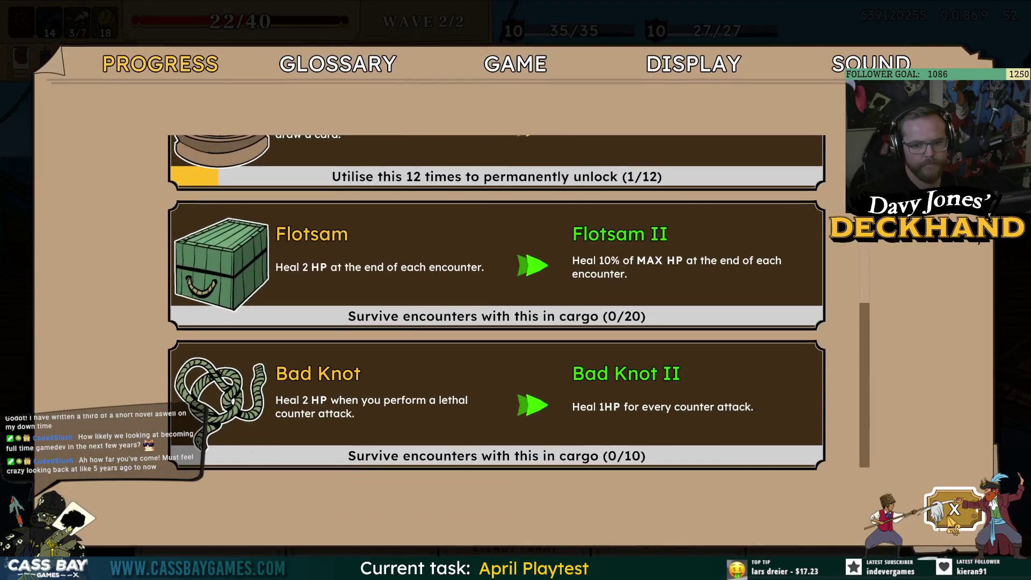
left_click(956, 520)
left_click(30, 24)
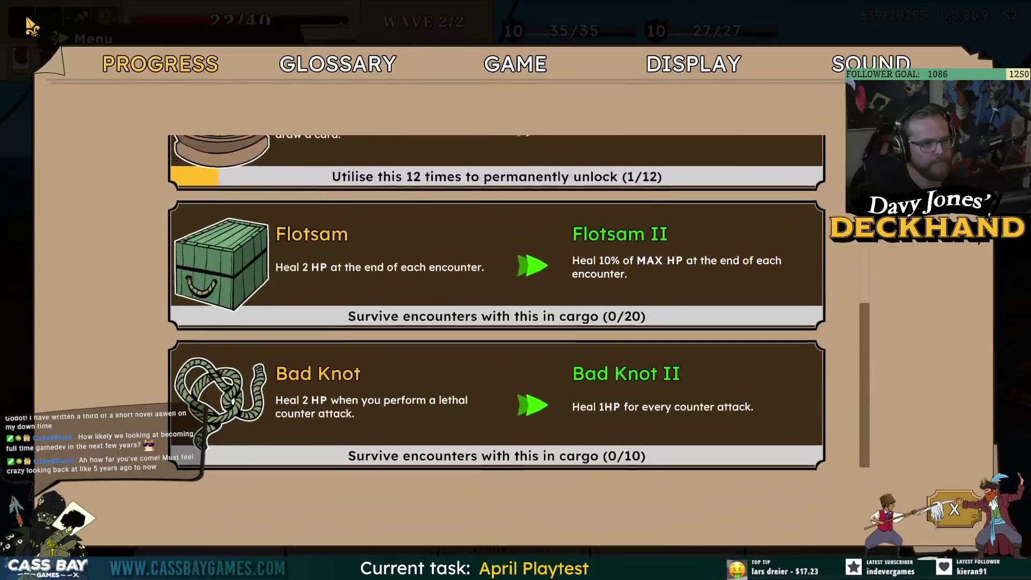
key("Escape")
left_click(29, 24)
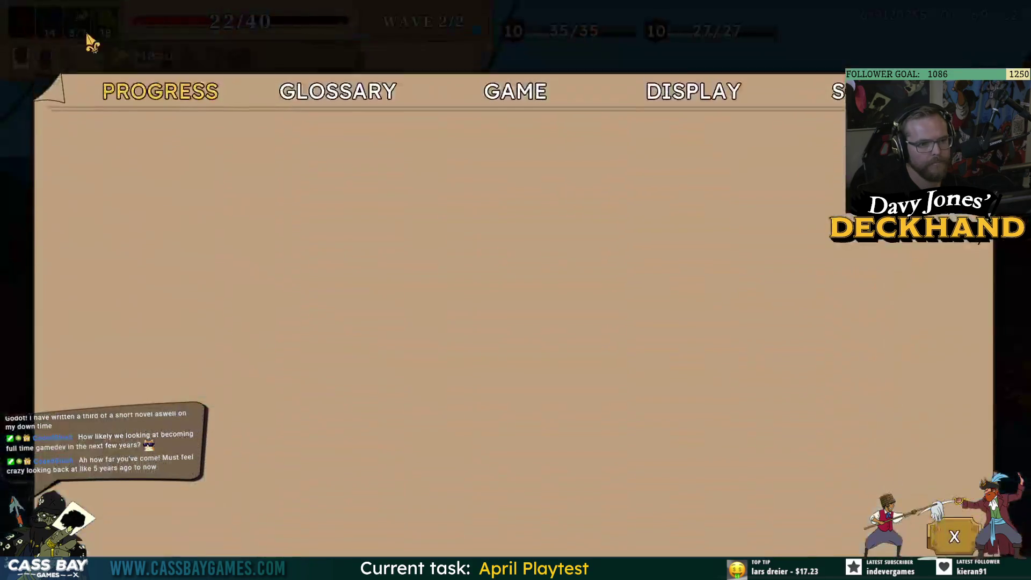
key("Escape")
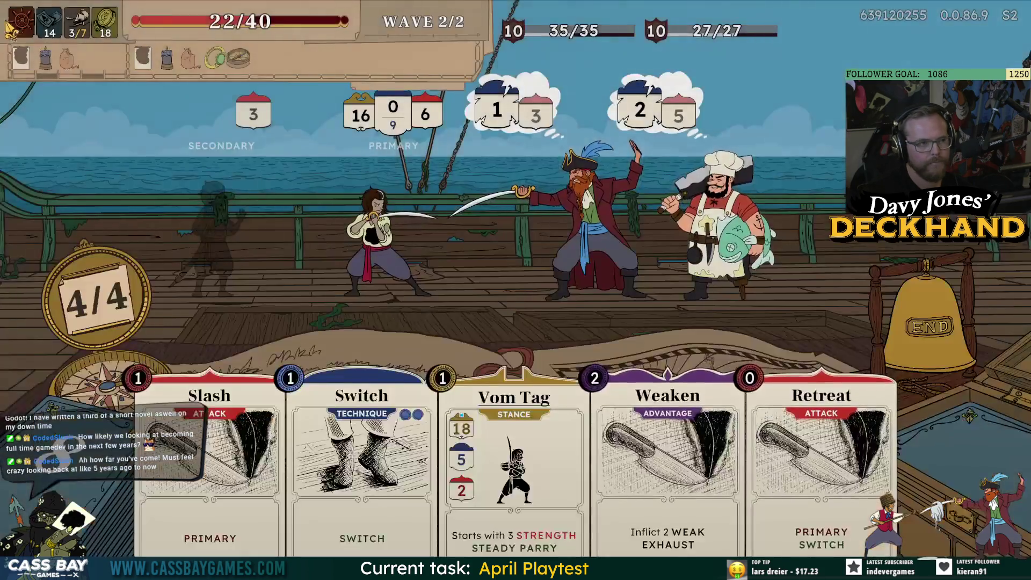
left_click(24, 24)
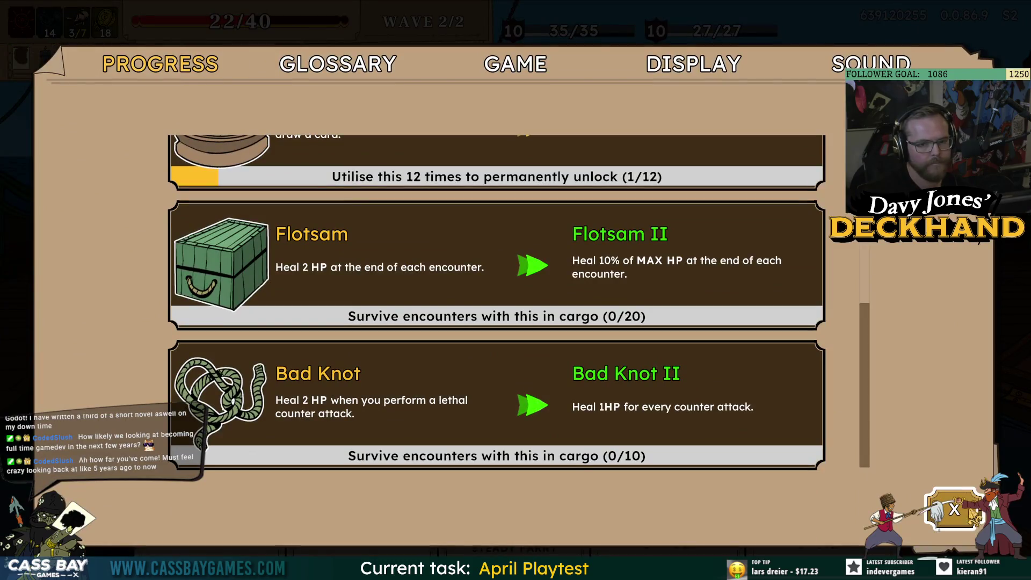
key("Escape")
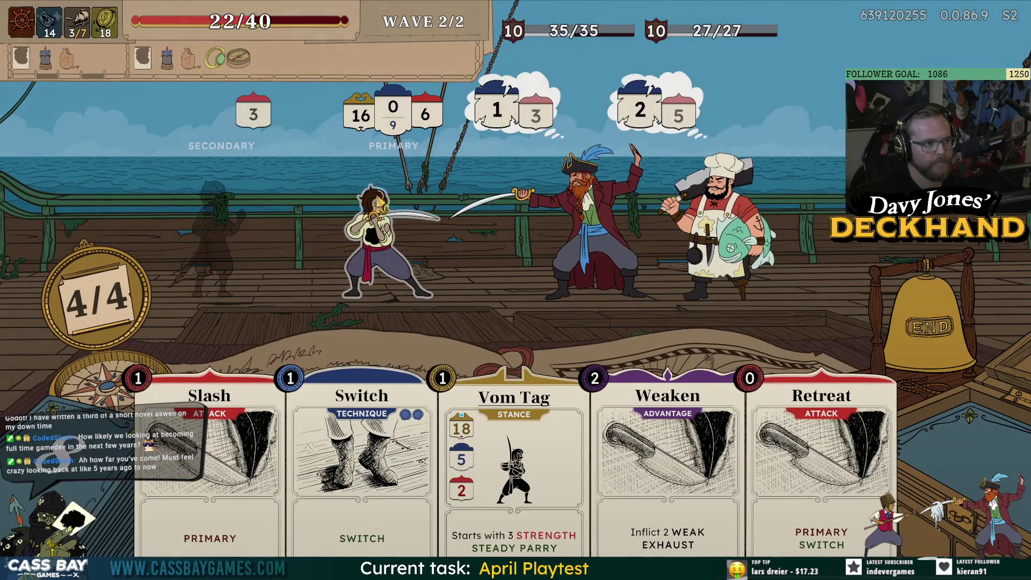
left_click(24, 27)
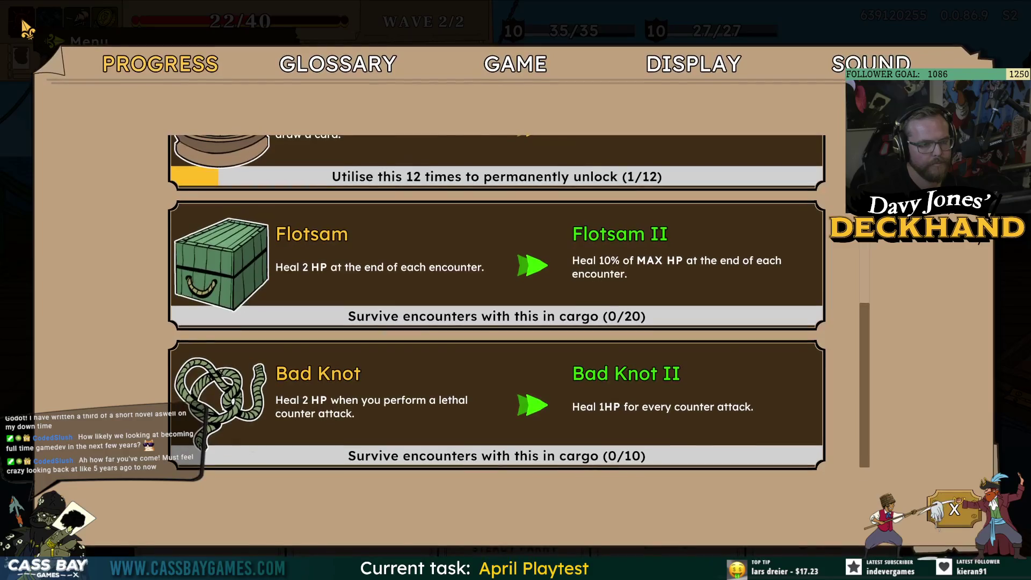
key("Escape")
left_click(24, 28)
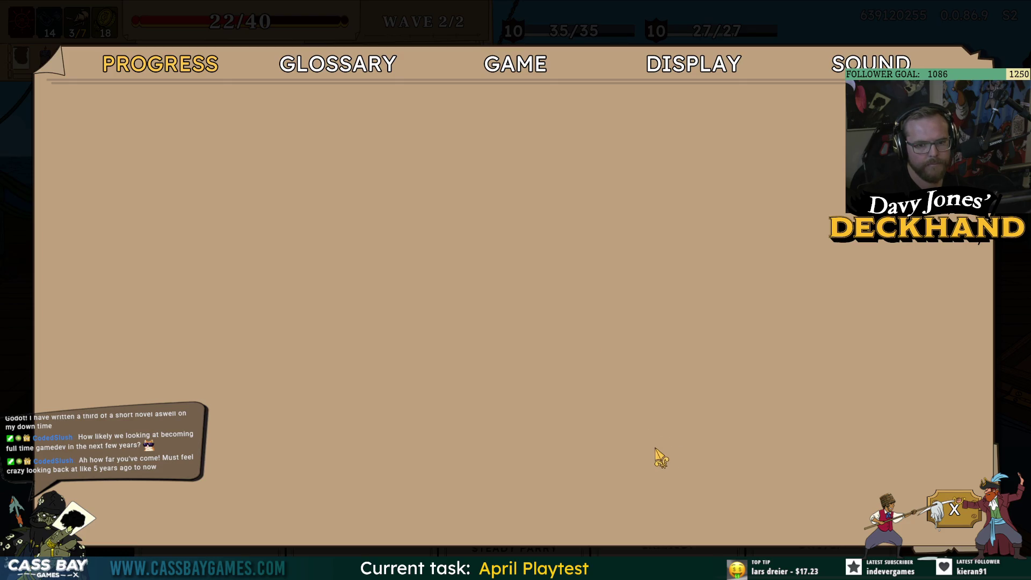
left_click(365, 64)
left_click(207, 67)
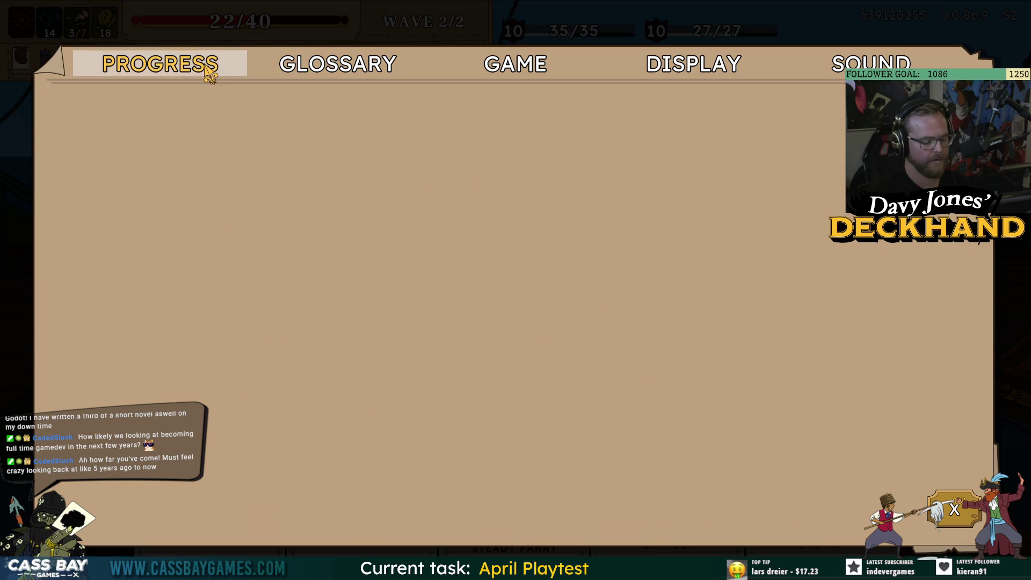
- Alt+Tab out of the game to the Steam library
key("alt+Tab")
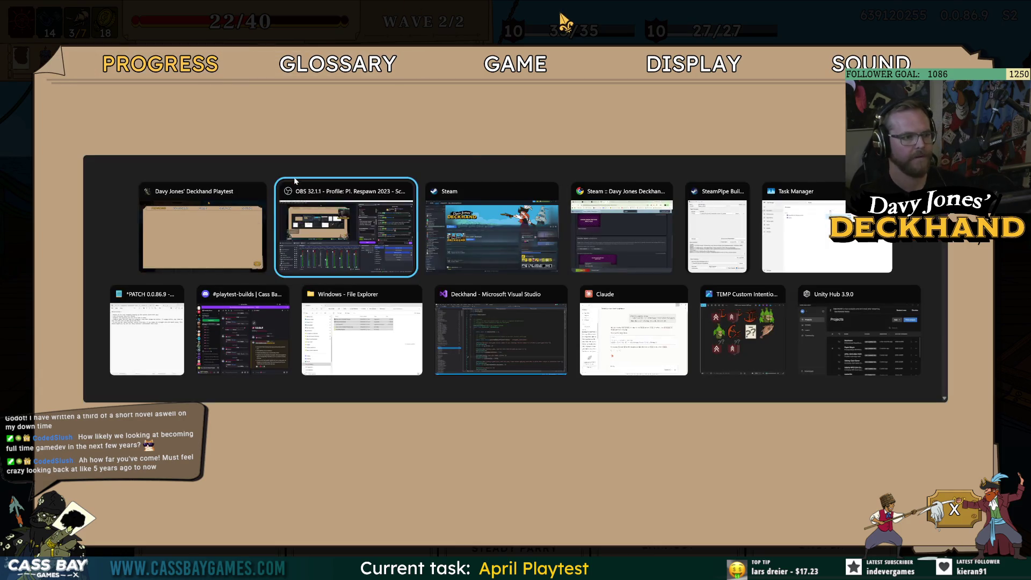
key("Escape")
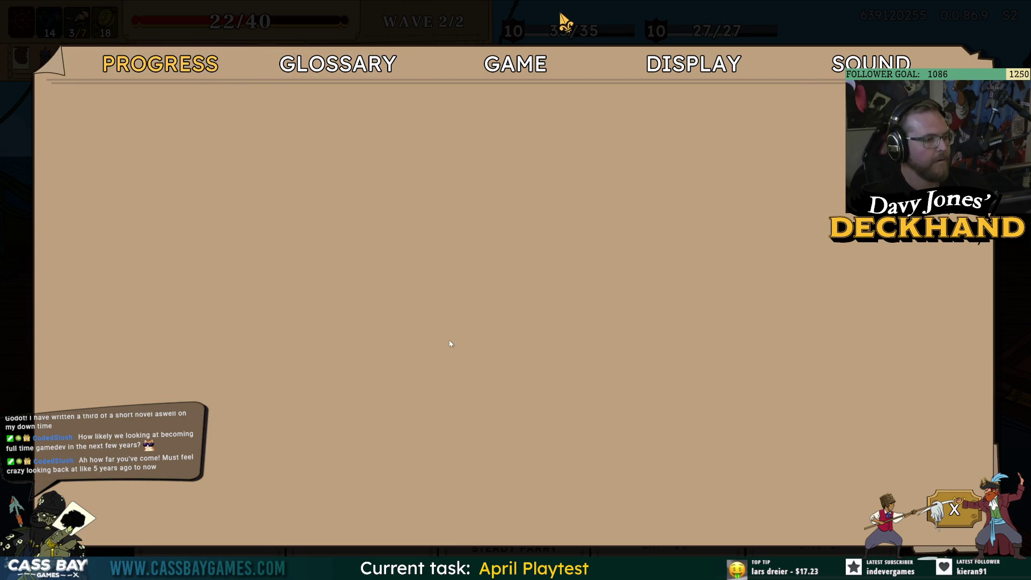
key("alt+Tab")
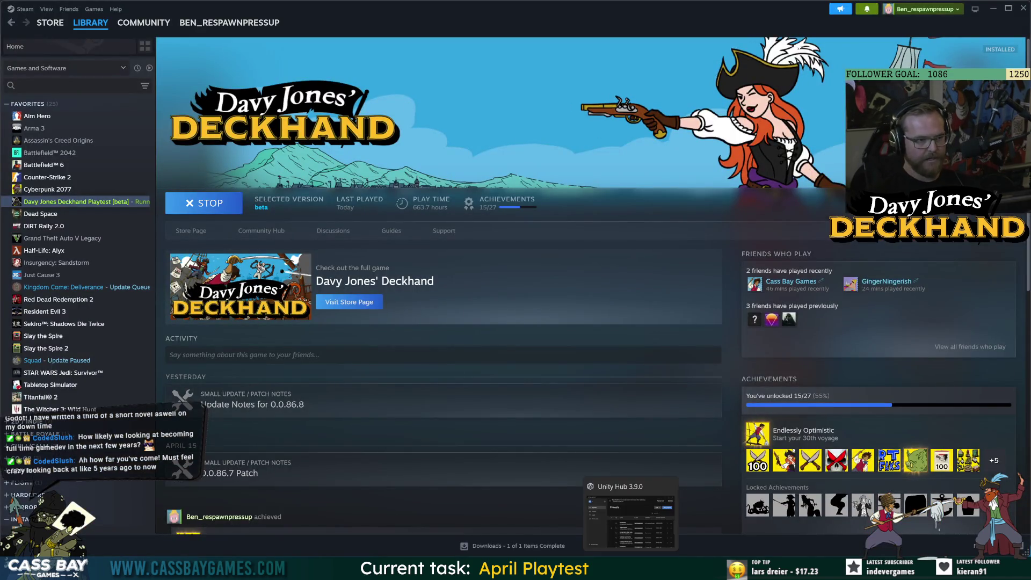
- Minimise Steam and bring up the DJD Team Trello board in Chrome
left_click(993, 9)
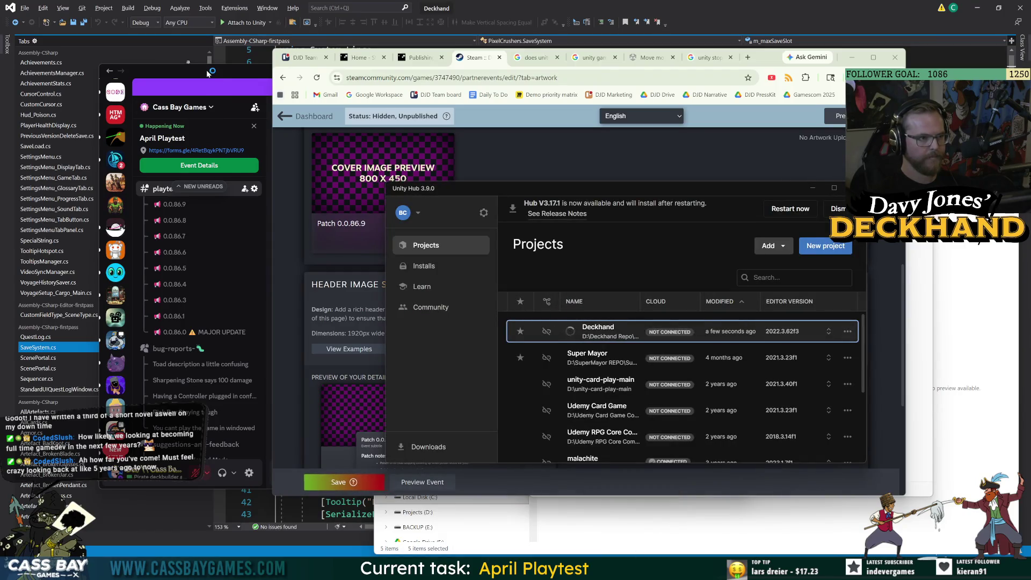
left_click(307, 59)
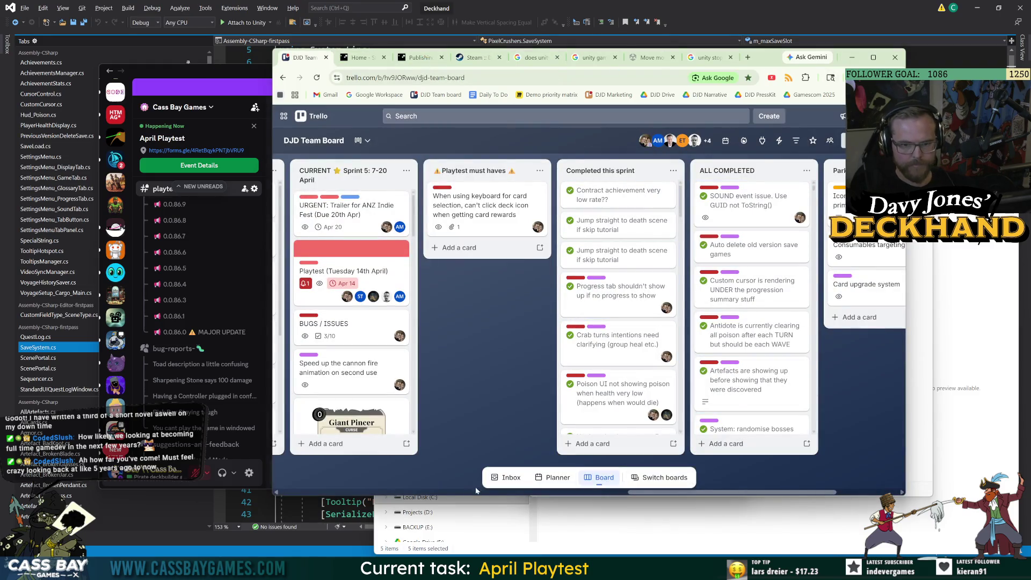
- Add the card 'Sometimes progress tab is empty' and move it to the top of Playtest must haves
left_click(472, 253)
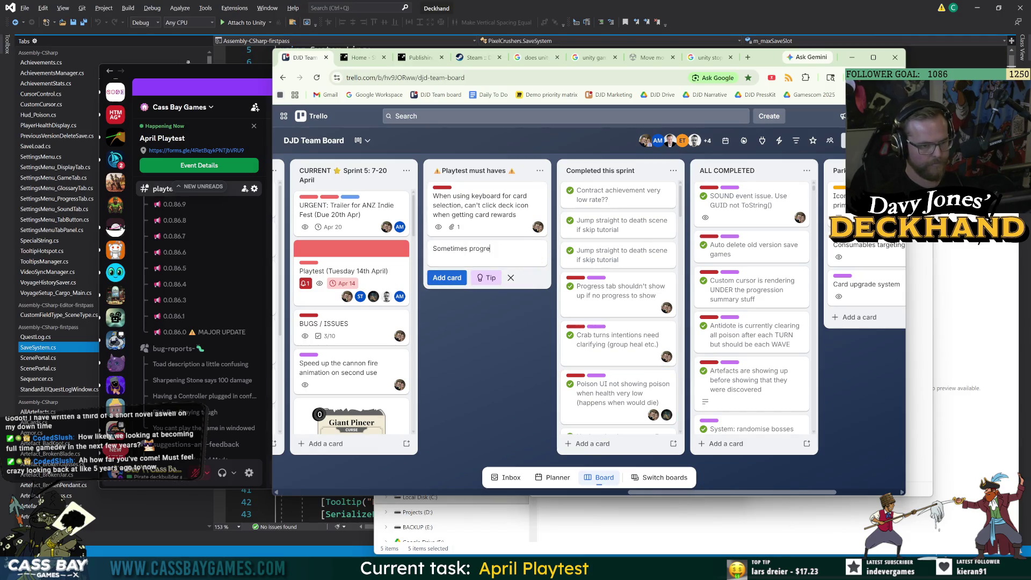
type("y")
key("Return")
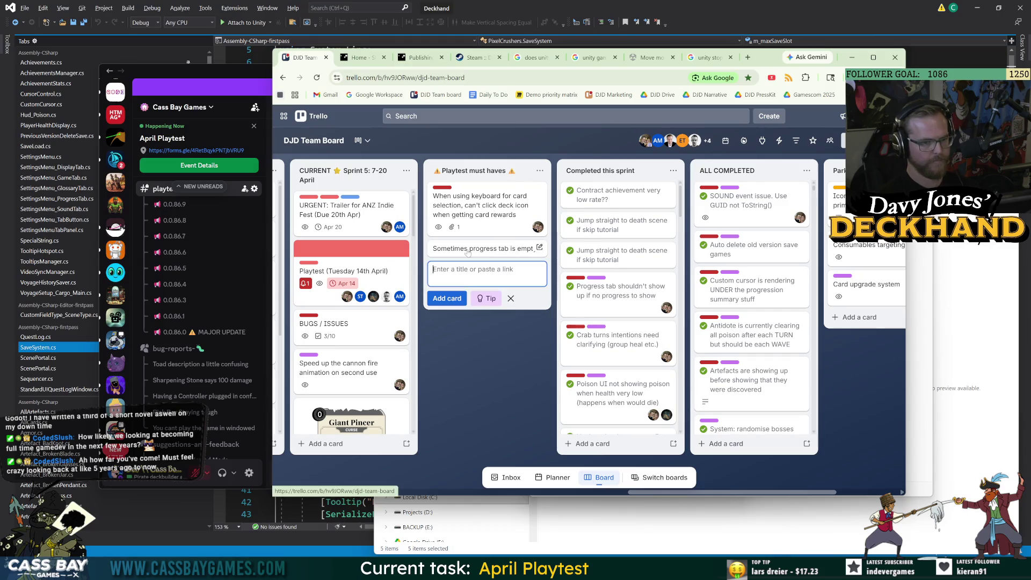
left_click_drag(495, 250, 485, 185)
left_click(472, 391)
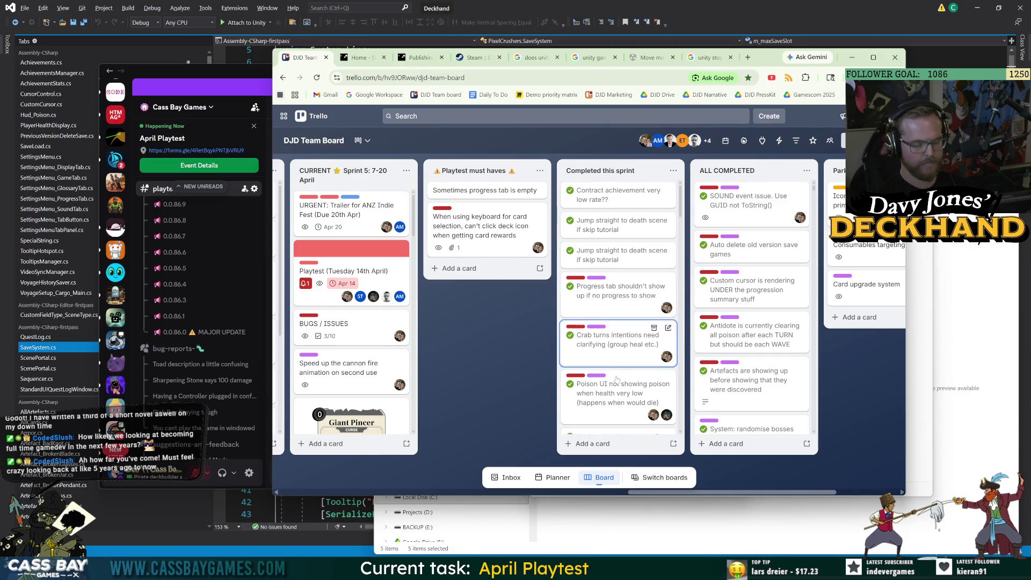
mouse_move(723, 568)
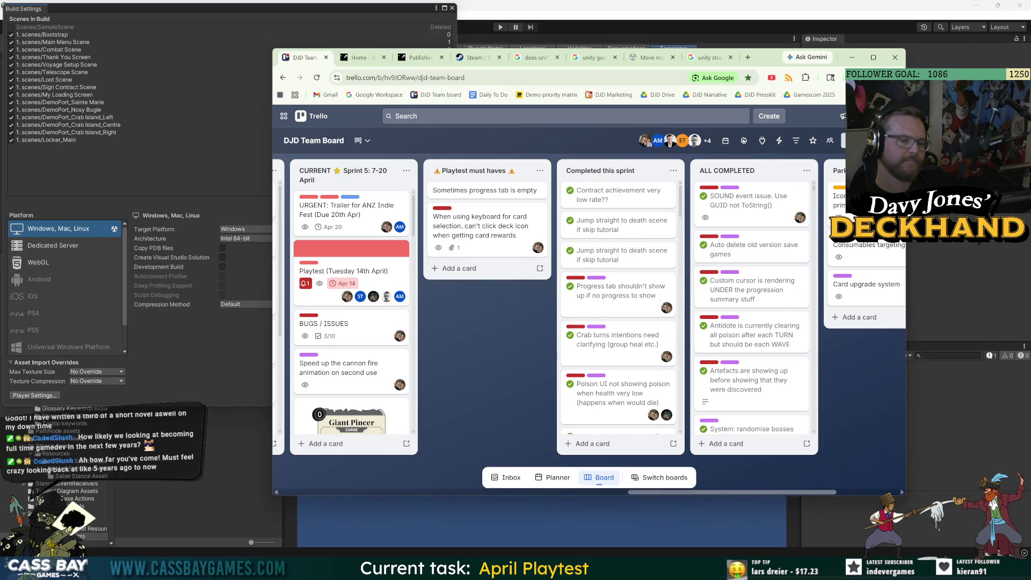
left_click(416, 10)
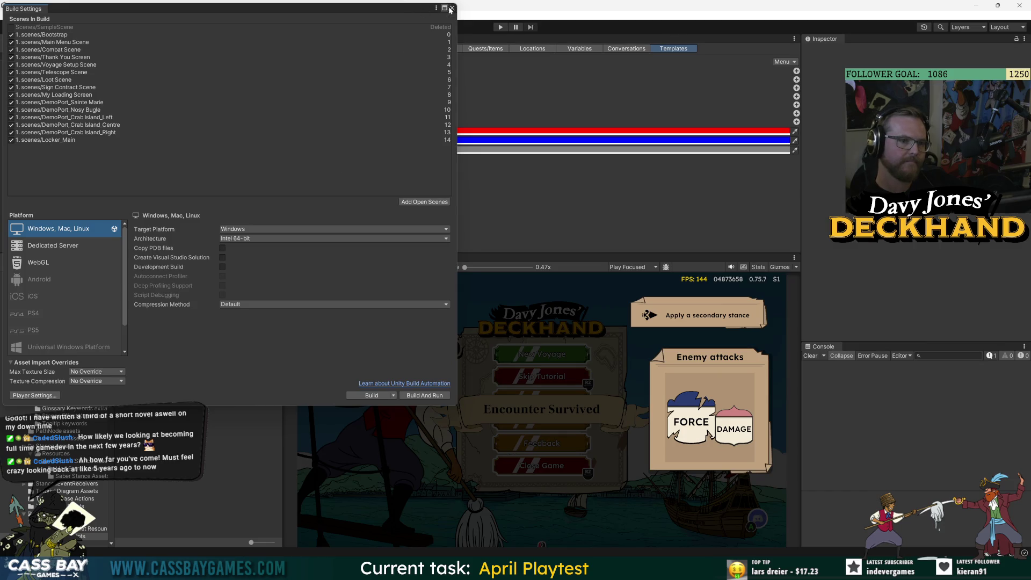
- Close Build Settings and resize the Project, Dialogue and Game panels
left_click(451, 9)
left_click_drag(284, 315, 286, 312)
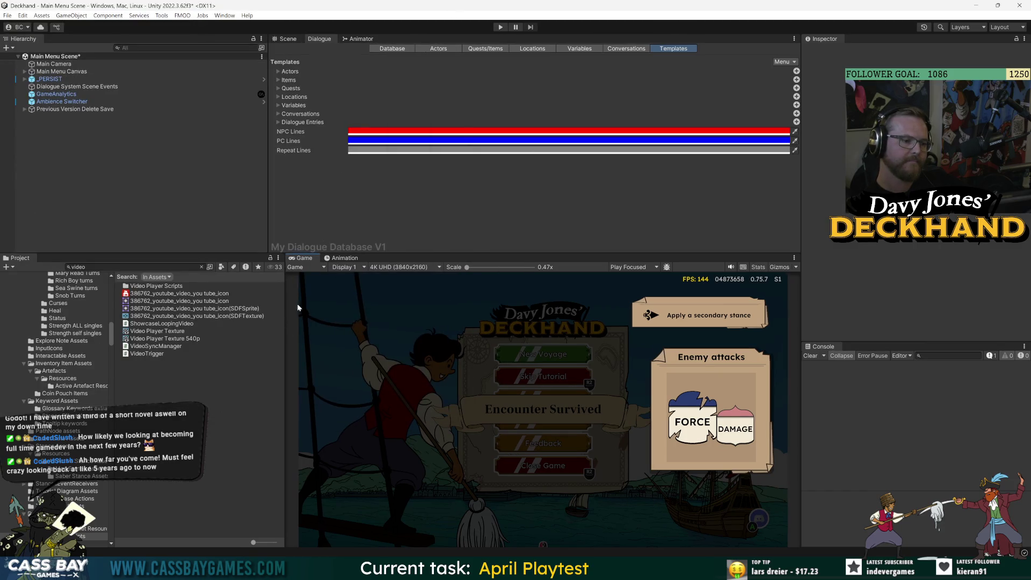
left_click_drag(409, 253, 409, 289)
left_click_drag(285, 351, 274, 351)
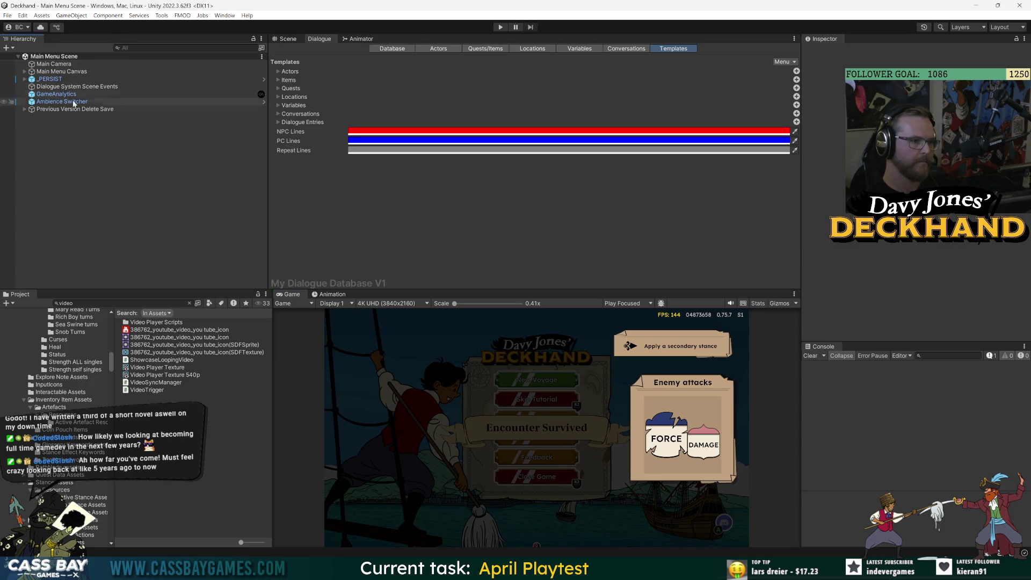
- Inspect the _PERSIST prefab in Prefab Mode, return to the Main Menu Scene, and enter Play mode
left_click(24, 79)
left_click(50, 79)
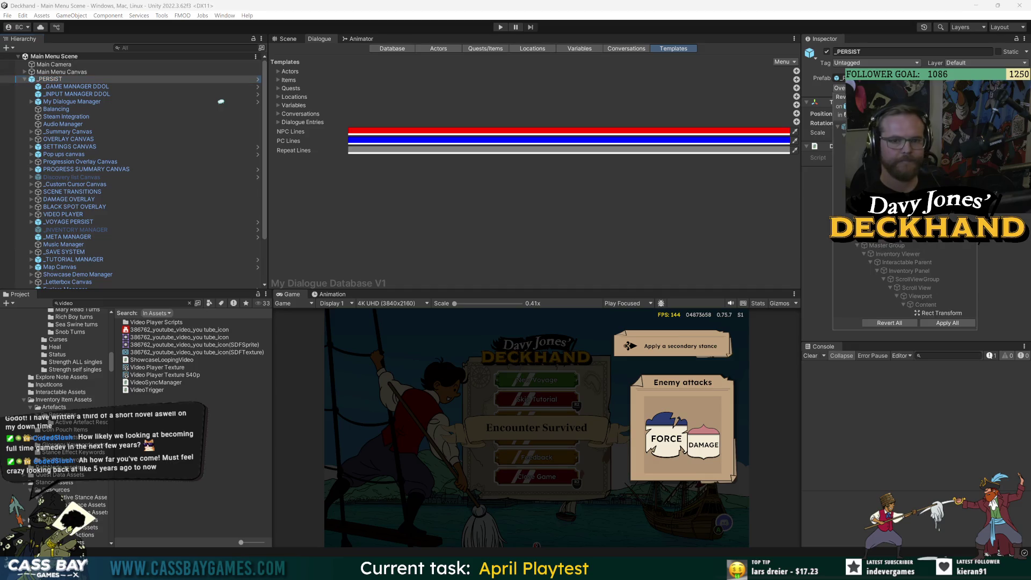
key("Return")
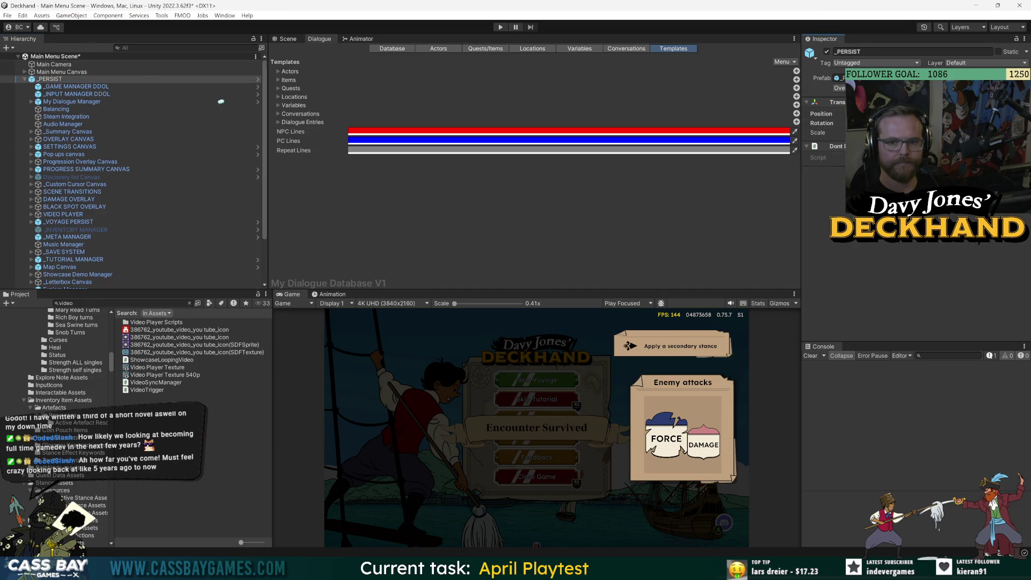
double_click(50, 78)
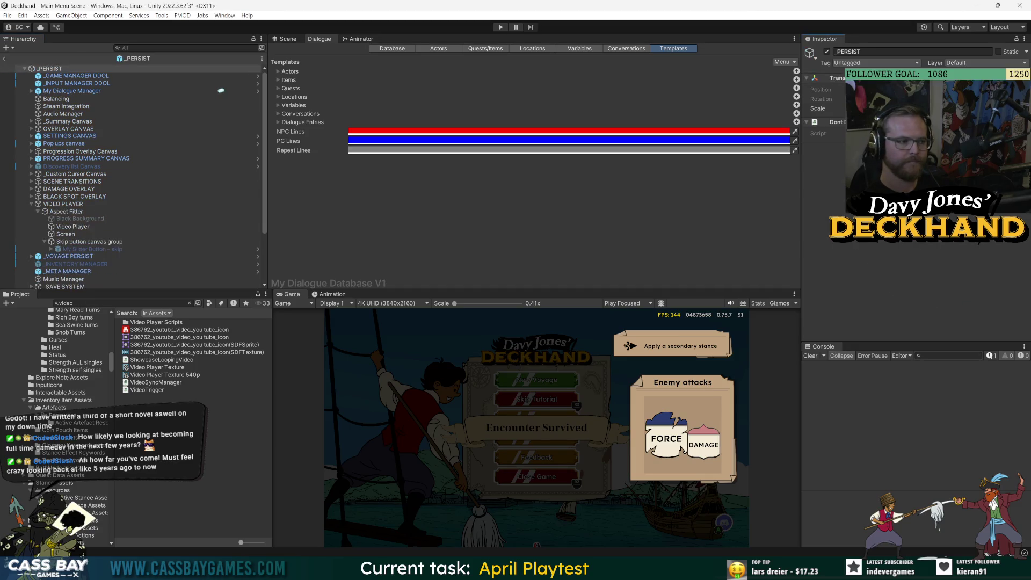
left_click(5, 61)
key("ctrl+p")
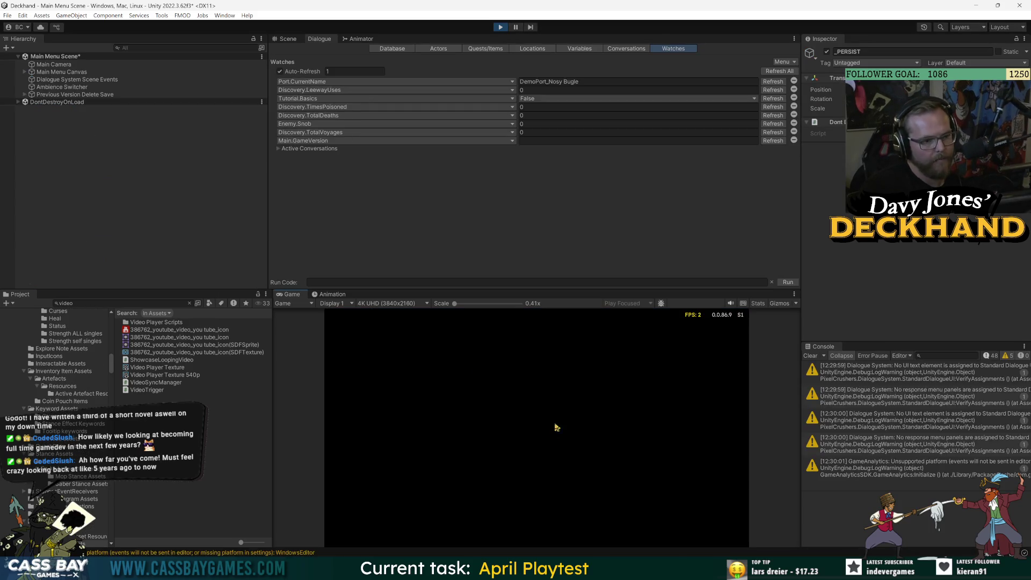
- Verify the Progress tab lists Blue Candle and Flotsam, then start a new voyage
left_click(548, 420)
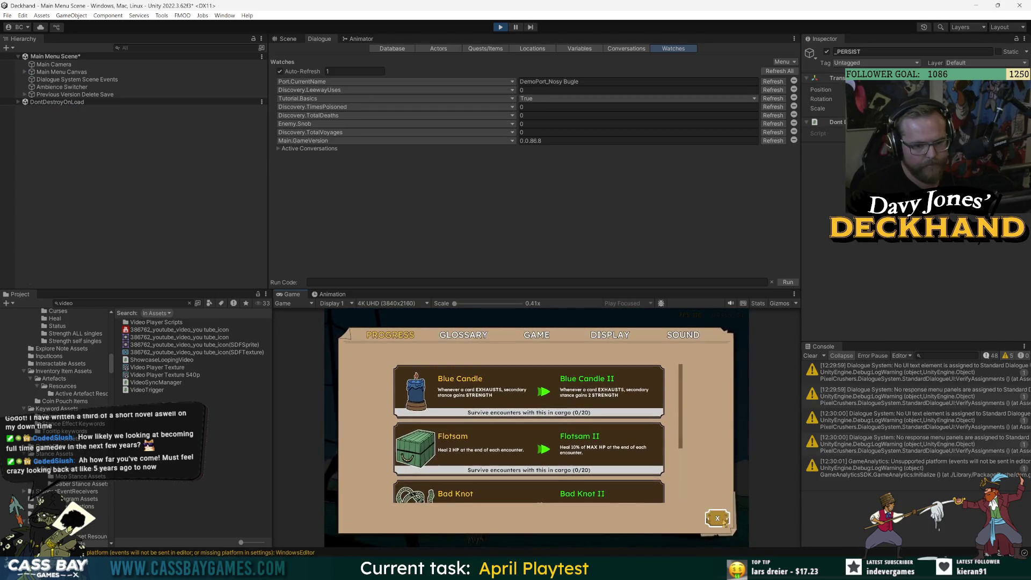
left_click(720, 520)
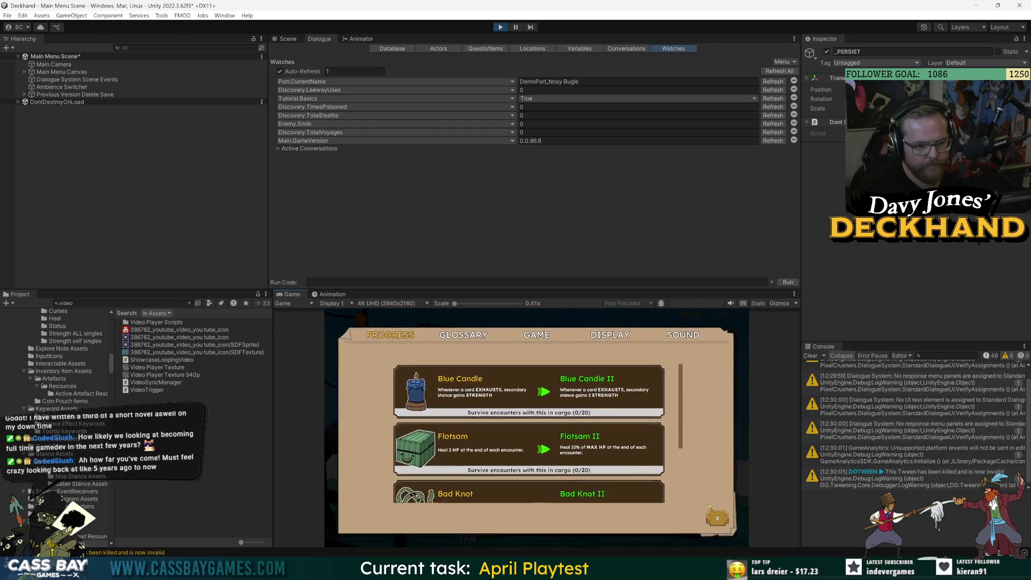
left_click(717, 516)
left_click(543, 385)
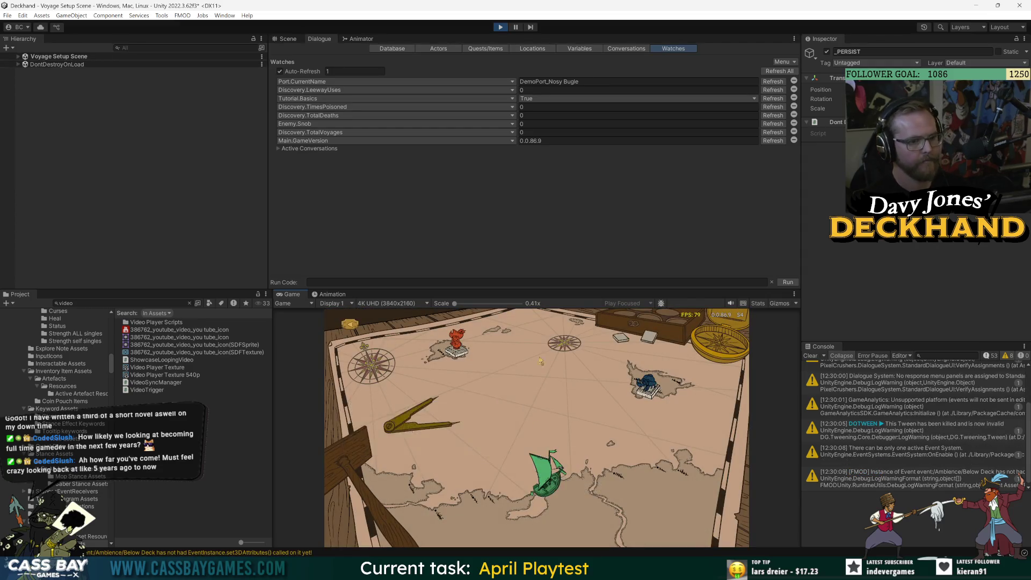
- Choose Crab Island as the destination and confirm the voyage
left_click(638, 383)
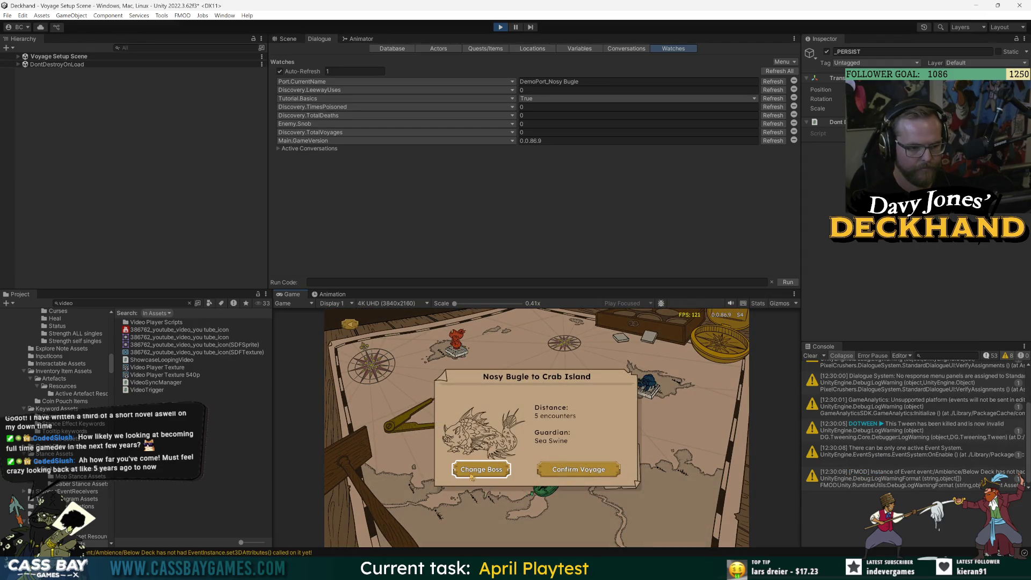
left_click(610, 471)
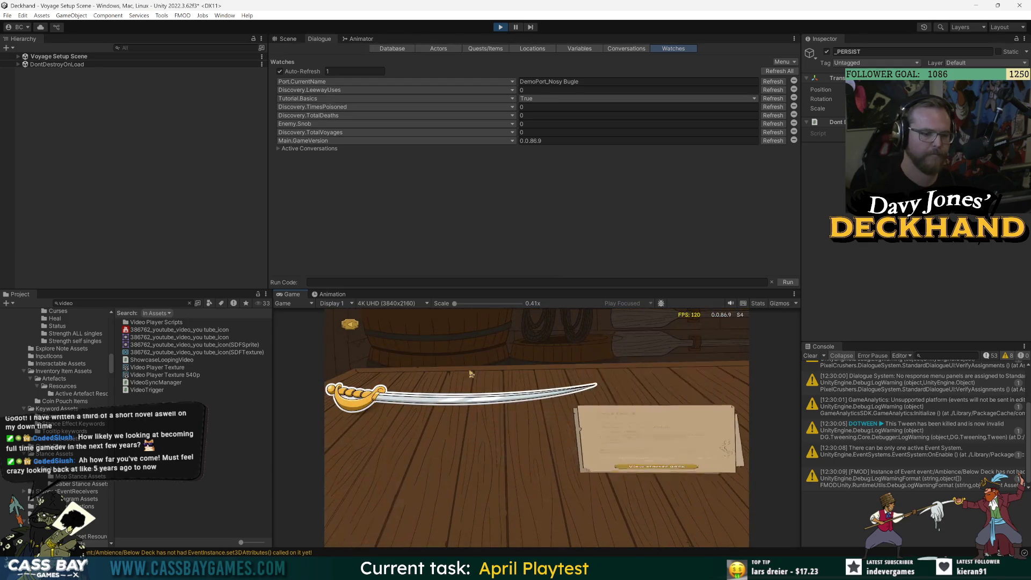
left_click(537, 465)
- Load the blue candle and broken jar into cargo, set sail, and advance to combat
left_click(567, 379)
left_click(670, 381)
left_click(370, 522)
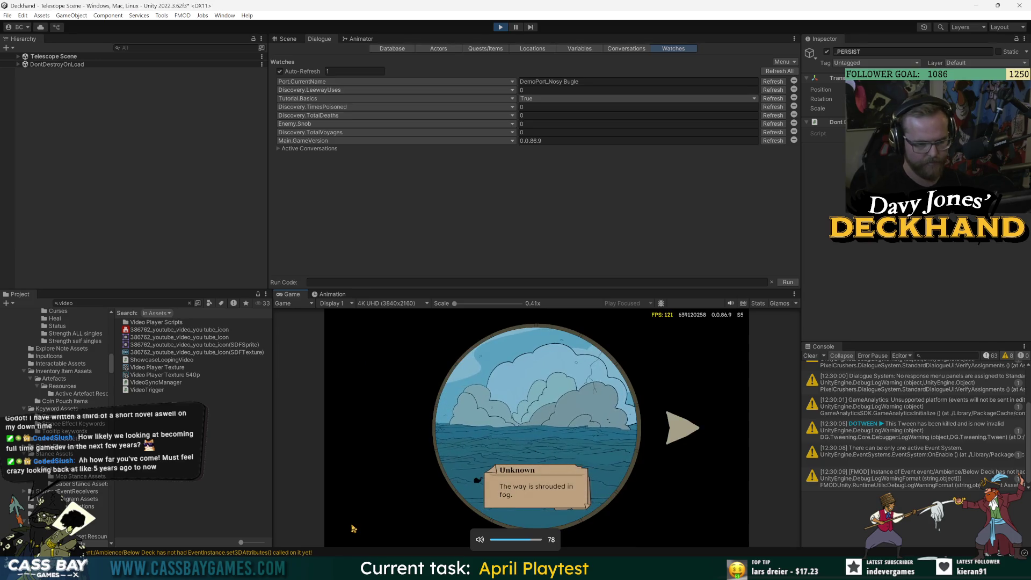
left_click(673, 429)
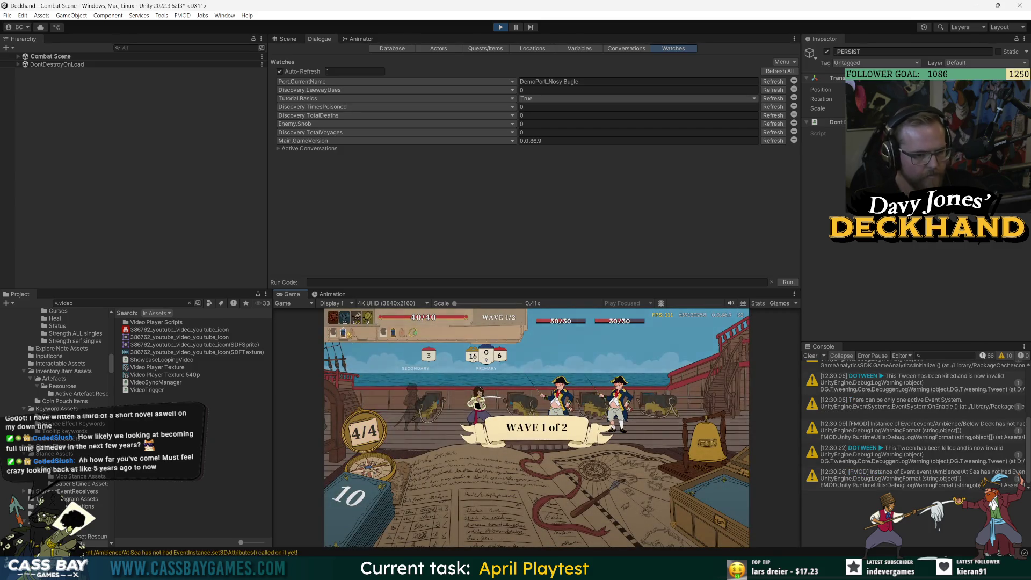
- Toggle the in-game options menu during combat and scroll through its Progress tab
key("Escape")
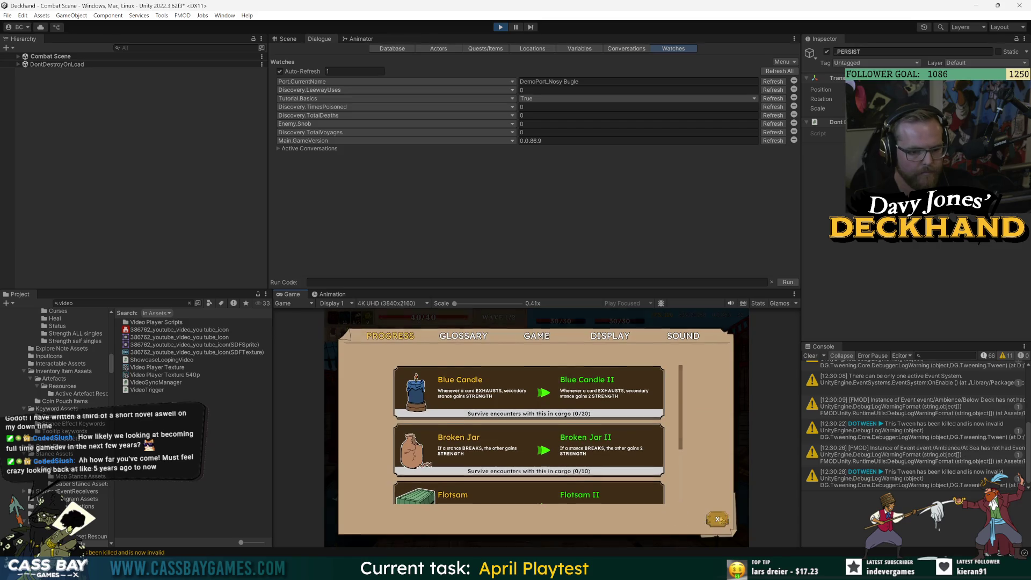
key("Escape")
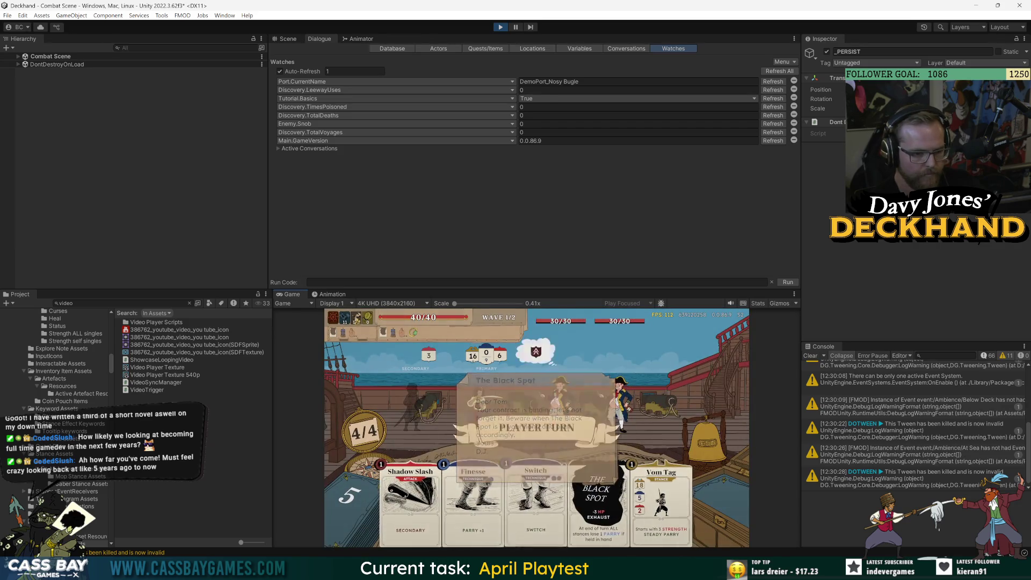
key("Escape")
key("Escape")
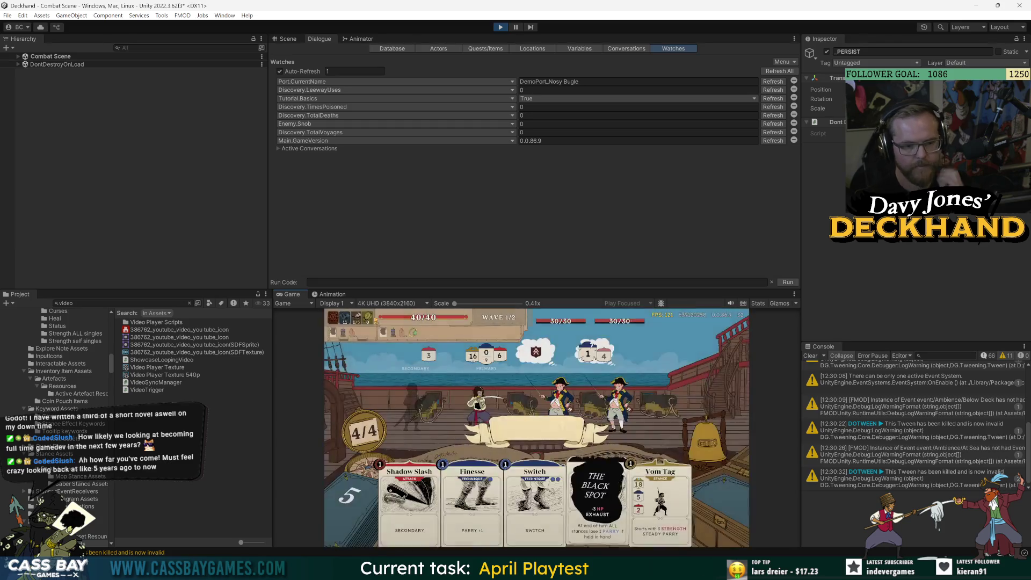
key("Escape")
key("Escape")
key("Escape")
key("Escape")
key("Escape")
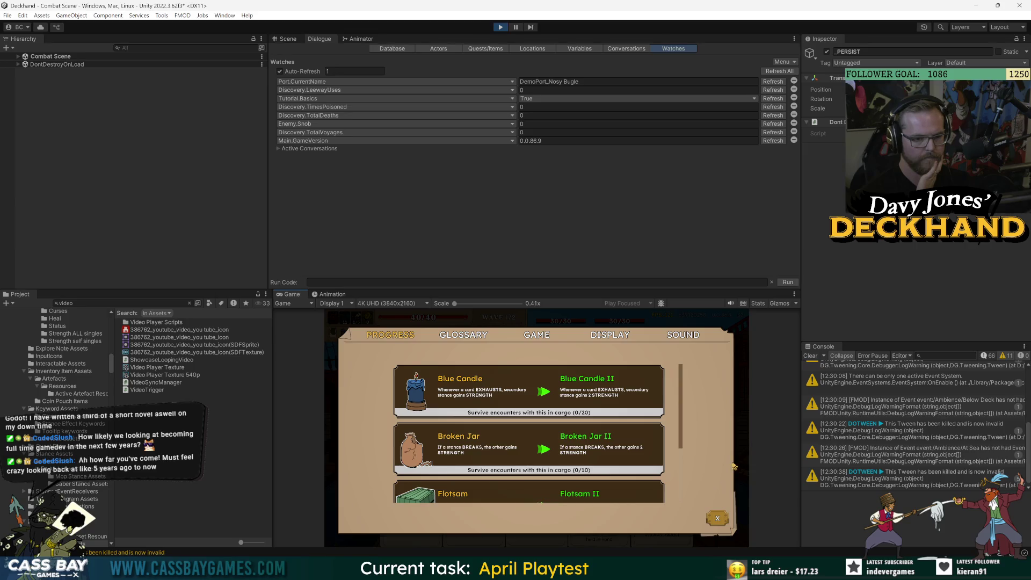
left_click(717, 518)
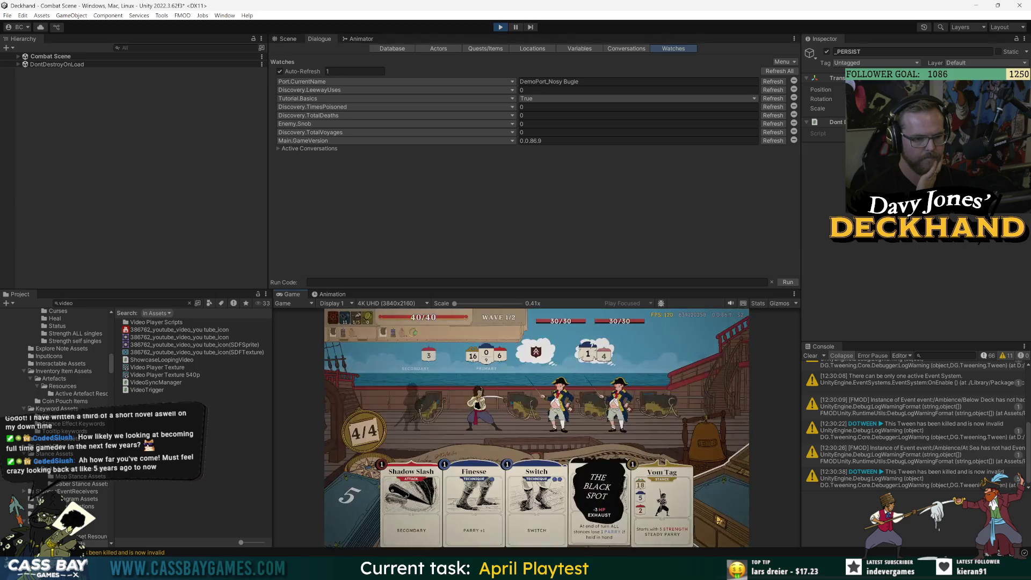
left_click(333, 321)
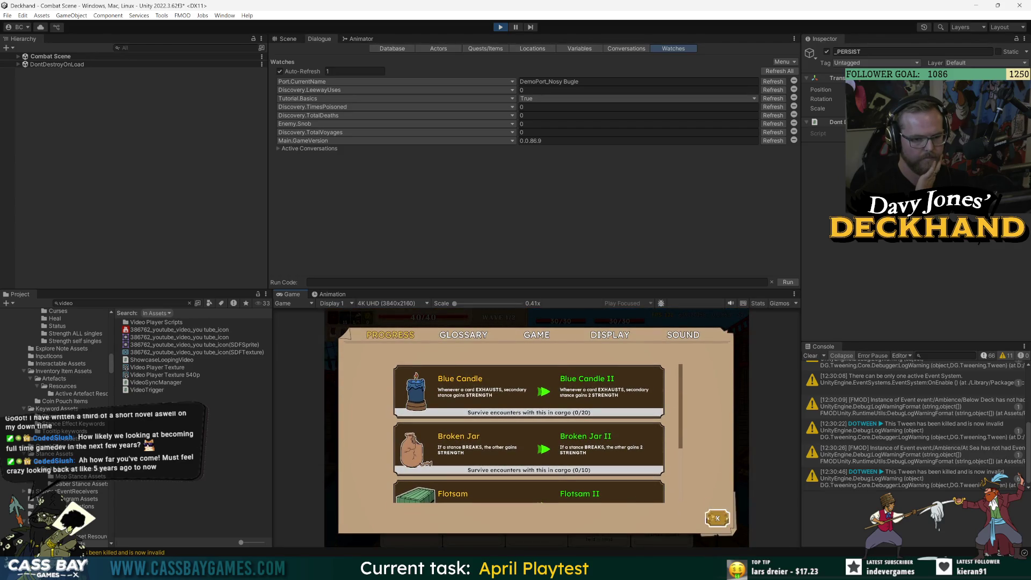
scroll(450, 436, "down", 2)
left_click(717, 518)
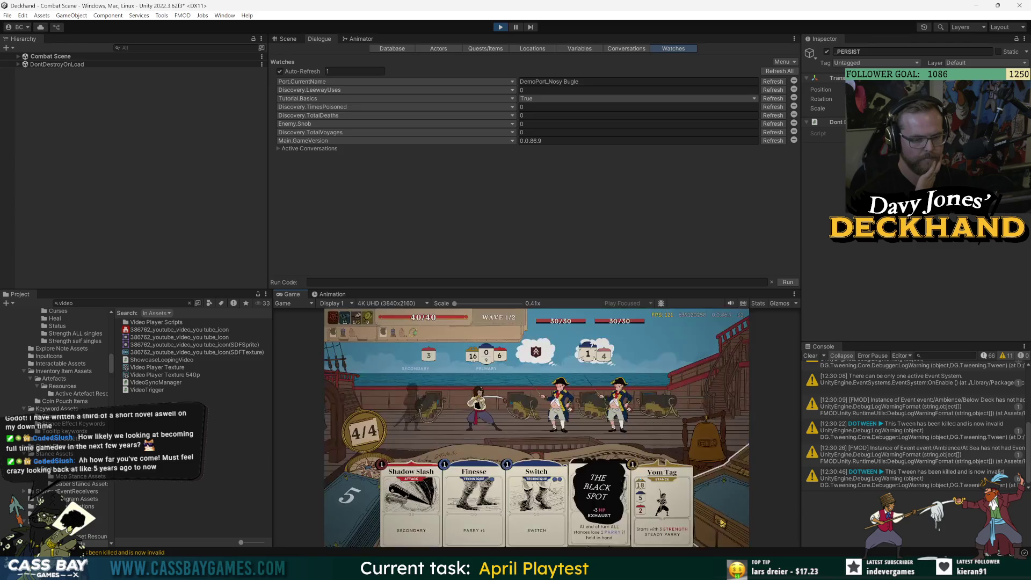
- Stop Play mode with Ctrl+P and switch to Visual Studio
key("ctrl+p")
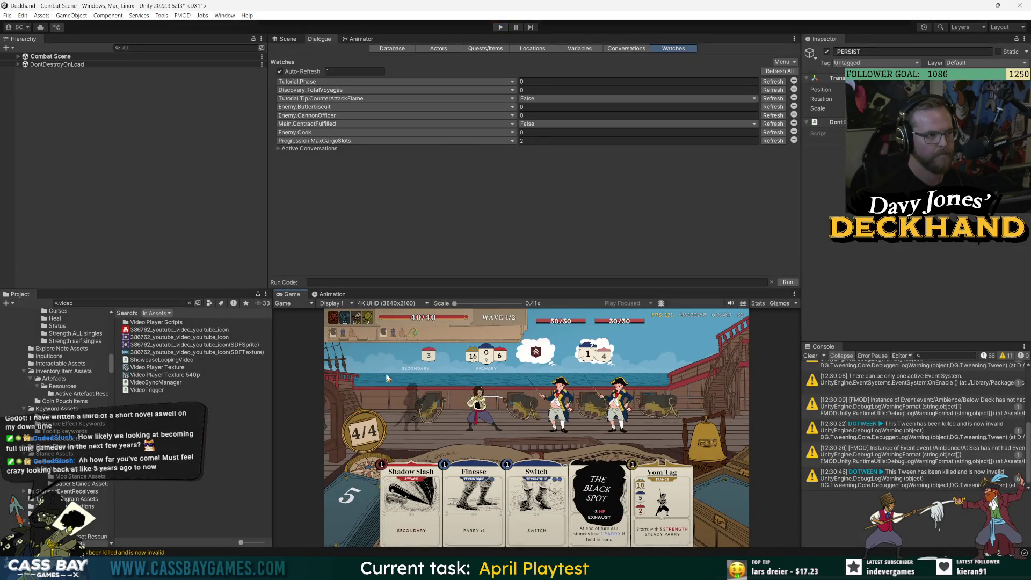
key("ctrl+a")
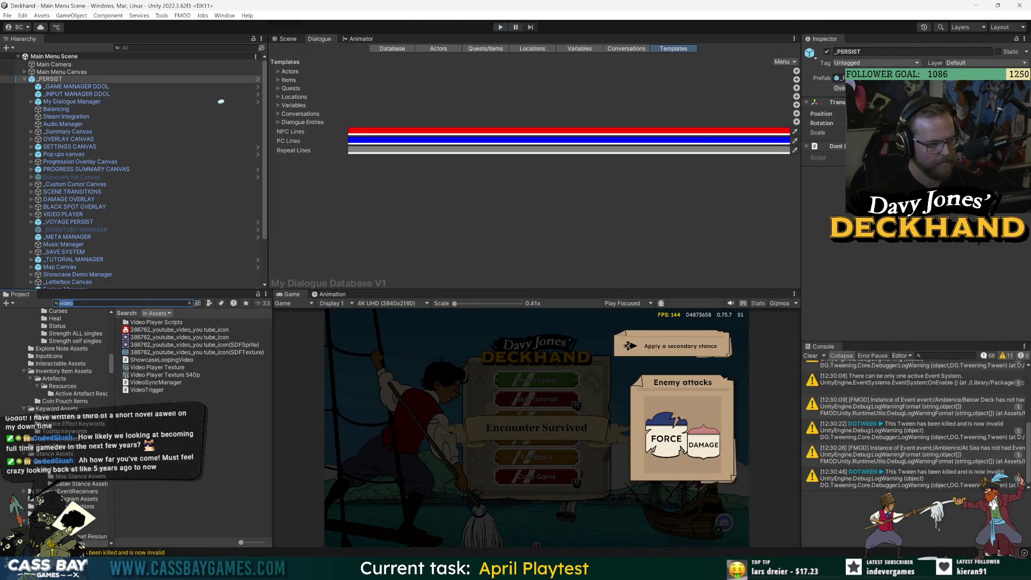
key("alt+Tab")
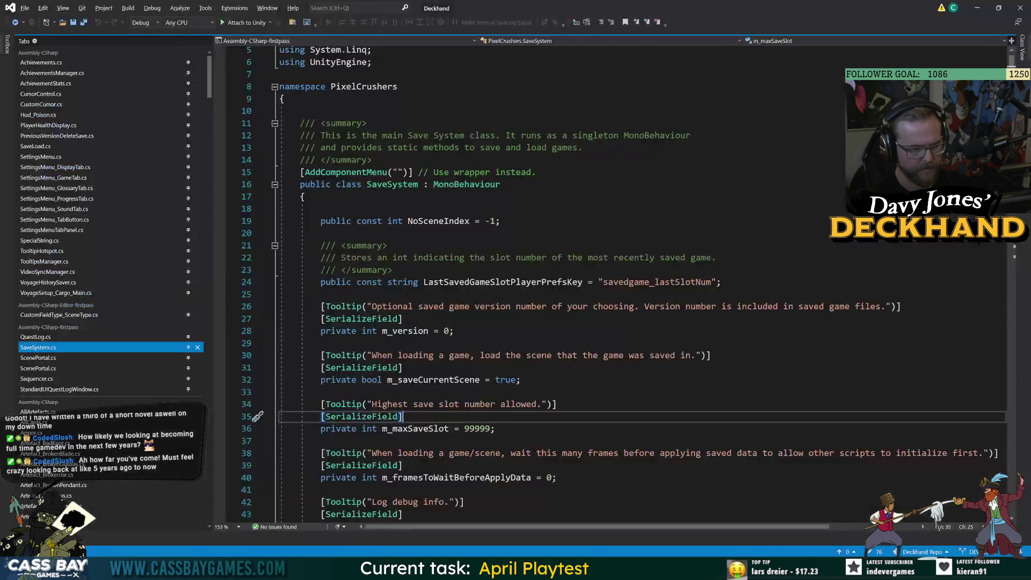
- Open SettingsMenu_ProgressTab.cs and review its PopulateList and SetupTab methods
left_click(73, 167)
left_click(81, 198)
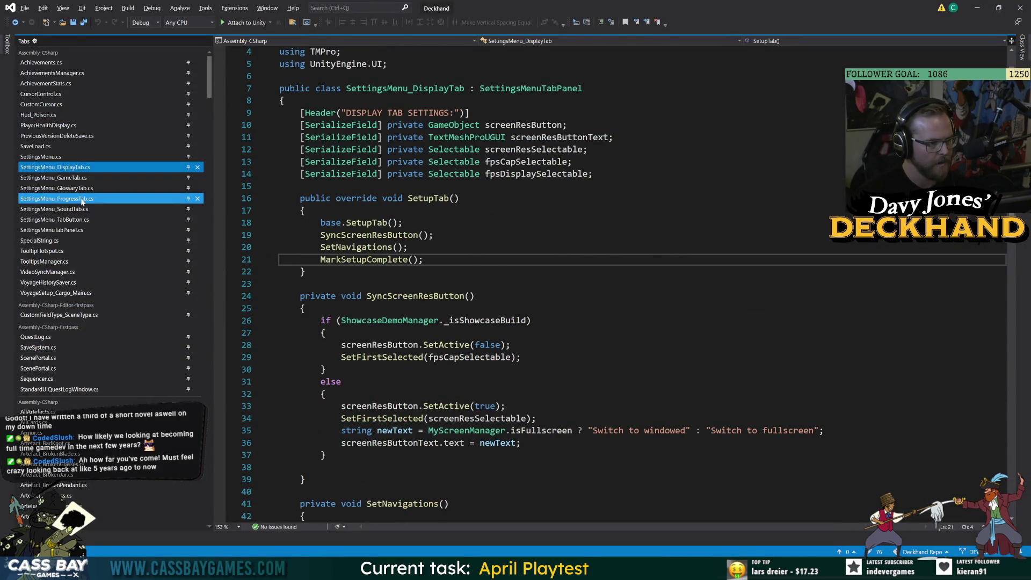
scroll(390, 325, "up", 20)
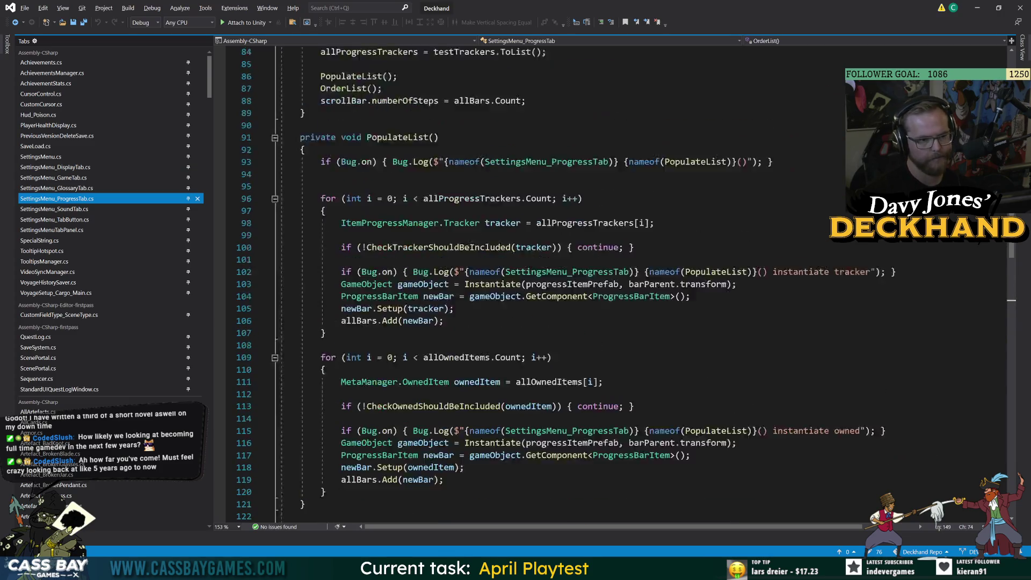
left_click(390, 324)
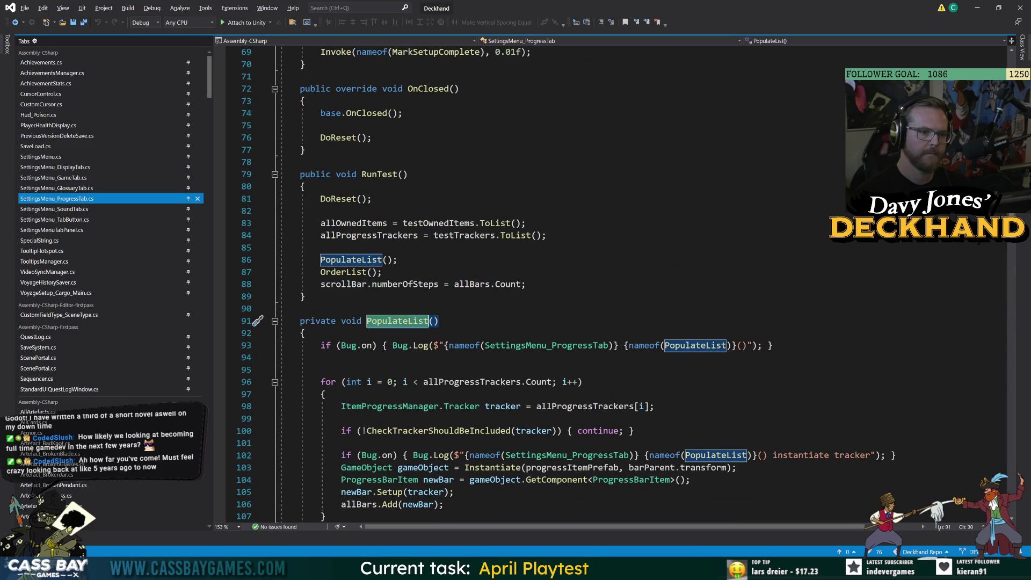
scroll(390, 325, "up", 7)
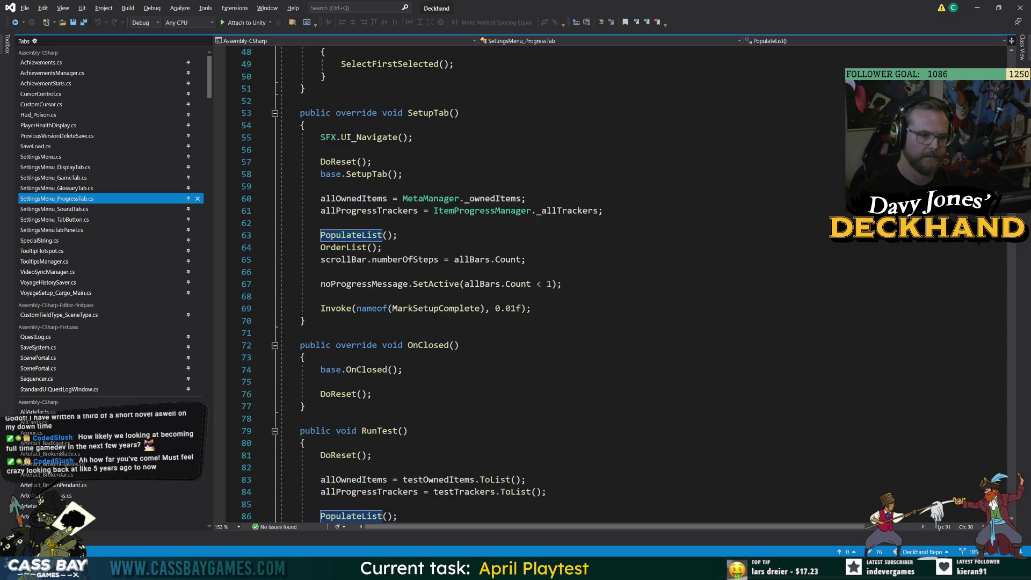
left_click(428, 113)
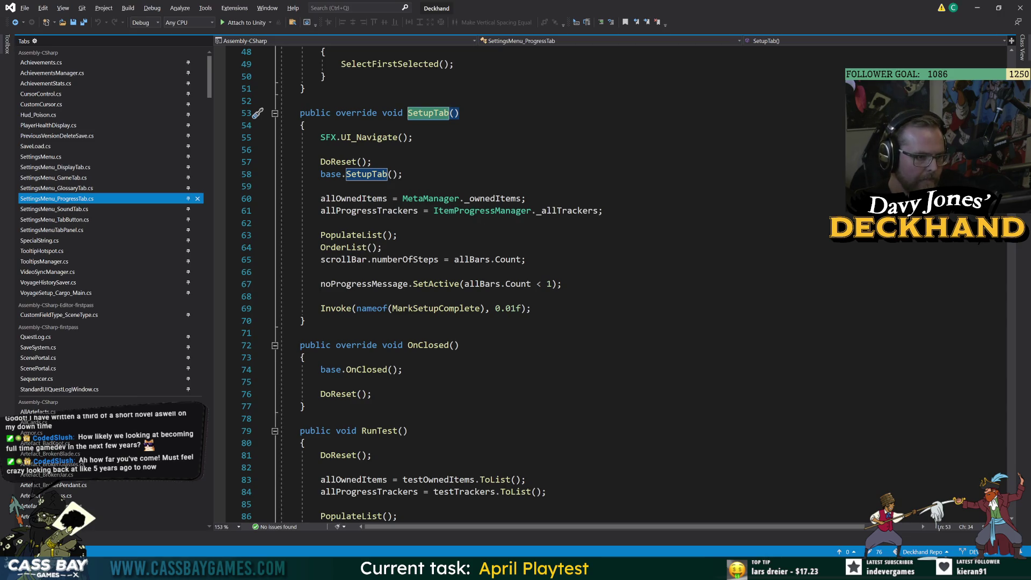
- Jump with F12 to the base-class SetupTab and SelectFirstSelected, then navigate back to PopulateList
key("Down")
key("Down")
key("Down")
key("F12")
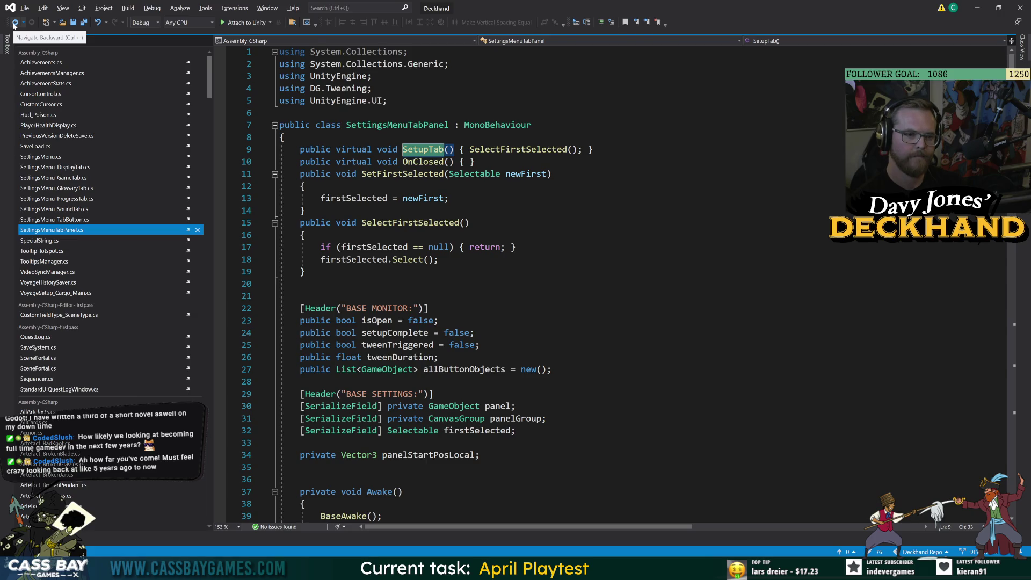
left_click(14, 23)
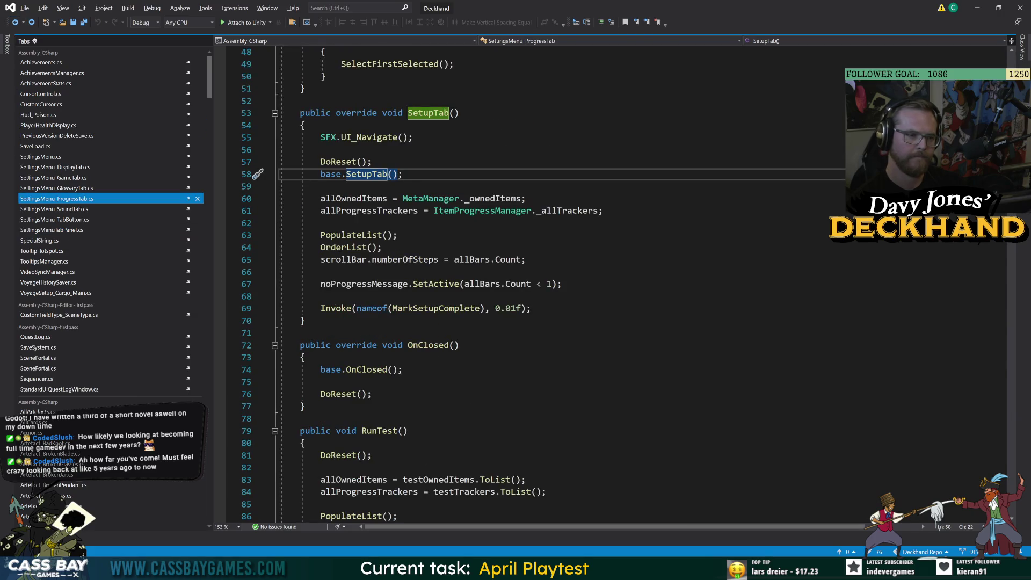
left_click(14, 23)
left_click(365, 174)
key("F12")
left_click(518, 150, "ctrl")
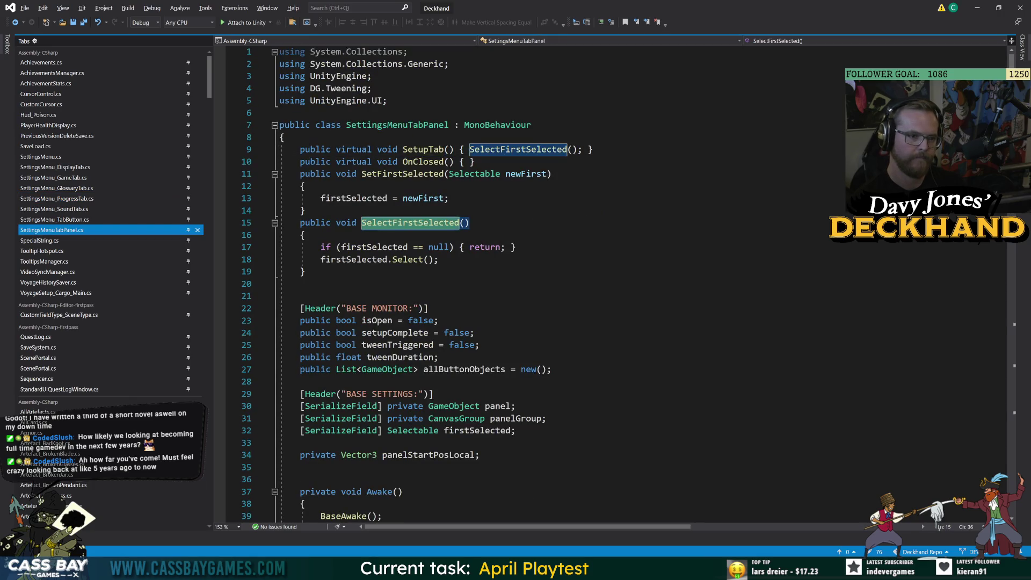
left_click(15, 23)
left_click(15, 23)
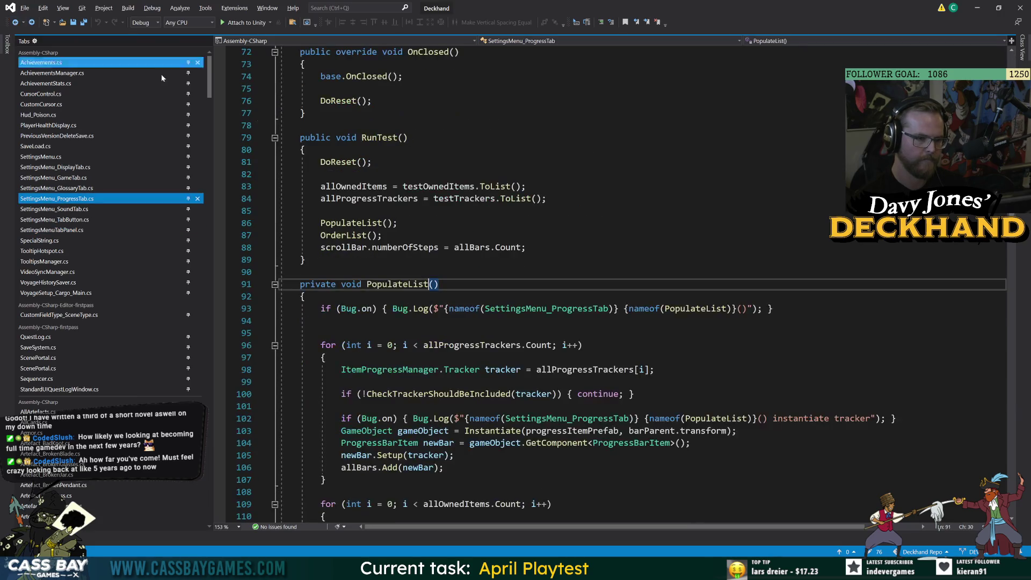
- Open SettingsMenu.cs to view its tab-panel open and close methods
left_click(300, 272)
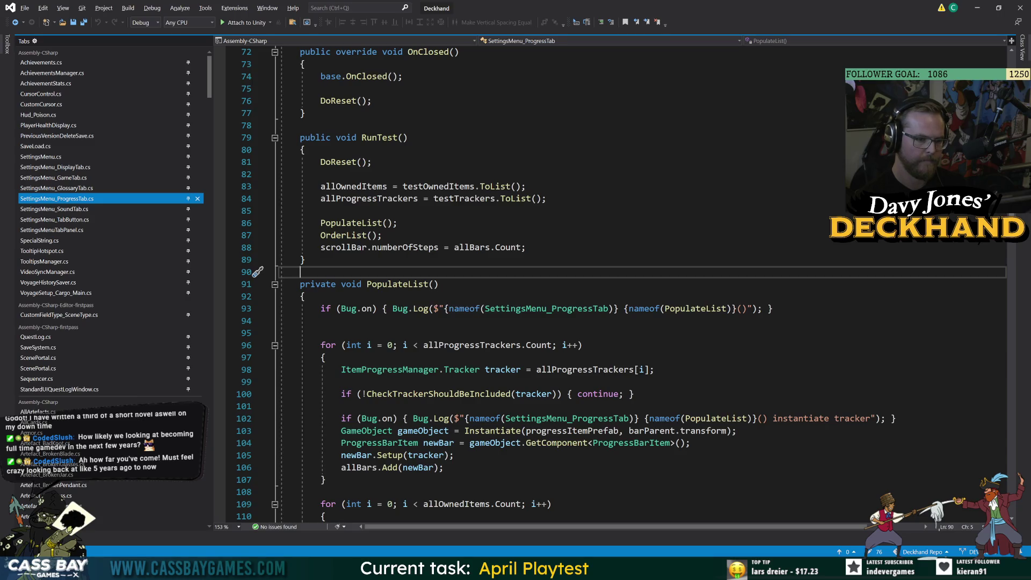
scroll(258, 272, "up", 9)
left_click(41, 157)
scroll(257, 358, "up", 8)
- In SettingsMenu.cs, go from SetupFirstTabPanel to the ClickTabButton definition
scroll(537, 285, "up", 18)
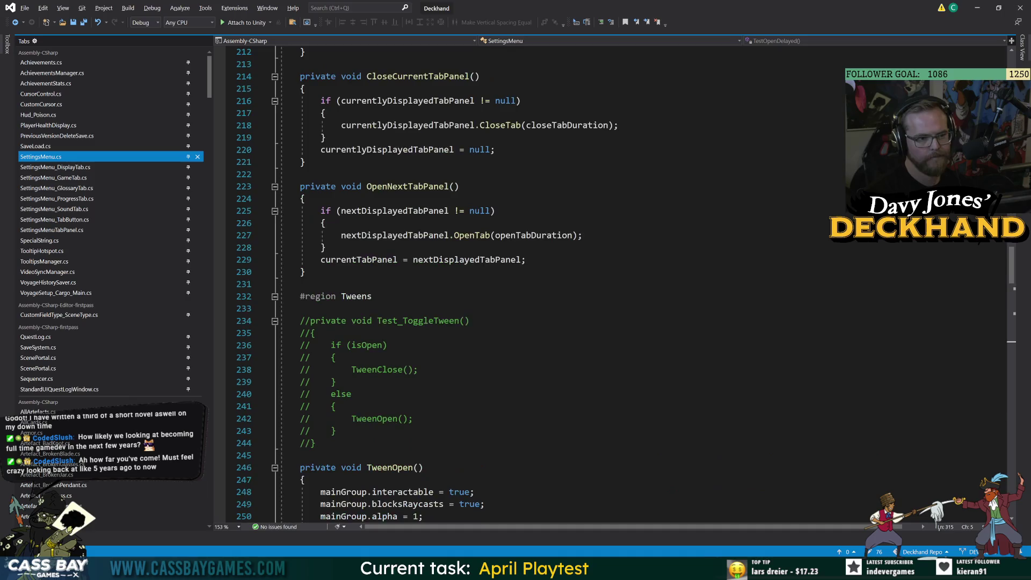
scroll(537, 285, "up", 6)
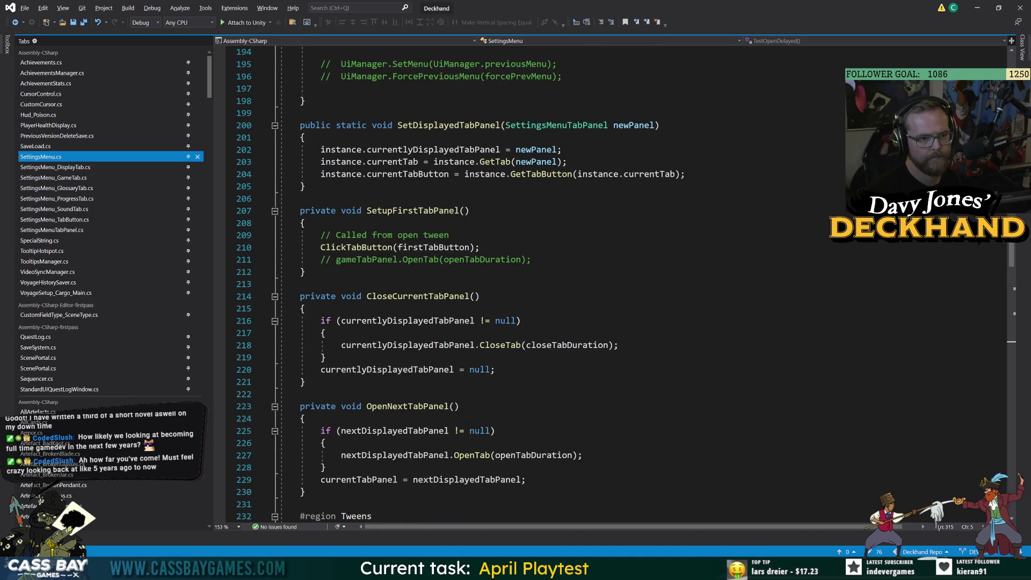
double_click(412, 210)
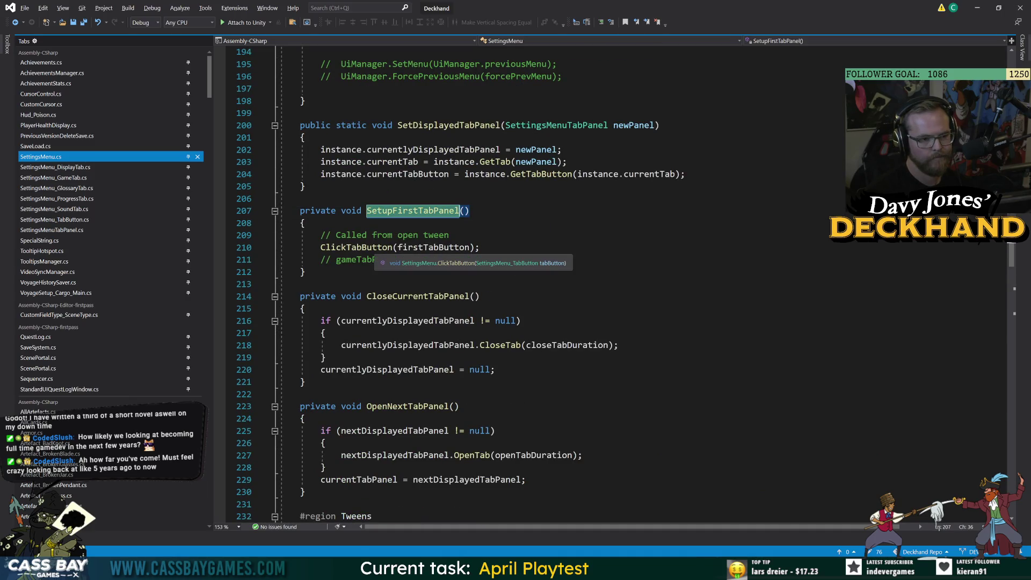
scroll(537, 285, "up", 12)
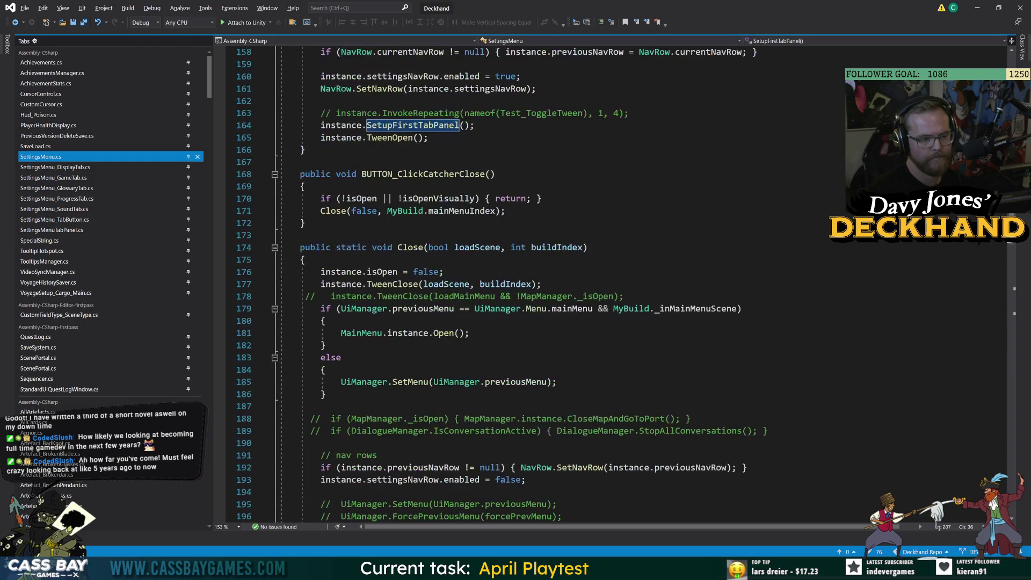
scroll(457, 264, "up", 5)
key("F12")
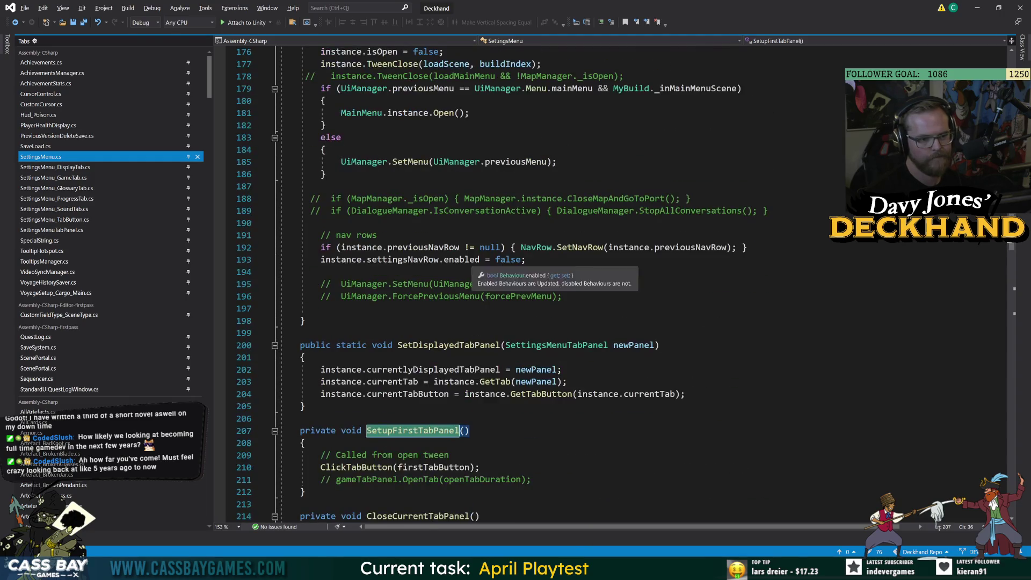
double_click(357, 470)
key("F12")
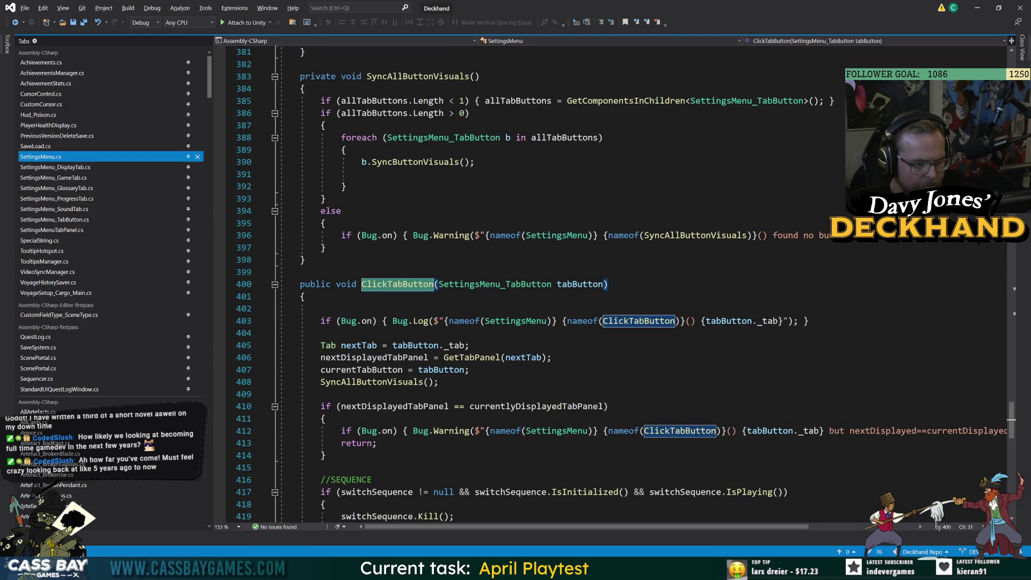
- Follow the OpenNextTabPanel callback, then OpenTab into SettingsMenuTabPanel.cs
scroll(612, 284, "down", 3)
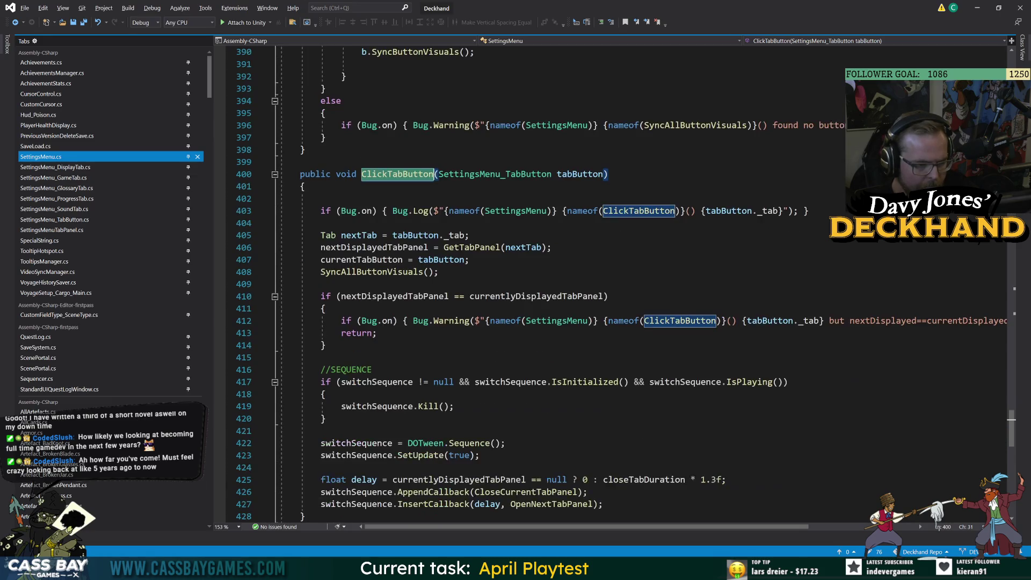
scroll(612, 284, "down", 3)
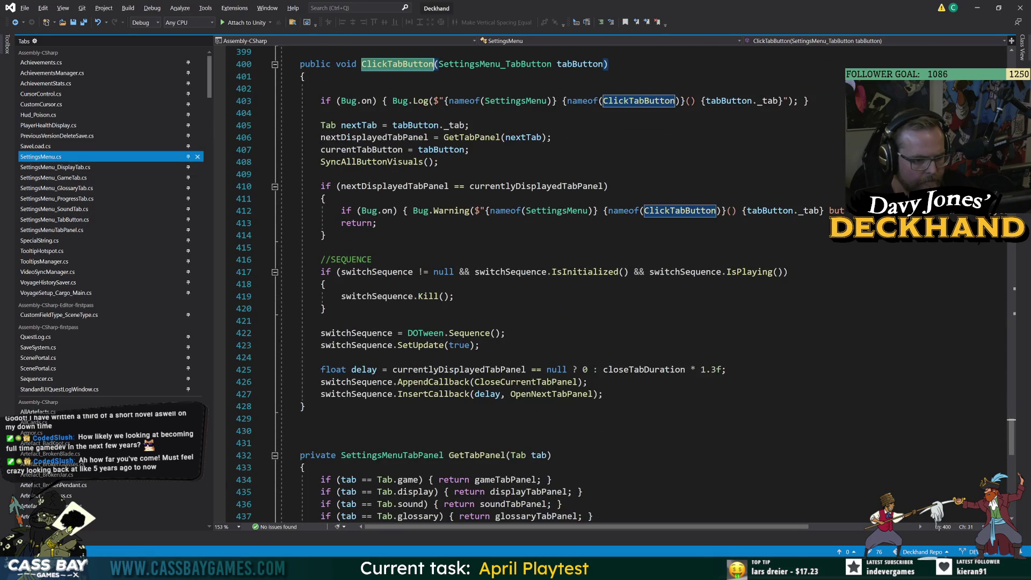
double_click(529, 382)
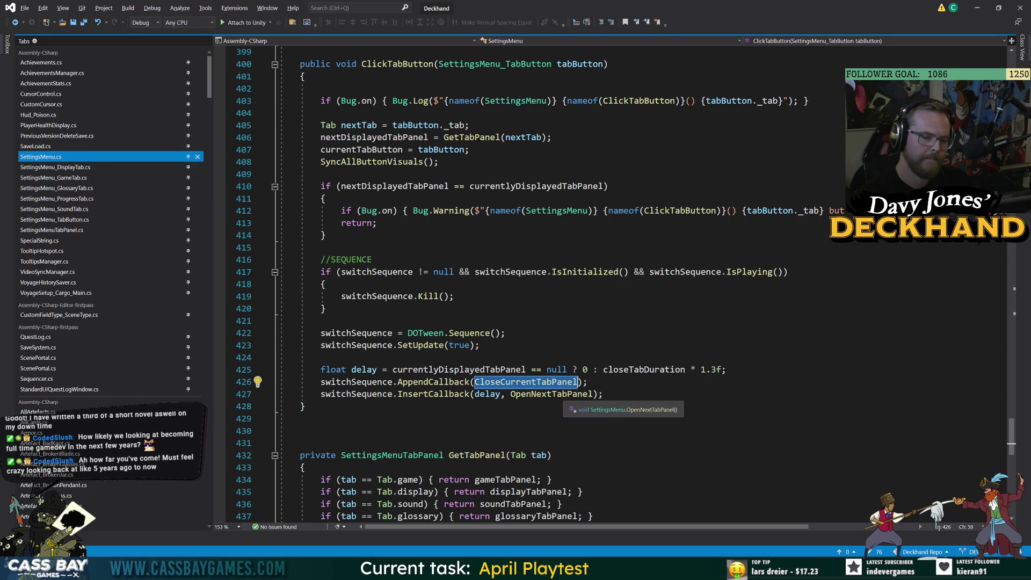
double_click(551, 394)
key("F12")
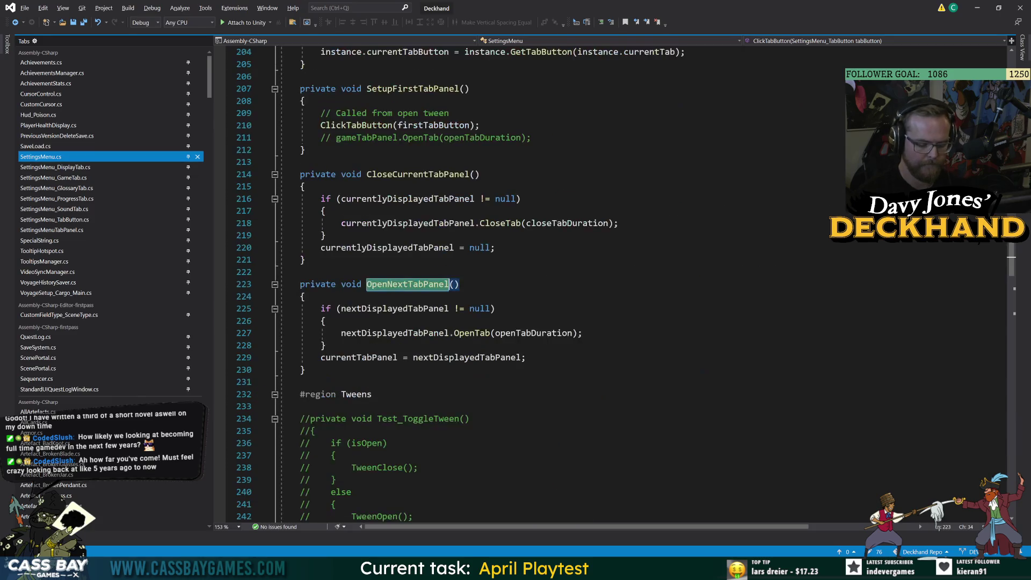
double_click(471, 333)
key("F12")
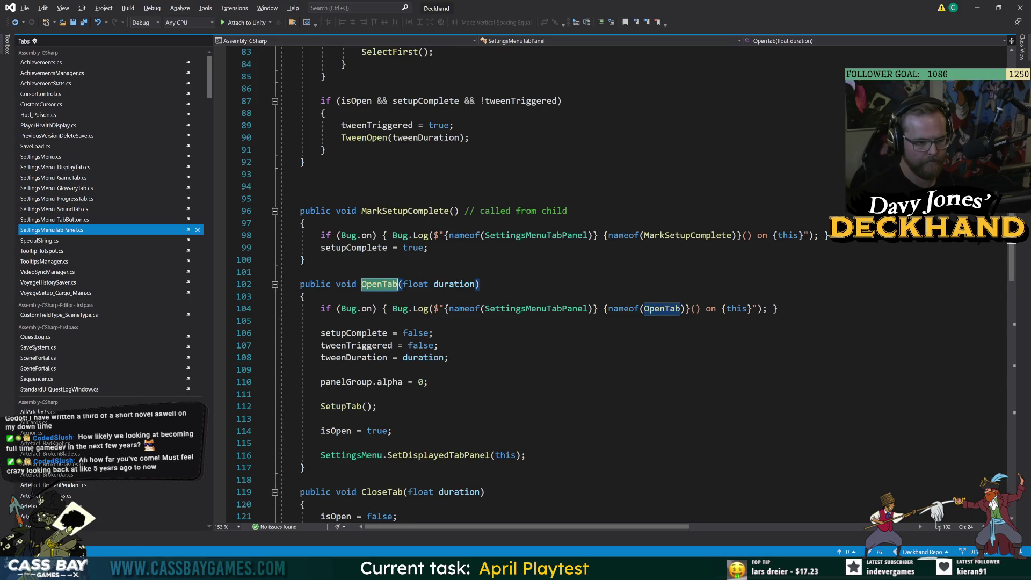
- Jump to the SetupTab definition from OpenTab, then return to the call
double_click(341, 407)
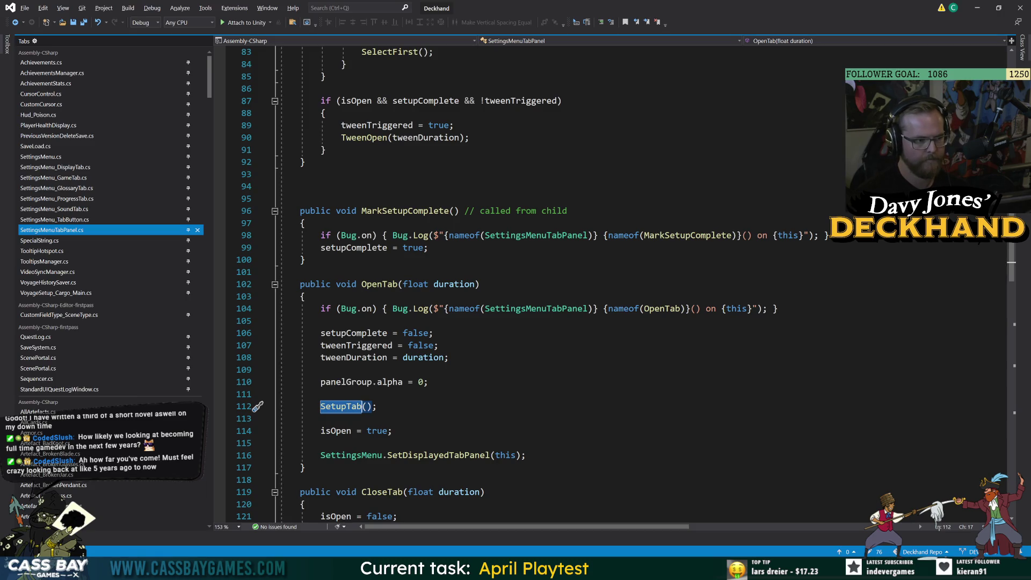
key("F12")
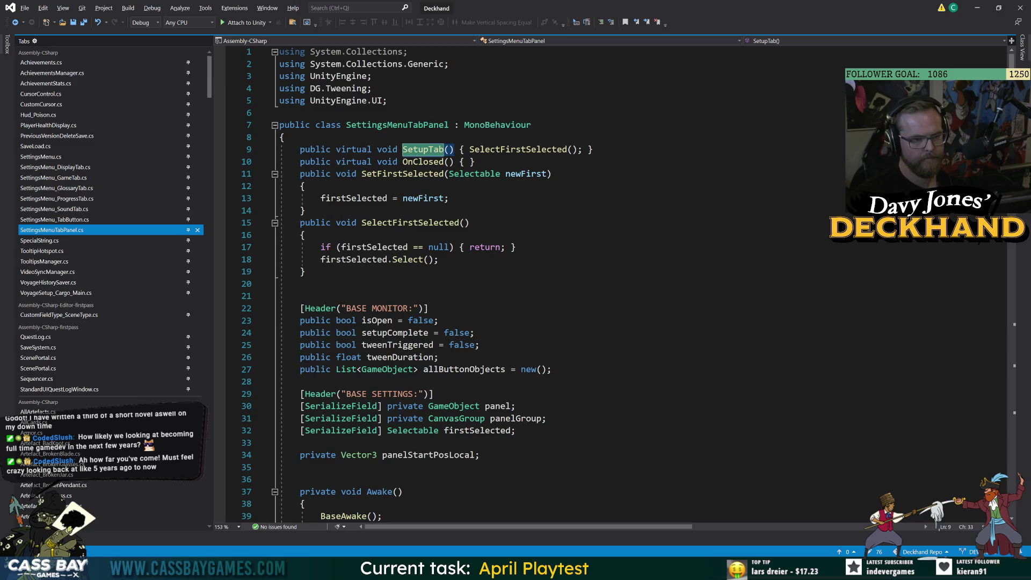
left_click(15, 23)
left_click(320, 297)
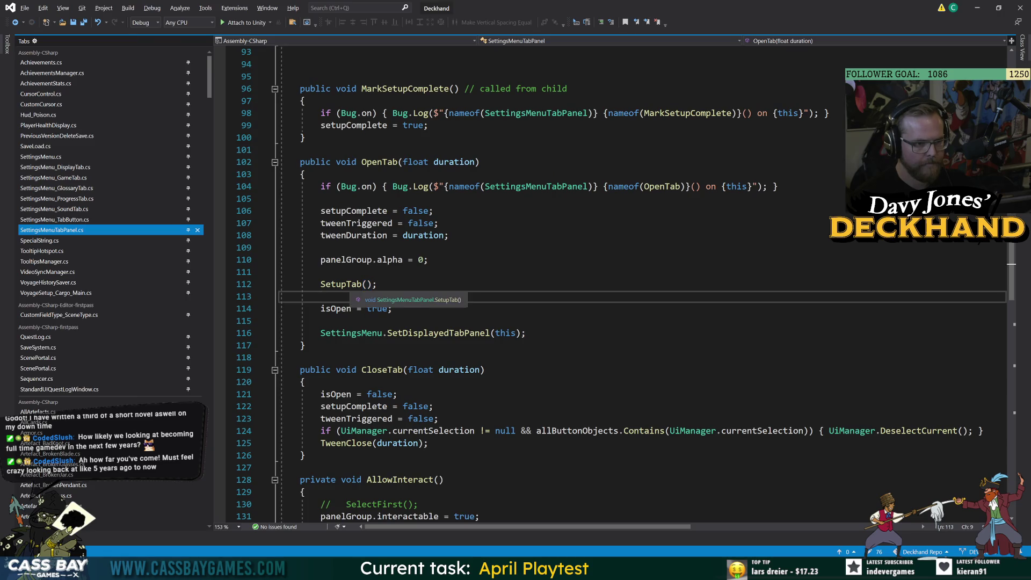
left_click(341, 284)
double_click(341, 284)
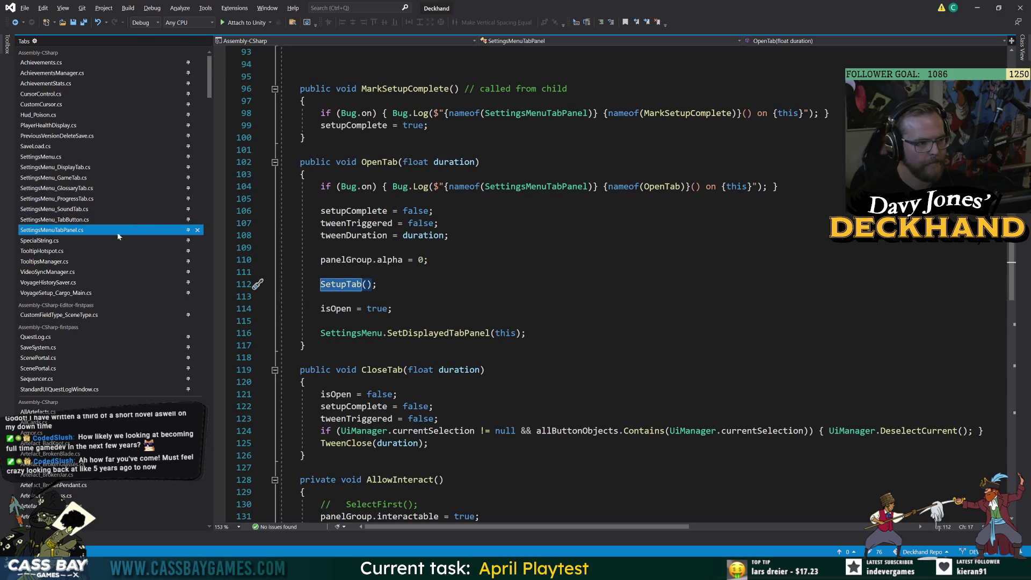
- Open SettingsMenu_DisplayTab.cs and inspect its SetupTab override and MarkSetupComplete call
left_click(69, 167)
double_click(429, 198)
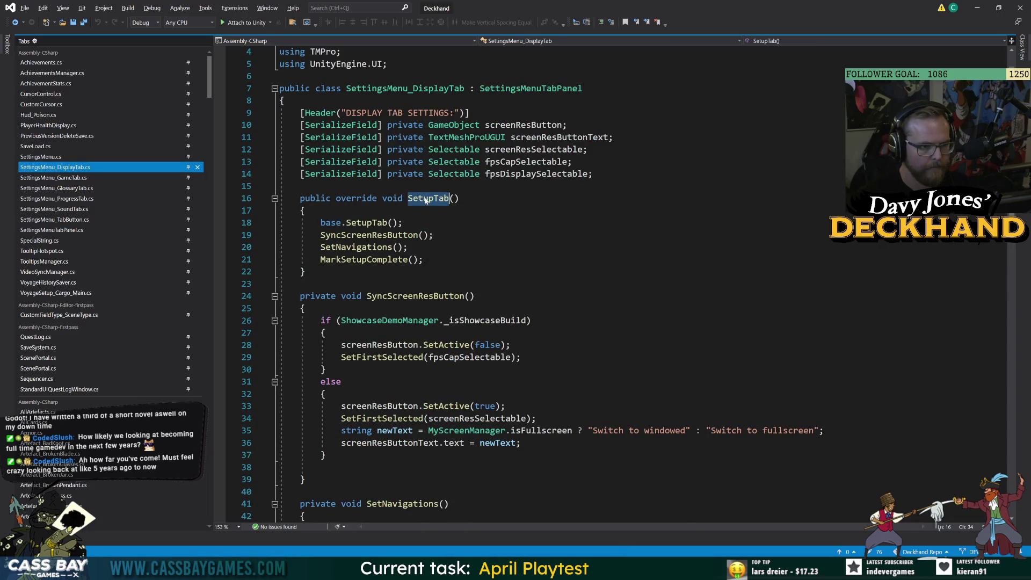
double_click(403, 260)
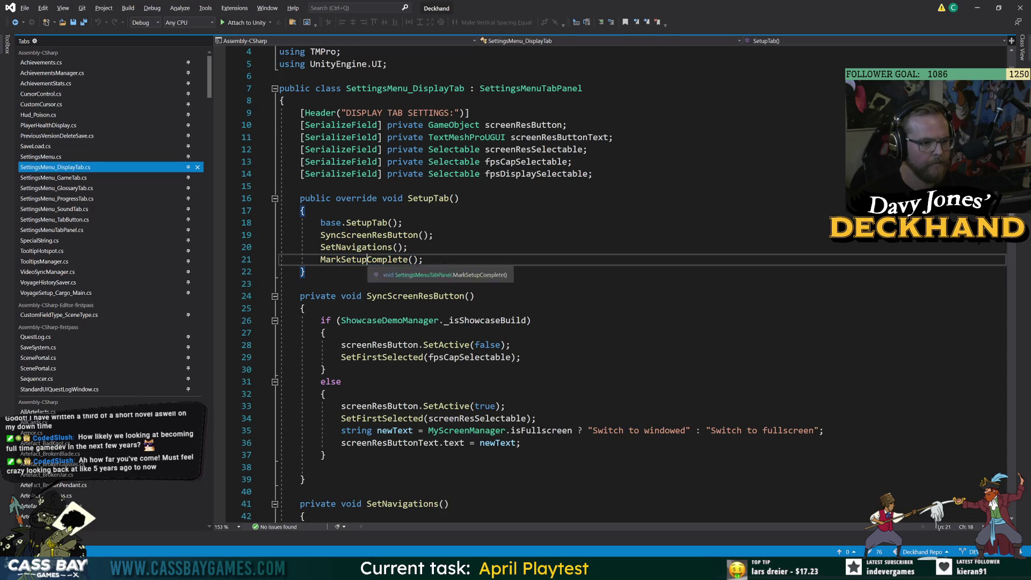
- Switch to SettingsMenu.cs and highlight every use of TweenOpen
scroll(537, 285, "down", 7)
scroll(536, 284, "down", 7)
scroll(537, 284, "up", 15)
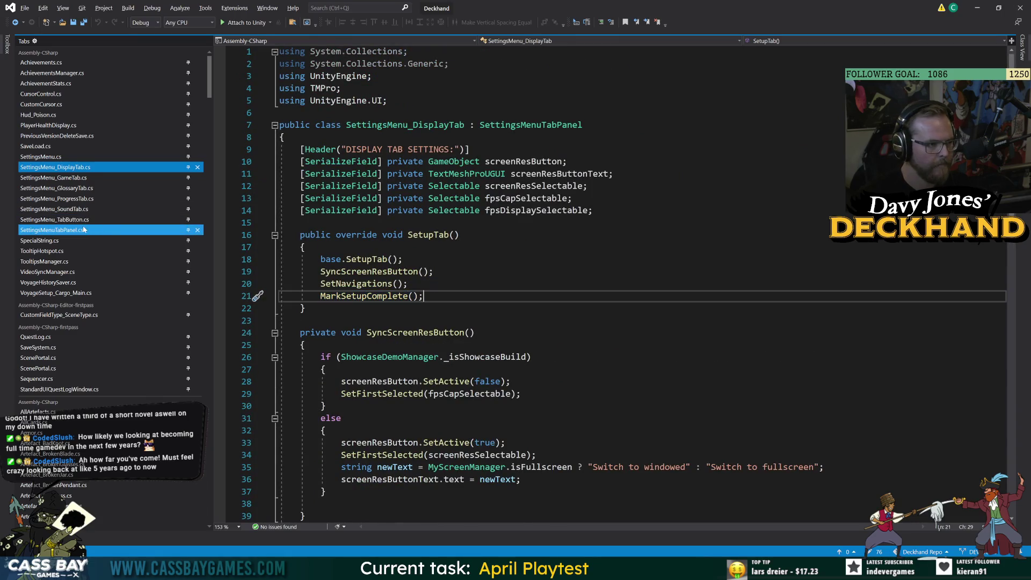
left_click(64, 156)
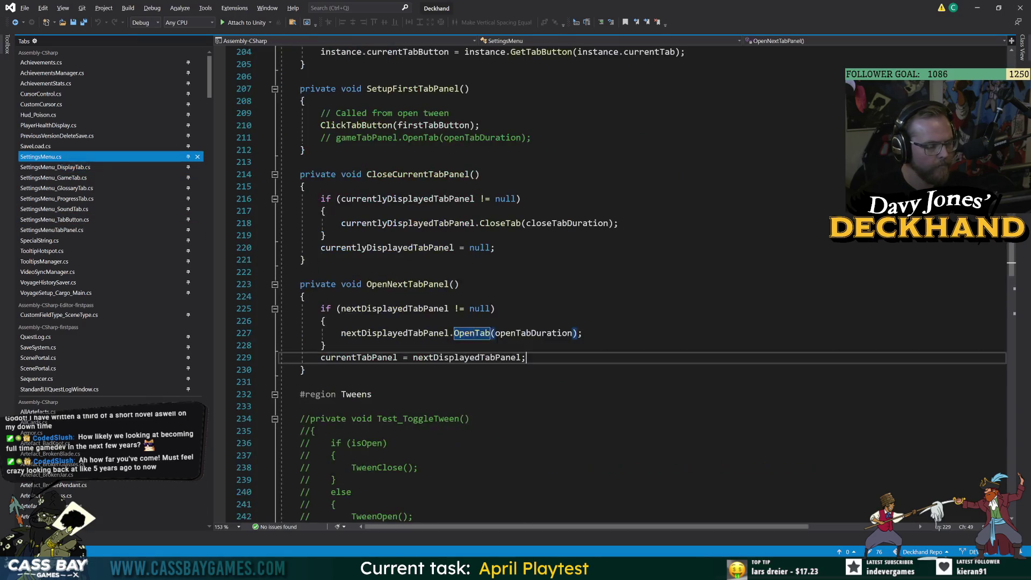
scroll(537, 285, "down", 9)
left_click(413, 235)
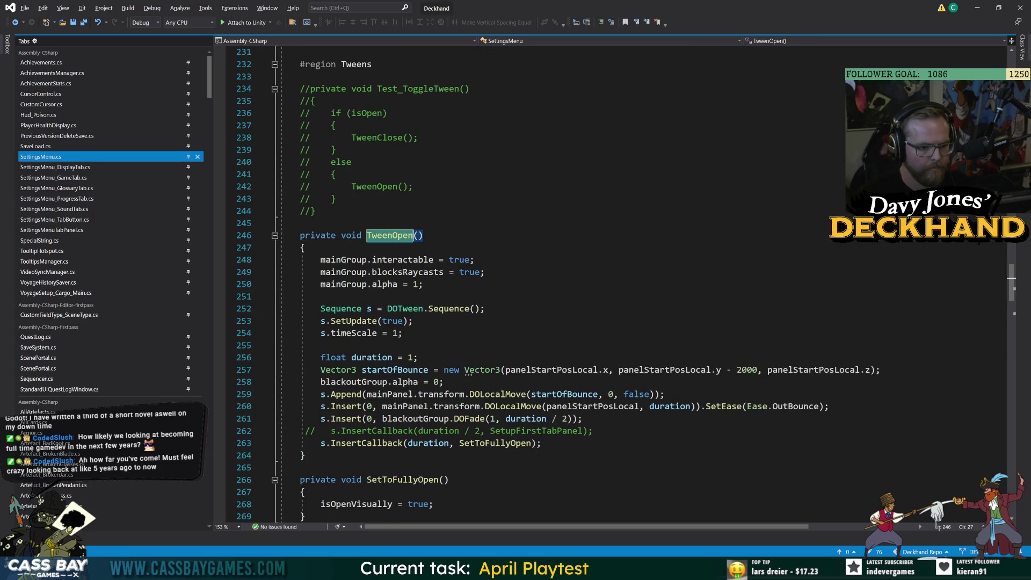
- Find the TweenOpen() call in Open() and go to its definition
scroll(537, 285, "down", 6)
scroll(537, 285, "down", 15)
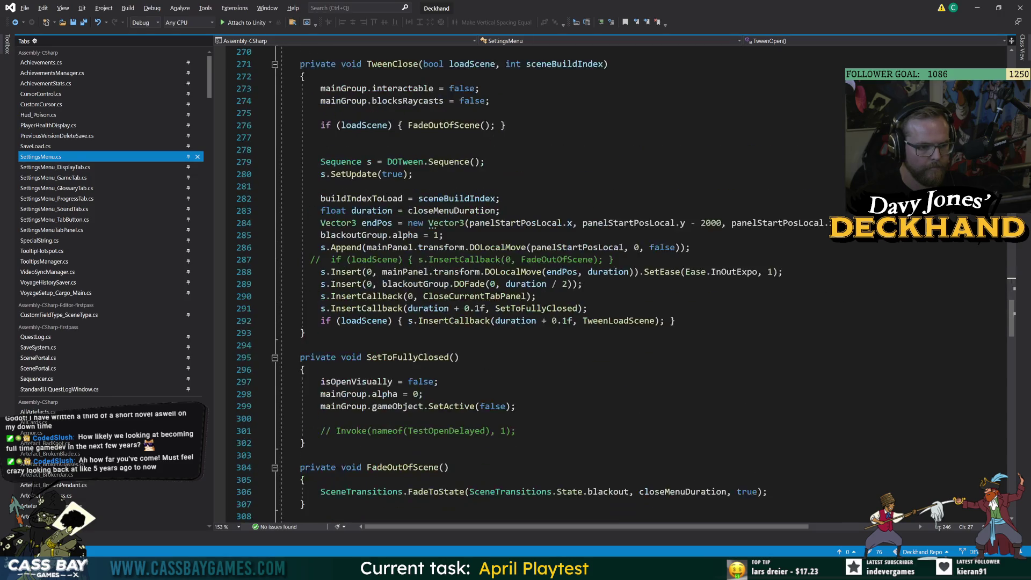
scroll(537, 284, "down", 8)
scroll(537, 285, "up", 20)
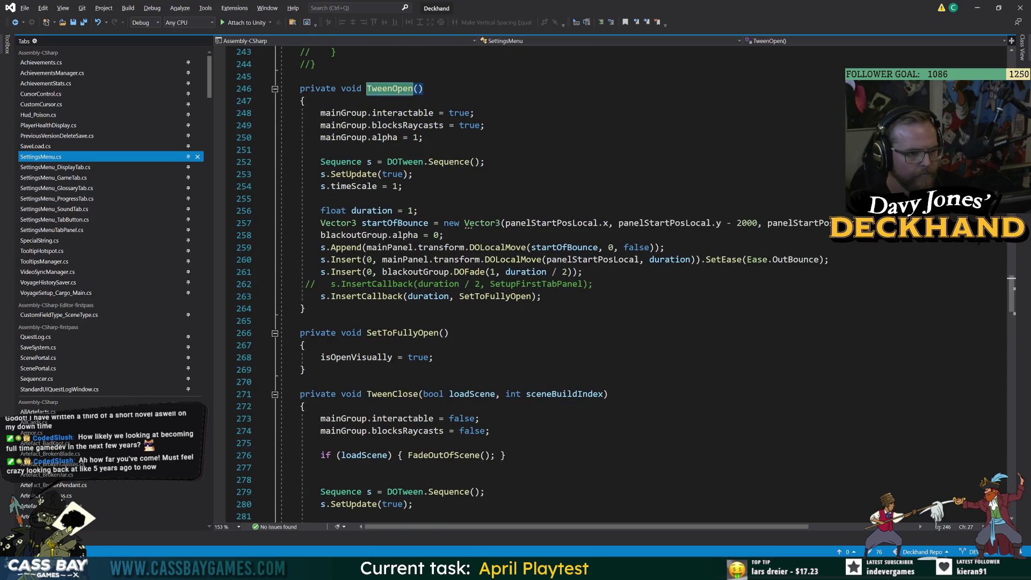
scroll(537, 285, "up", 20)
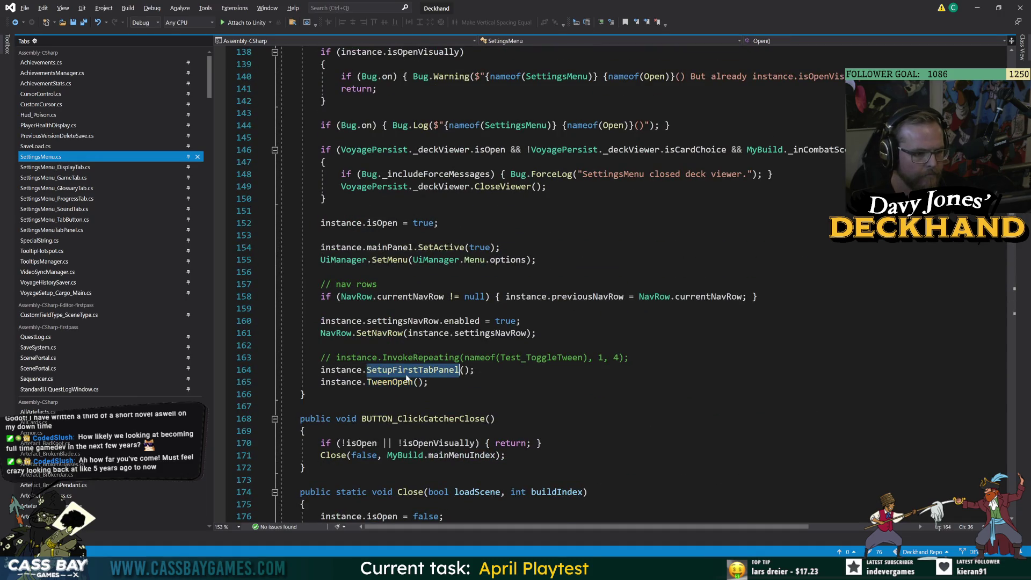
left_click(391, 382)
double_click(391, 382)
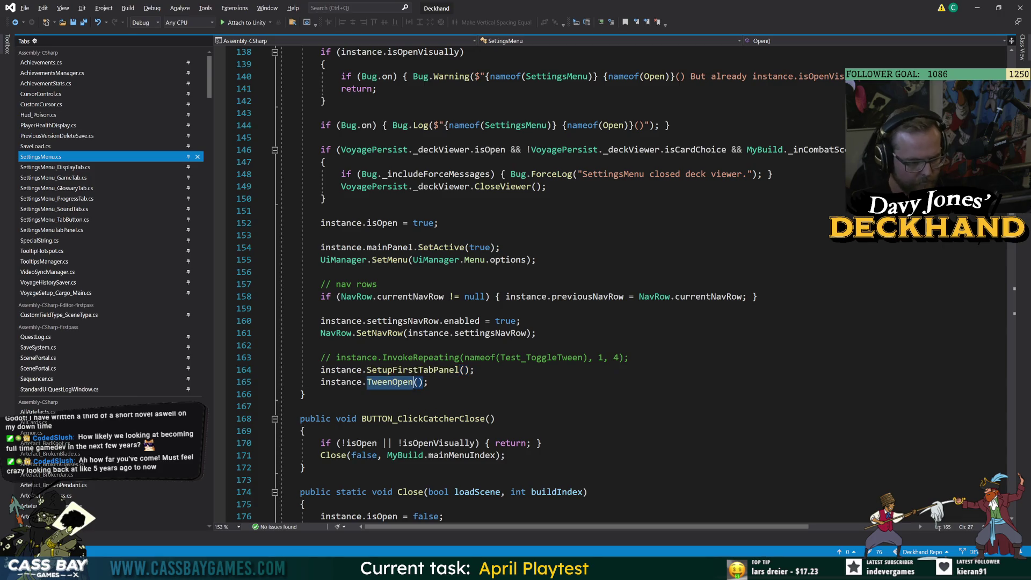
key("F12")
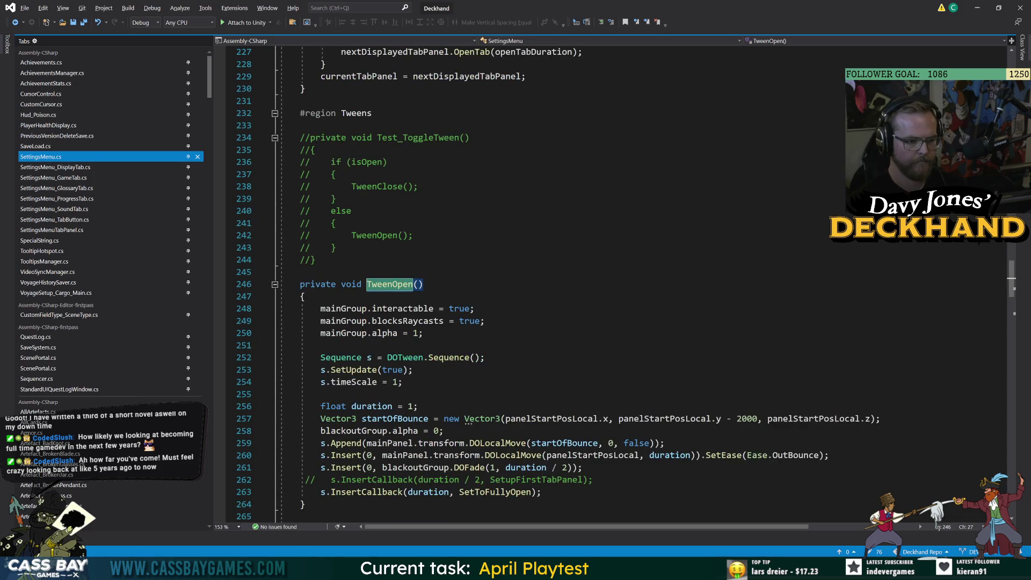
- Uncomment the InsertCallback(SetupFirstTabPanel) line in TweenOpen and let Unity recompile
left_click(315, 479)
key("BackSpace")
left_click(309, 504)
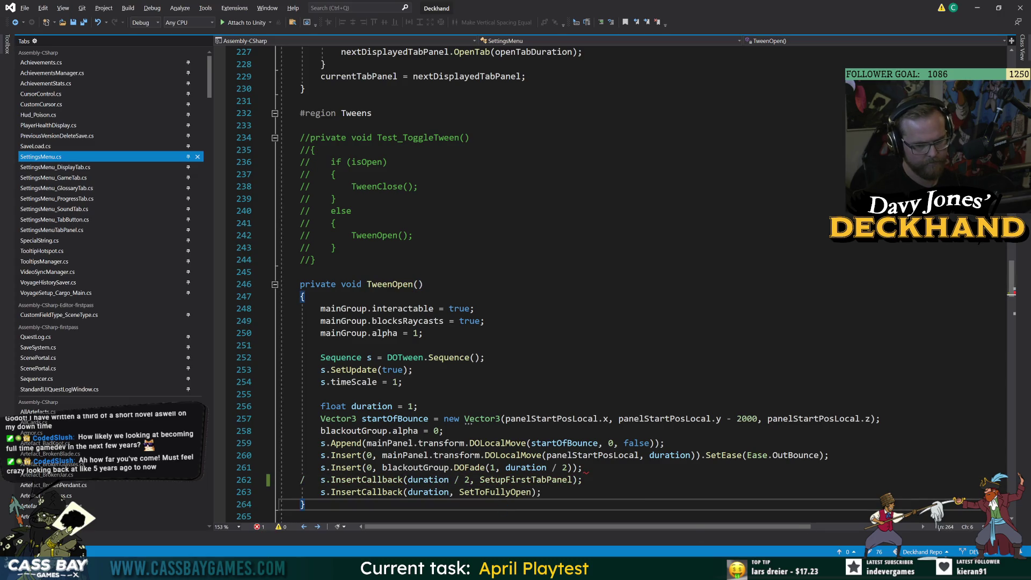
key("alt+Tab")
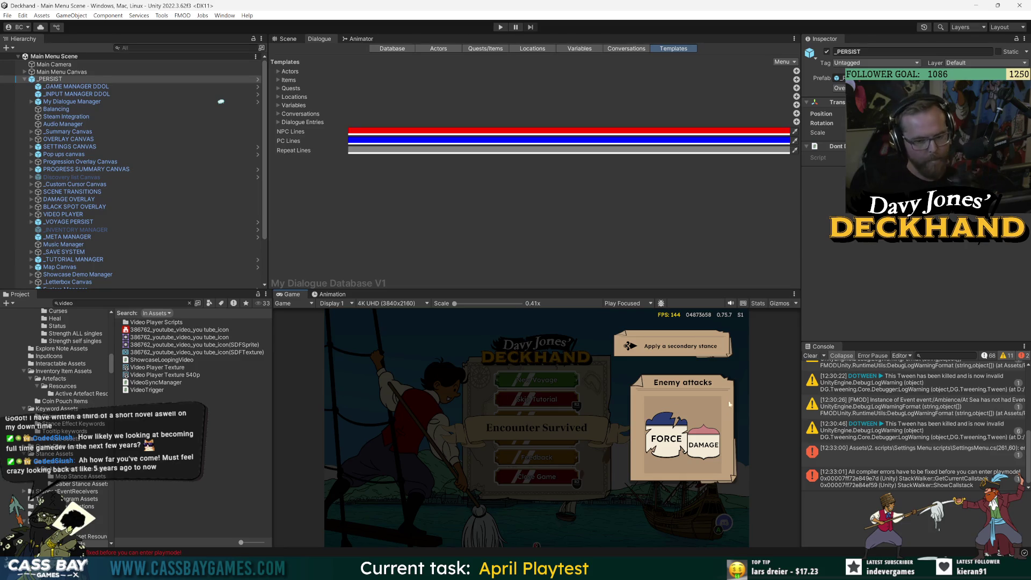
- Open the SettingsMenu compile error and delete the stray slash on line 262
left_click(816, 358)
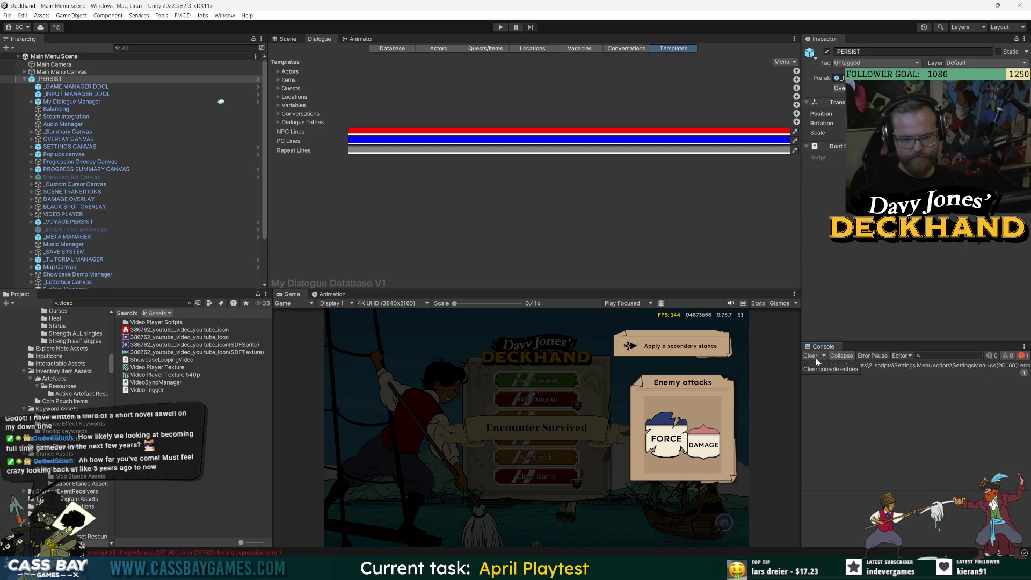
double_click(949, 372)
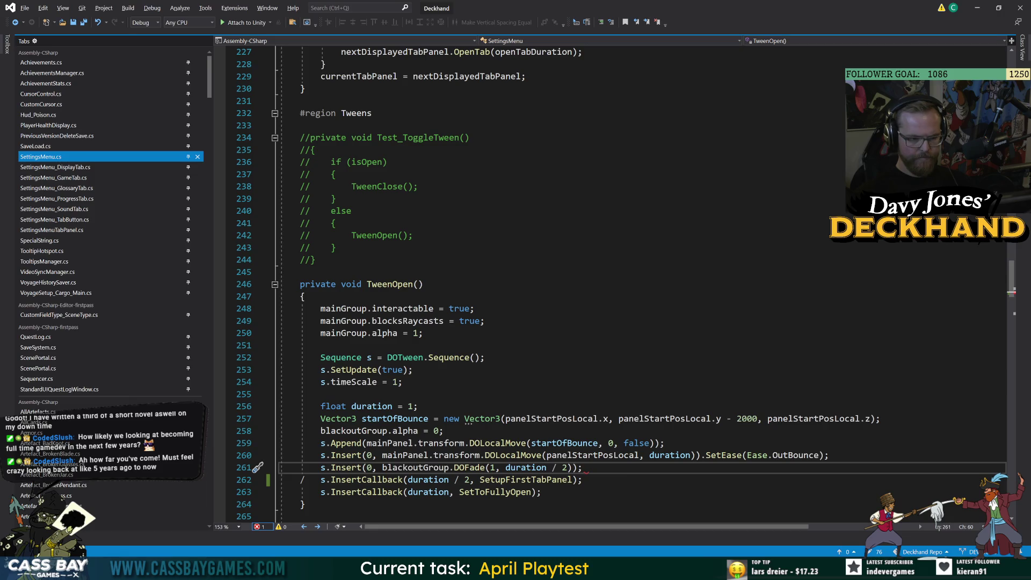
left_click(300, 479)
key("Delete")
key("ctrl+k")
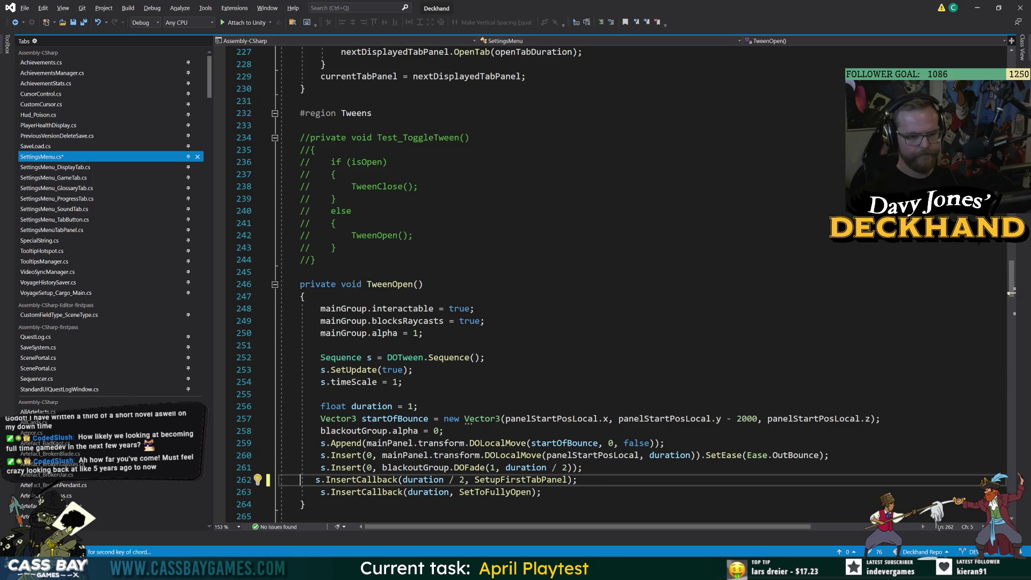
- Recheck the console error, reformat TweenOpen's indentation, save, and recompile in Unity
key("alt+Tab")
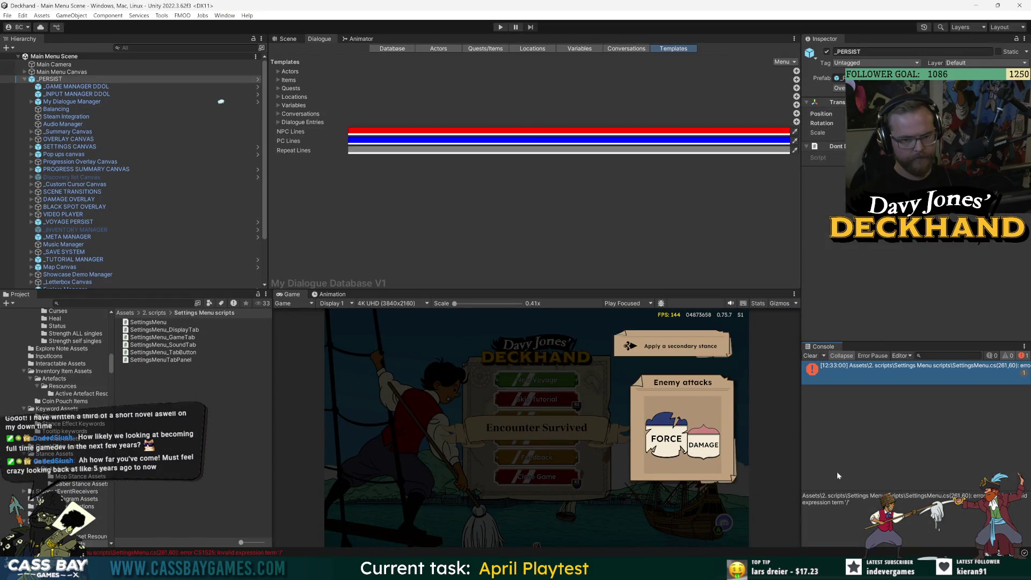
left_click(913, 374)
double_click(913, 373)
key("Down")
key("Down")
key("ctrl+f")
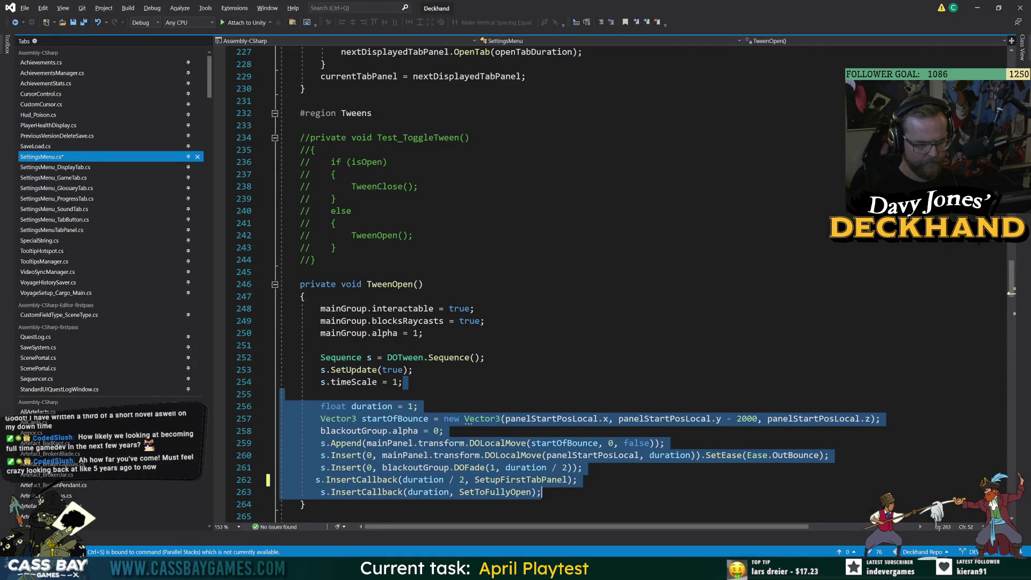
key("Down")
key("alt+Tab")
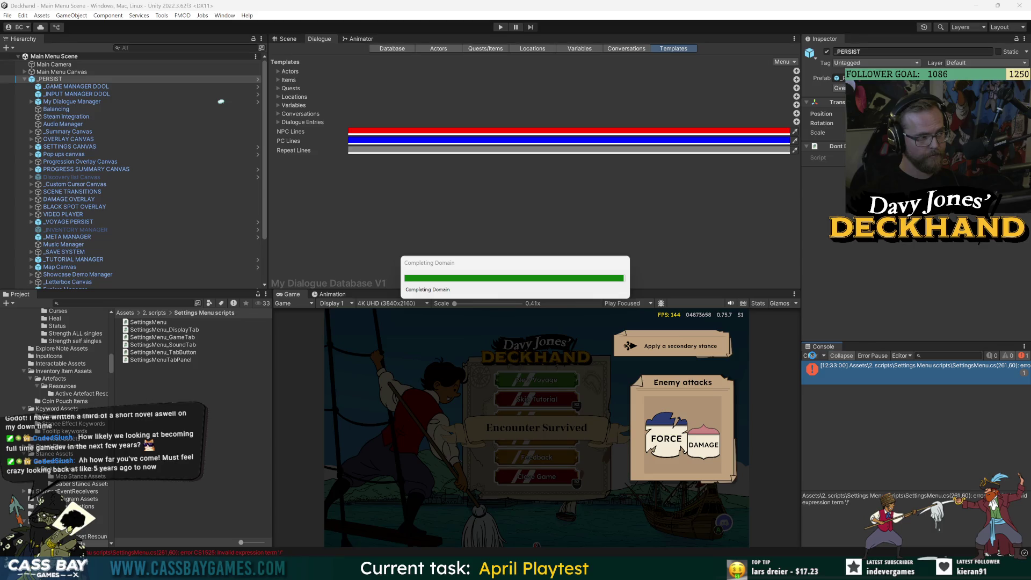
- Play the game and reopen the settings menu several times to verify the Progress tab
left_click(500, 27)
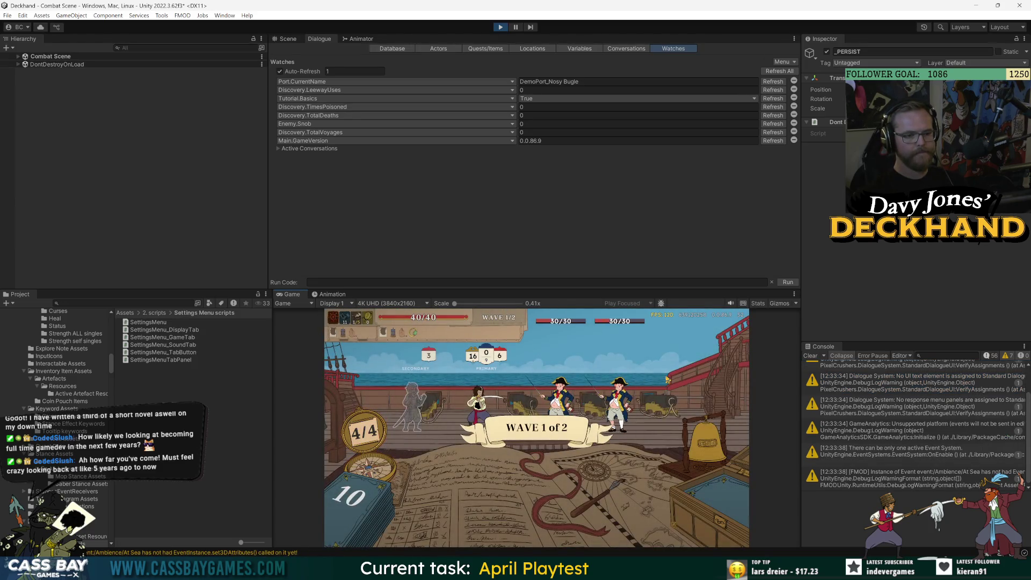
key("Escape")
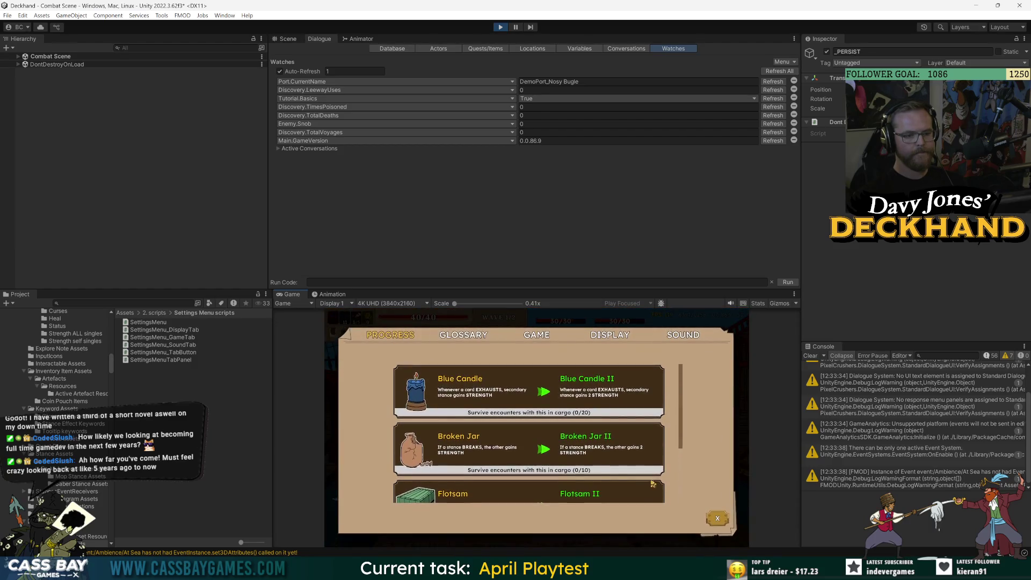
left_click(718, 519)
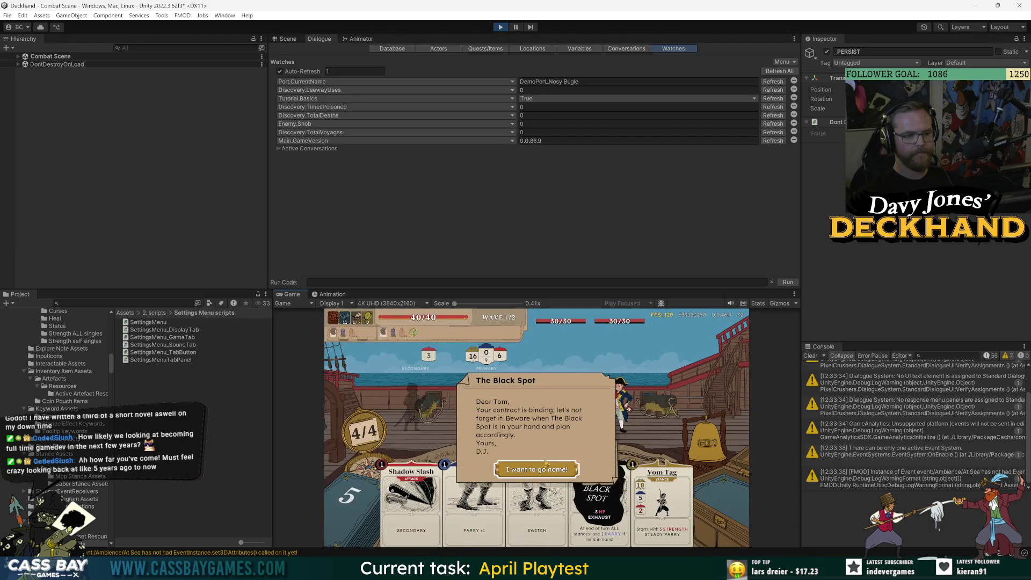
left_click(556, 479)
key("Escape")
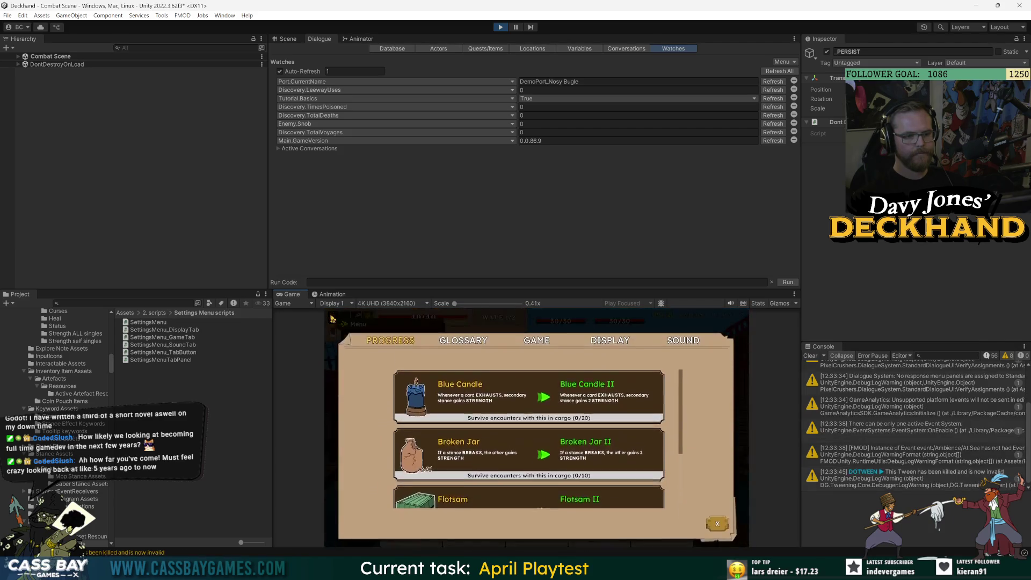
left_click(729, 529)
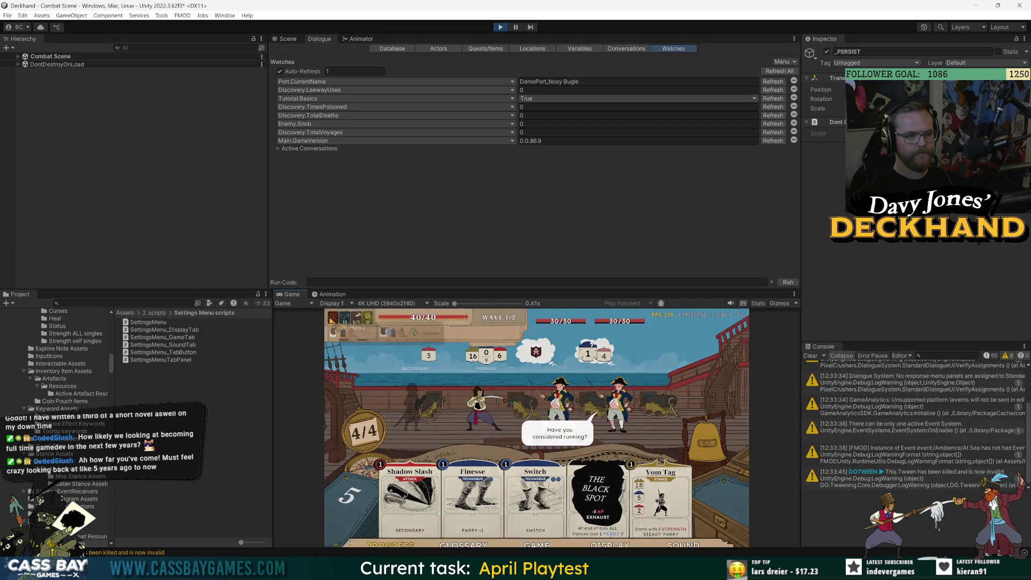
left_click(331, 322)
left_click(331, 322)
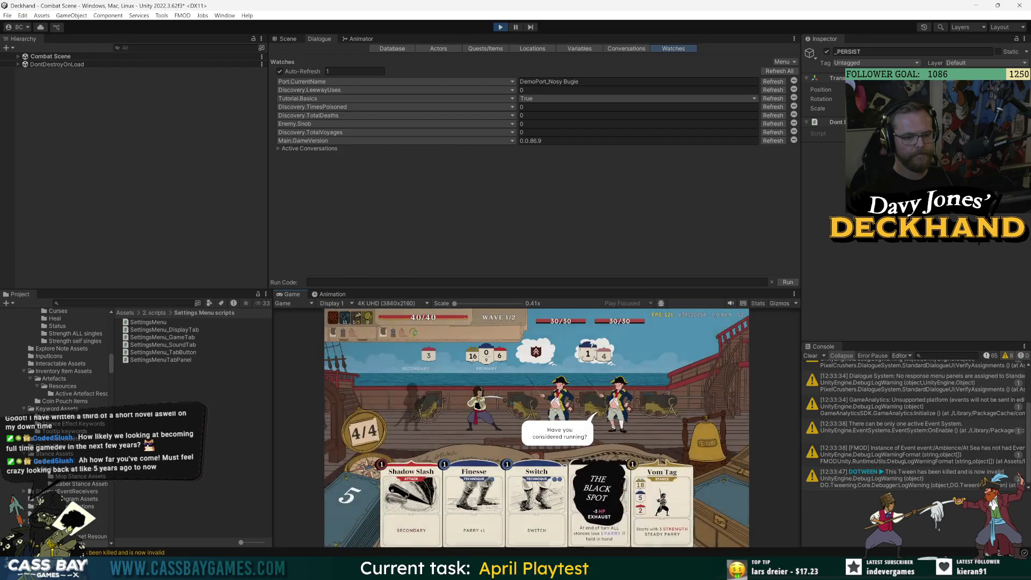
key("alt+Tab")
key("ctrl+bracketright")
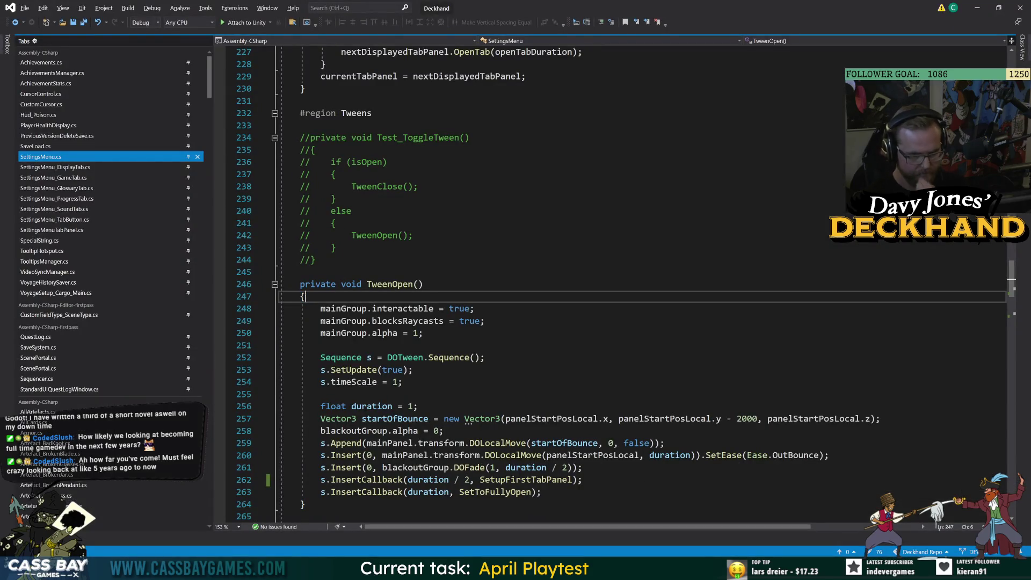
- Follow SetupFirstTabPanel, ClickTabButton and OpenNextTabPanel through to OpenTab in SettingsMenuTabPanel.cs
left_click(529, 479, "ctrl")
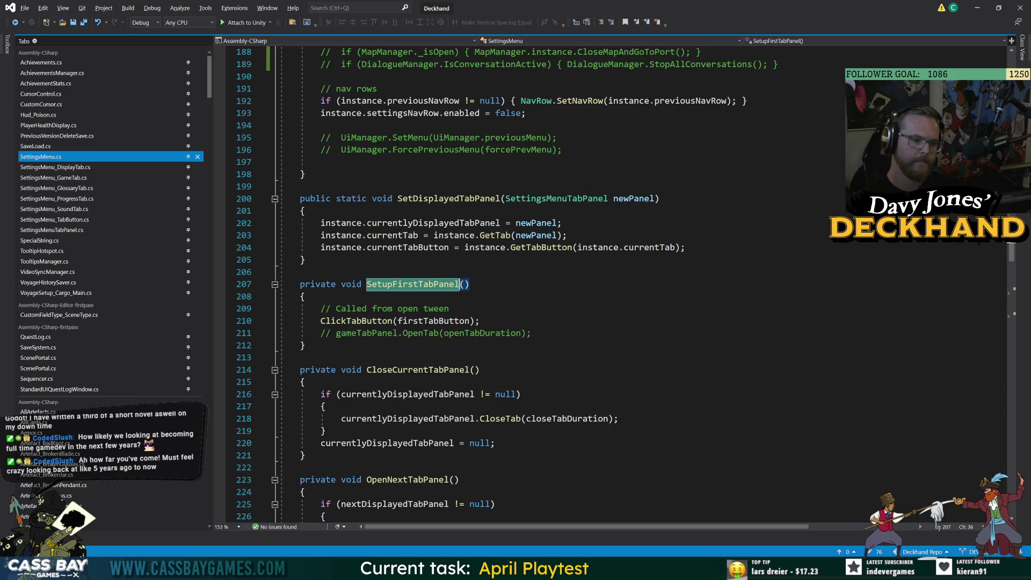
left_click(356, 321, "ctrl")
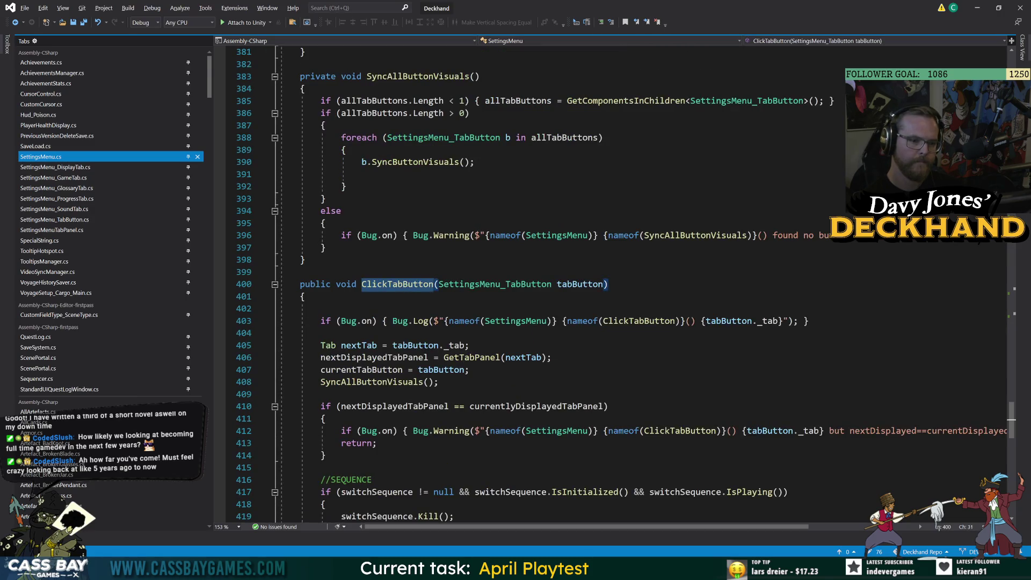
scroll(537, 285, "down", 7)
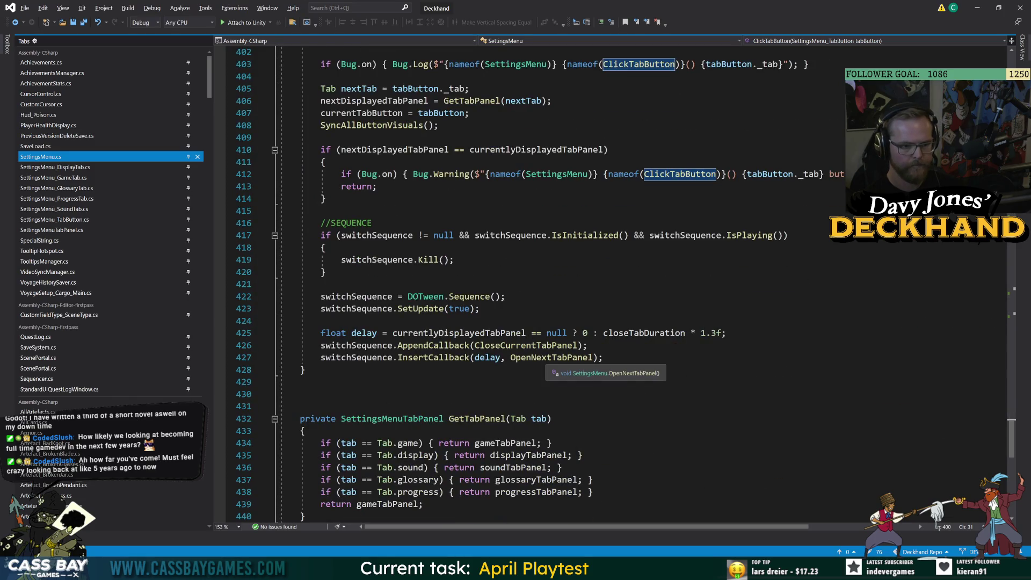
left_click(551, 358, "ctrl")
double_click(478, 334)
left_click(479, 334, "ctrl")
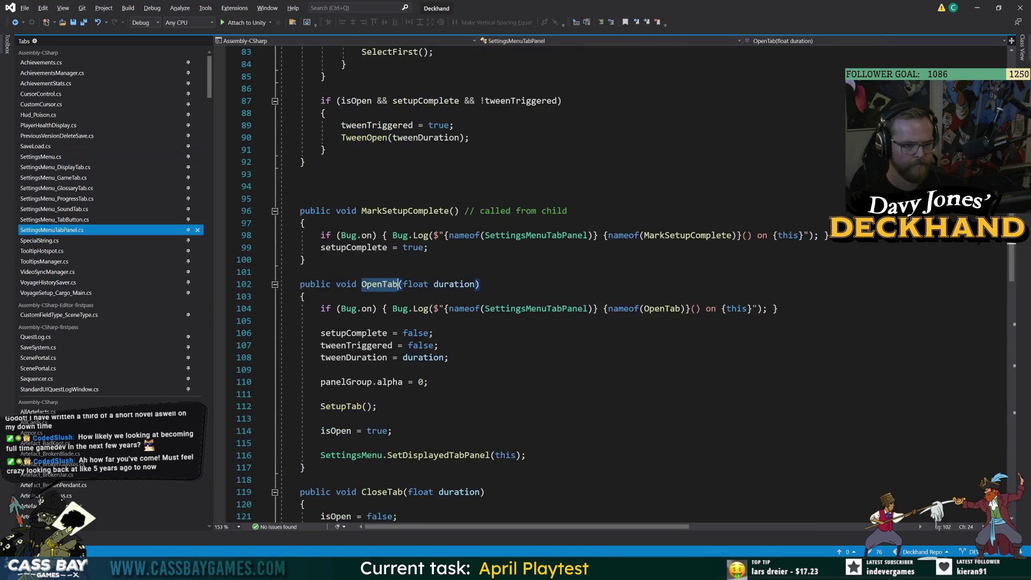
- Open the OpenTab method's code and select its SetupTab call
double_click(362, 382)
key("End")
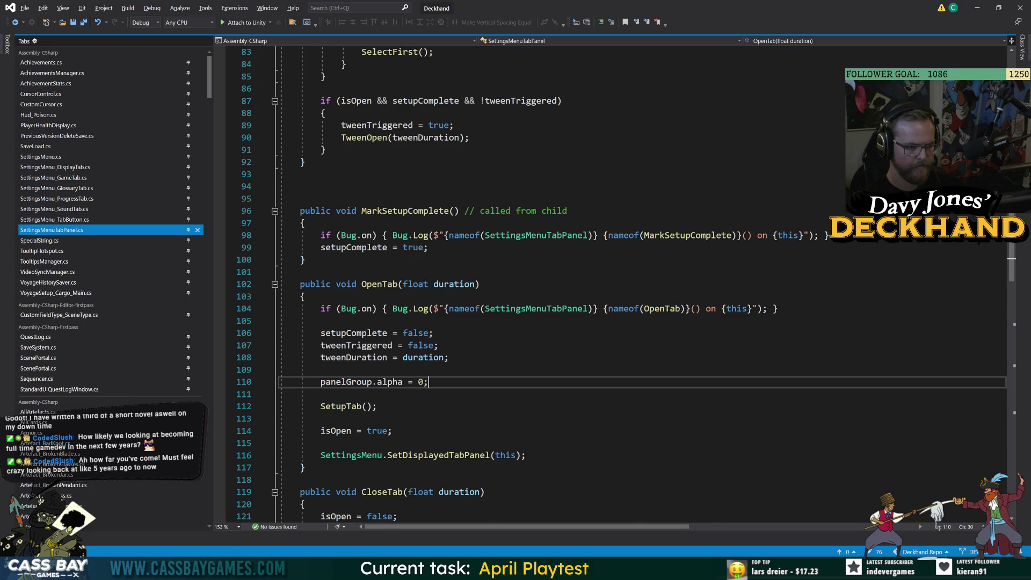
scroll(362, 384, "down", 4)
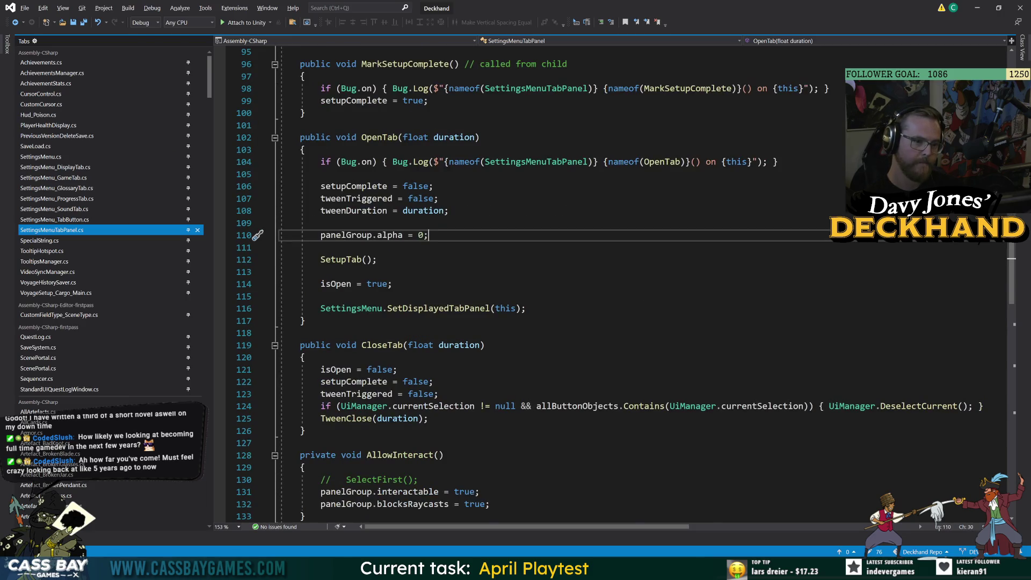
double_click(353, 261)
key("ctrl+minus")
key("ctrl+shift+minus")
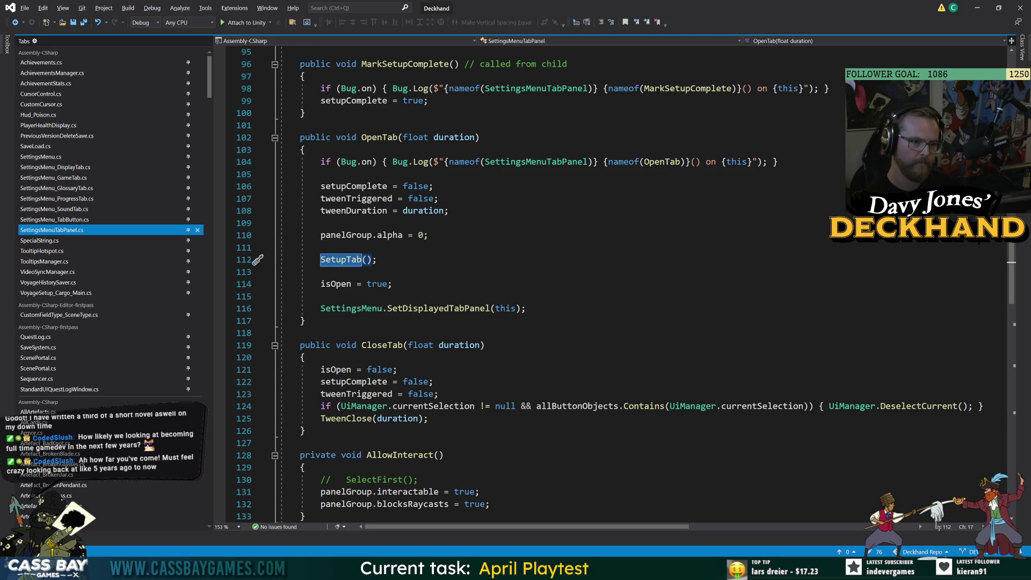
- Review TweenOpen and TweenClose, selecting the DOFade call that fades panelGroup to 1
scroll(537, 285, "down", 17)
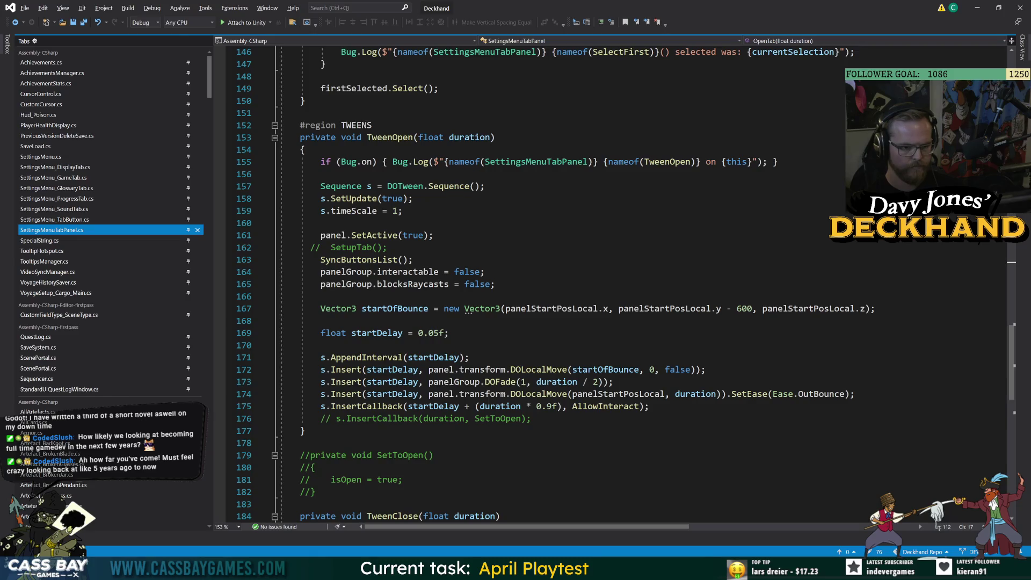
scroll(537, 285, "down", 13)
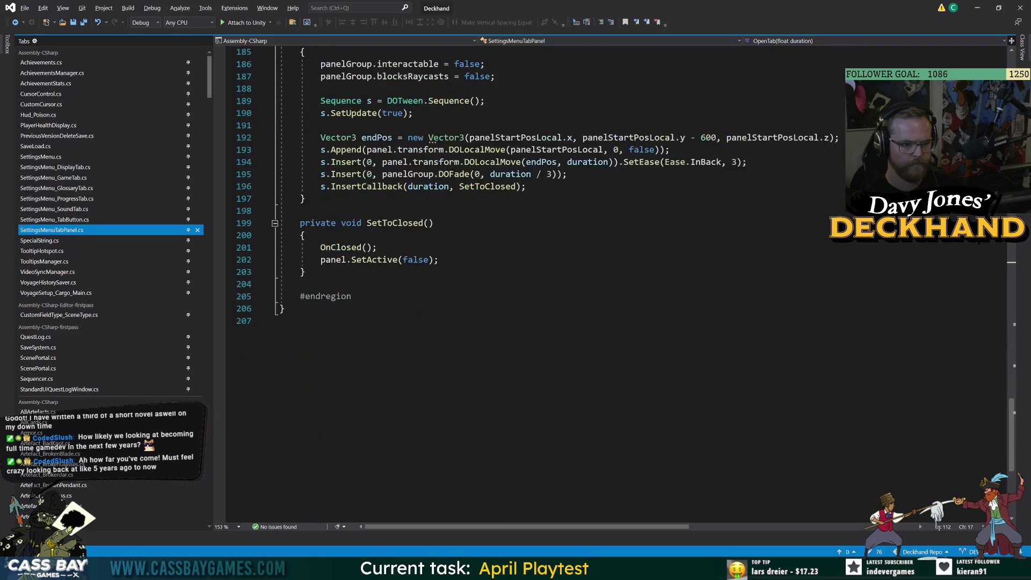
scroll(537, 284, "up", 7)
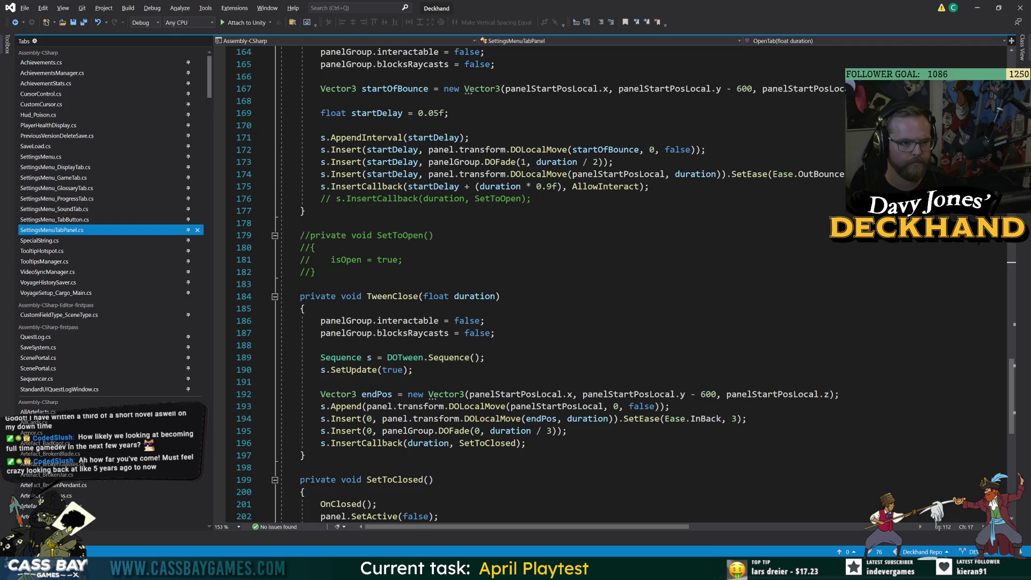
scroll(537, 284, "up", 4)
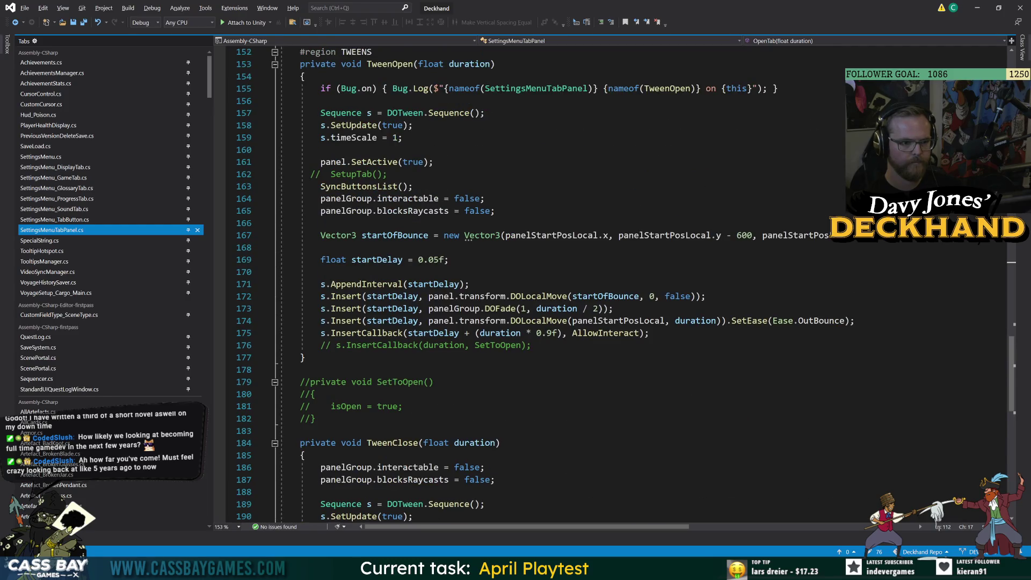
scroll(537, 284, "down", 8)
scroll(537, 285, "up", 20)
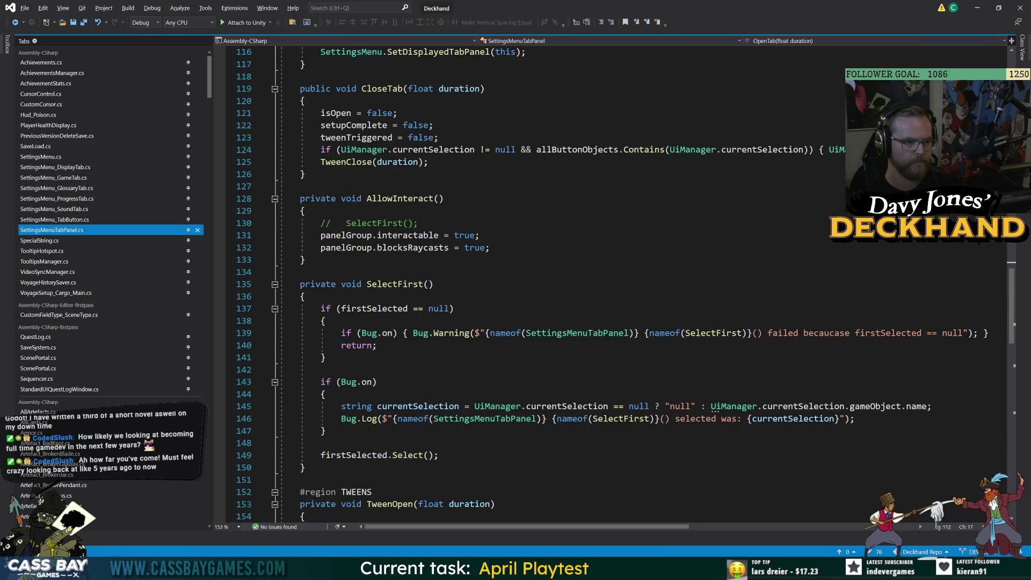
scroll(537, 284, "down", 8)
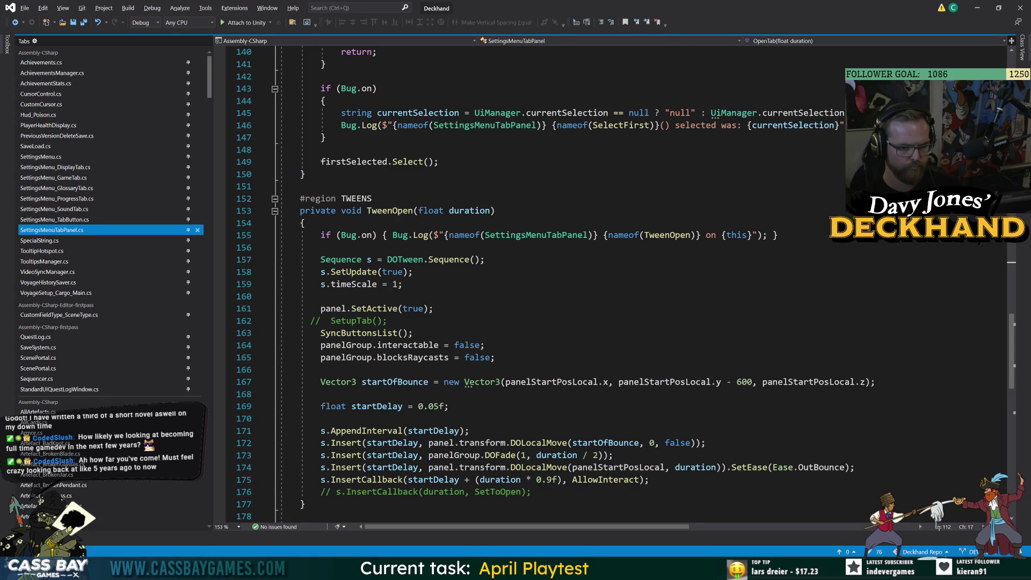
double_click(499, 455)
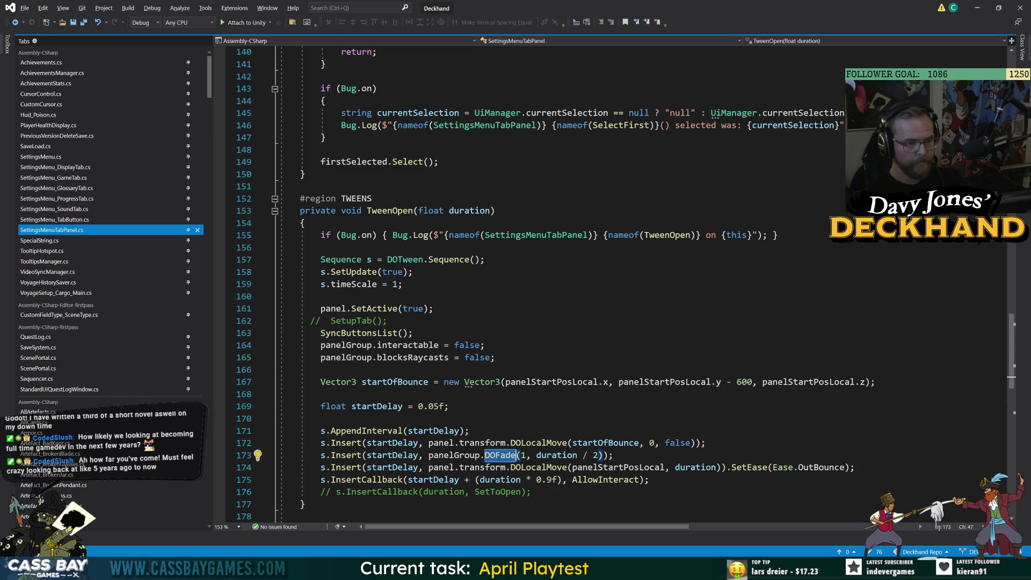
- Highlight every use of TweenOpen and review its references, including BaseUpdate
left_click(391, 211)
scroll(537, 284, "up", 20)
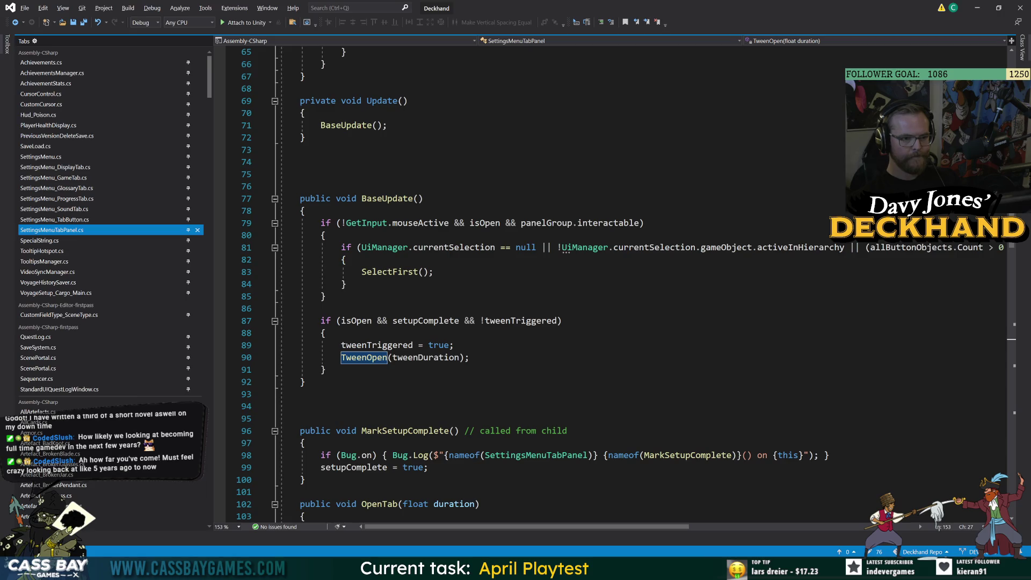
scroll(537, 285, "up", 20)
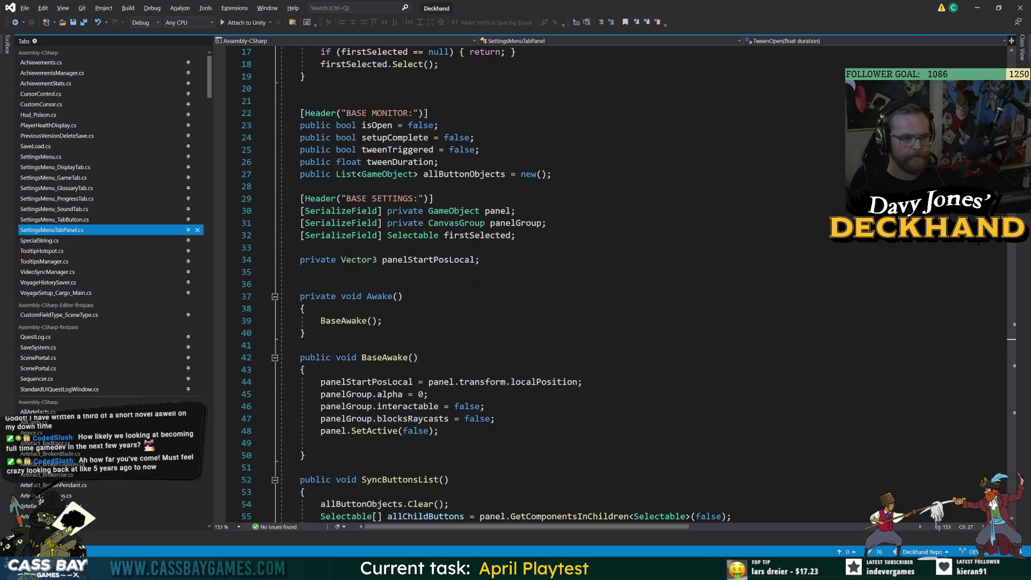
scroll(537, 284, "down", 17)
scroll(537, 284, "up", 17)
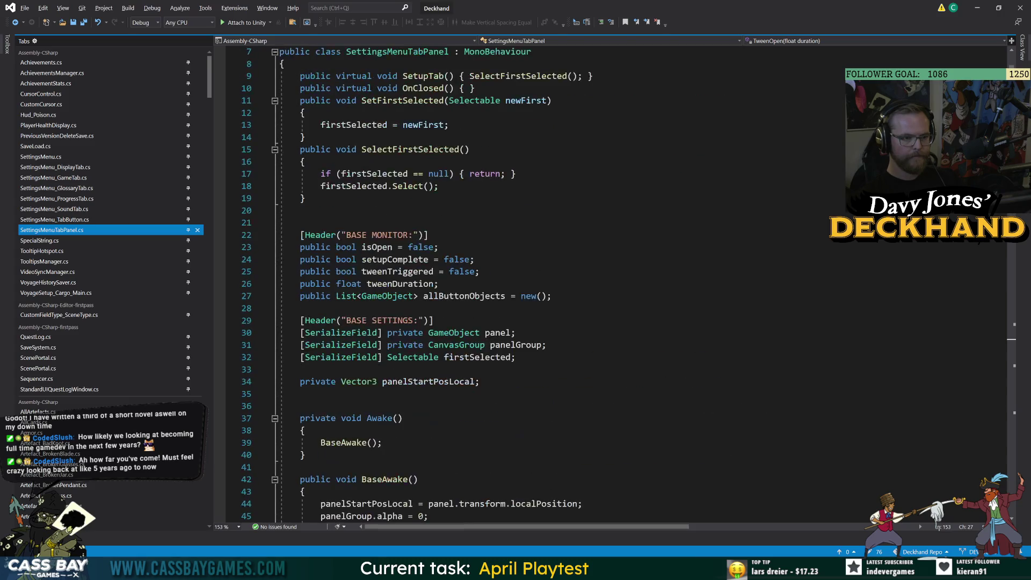
scroll(536, 284, "down", 12)
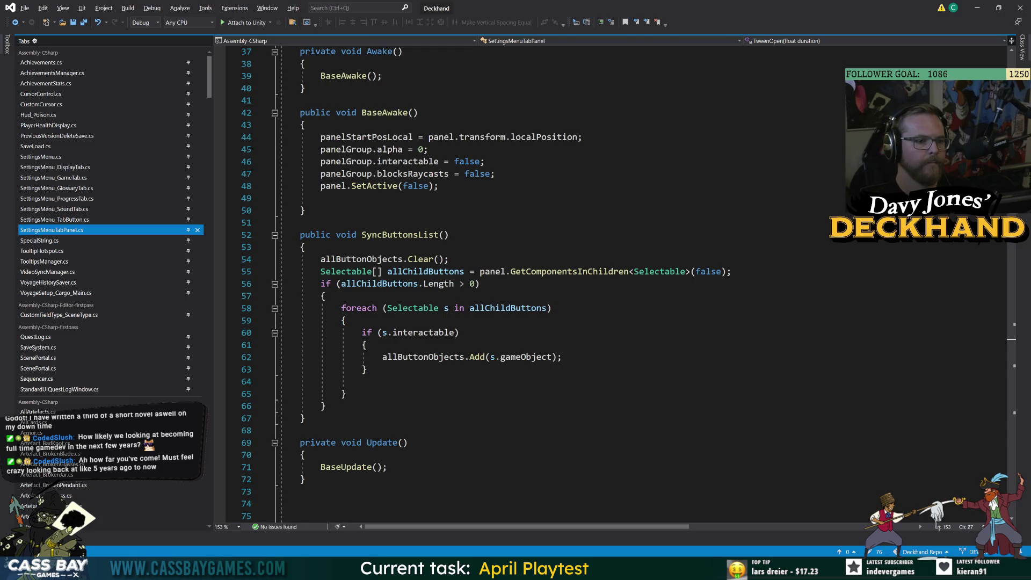
- Find the panelGroup alpha reset in BaseAwake and highlight every panelGroup use
left_click(344, 149)
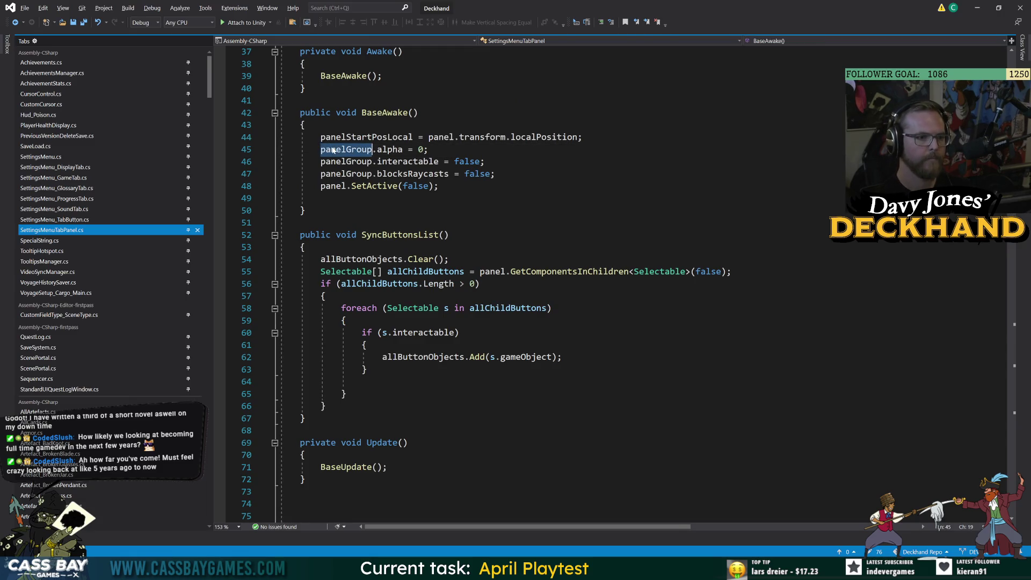
key("End")
left_click(370, 149)
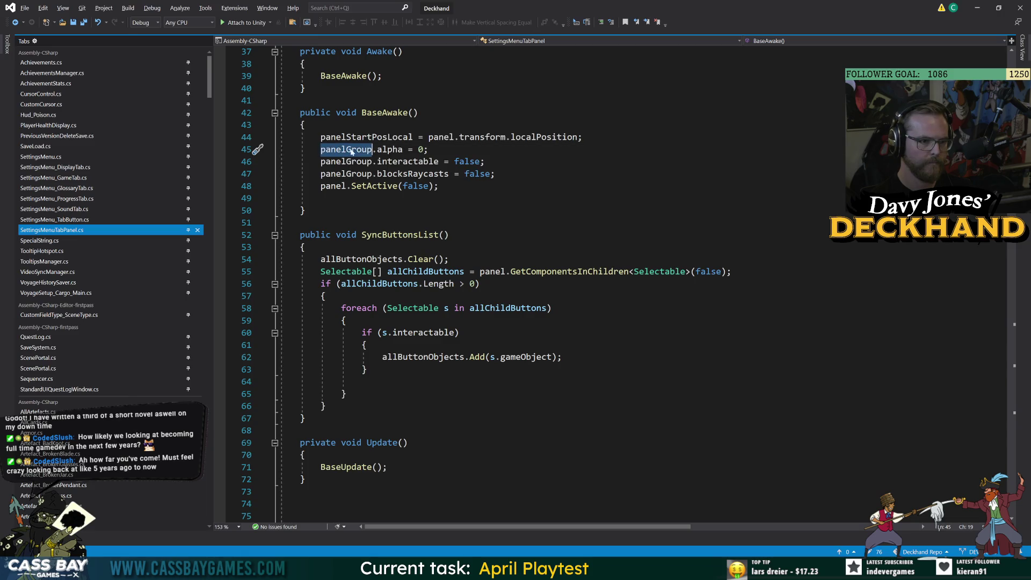
scroll(370, 150, "down", 20)
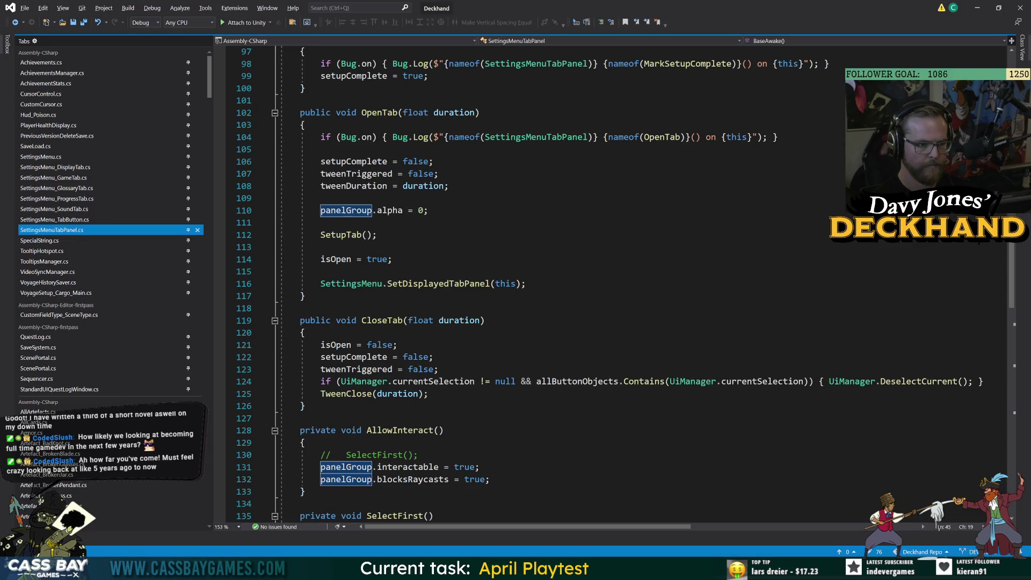
- Move panelGroup.alpha = 0 above OpenTab's setup flags, add a blank line, save, return to Unity
left_click(251, 214)
key("alt+Up")
key("alt+Up")
key("alt+Up")
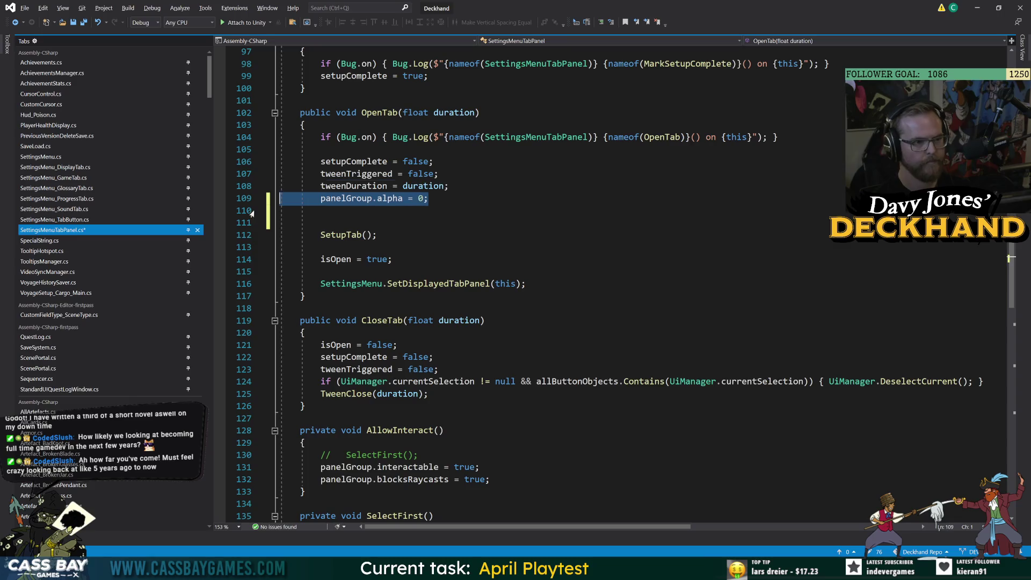
key("Left")
key("Return")
key("ctrl+s")
key("Down")
key("Down")
key("Down")
key("Down")
key("End")
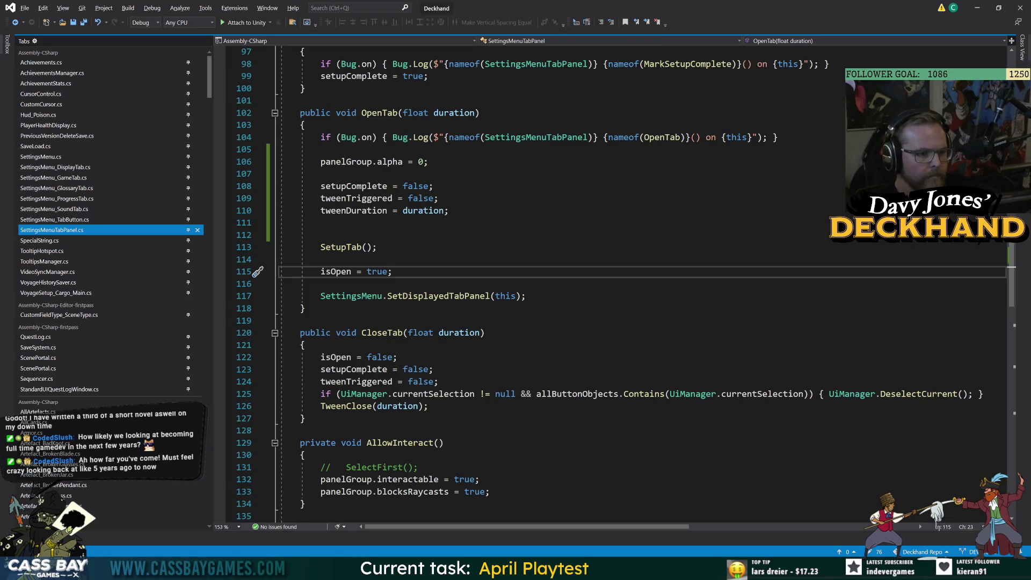
key("alt+Tab")
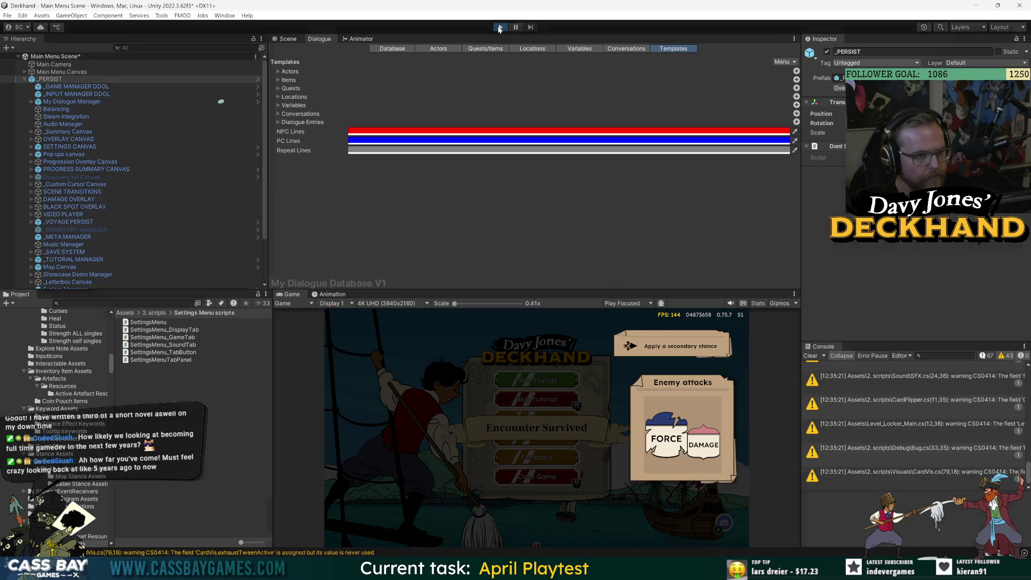
- Start play mode, then in Discord's #private-playtesting reply to the tester's boat-scene suggestion
left_click(499, 29)
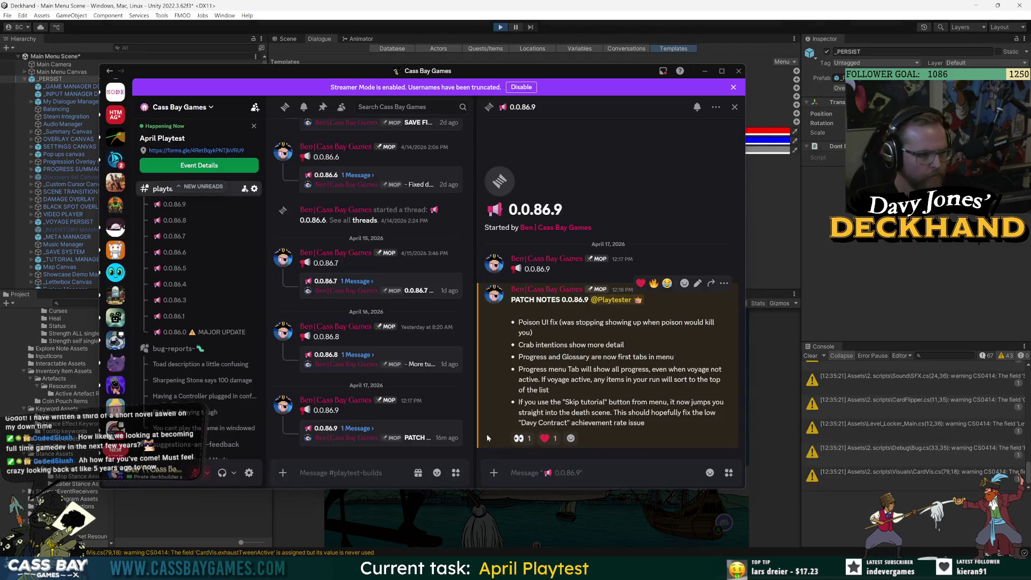
mouse_move(553, 441)
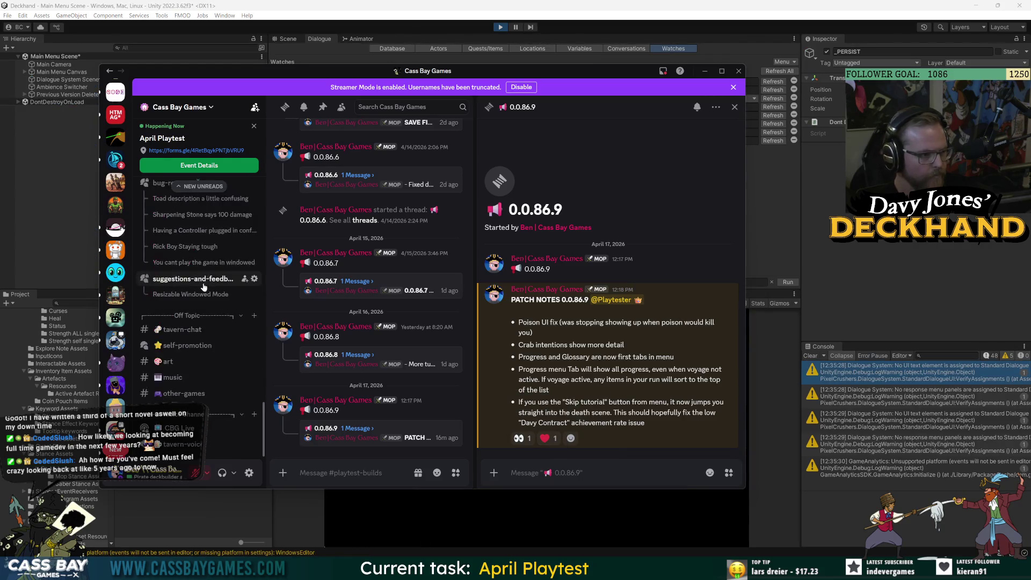
scroll(213, 216, "up", 3)
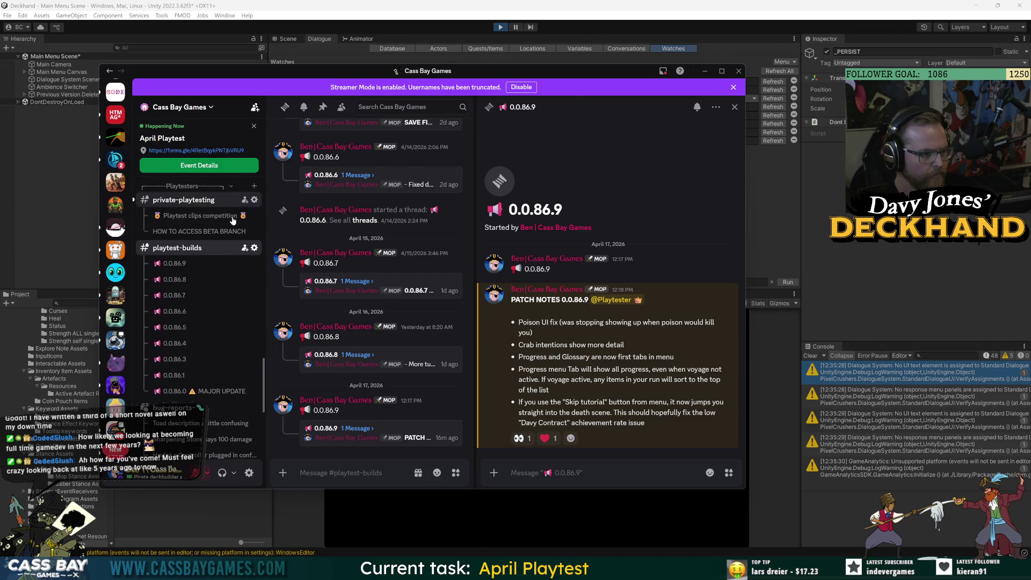
left_click(179, 202)
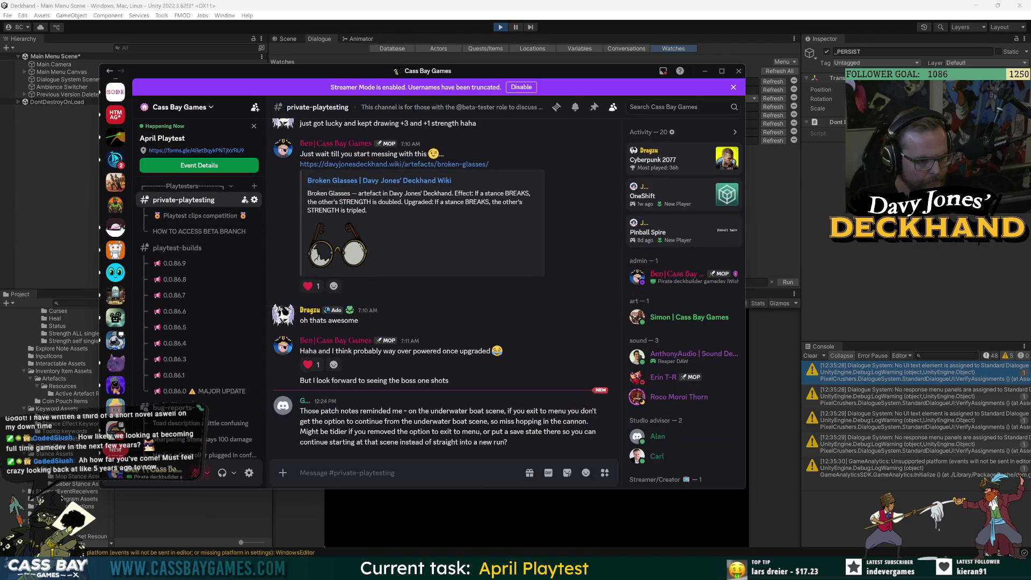
left_click_drag(746, 489, 692, 506)
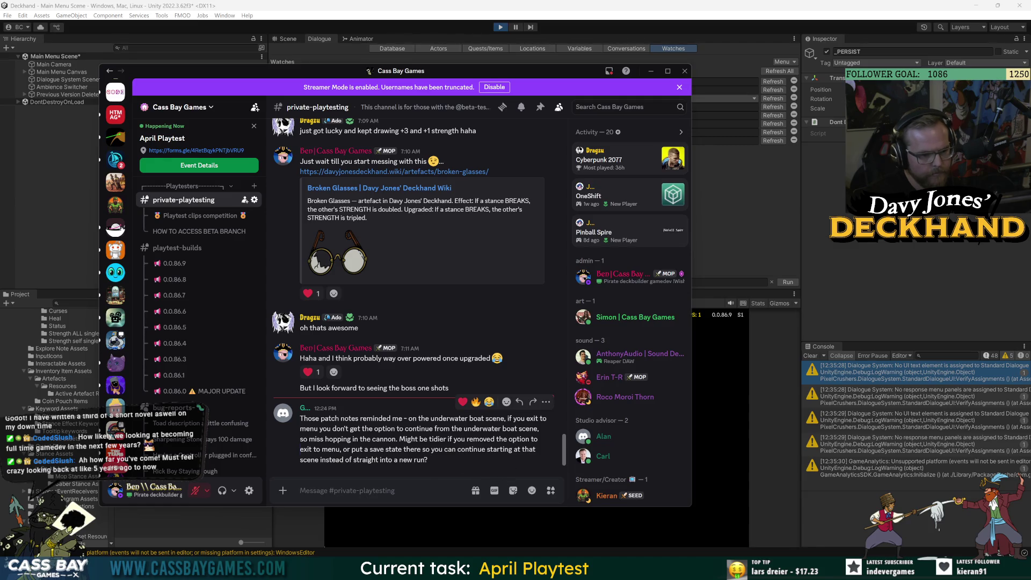
left_click(520, 402)
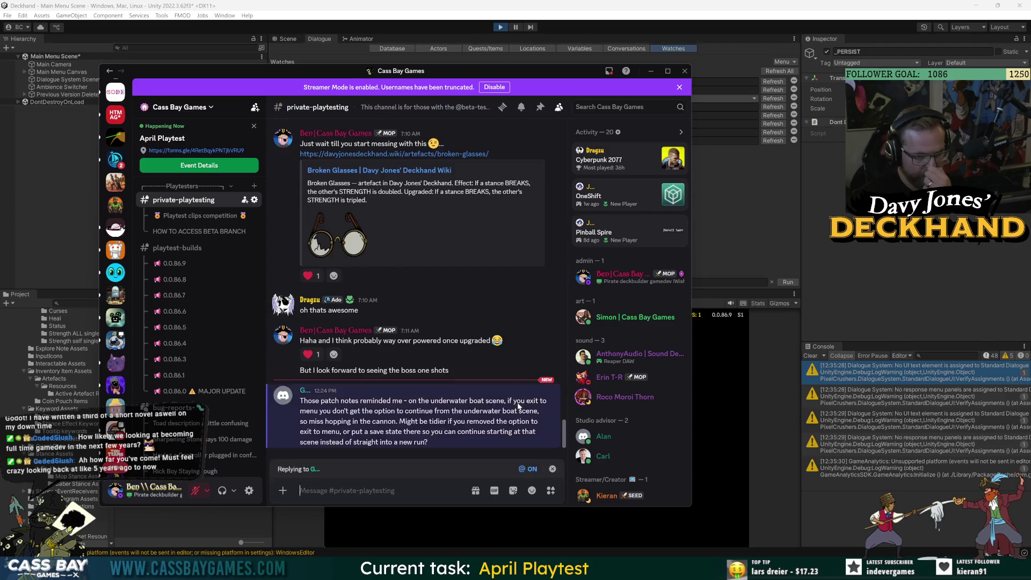
- Reply to the tester that there's basically nothing to do in that scene yet, but good call
type("Yes good call. Right now there is basically nothing to do t")
type("n that scene")
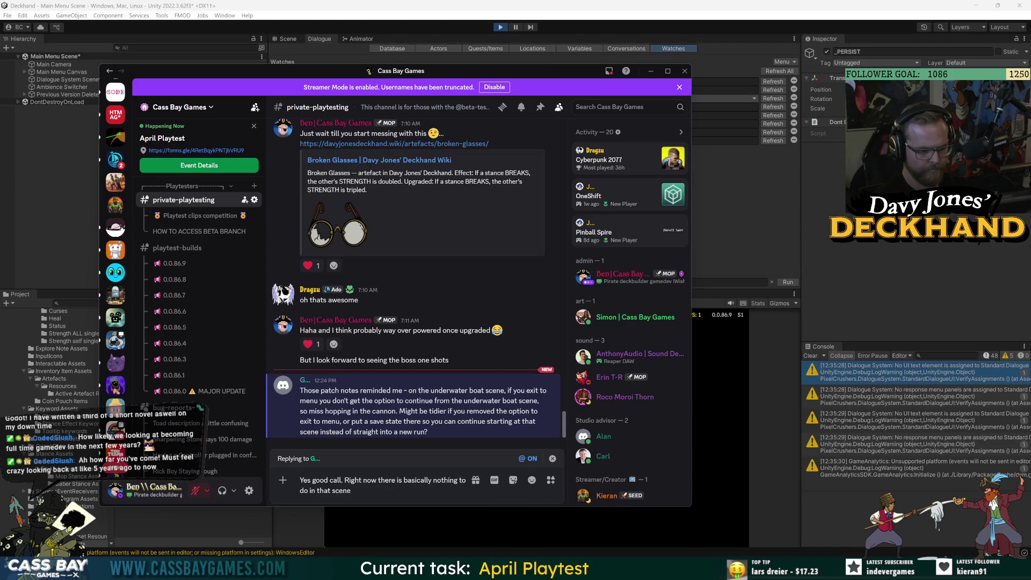
type(" so you aren't m")
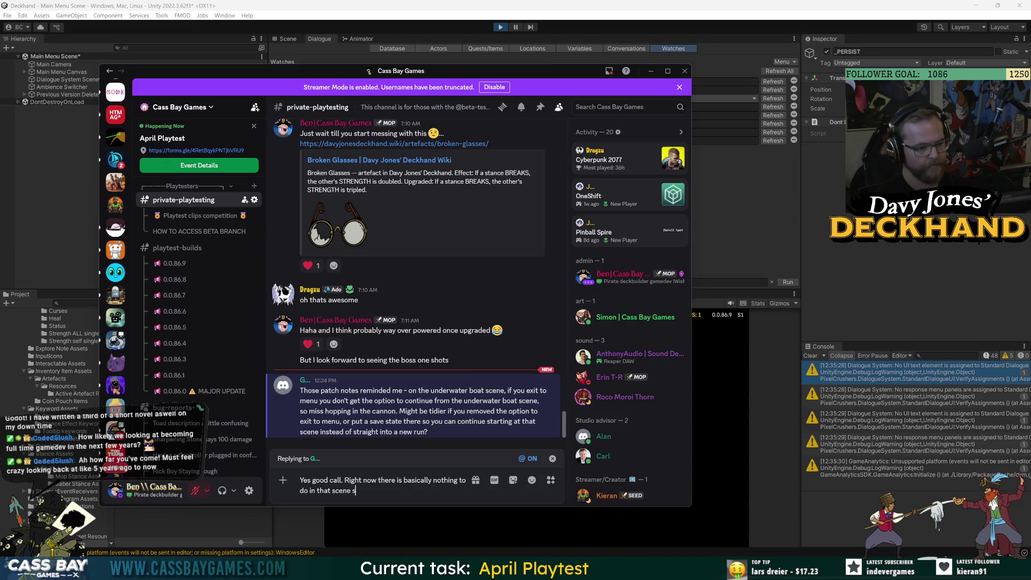
type("issing much")
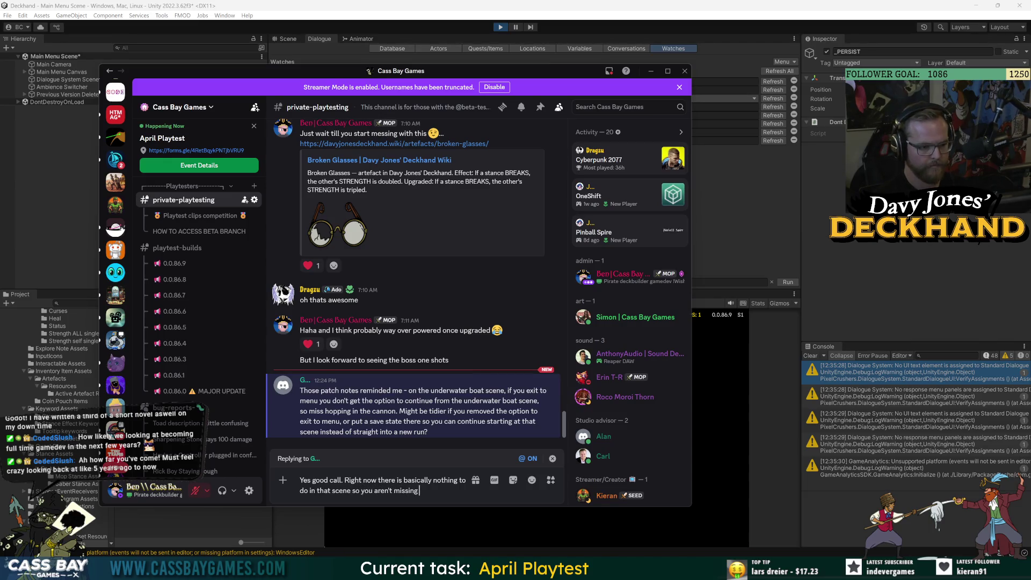
type(".")
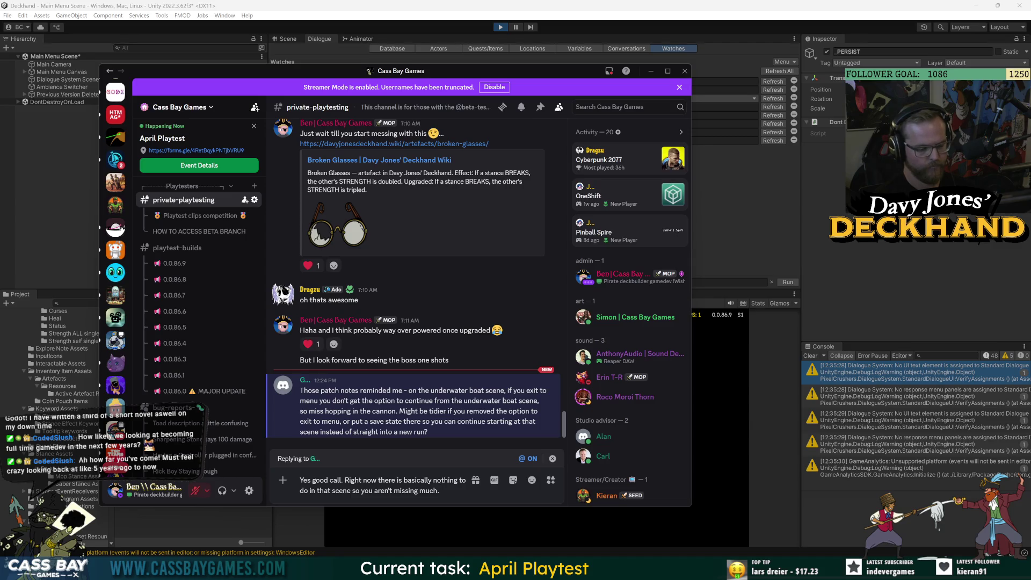
type(" But its a")
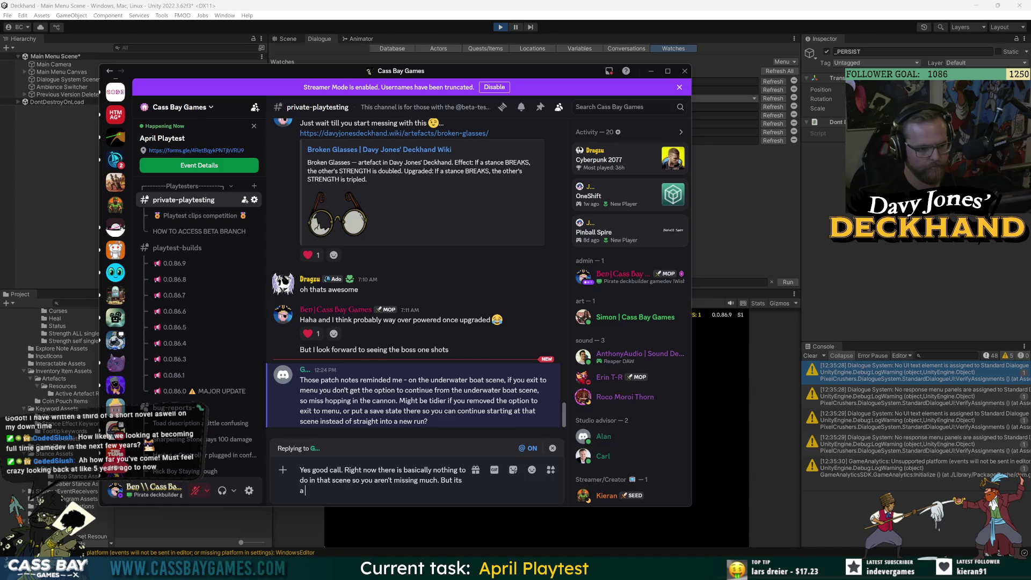
type(" good call")
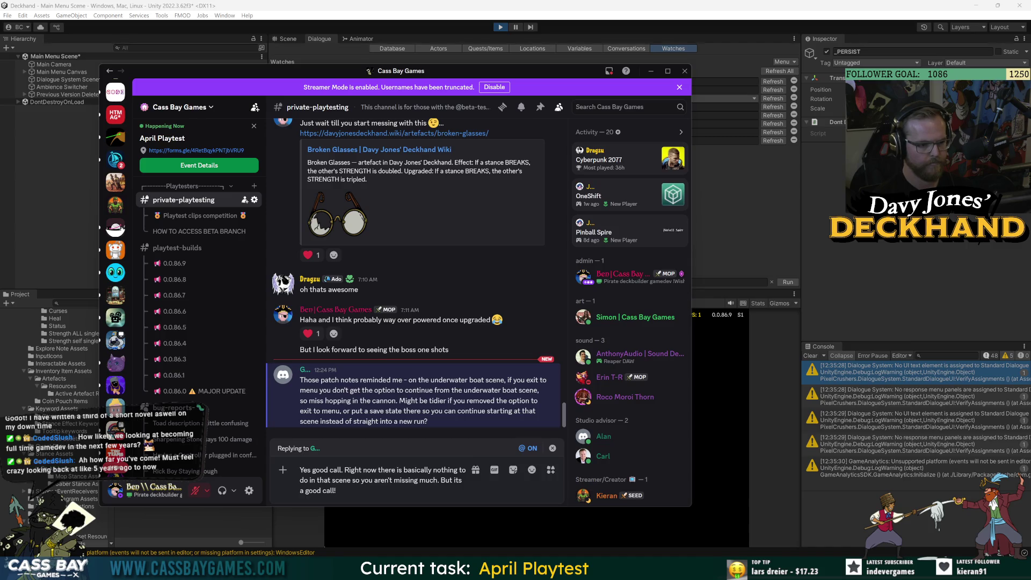
key("Return")
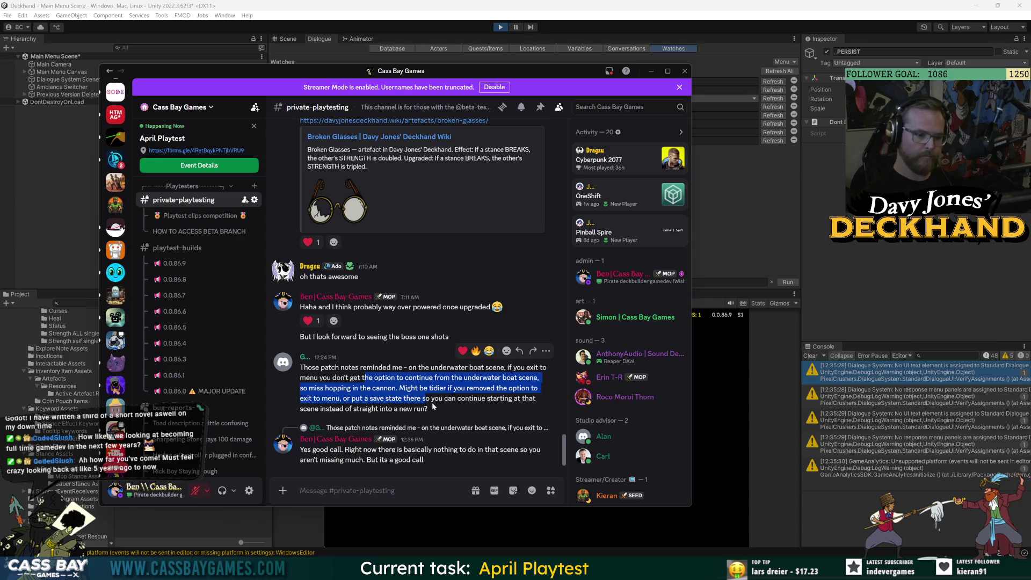
- Copy the tester's full underwater boat-scene message text and switch to the Trello board in Chrome
mouse_move(578, 571)
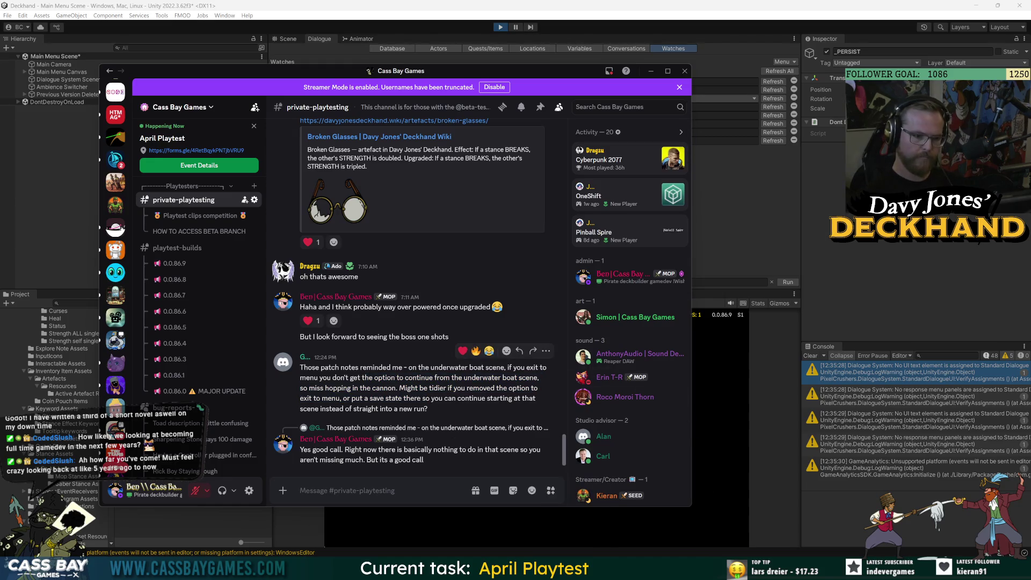
left_click_drag(436, 412, 272, 374)
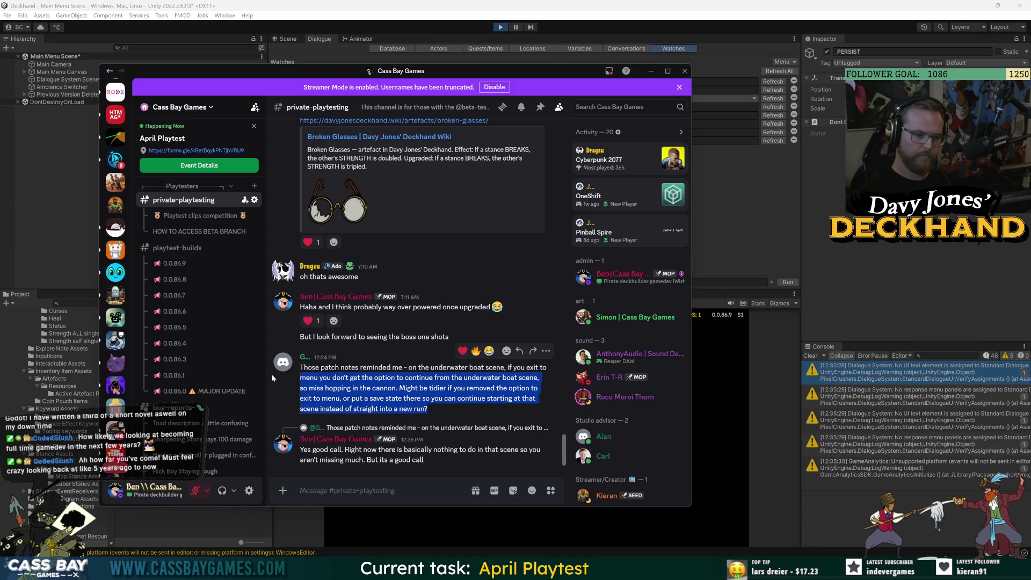
left_click(272, 374)
left_click(343, 491)
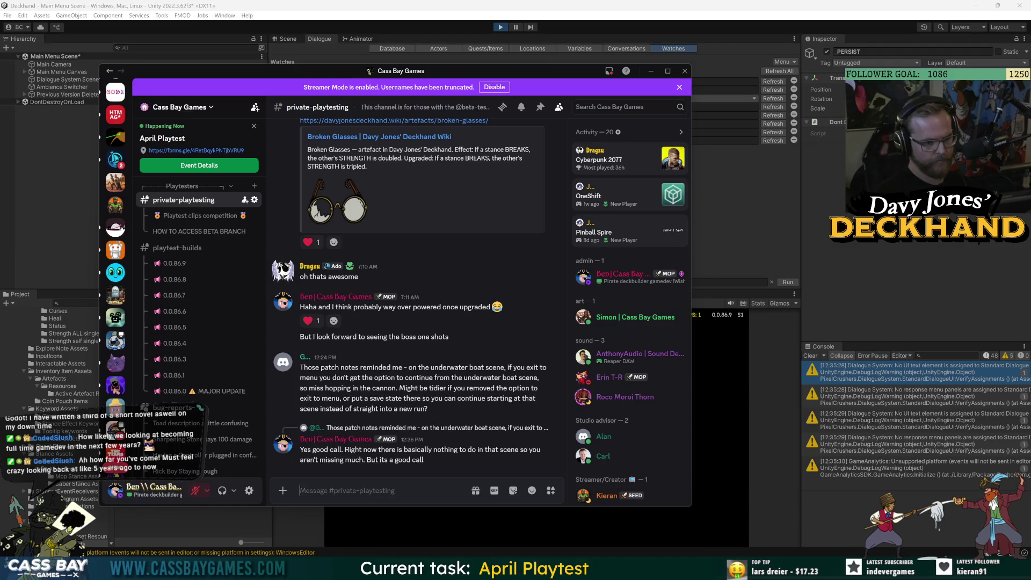
left_click_drag(301, 376, 542, 400)
left_click(542, 400)
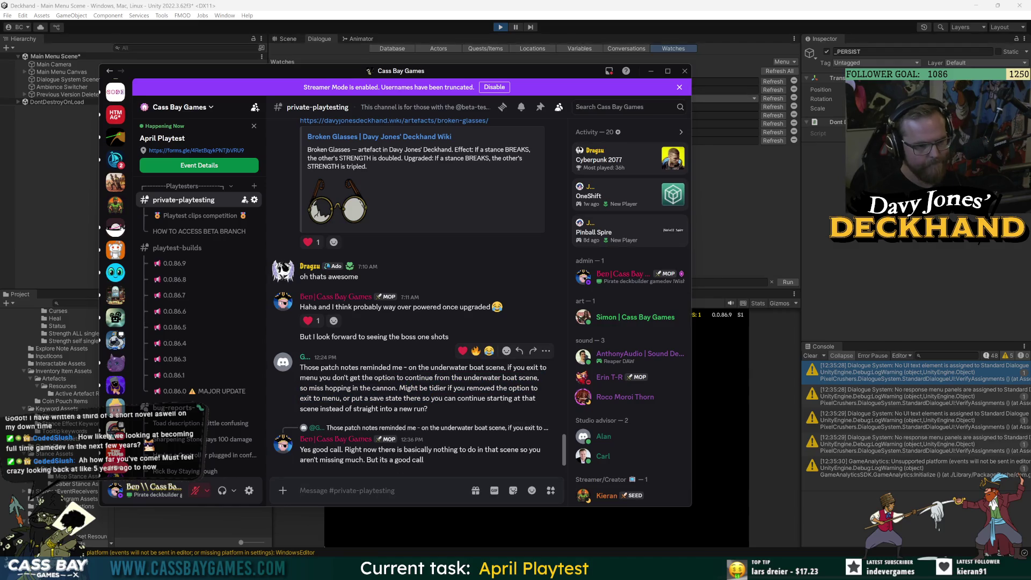
left_click_drag(444, 388, 537, 399)
left_click(471, 407)
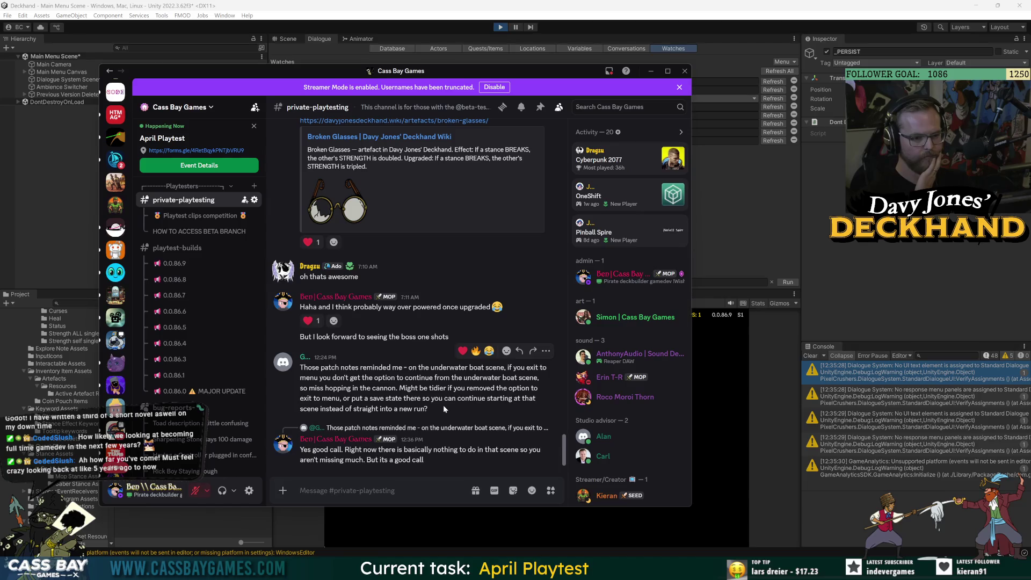
left_click_drag(443, 405, 301, 383)
left_click(301, 384)
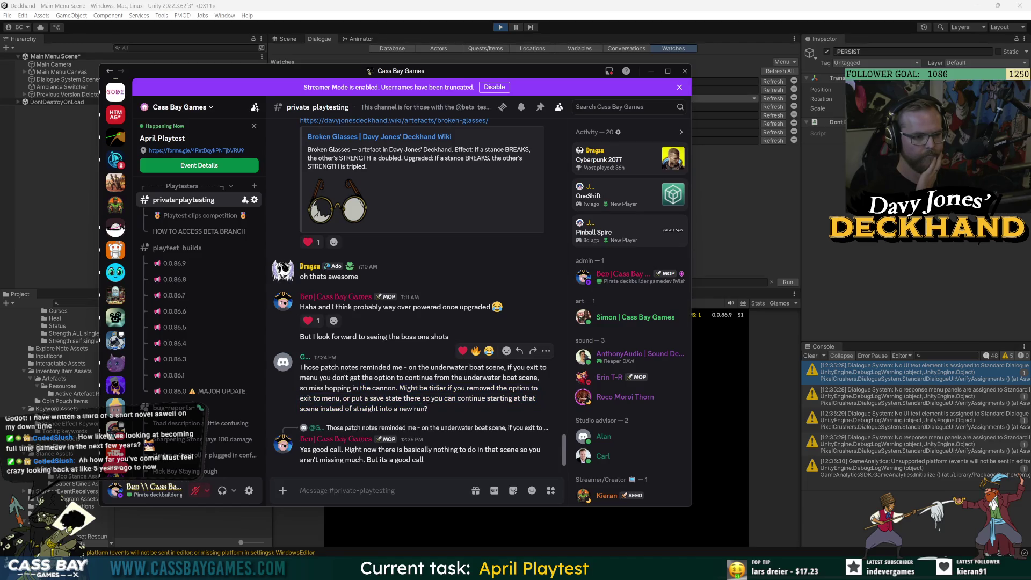
mouse_move(299, 398)
left_mouse_down()
mouse_move(424, 408)
mouse_move(301, 386)
mouse_move(300, 356)
left_mouse_up()
key("ctrl+c")
left_click(424, 409)
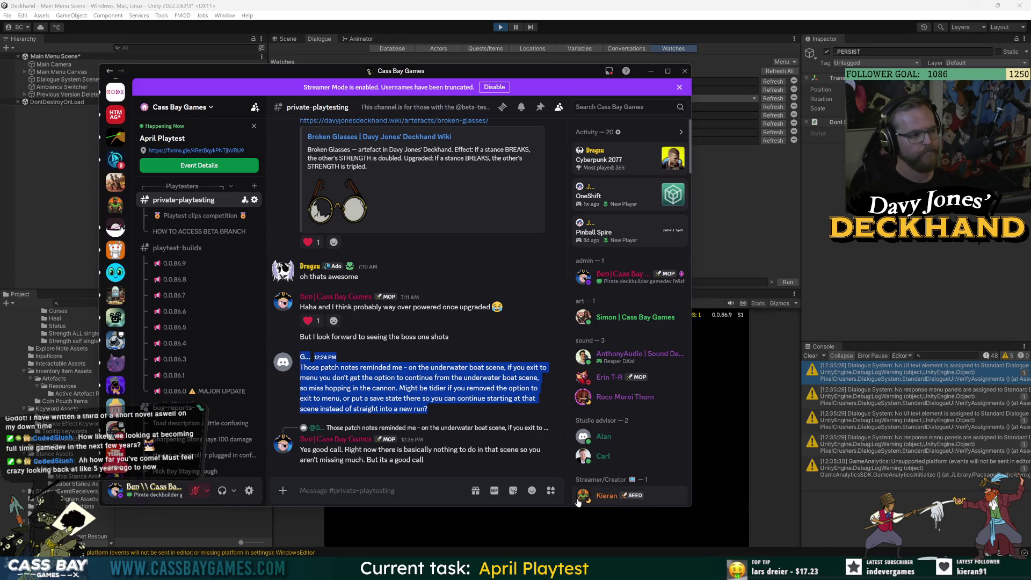
key("alt+Tab")
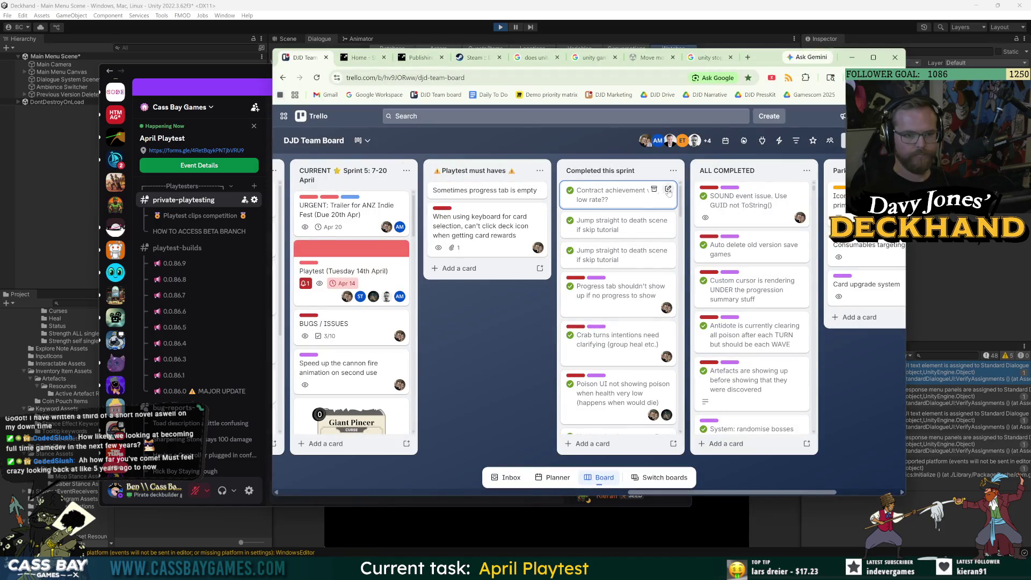
- Add a new Playtest must haves card about exiting to the menu from the locker
left_click(455, 270)
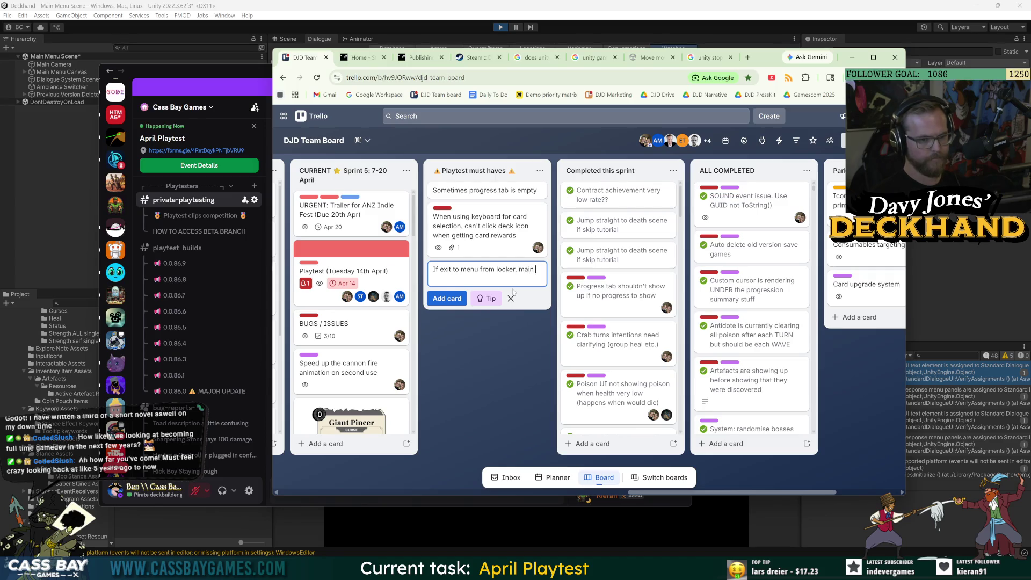
type("menu should say \"c")
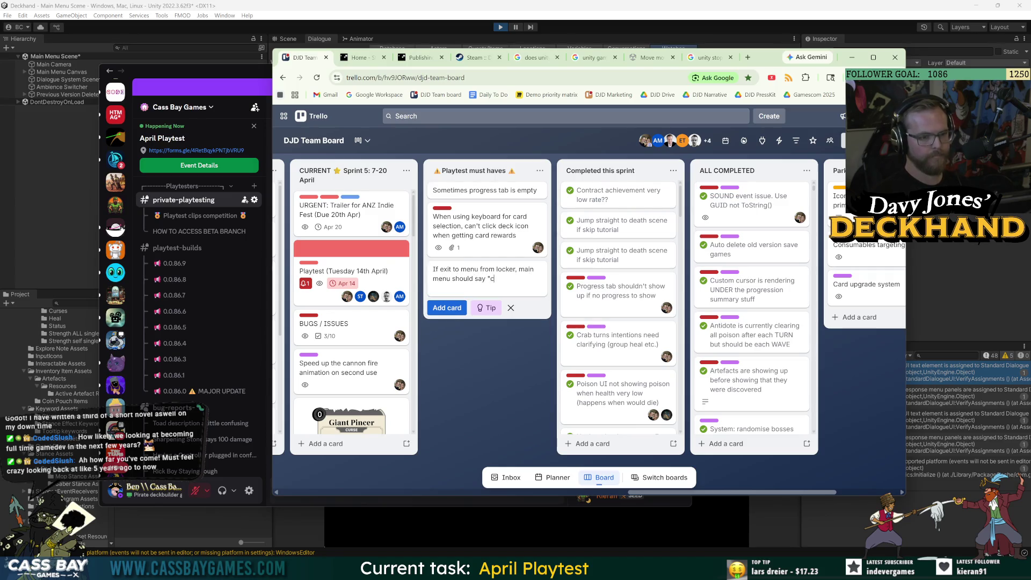
type(" and take you into the")
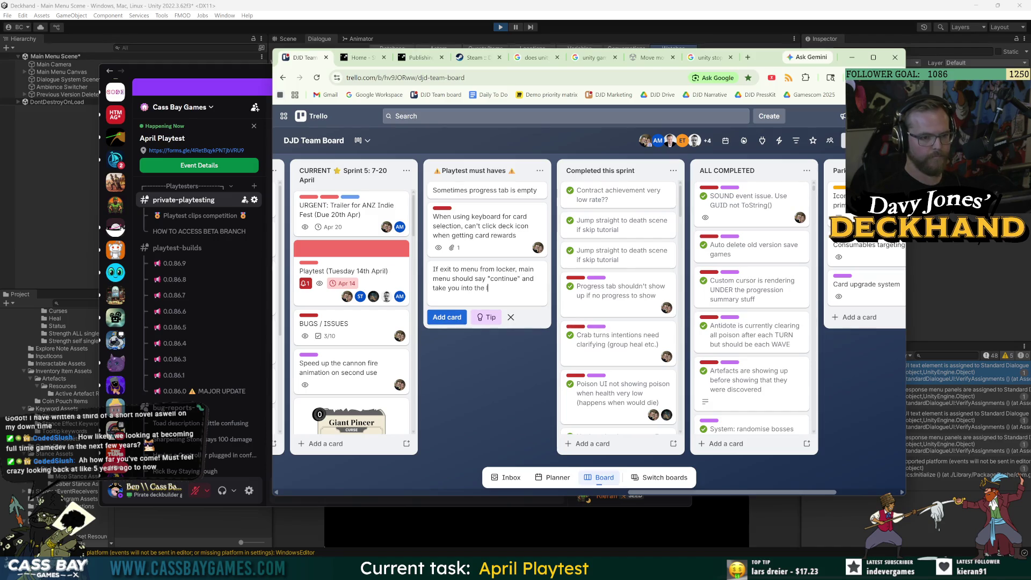
type("instead of v")
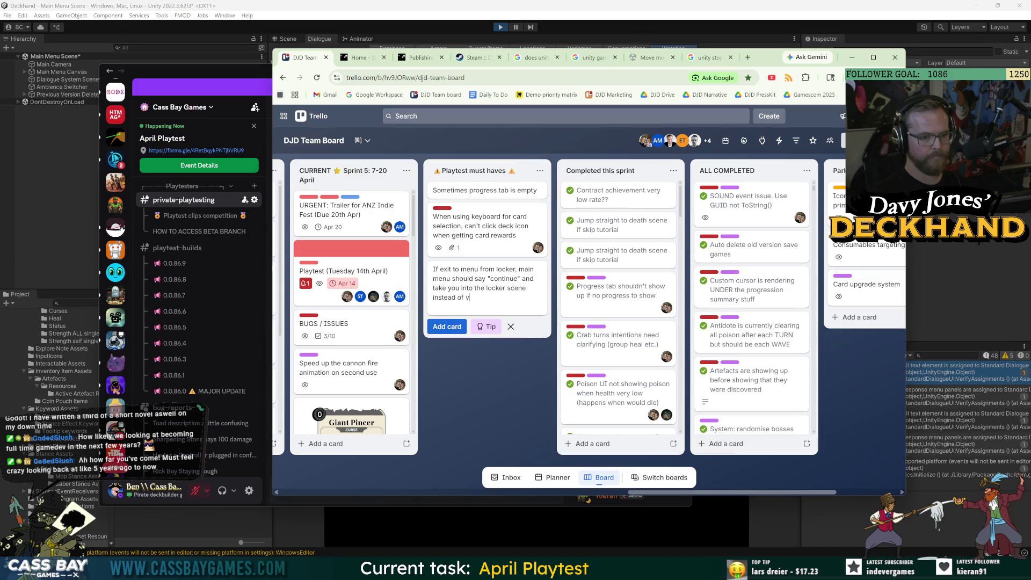
key("Return")
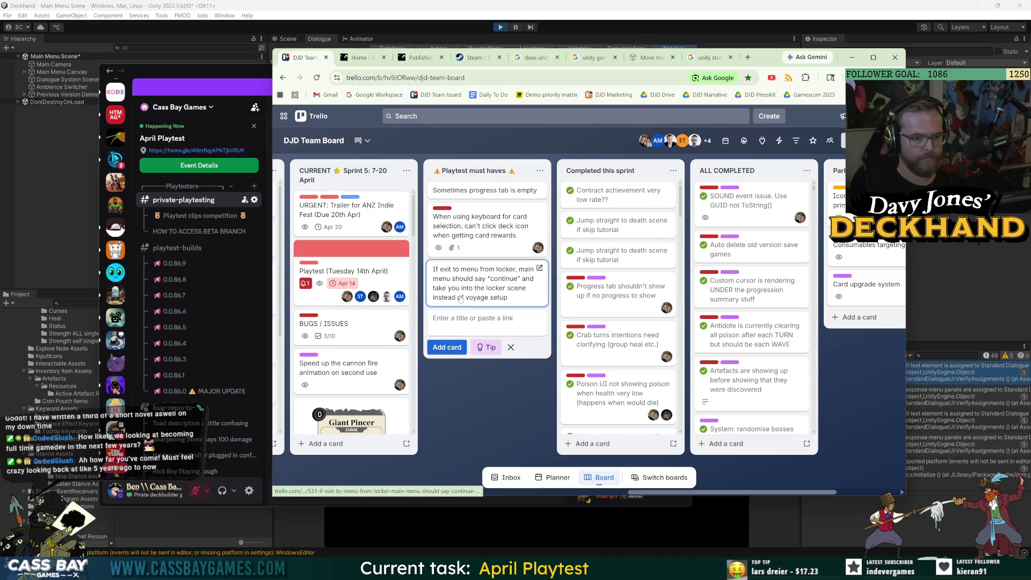
- Paste the tester's quote into the card description, removing the author and timestamp line
left_click(472, 284)
left_click(425, 331)
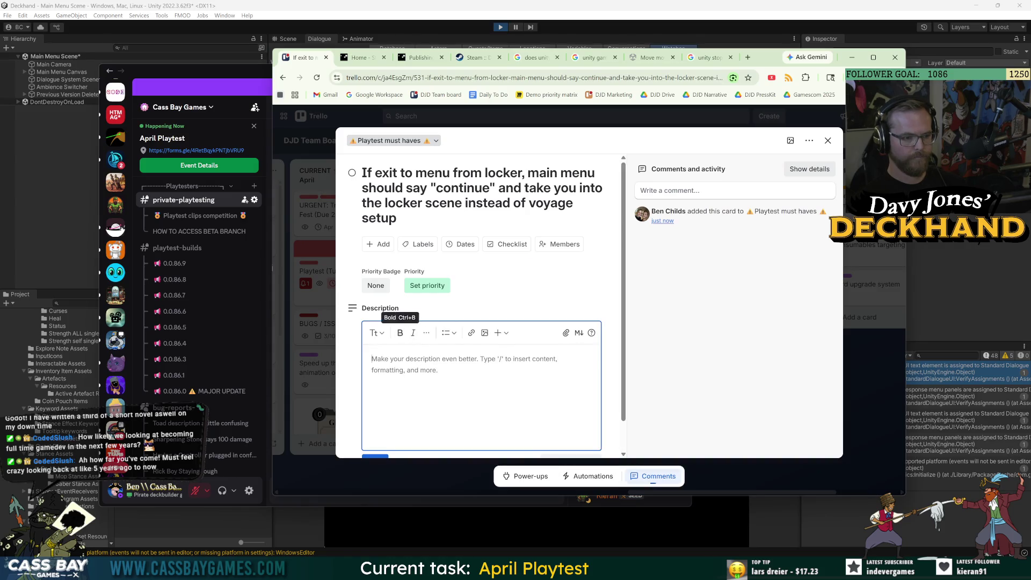
key("ctrl+v")
triple_click(397, 358)
key("BackSpace")
key("Down")
type("\"")
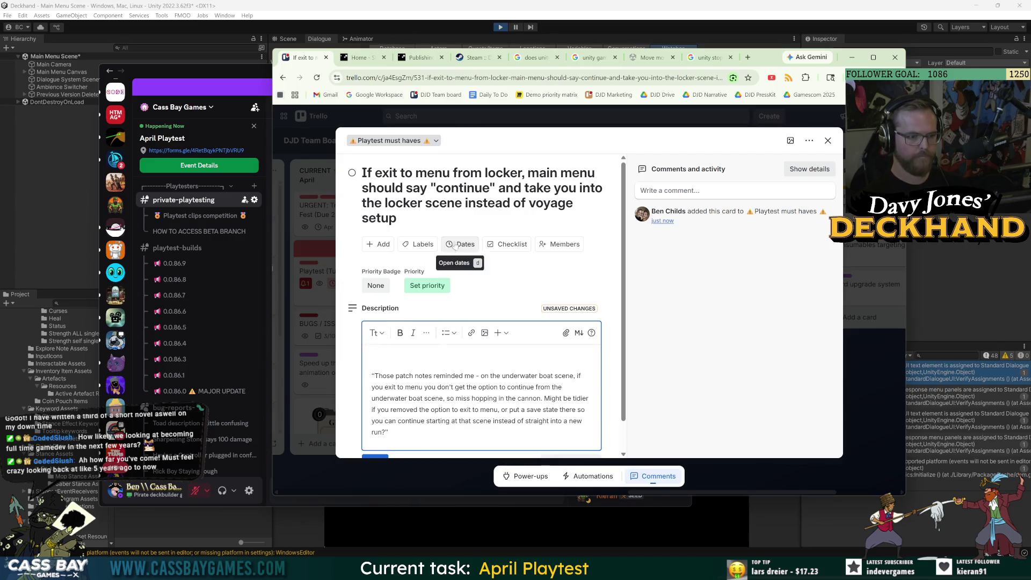
- Label the card Bug and Programming and save its description
left_click(418, 244)
left_click(467, 196)
left_click(467, 218)
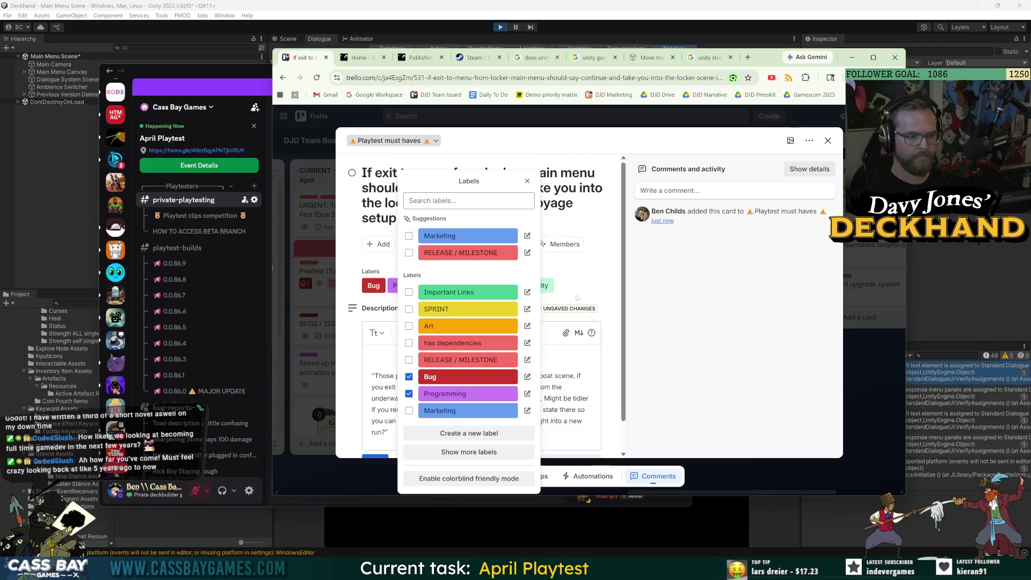
key("Escape")
scroll(376, 419, "down", 1)
left_click(374, 428)
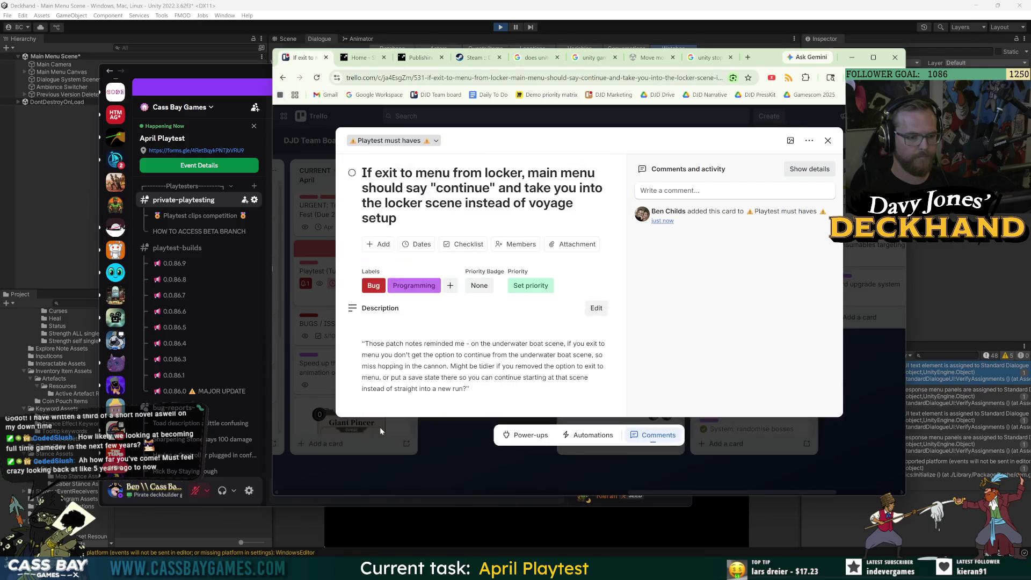
left_click(193, 200)
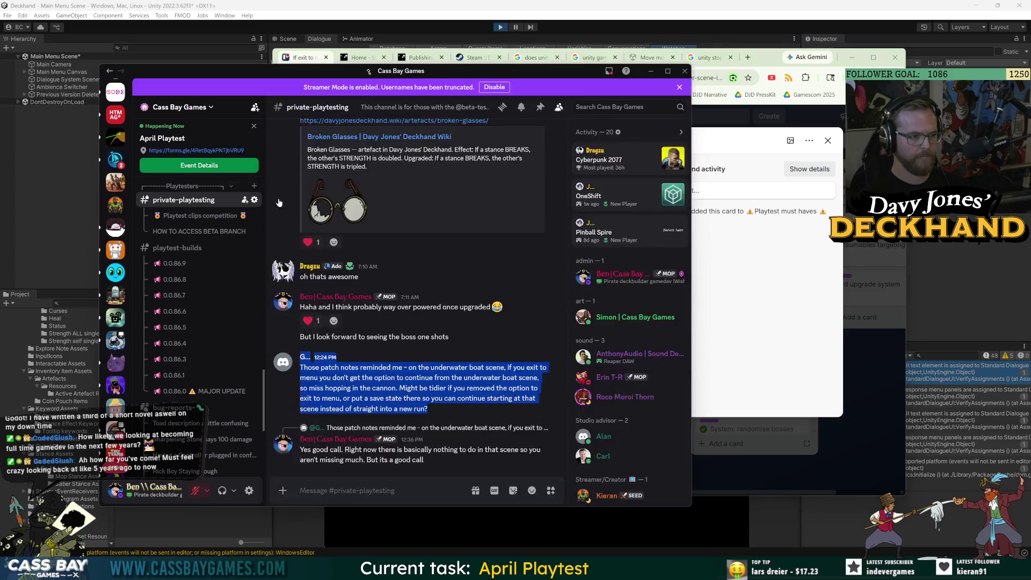
- In the running Unity game, abandon the current voyage from the GAME settings tab and start a New Voyage
left_click(76, 194)
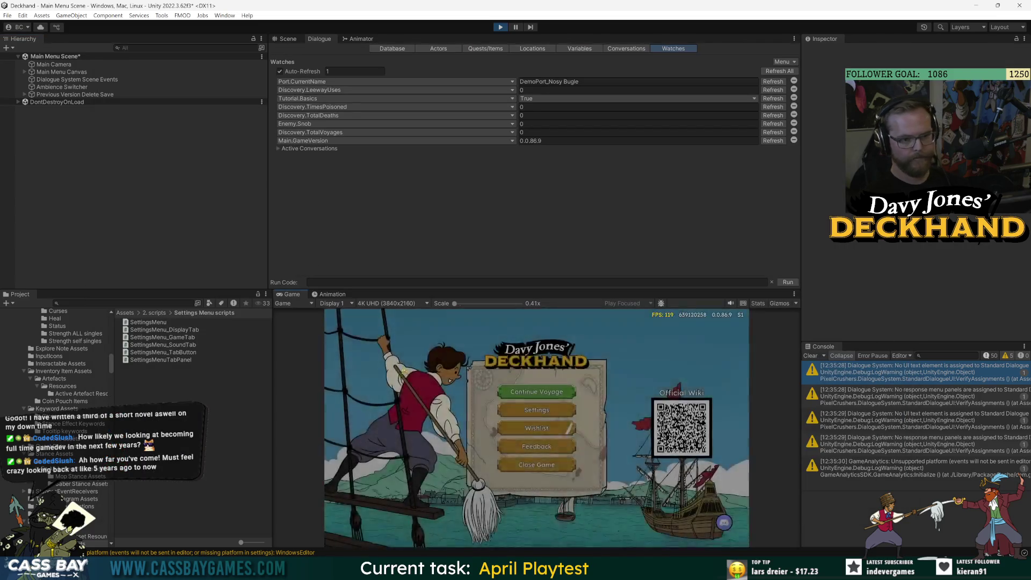
key("ctrl+s")
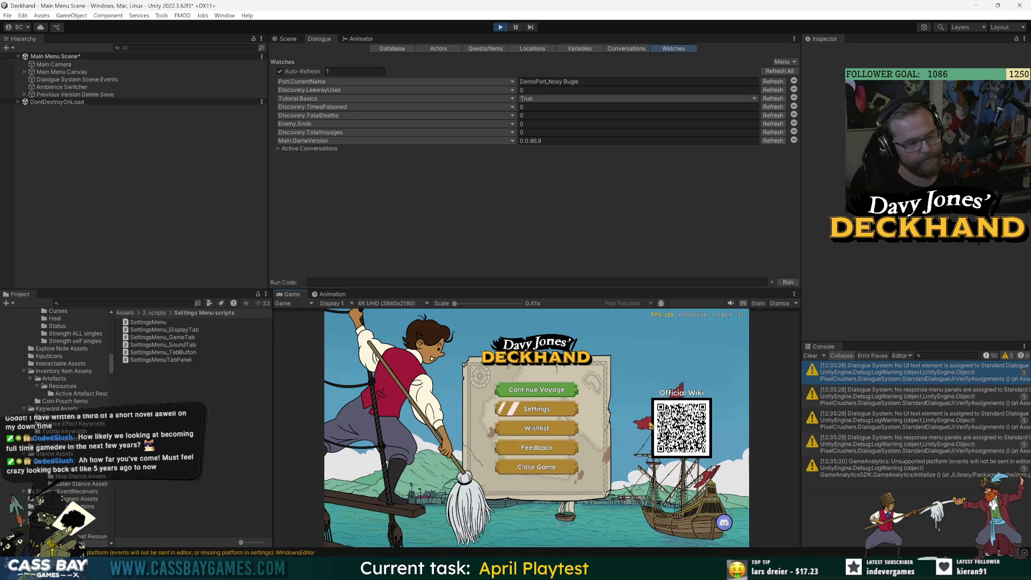
left_click(537, 409)
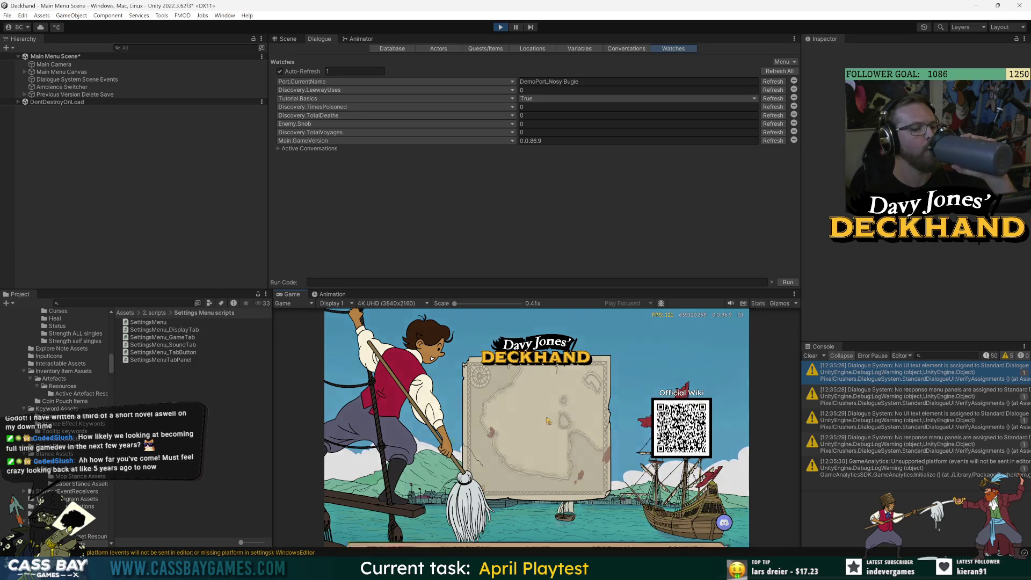
left_click(564, 337)
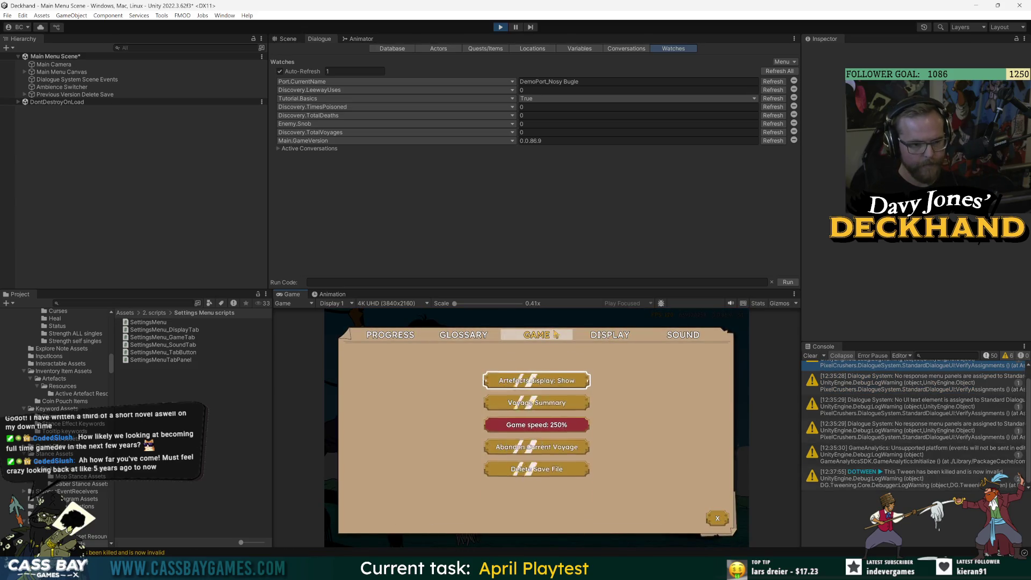
left_click(529, 444)
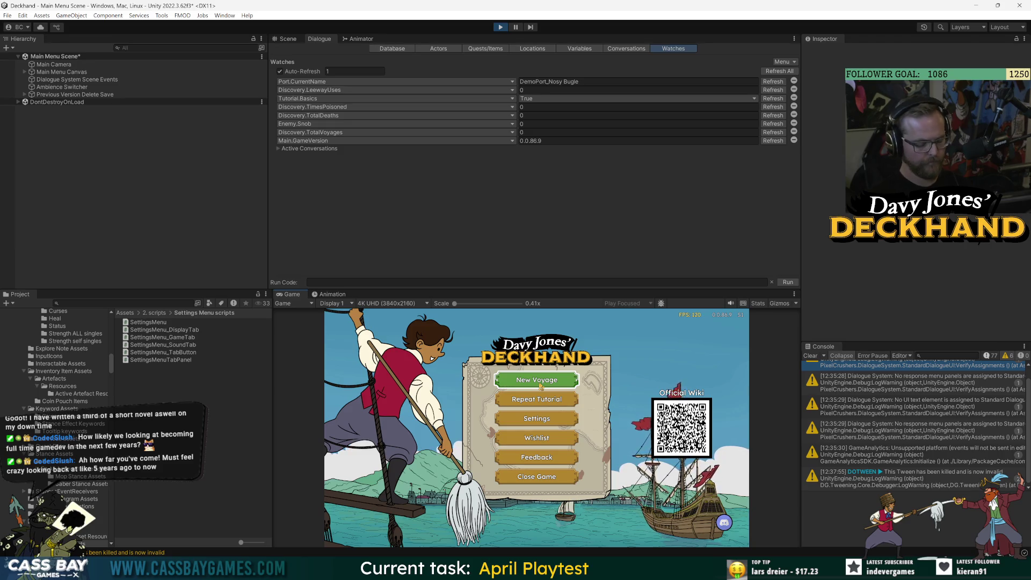
left_click(540, 384)
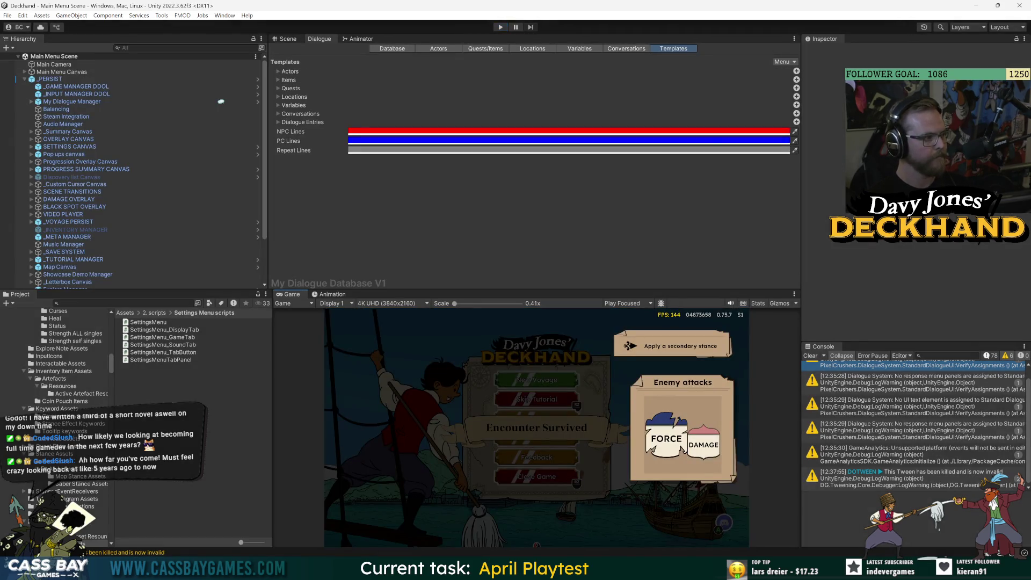